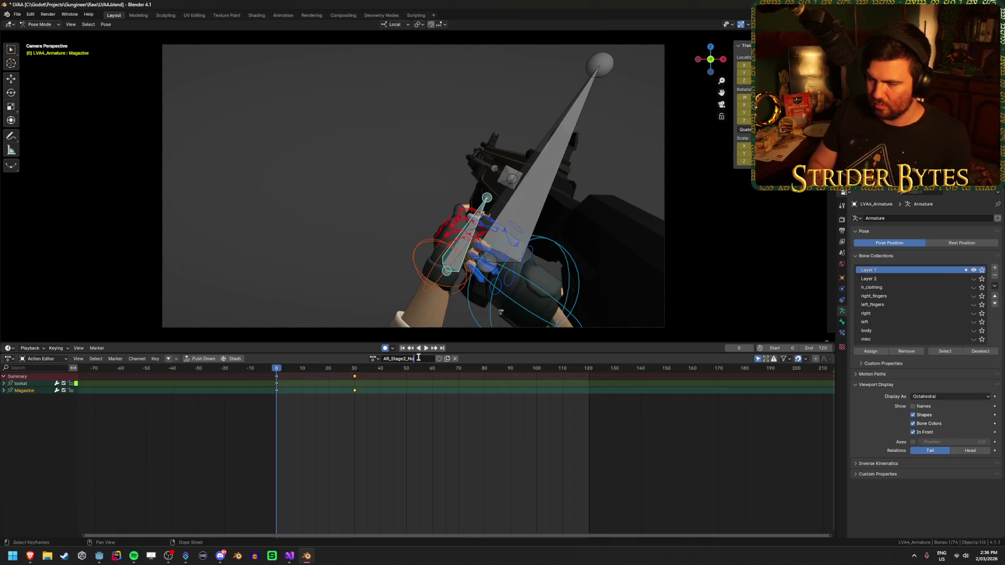
Name the action AR_Stage2_Fast and set the scene end frame to 60.
text(Fast)
key(Return)
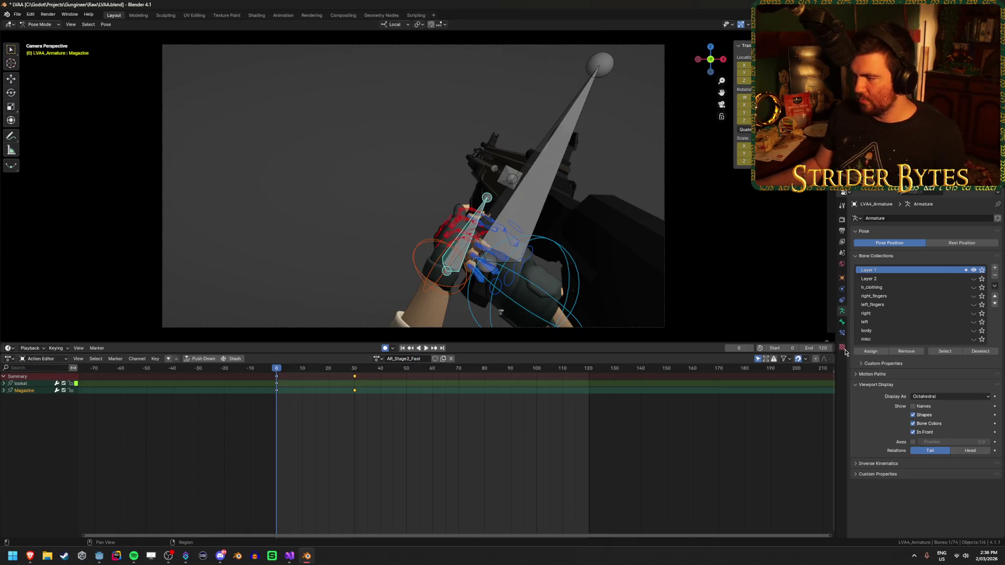
double_click(819, 348)
text(60)
key(Return)
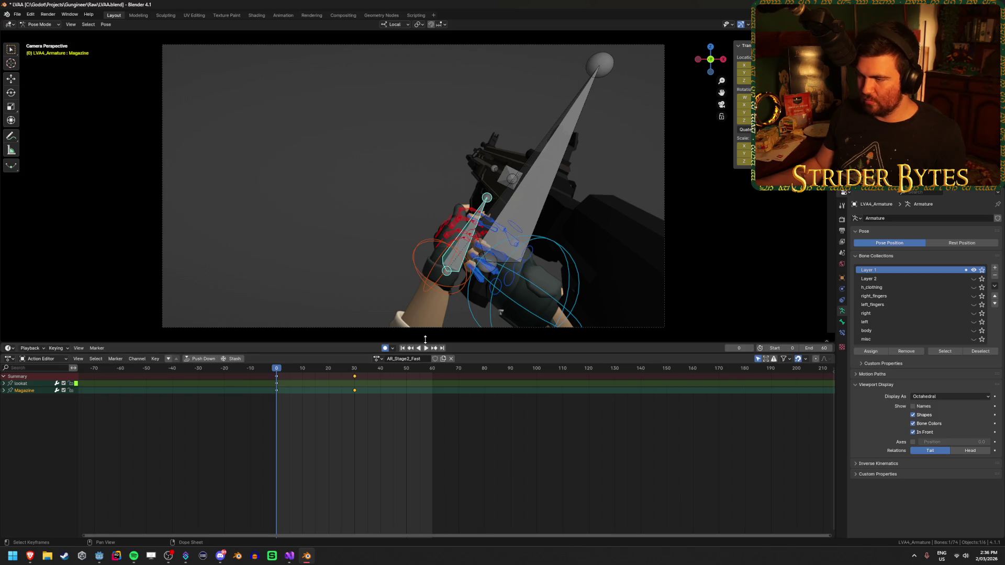
Select the GunBase bone and scale the keyframes by 0.5 toward frame 0.
shift+click(550, 151)
shift+click(487, 201)
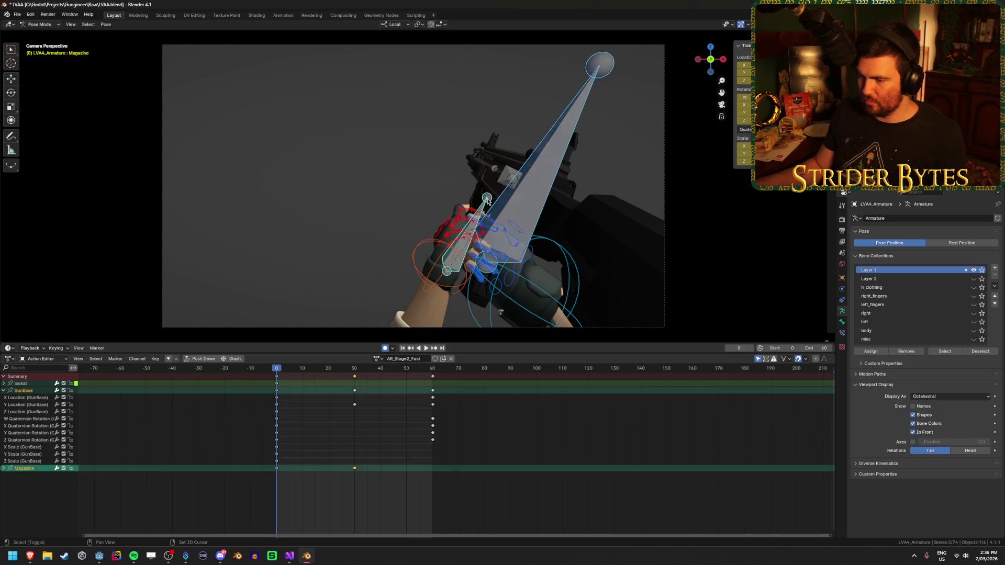
click(448, 386)
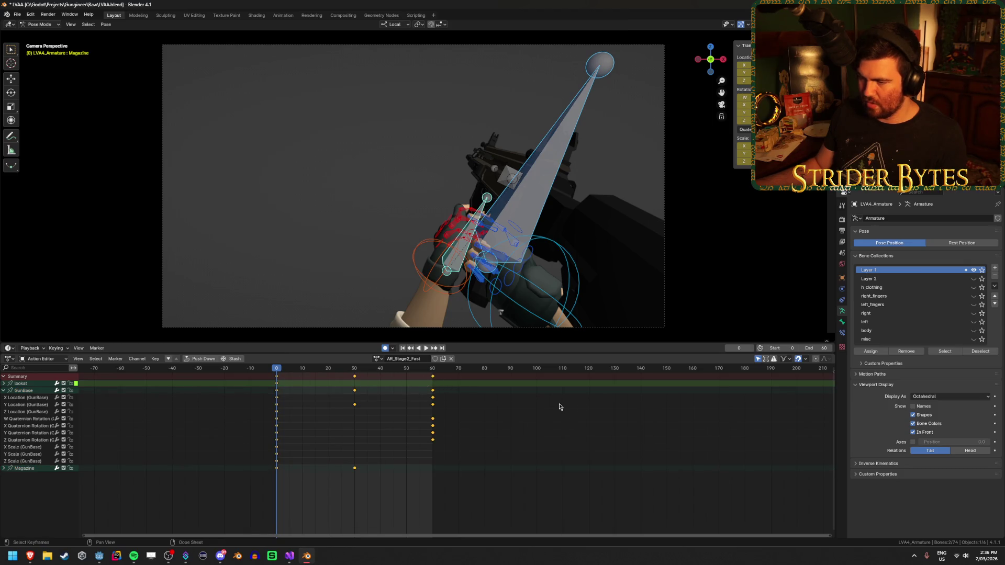
key(s)
click(416, 406)
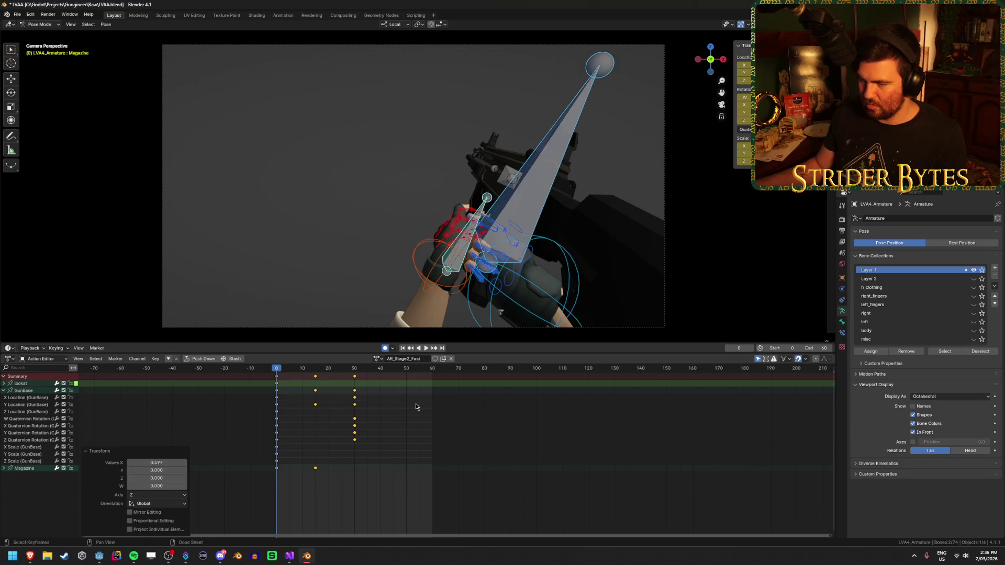
click(516, 449)
Set the scene end frame to 30, play the faster animation, and save the file.
click(818, 347)
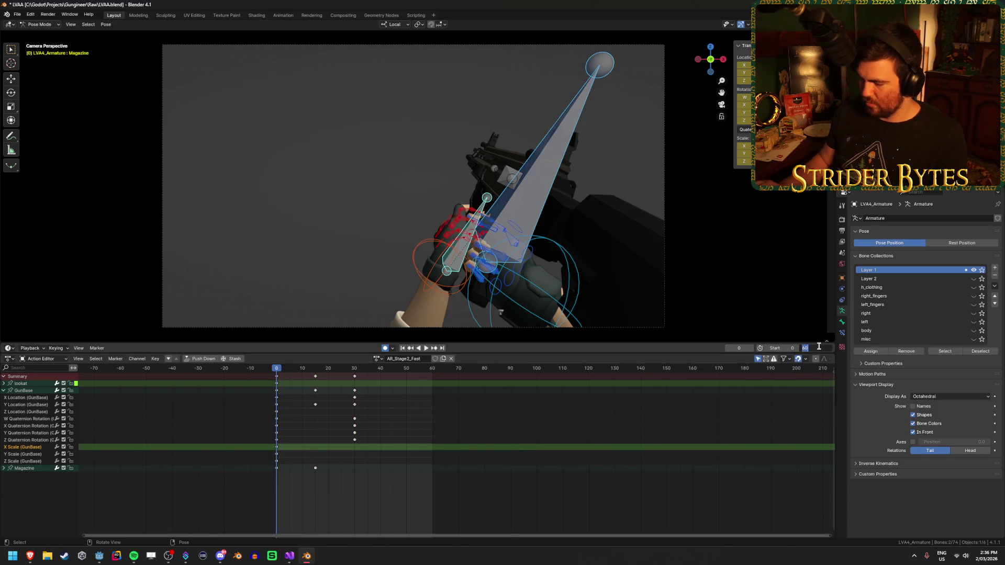
text(30)
key(Return)
click(426, 348)
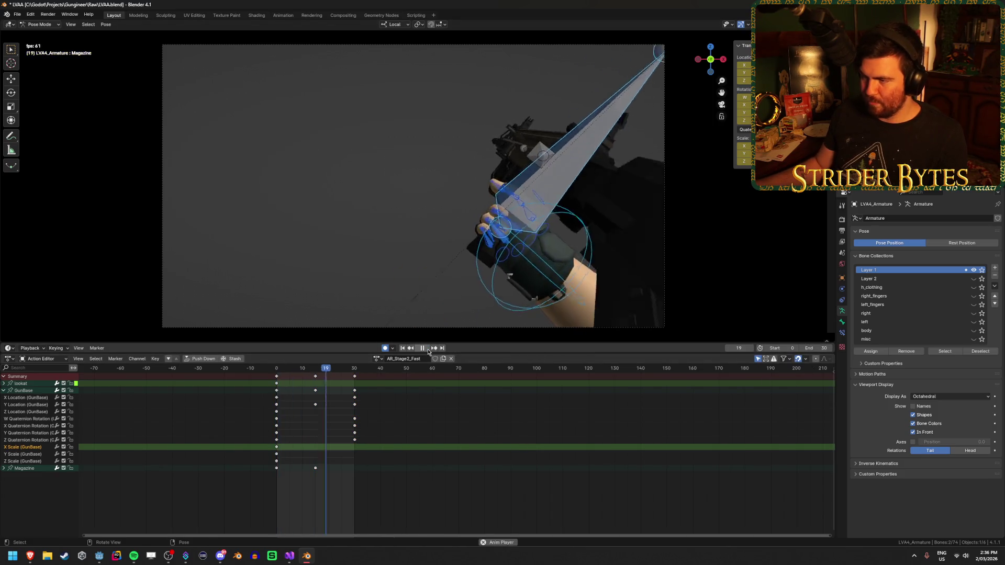
click(423, 348)
key(ctrl+s)
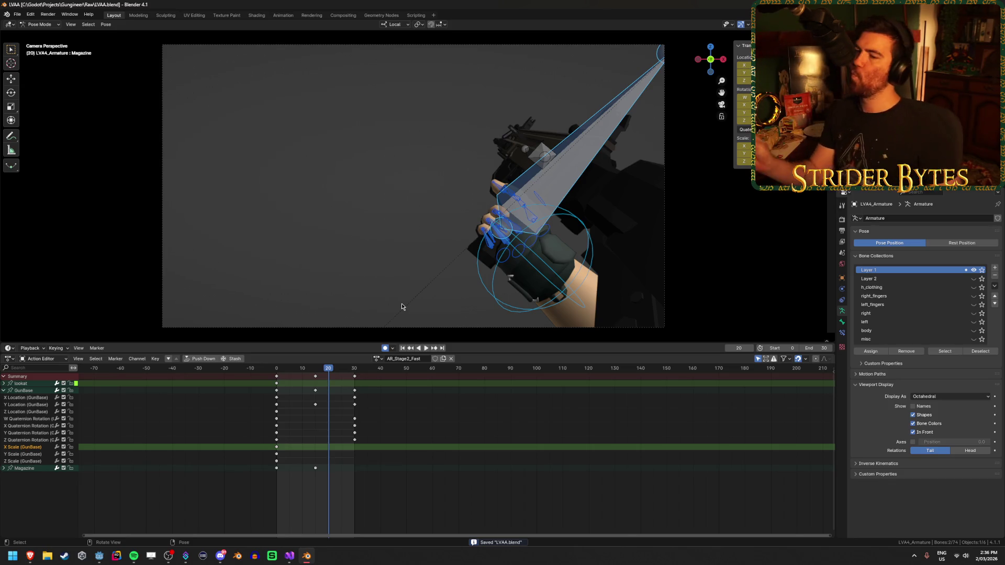
Scrub the timeline to check the motion, save the blend file, and open the action list.
mouse_move(327, 369)
mouse_down()
mouse_move(275, 370)
mouse_move(357, 379)
mouse_move(342, 370)
mouse_move(330, 371)
mouse_move(354, 374)
mouse_move(255, 377)
mouse_up()
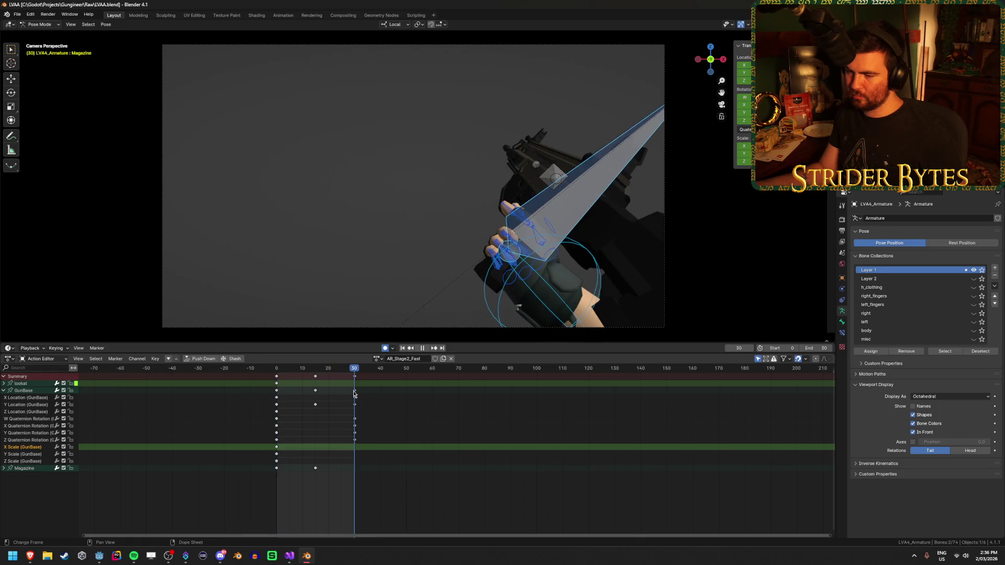
key(ctrl+s)
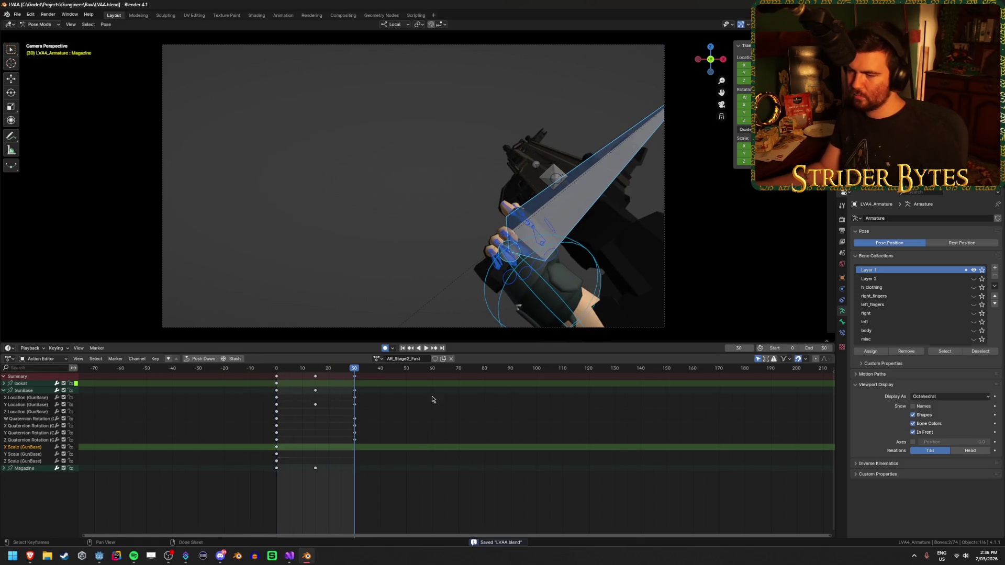
click(376, 359)
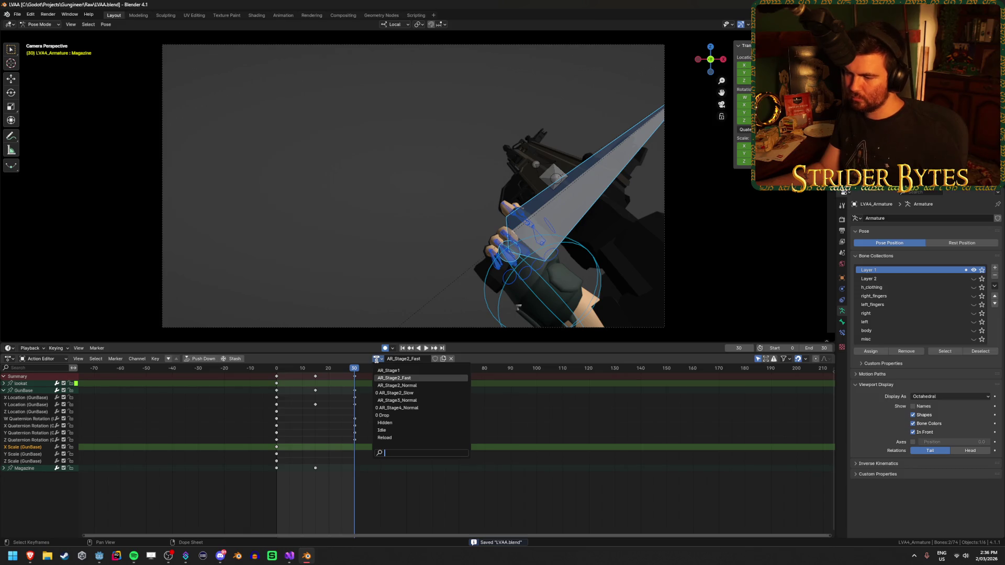
Load AR_Stage3_Normal, then play and scrub through its motion.
click(400, 400)
key(space)
mouse_move(337, 372)
mouse_down()
mouse_move(276, 373)
mouse_move(511, 388)
mouse_move(246, 409)
mouse_move(354, 404)
mouse_move(500, 419)
mouse_move(352, 414)
mouse_up()
Switch in turn to AR_Stage1, AR_Stage2_Fast and AR_Stage4_Normal to compare them.
click(373, 359)
click(380, 373)
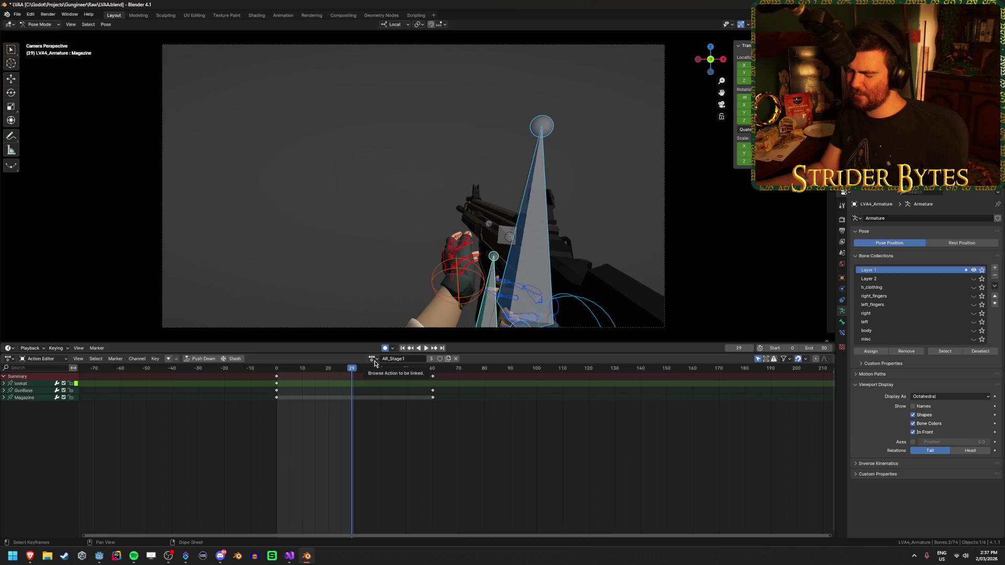
click(374, 360)
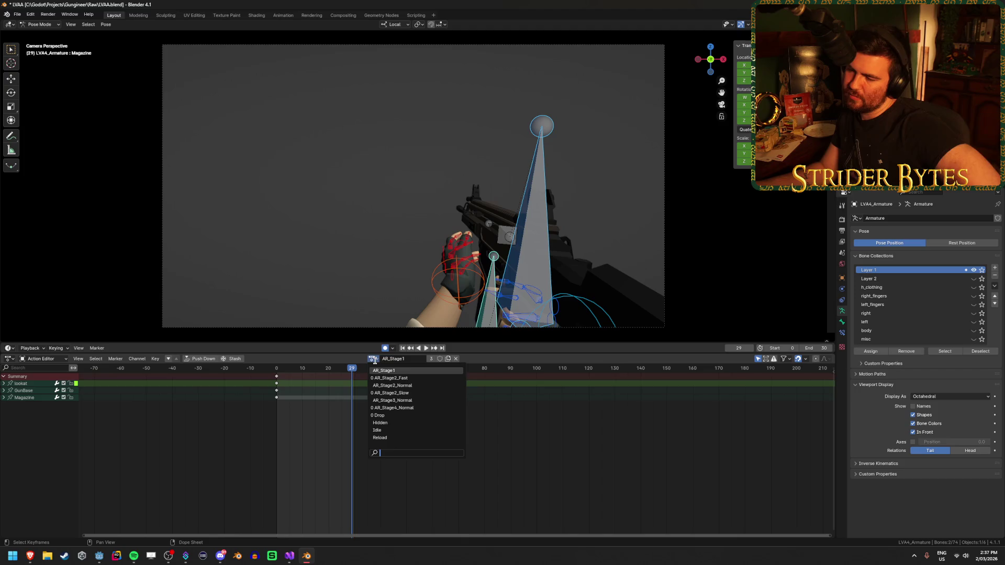
click(419, 378)
key(space)
click(377, 358)
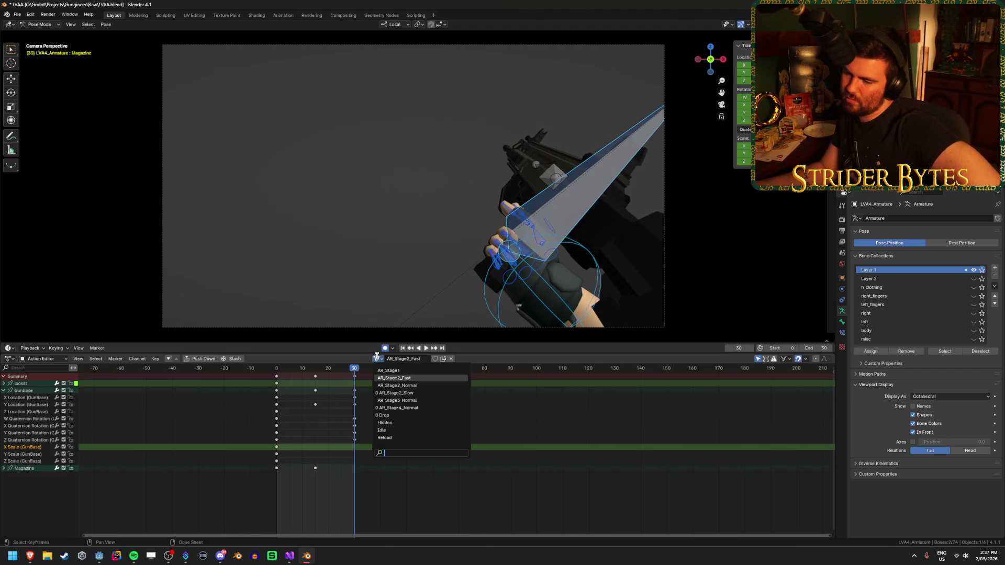
click(427, 408)
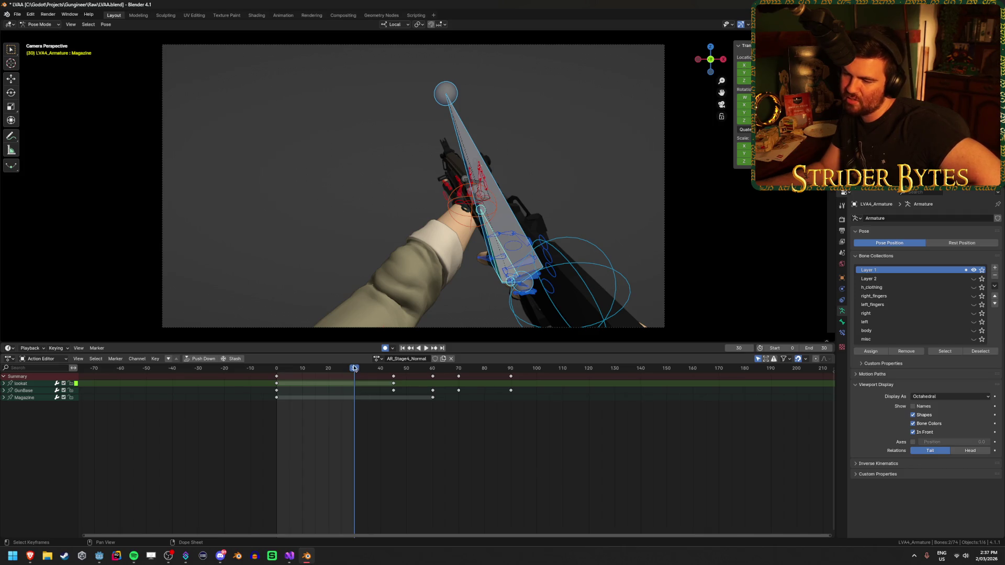
Return to AR_Stage3_Normal and play and scrub it from the start.
click(378, 359)
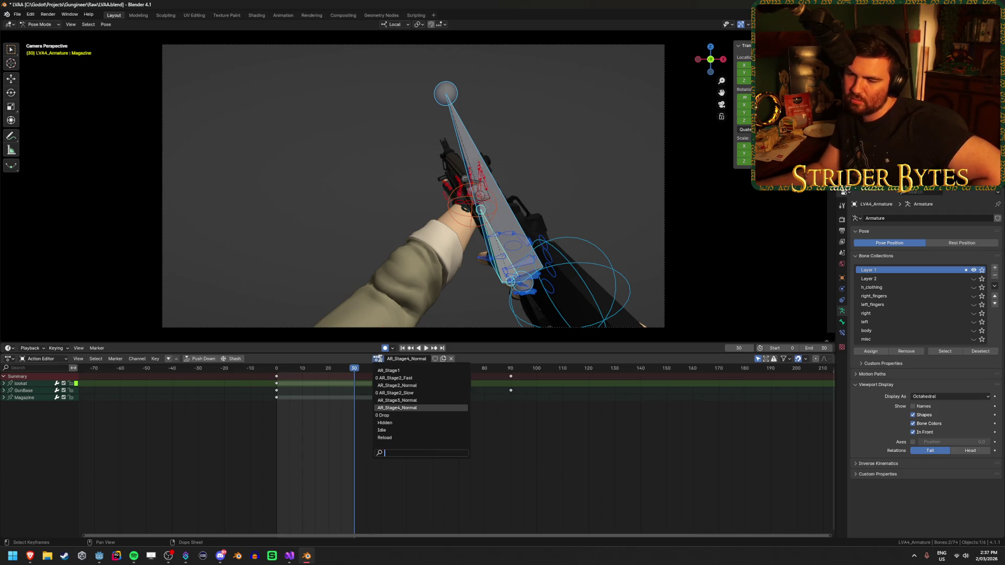
click(382, 361)
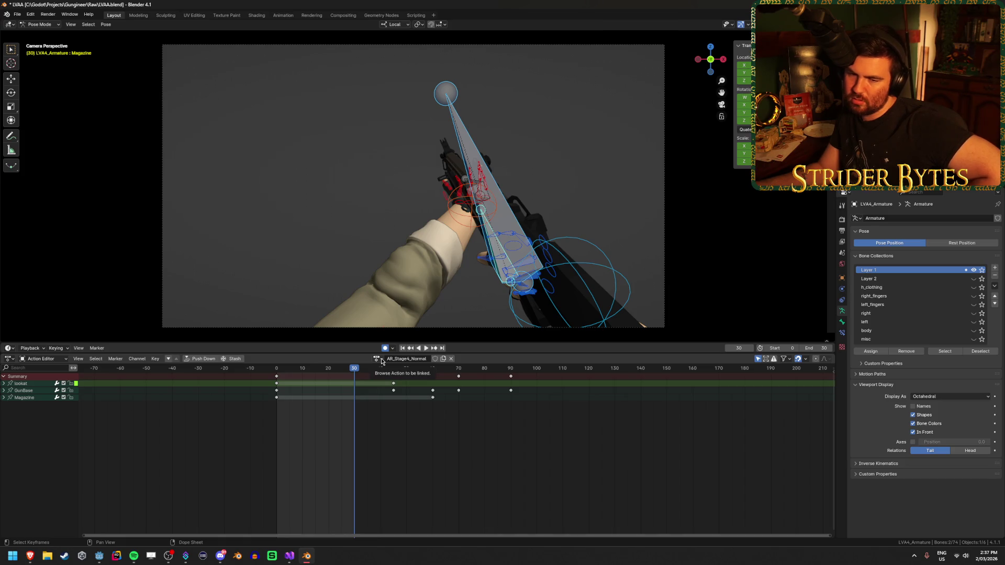
click(377, 359)
click(406, 401)
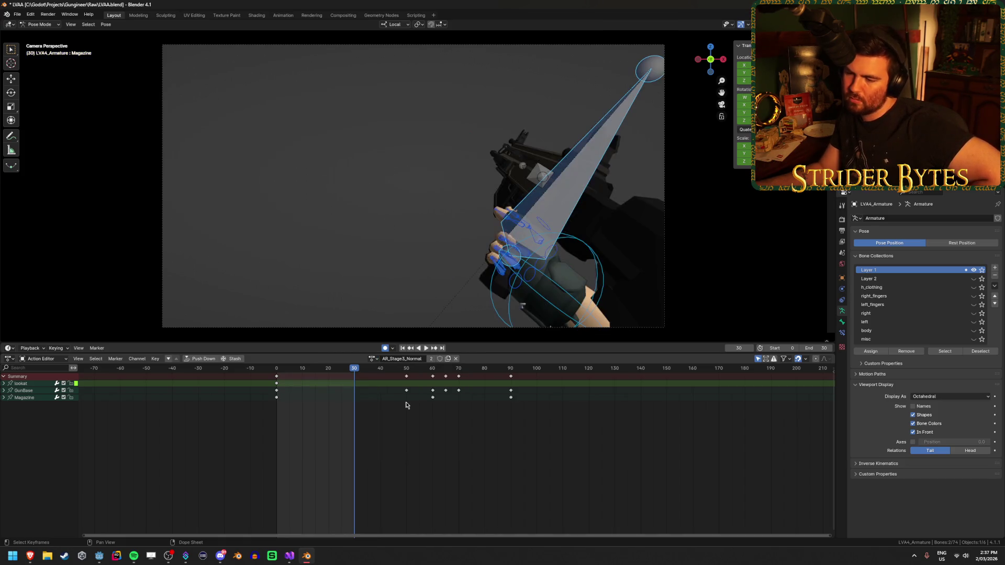
key(space)
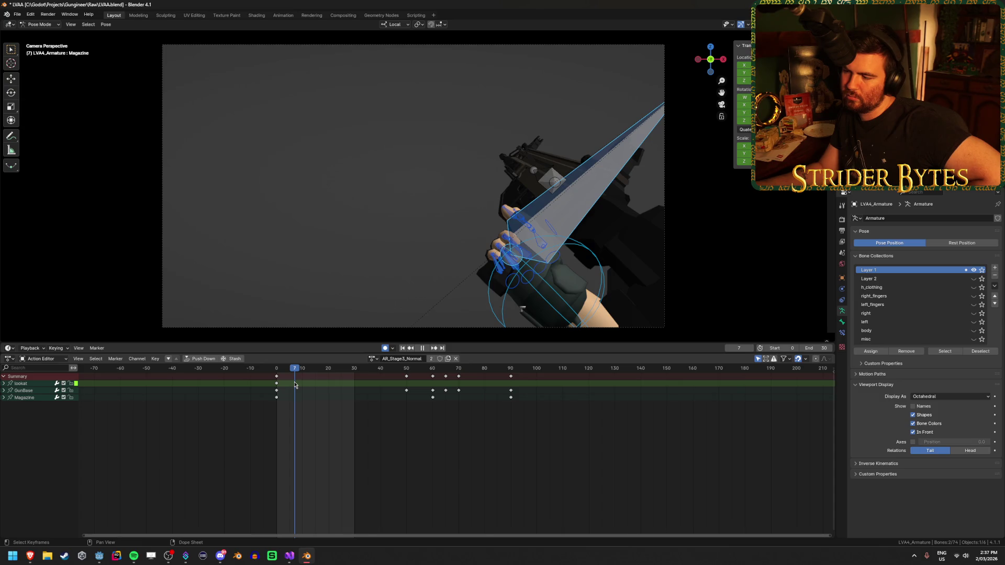
mouse_move(294, 385)
mouse_down()
mouse_move(513, 400)
mouse_move(251, 418)
mouse_move(354, 419)
mouse_up()
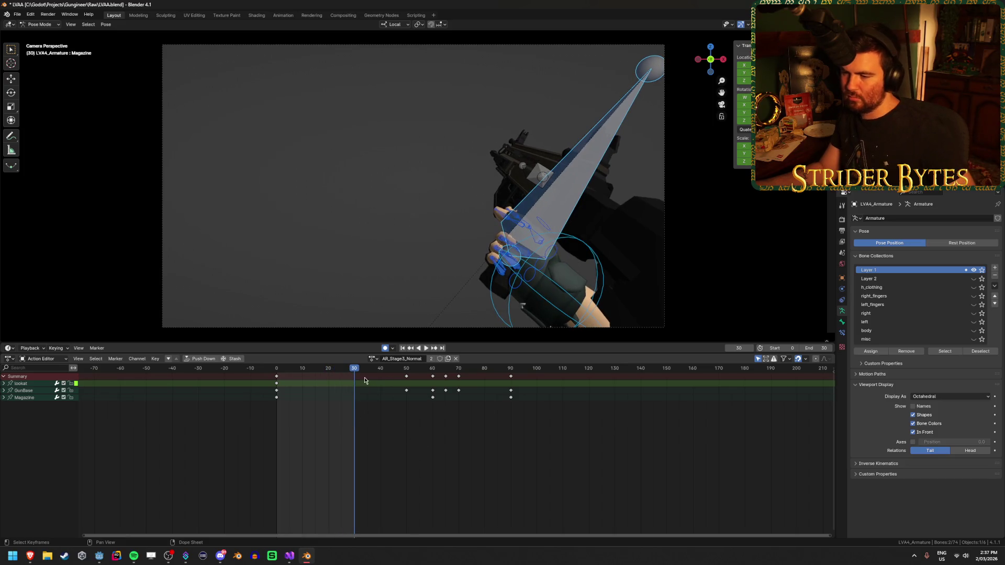
Rewind to frame 0, rename the action AR_Stage3_Fast, and box-select all its keyframes.
drag(358, 370, 248, 379)
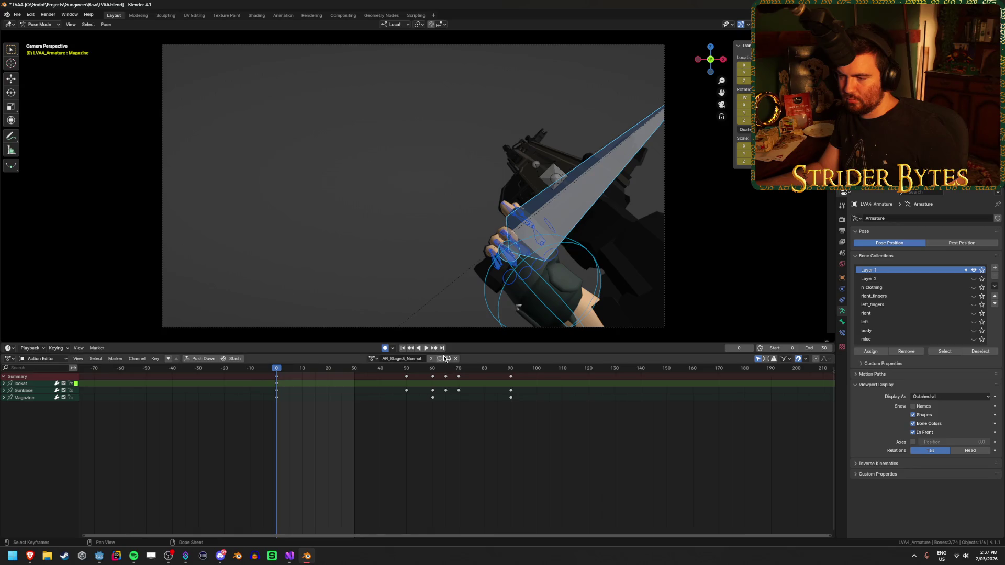
text(AR_Stage3_N)
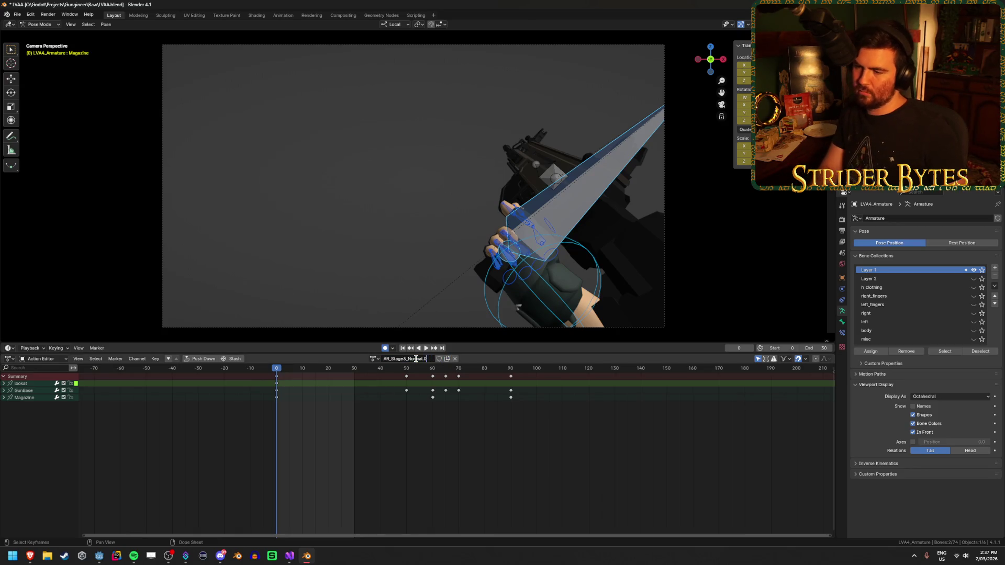
key(BackSpace)
text(Fast)
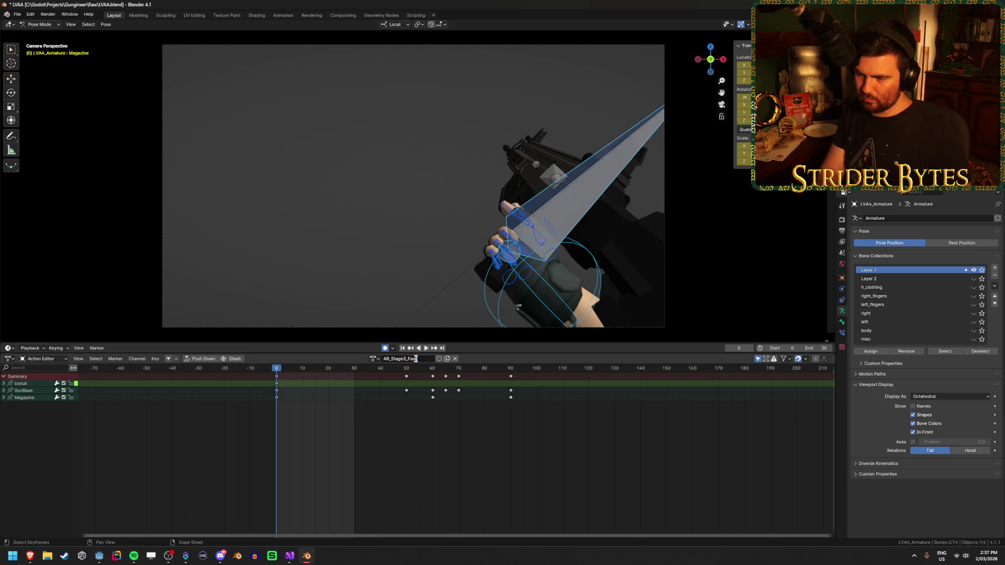
key(Return)
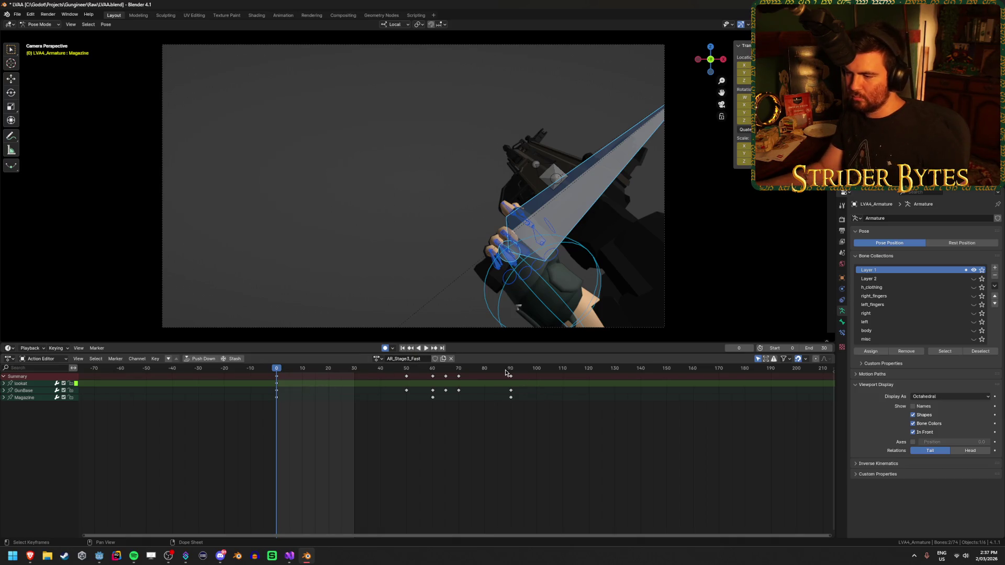
drag(525, 378, 267, 375)
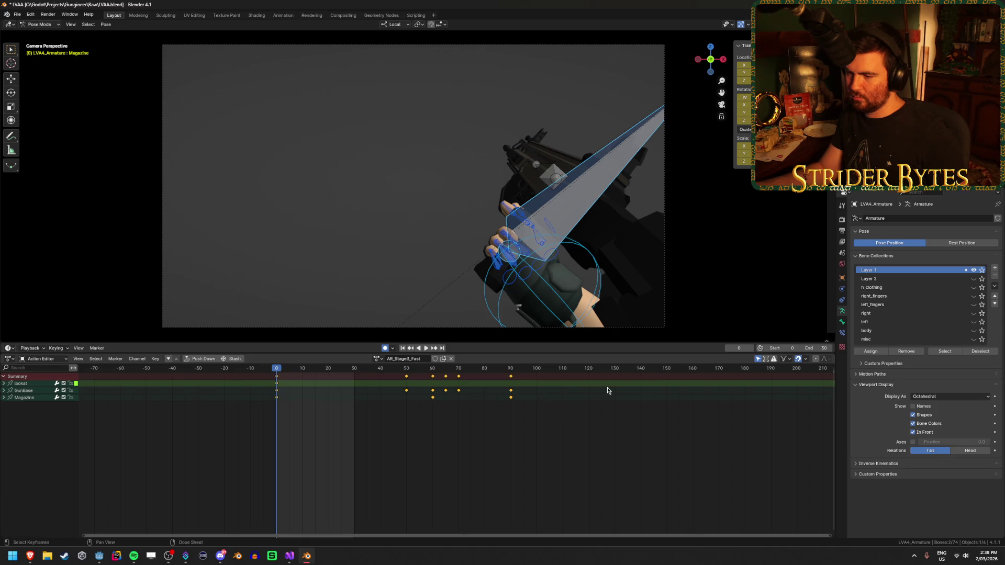
Scale the keyframes toward frame 0, set the scene end frame to 45, and play it.
key(s)
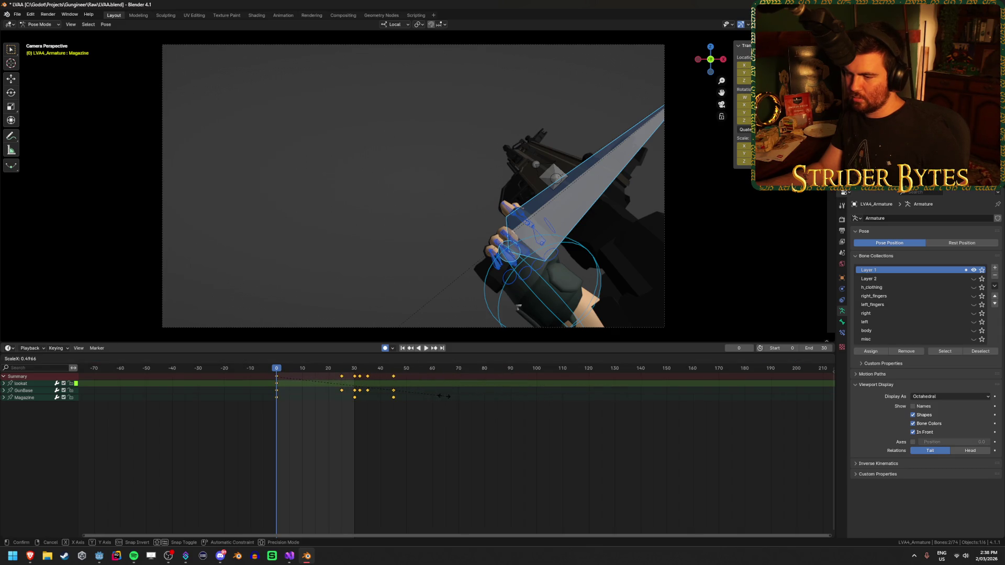
click(444, 396)
click(486, 422)
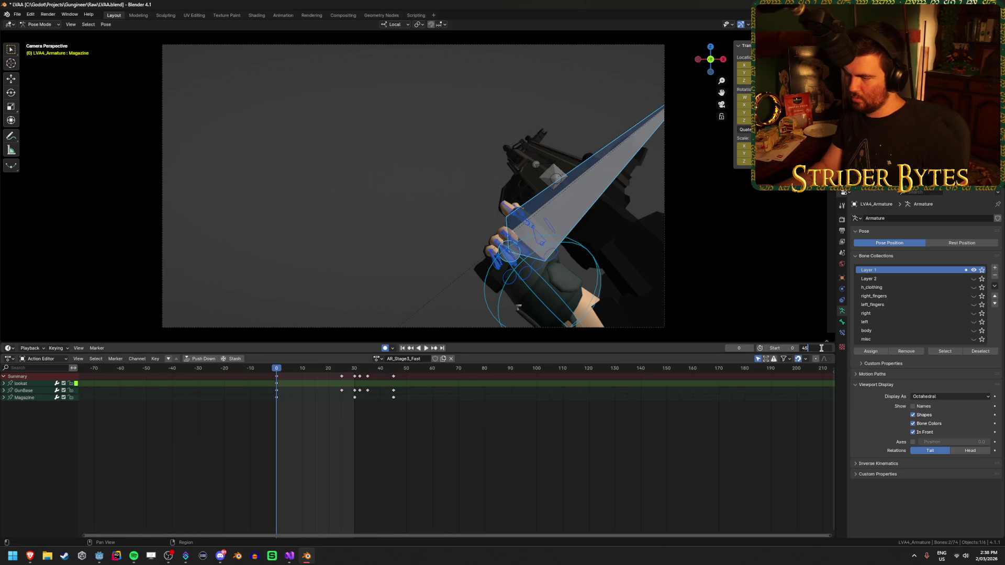
key(ctrl+End)
click(426, 349)
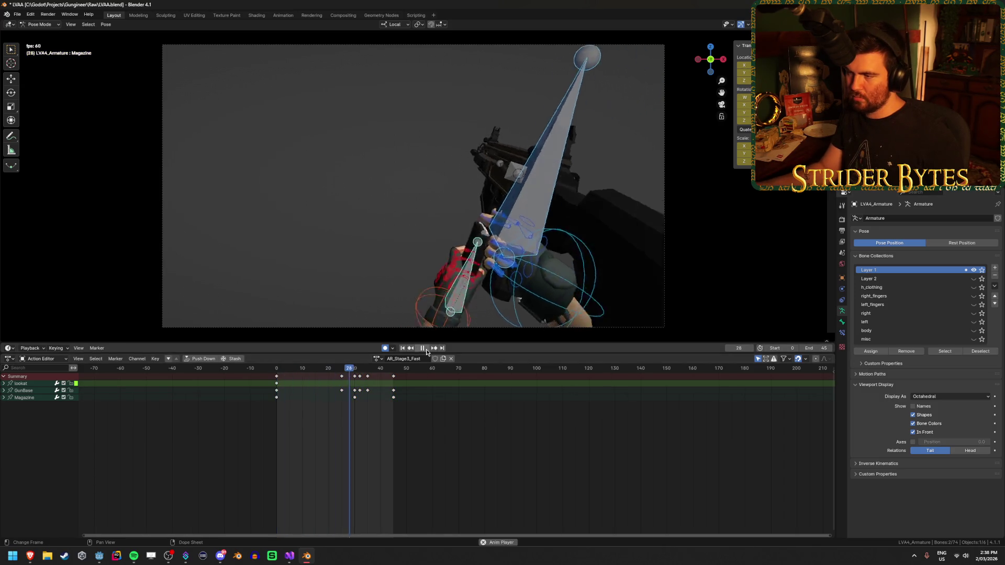
click(423, 349)
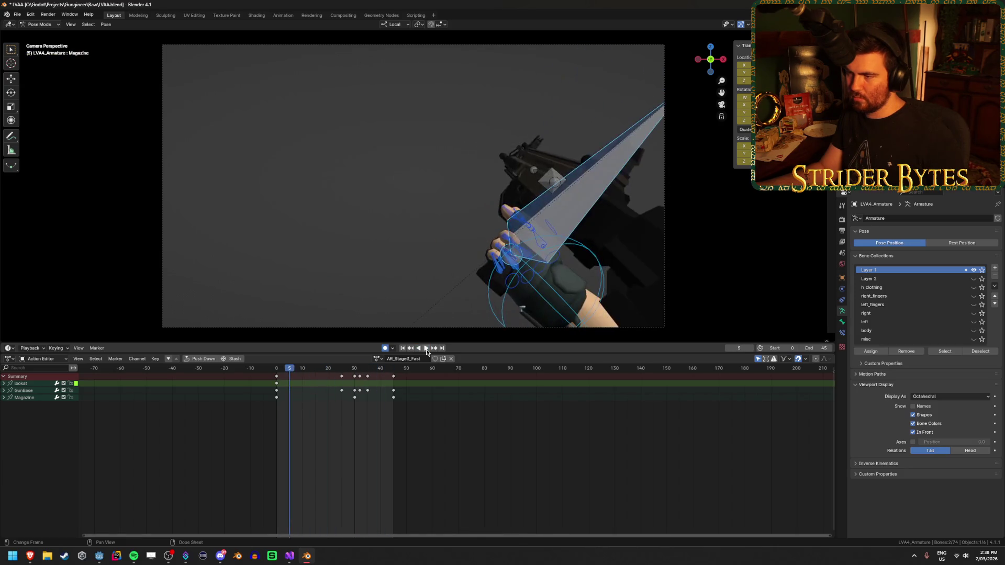
key(space)
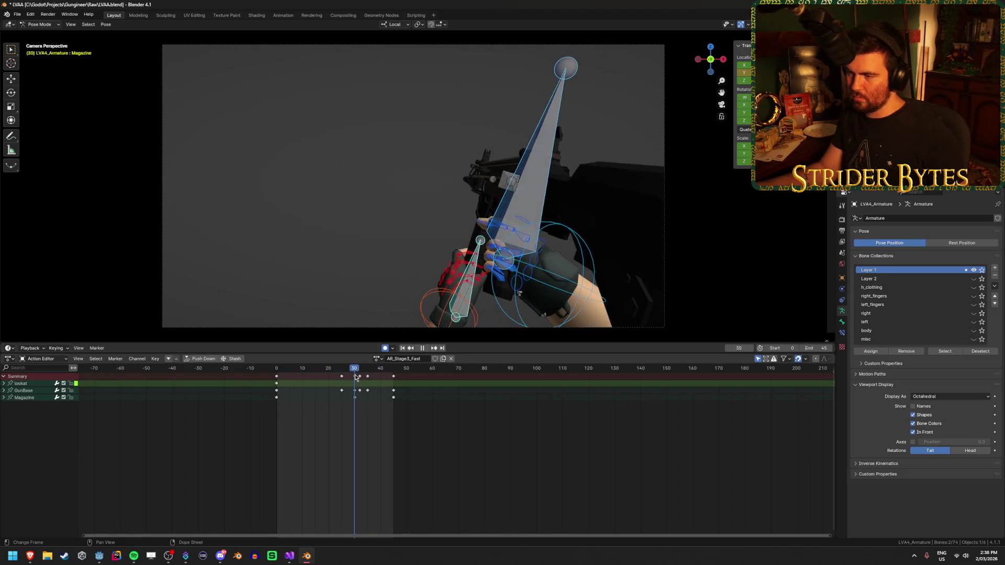
Move the keyframes between frames 20 and 35 about 10 frames earlier.
drag(366, 377, 327, 384)
drag(331, 420, 387, 373)
key(g)
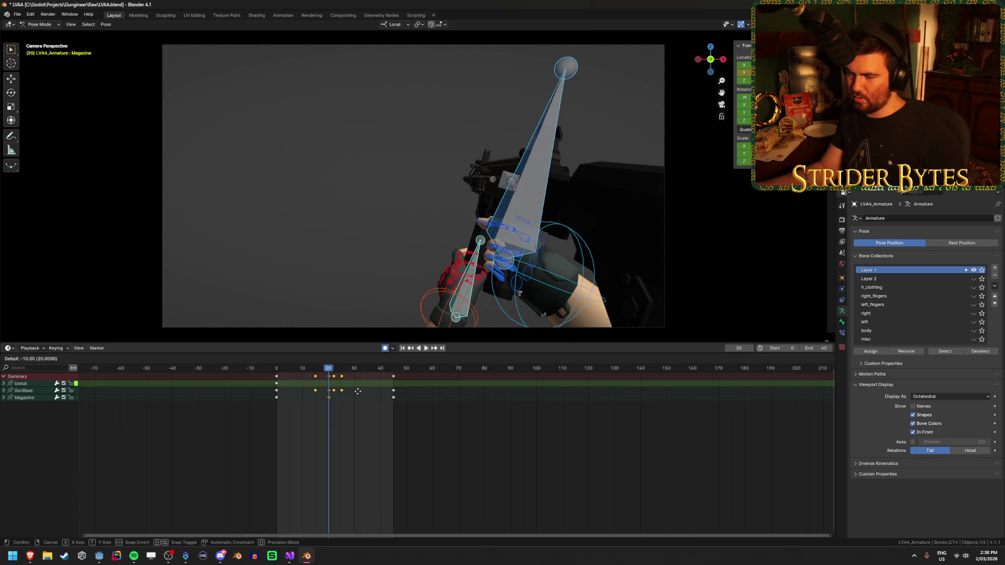
click(357, 390)
Replay the reload from the first frame and inspect the pose around frames 20–25.
key(space)
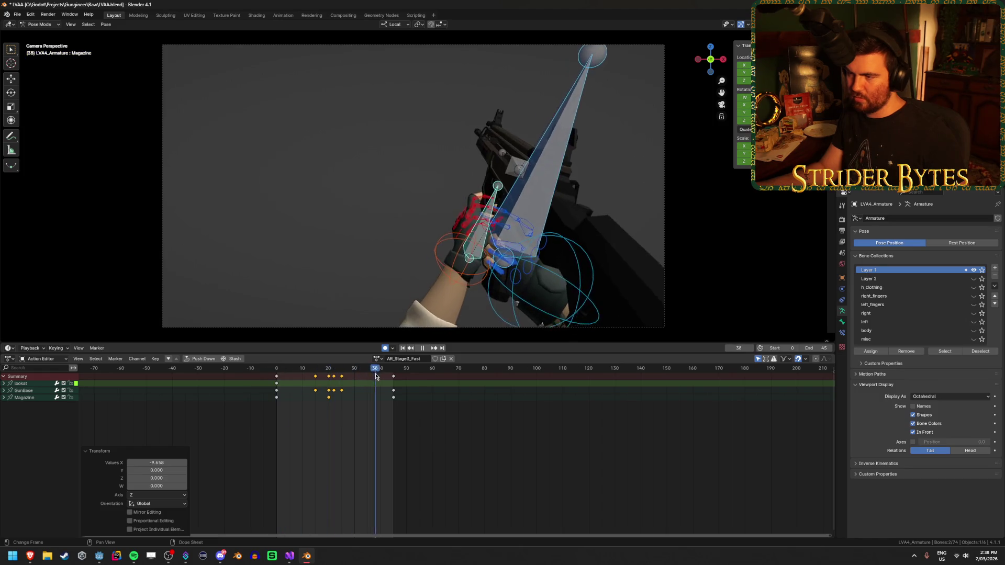
key(space)
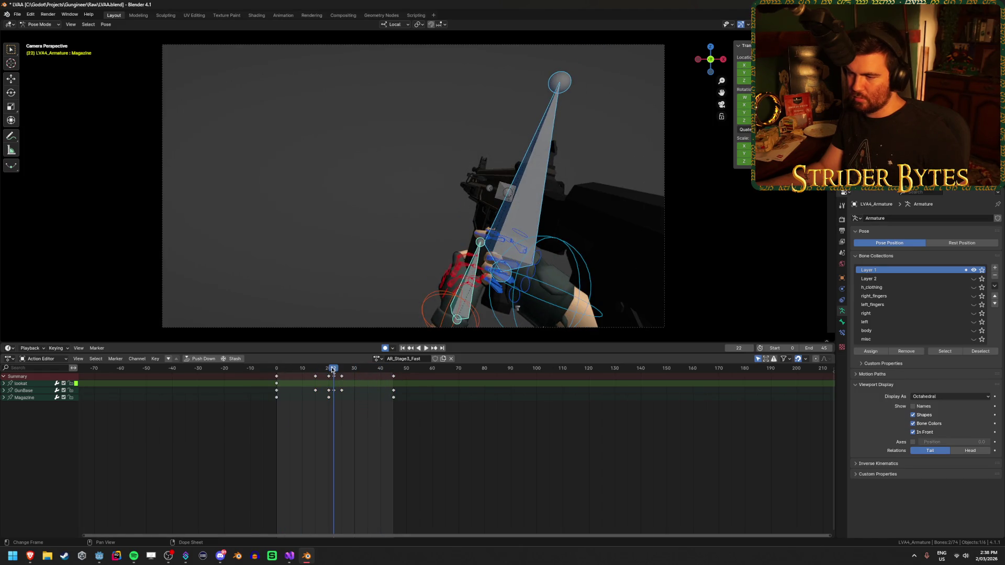
drag(331, 370, 284, 371)
click(403, 348)
click(425, 348)
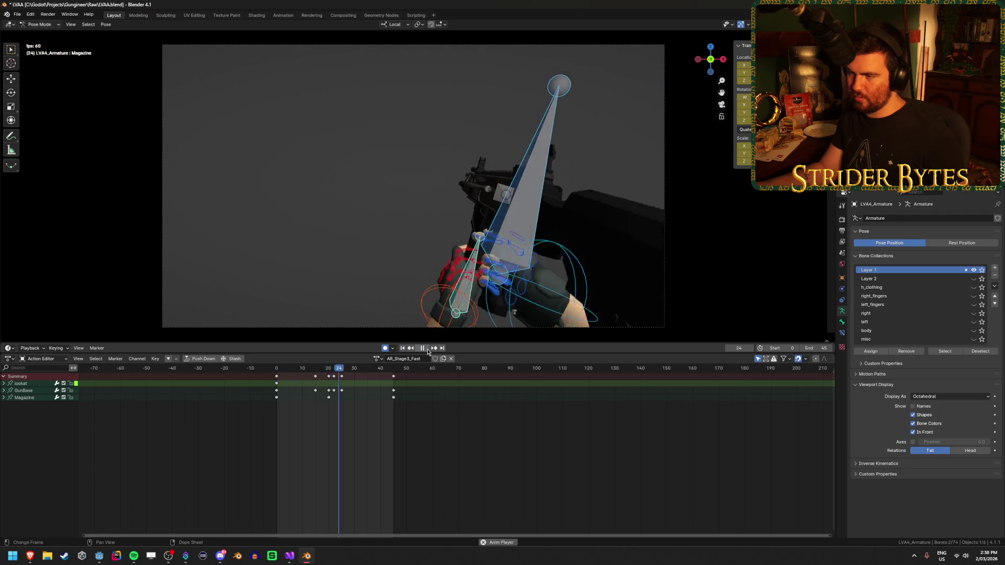
click(423, 347)
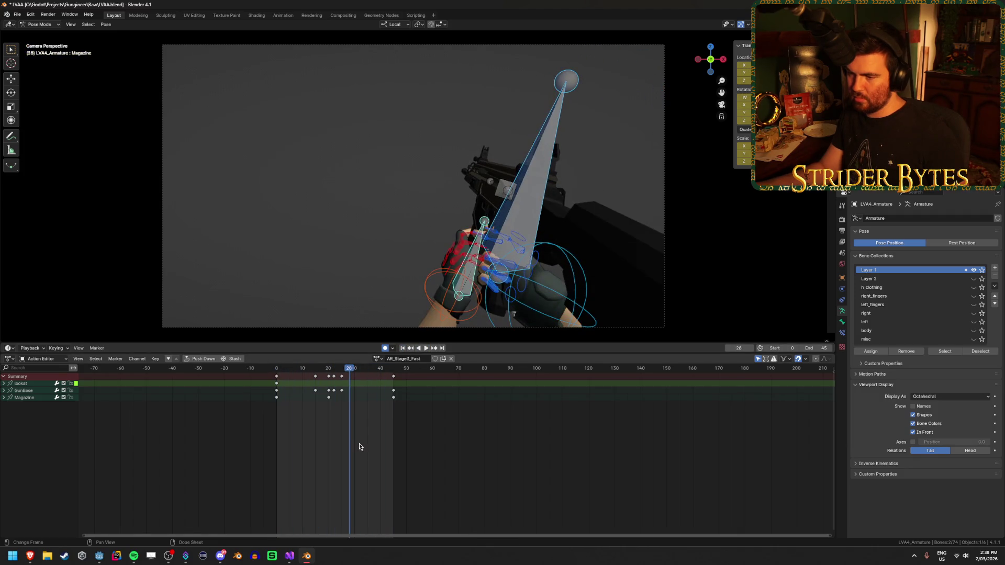
key(space)
click(329, 371)
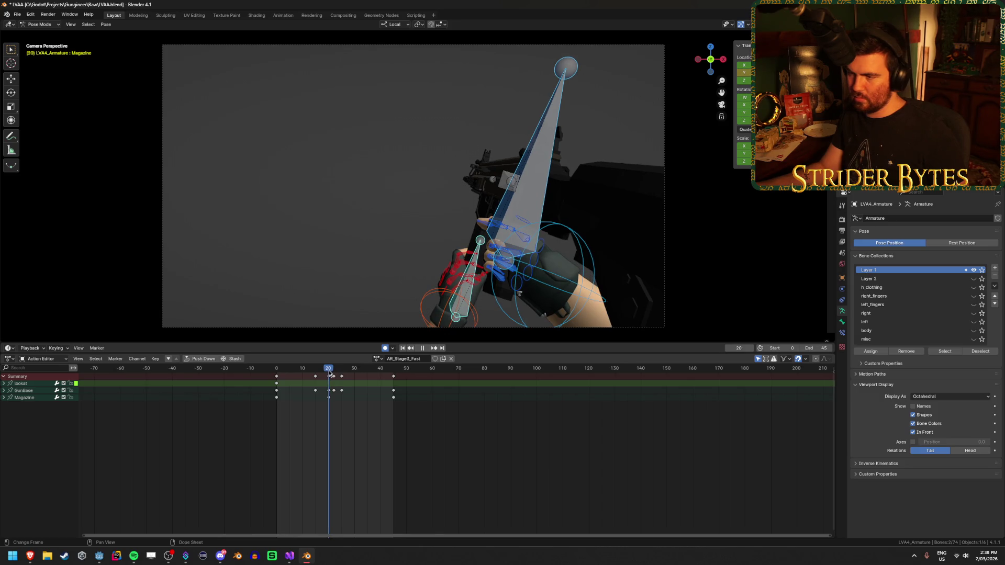
key(space)
click(339, 390)
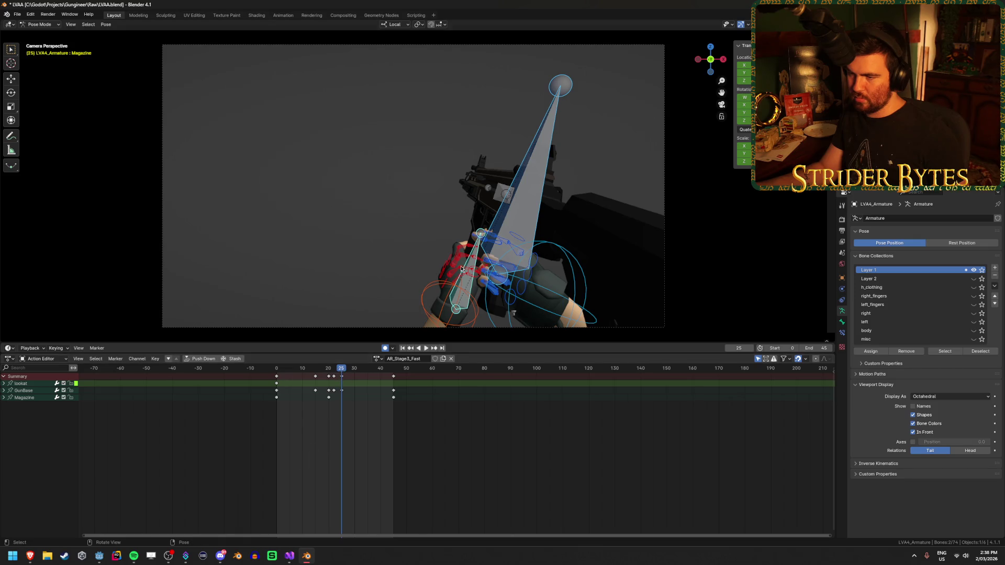
Select the Magazine bone and move its frame-45 keys to frame 30.
click(482, 234)
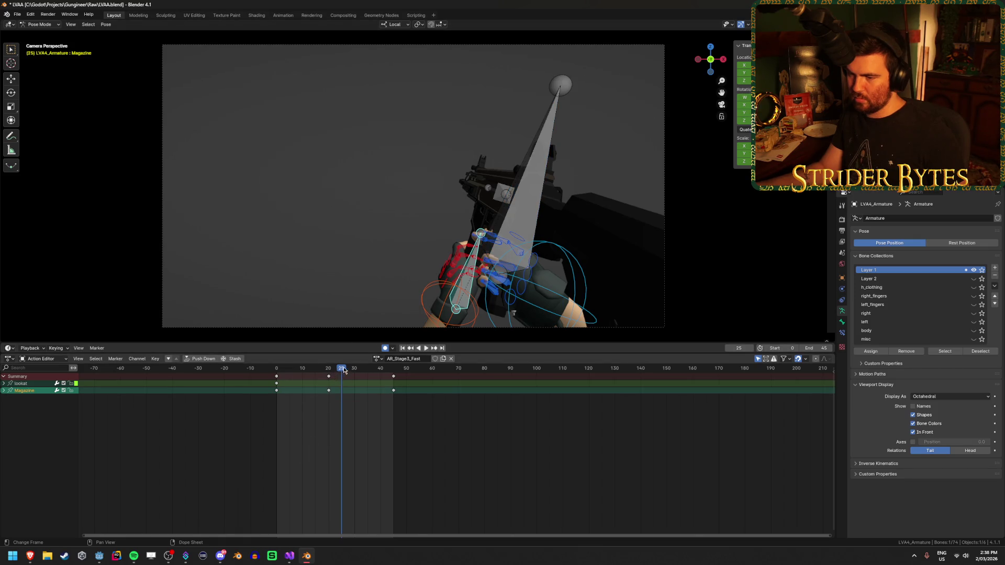
key(space)
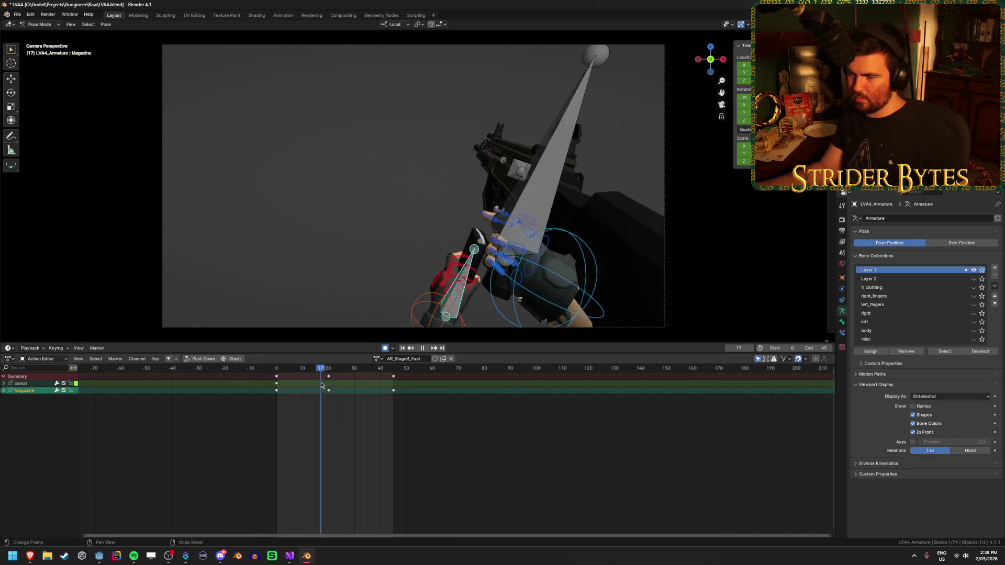
click(328, 384)
drag(393, 376, 354, 376)
key(space)
click(306, 369)
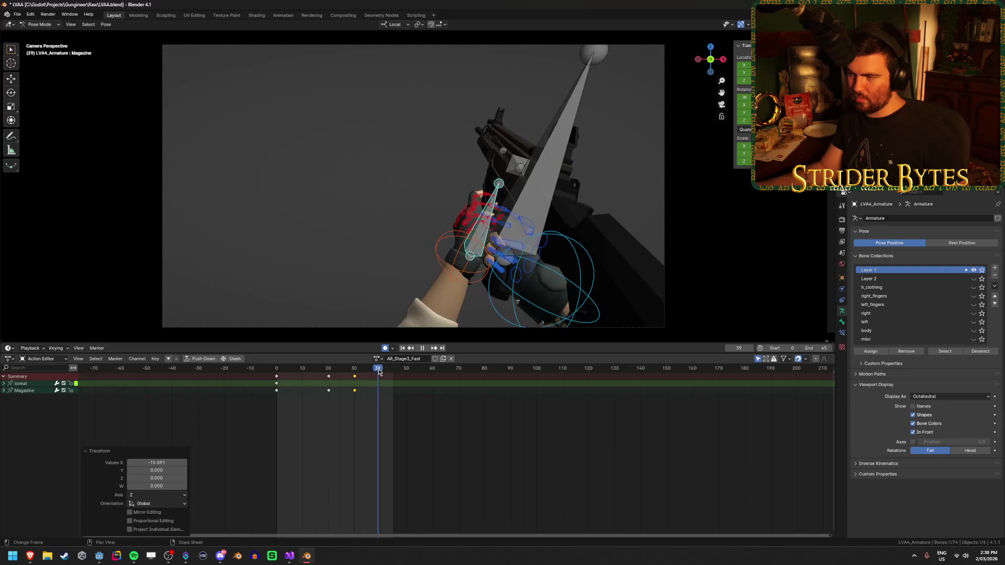
click(328, 392)
key(Escape)
Select GunBase and slide its keys near frames 22 and 25 about 8–10 frames later.
click(558, 188)
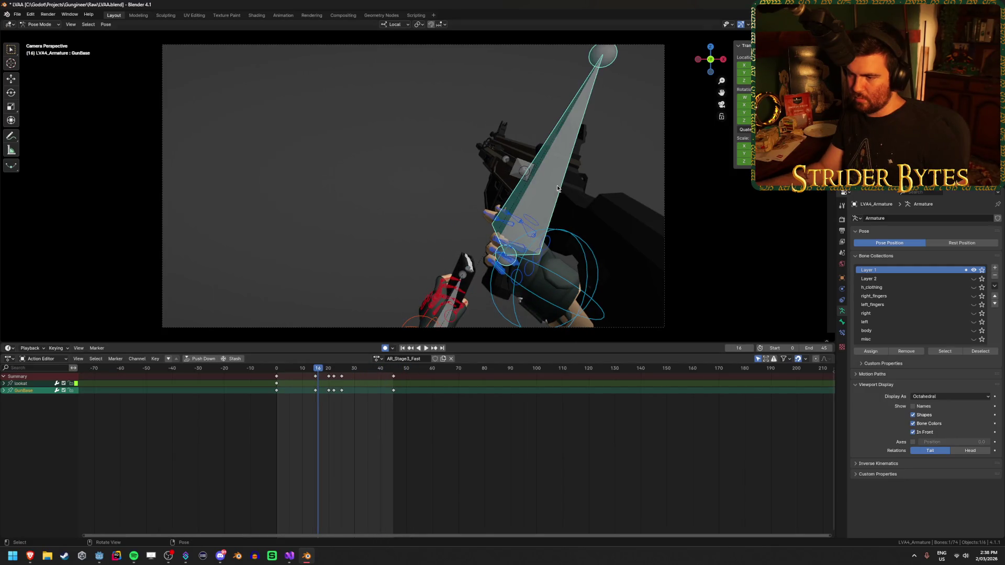
drag(317, 374, 330, 374)
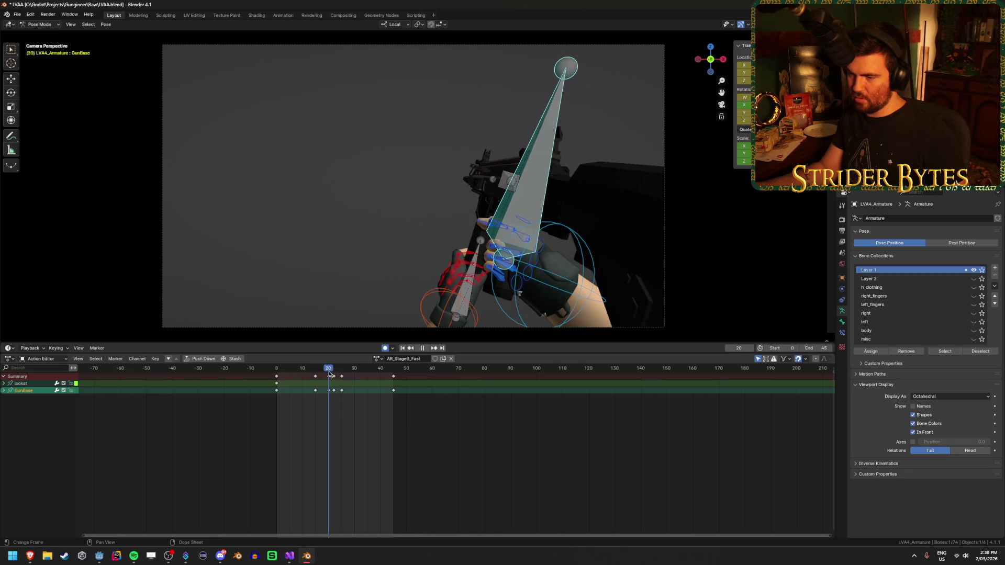
click(342, 376)
key(g)
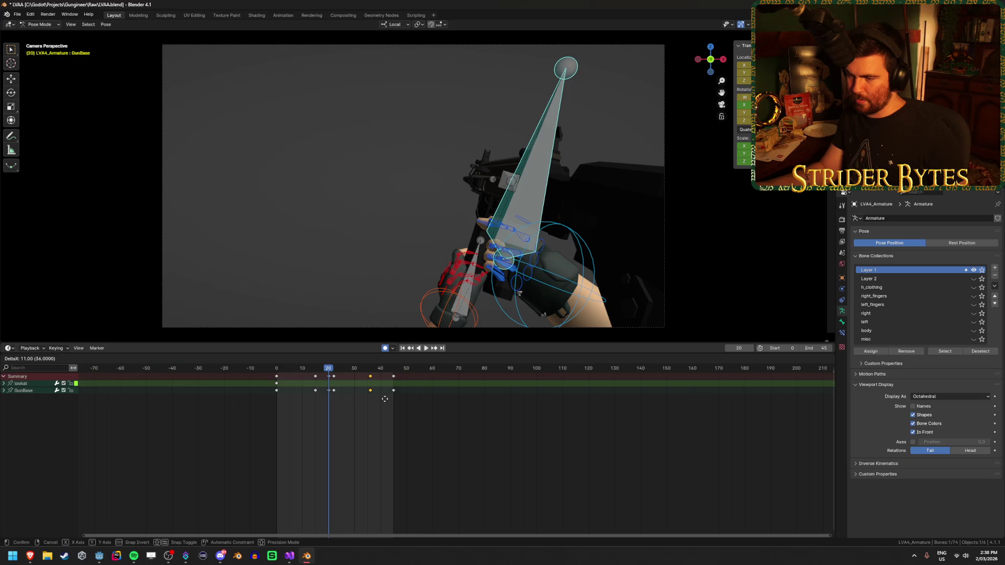
click(383, 402)
click(335, 384)
key(g)
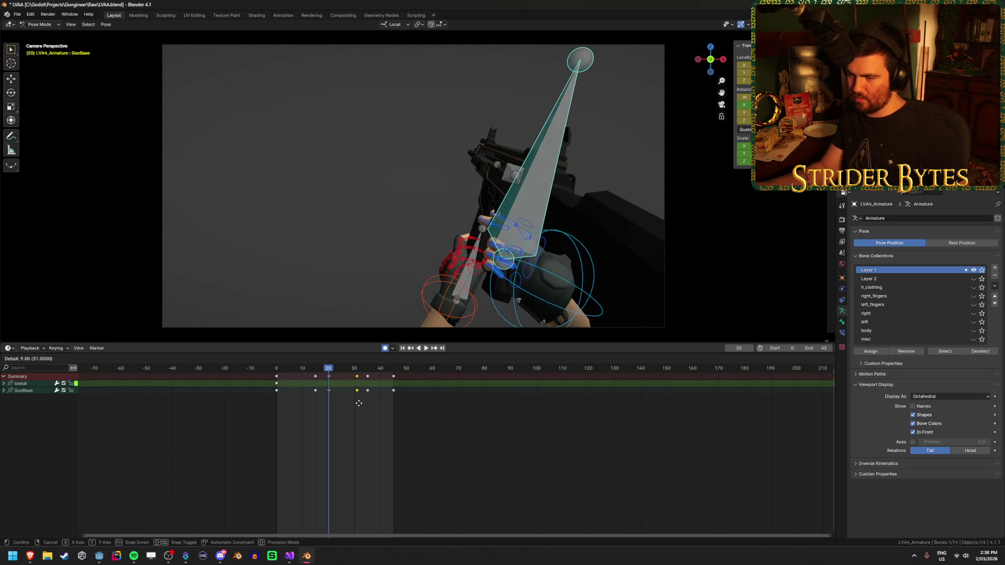
click(355, 403)
Play back the retimed reload and save the blend file.
key(space)
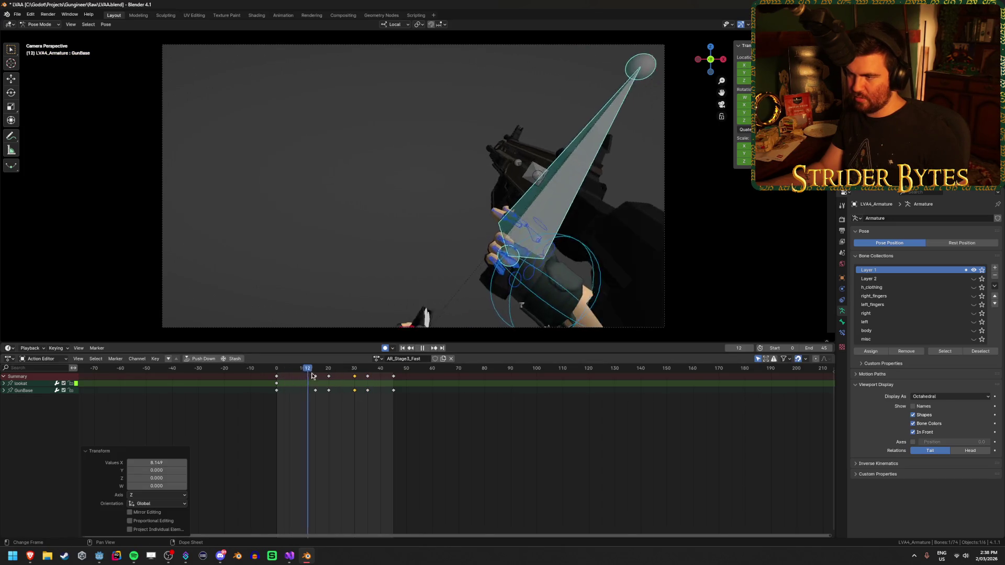
key(space)
key(ctrl+s)
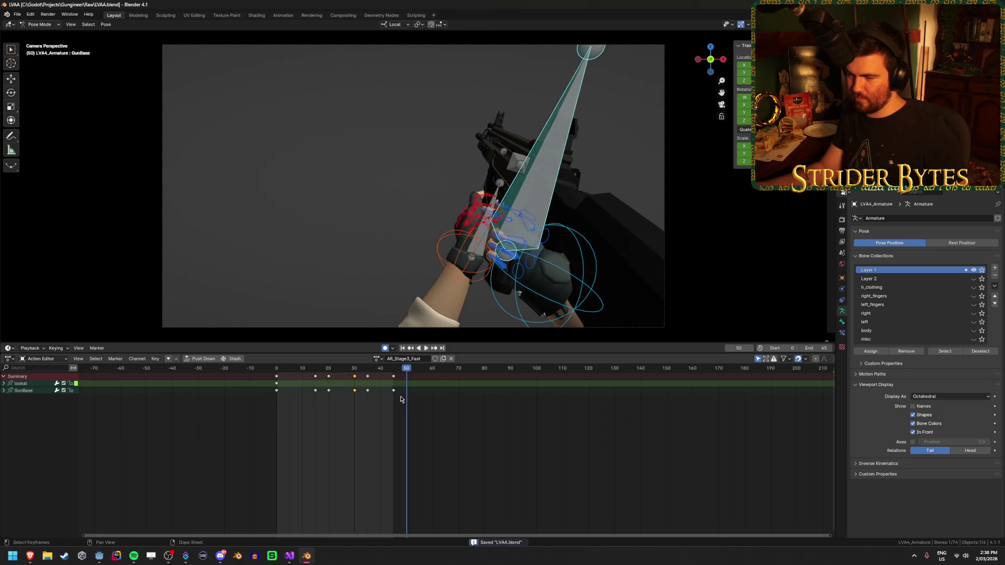
click(425, 348)
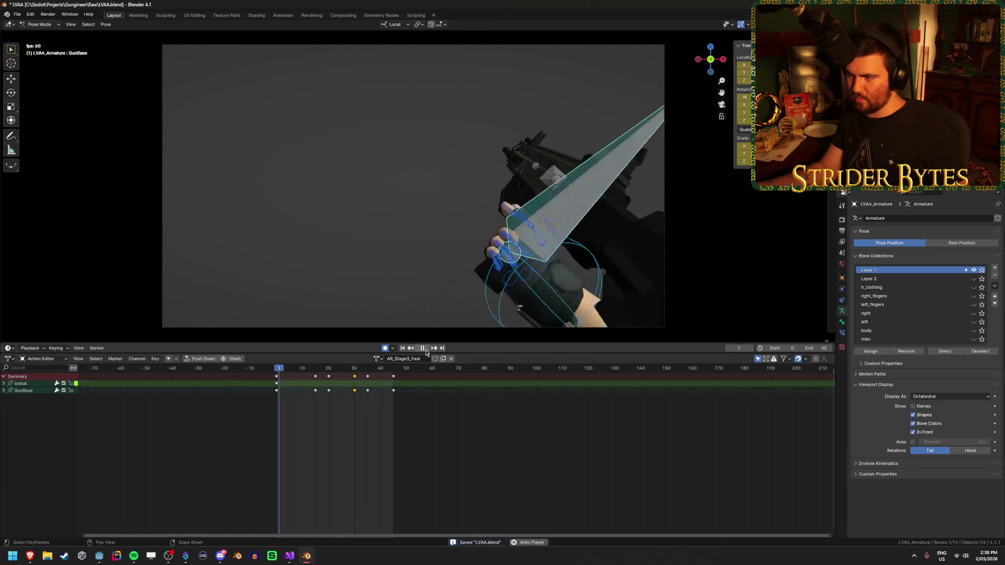
key(space)
key(ctrl+s)
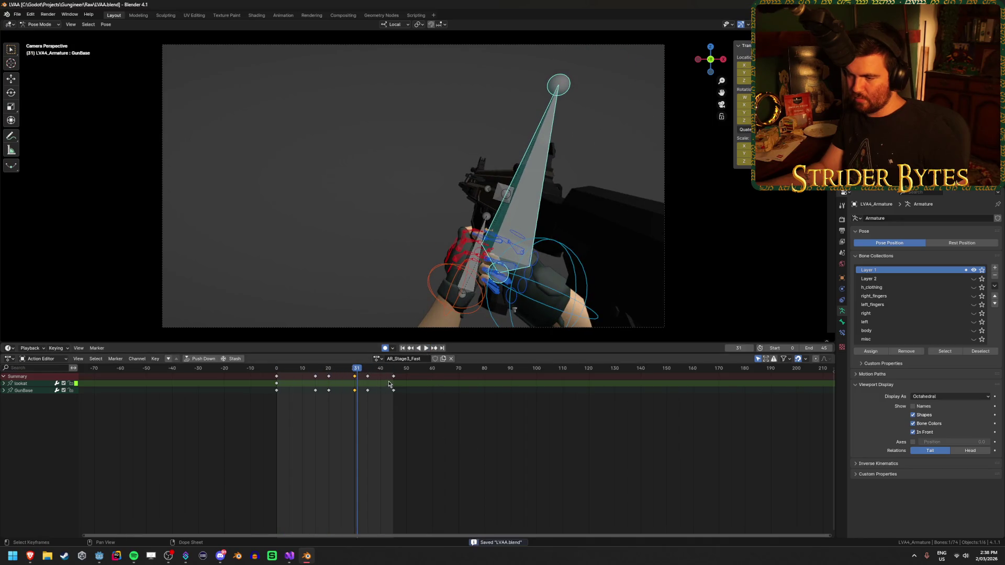
Duplicate AR_Stage3_Normal into a new action named AR_Stage3_Slow.
click(377, 359)
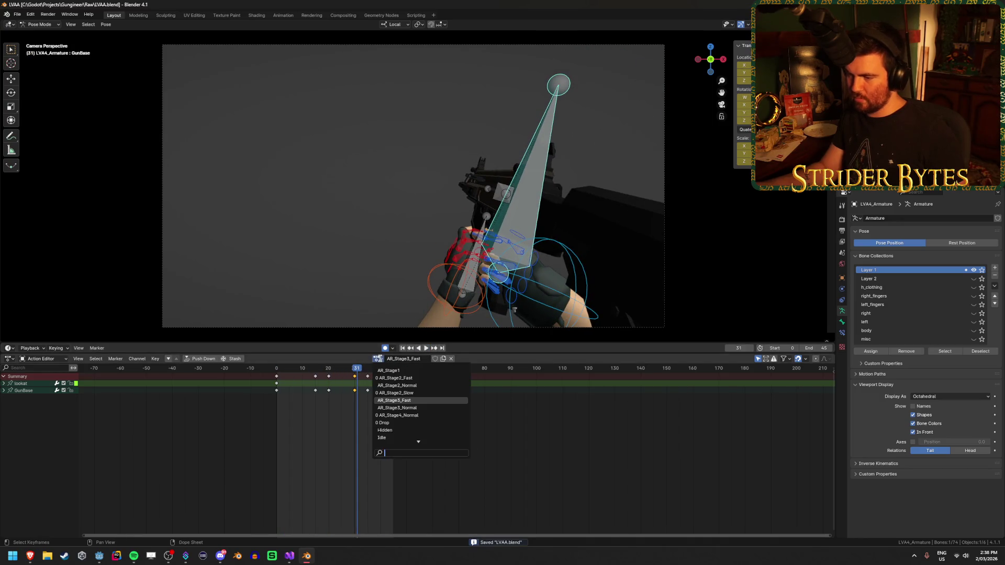
click(426, 408)
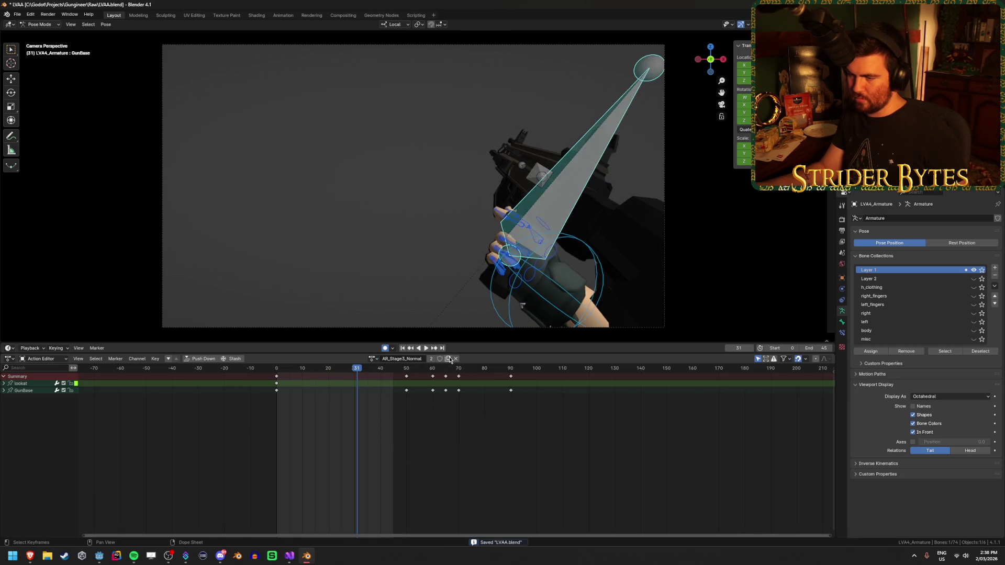
click(449, 360)
double_click(413, 359)
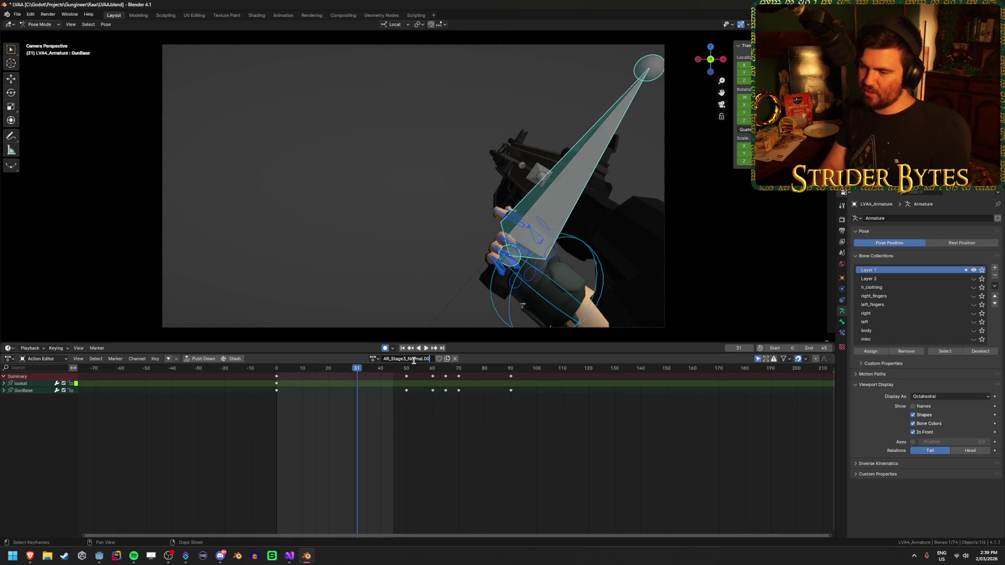
text(low)
key(Return)
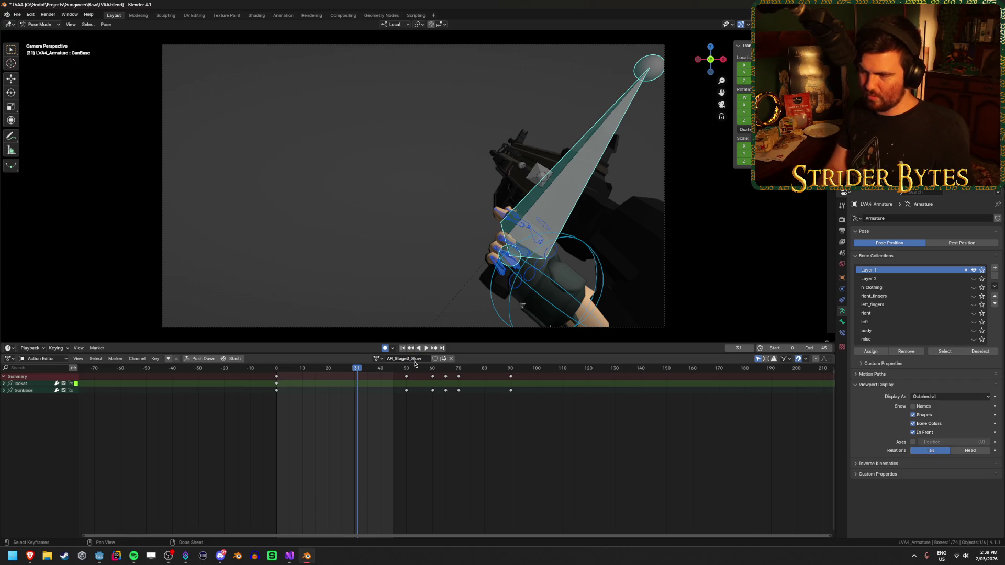
Set the scene end frame to 150.
click(509, 369)
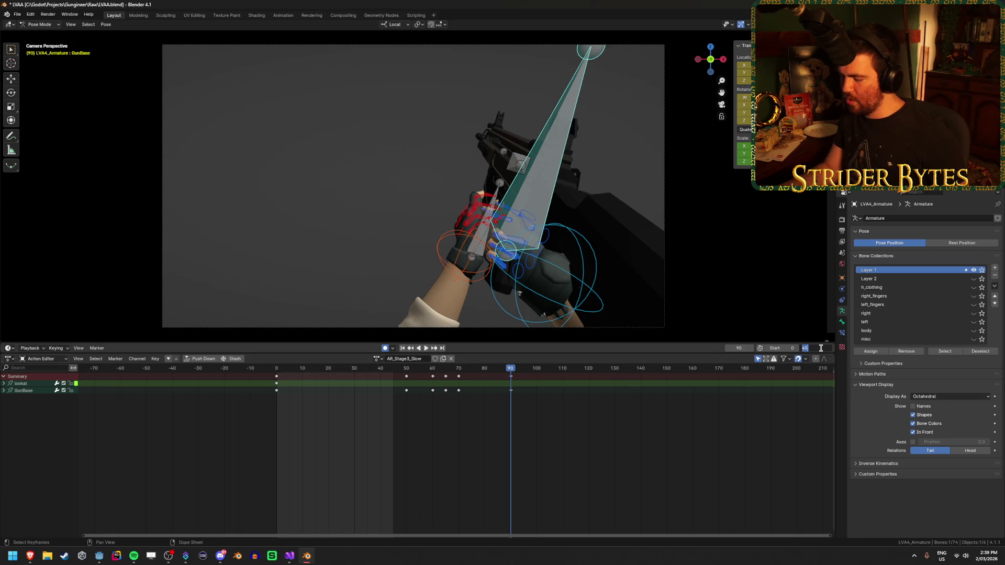
text(150)
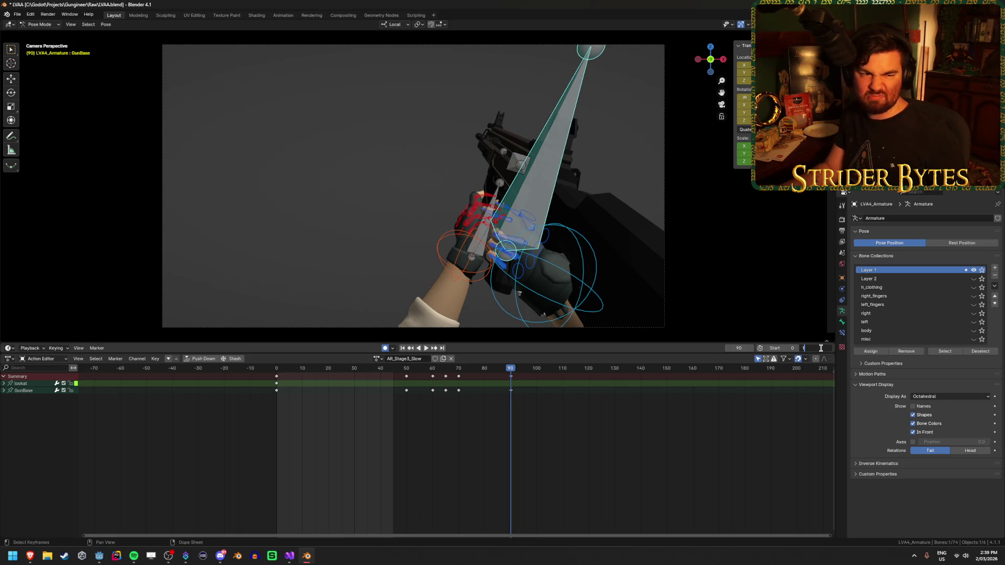
key(Return)
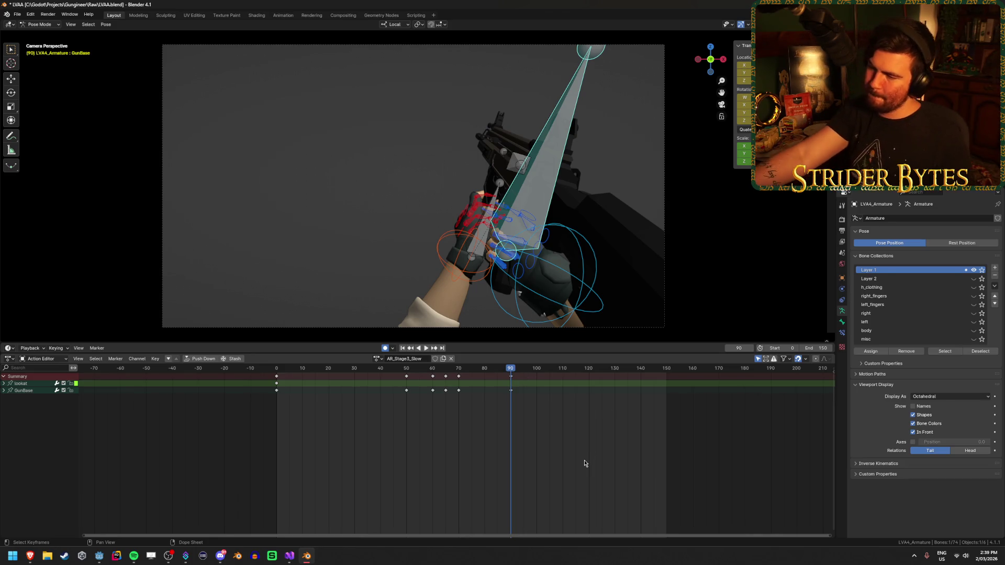
Add the Magazine bone to the selection and shift the selected keyframes about 59 frames later.
mouse_move(407, 369)
mouse_down()
mouse_move(425, 372)
mouse_move(296, 378)
mouse_move(441, 380)
mouse_move(356, 390)
mouse_up()
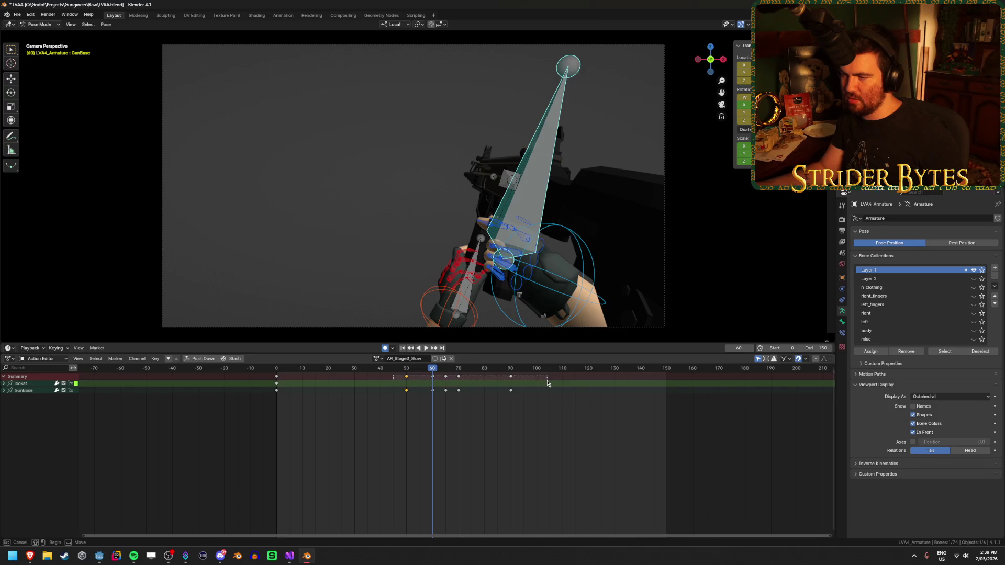
shift+click(480, 243)
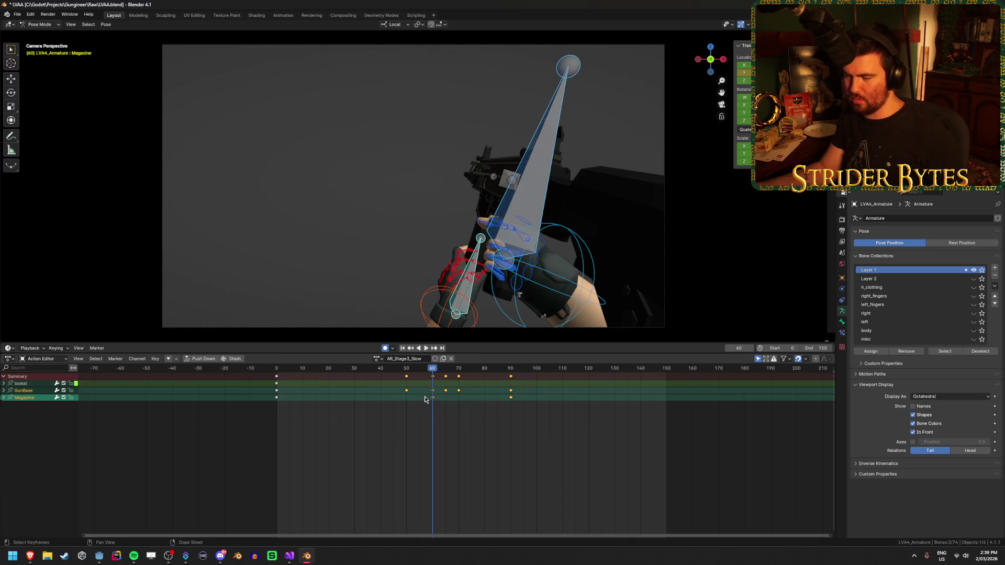
key(g)
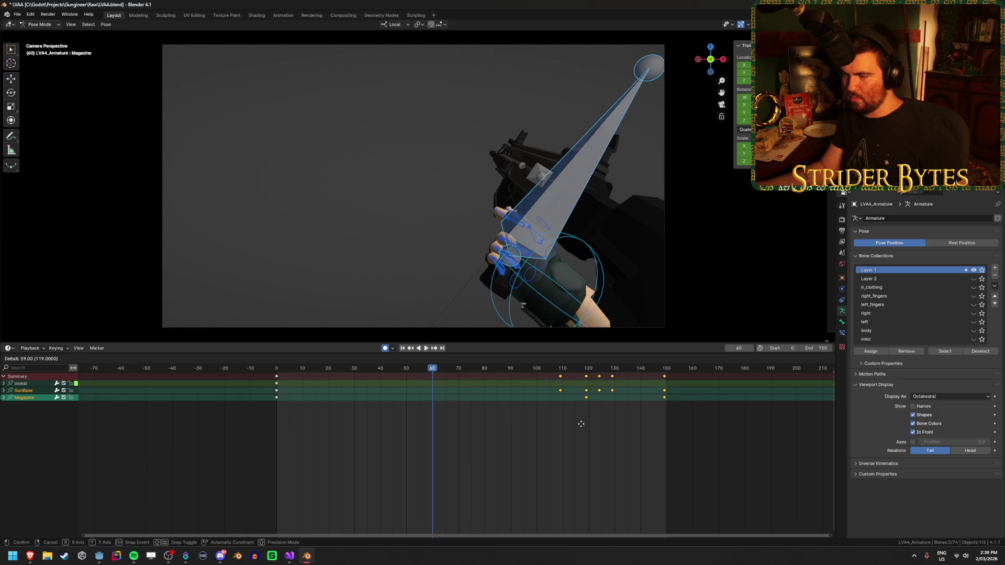
click(582, 423)
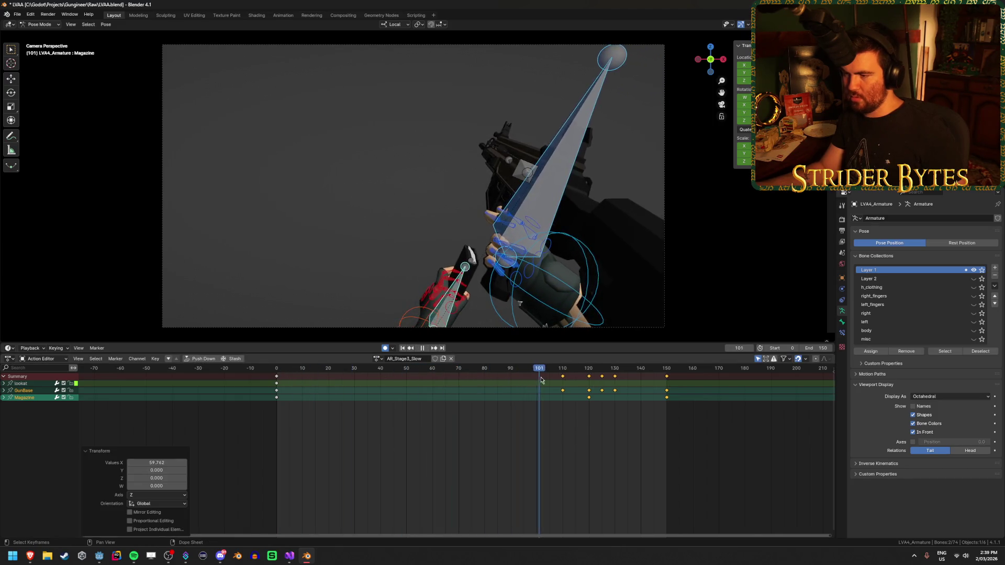
key(space)
Duplicate the keyframes from frames 110–150 into a block around frames 31–71.
click(447, 452)
drag(698, 433, 544, 370)
drag(650, 452, 523, 366)
key(shift+d)
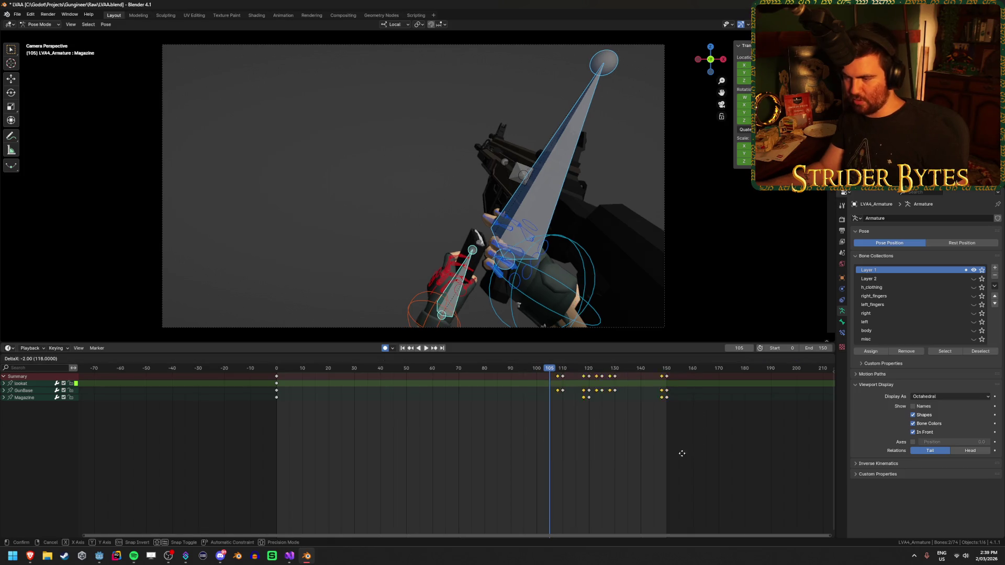
click(491, 465)
Preview the copied keys from the start and inspect the magazine pose around frames 30–39.
key(shift+Left)
key(space)
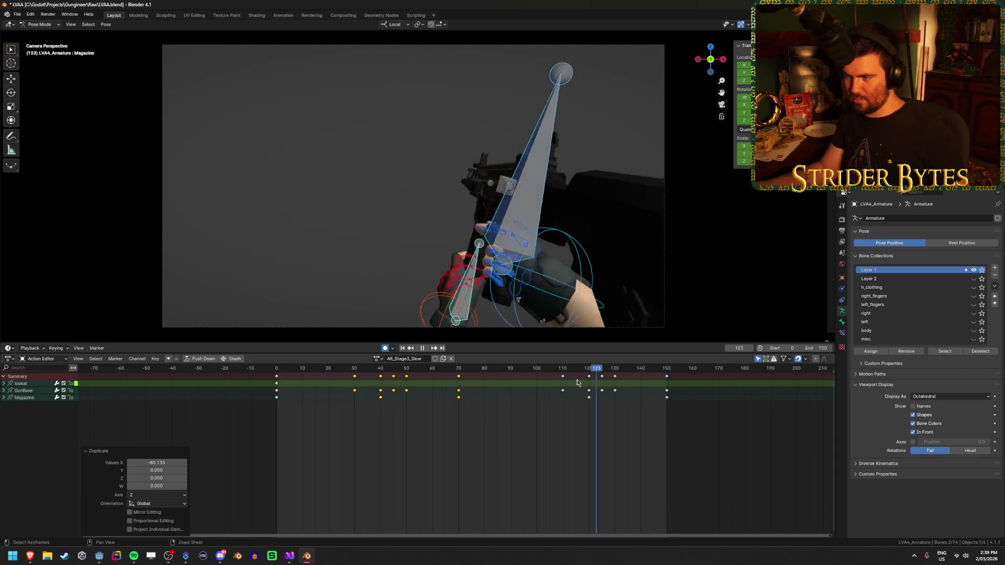
drag(347, 383, 380, 379)
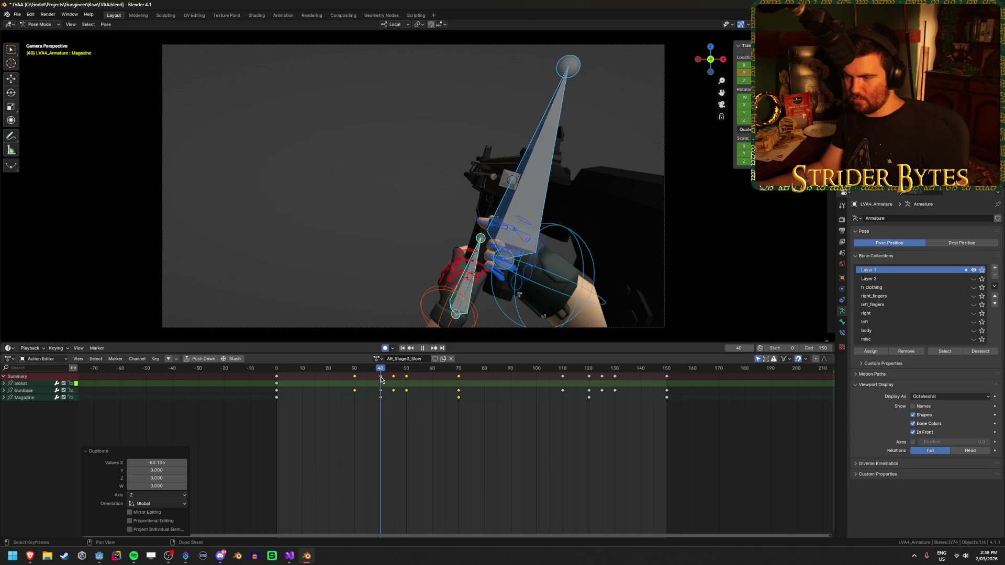
mouse_move(384, 246)
mouse_down()
mouse_move(450, 265)
mouse_move(533, 191)
mouse_up()
mouse_move(389, 376)
mouse_down()
mouse_move(338, 376)
mouse_move(377, 375)
mouse_up()
click(477, 186)
mouse_move(477, 186)
mouse_down()
mouse_move(561, 234)
mouse_move(523, 219)
mouse_move(487, 223)
mouse_move(501, 279)
mouse_move(492, 261)
mouse_move(513, 220)
mouse_up()
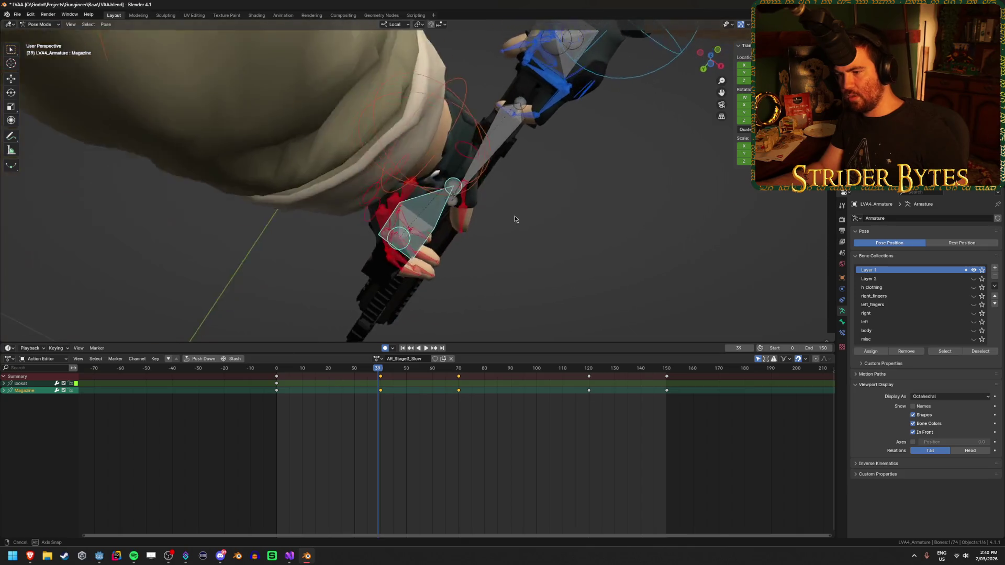
At frame 40, rotate the Magazine bone and push it up into the rifle.
click(381, 369)
mouse_move(513, 275)
mouse_down()
mouse_move(641, 335)
mouse_move(664, 304)
mouse_move(654, 274)
mouse_move(605, 292)
mouse_move(547, 37)
mouse_up()
key(r)
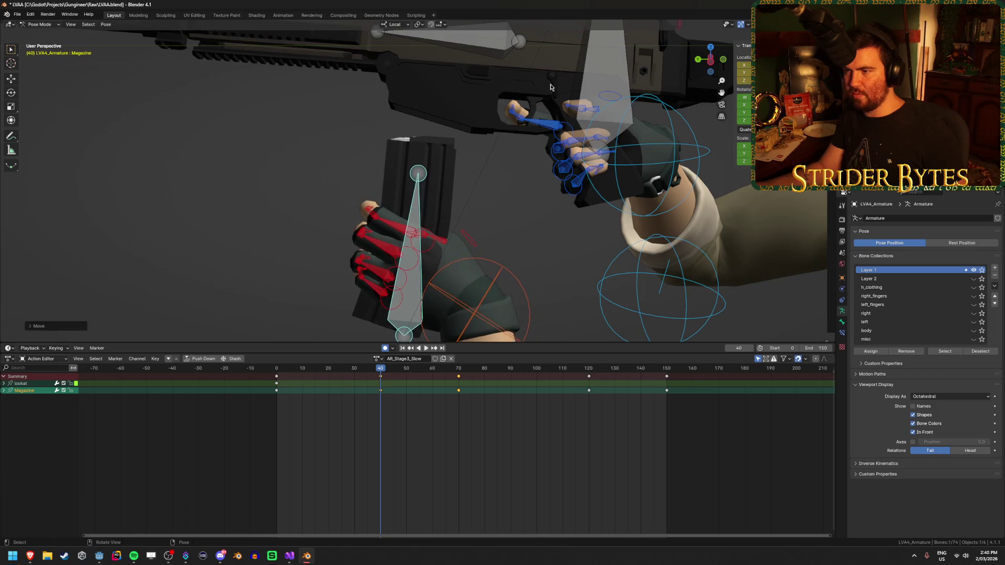
click(579, 80)
key(g)
click(575, 84)
mouse_move(575, 84)
mouse_down()
mouse_move(507, 34)
mouse_move(657, 45)
mouse_move(538, 161)
mouse_move(588, 174)
mouse_up()
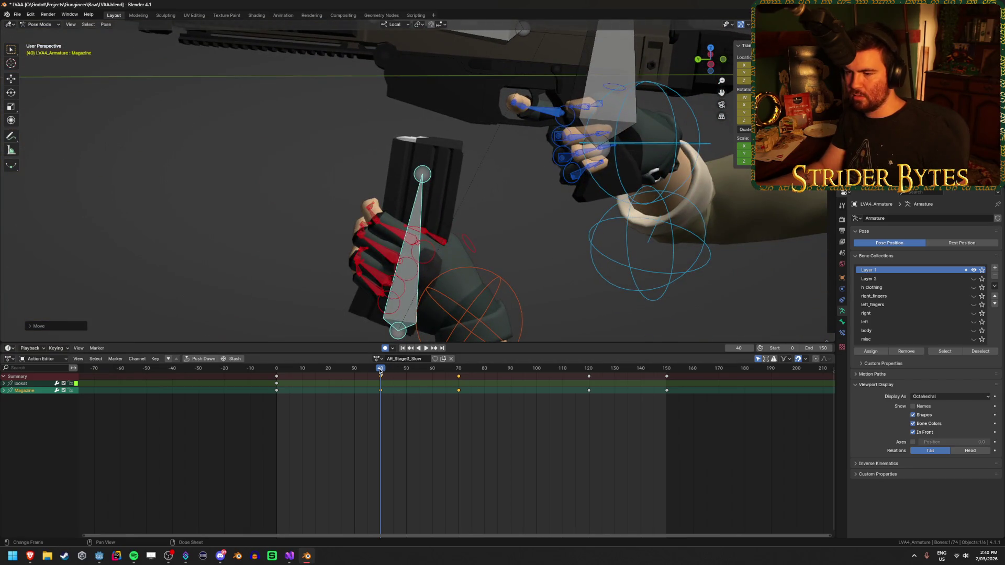
At frame 70, move the magazine along its local Y axis into the rifle.
drag(381, 373, 407, 373)
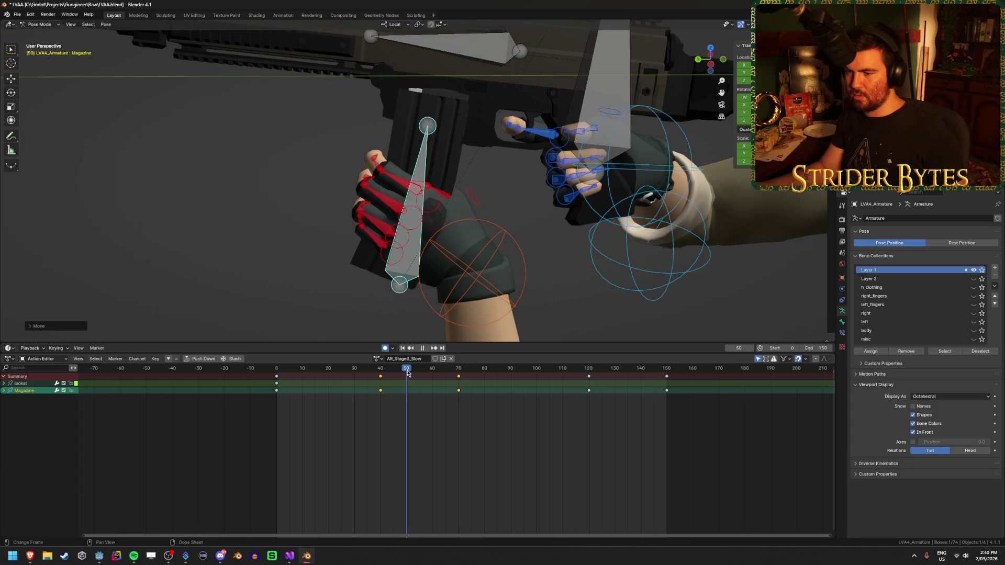
drag(439, 220, 469, 195)
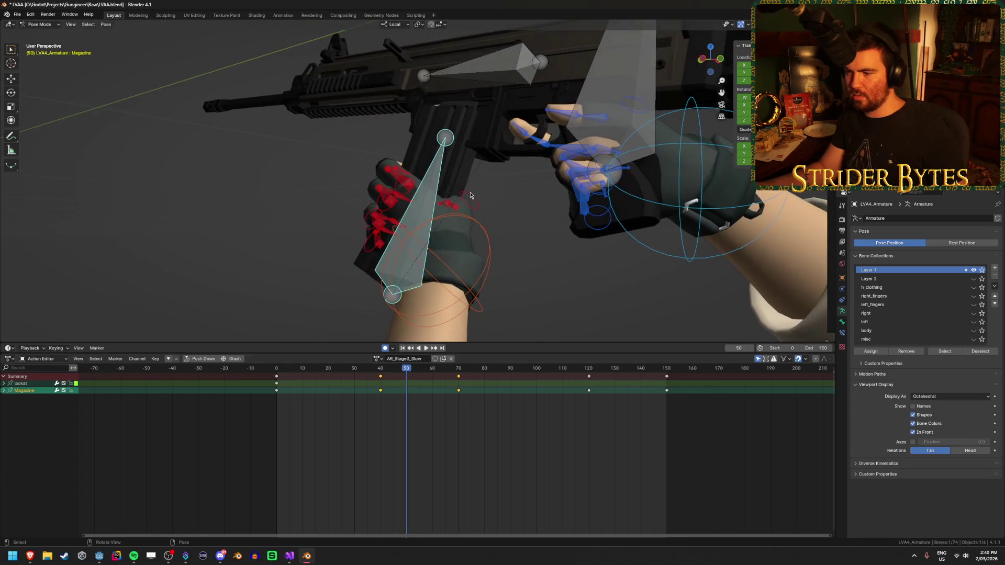
drag(411, 370, 459, 372)
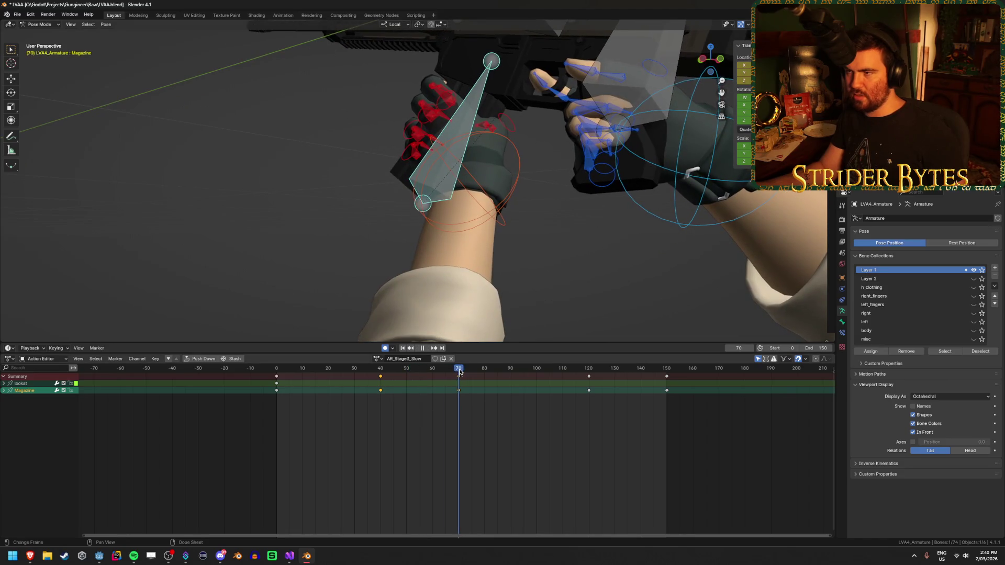
drag(523, 176, 579, 156)
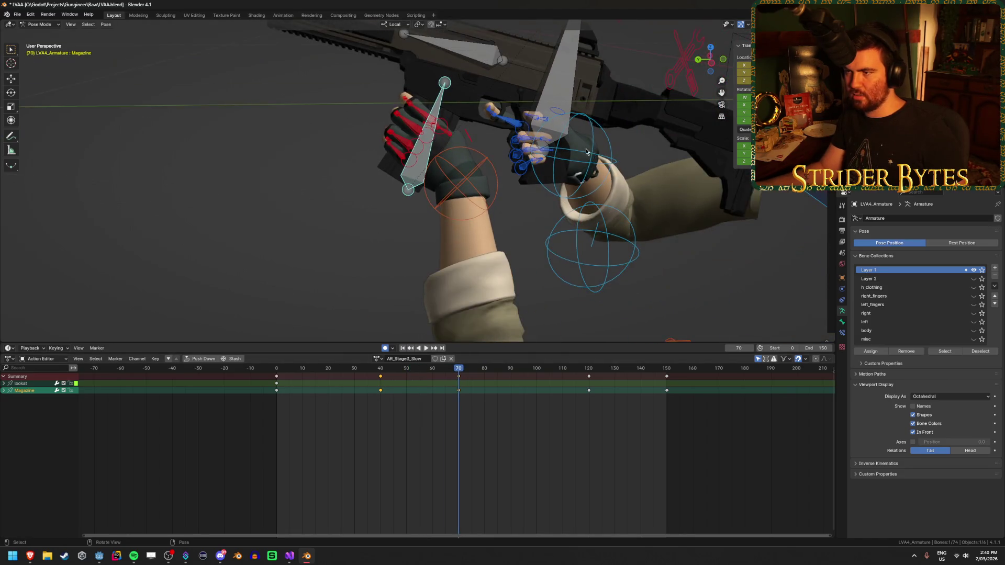
key(y)
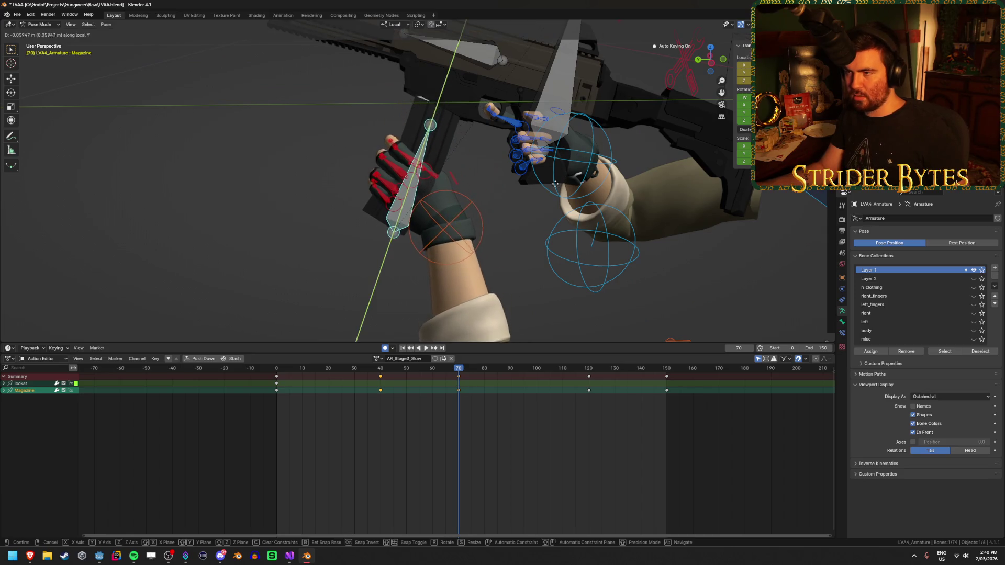
click(558, 185)
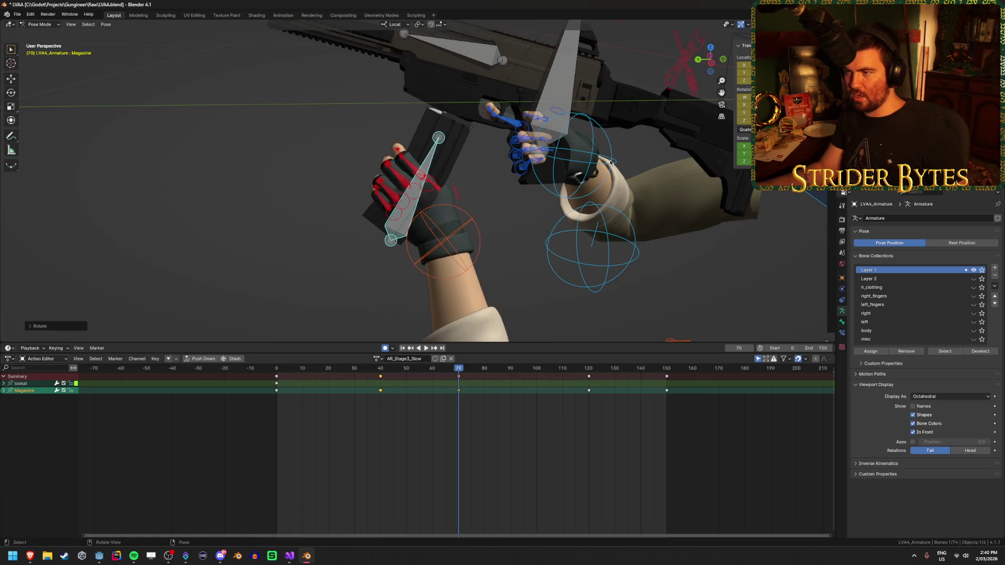
mouse_move(594, 156)
mouse_down()
mouse_move(522, 109)
mouse_move(531, 101)
mouse_move(522, 111)
mouse_move(537, 154)
mouse_move(561, 178)
mouse_move(555, 186)
mouse_up()
Cancel a further magazine move and review the motion around frame 57.
key(g)
right_click(516, 96)
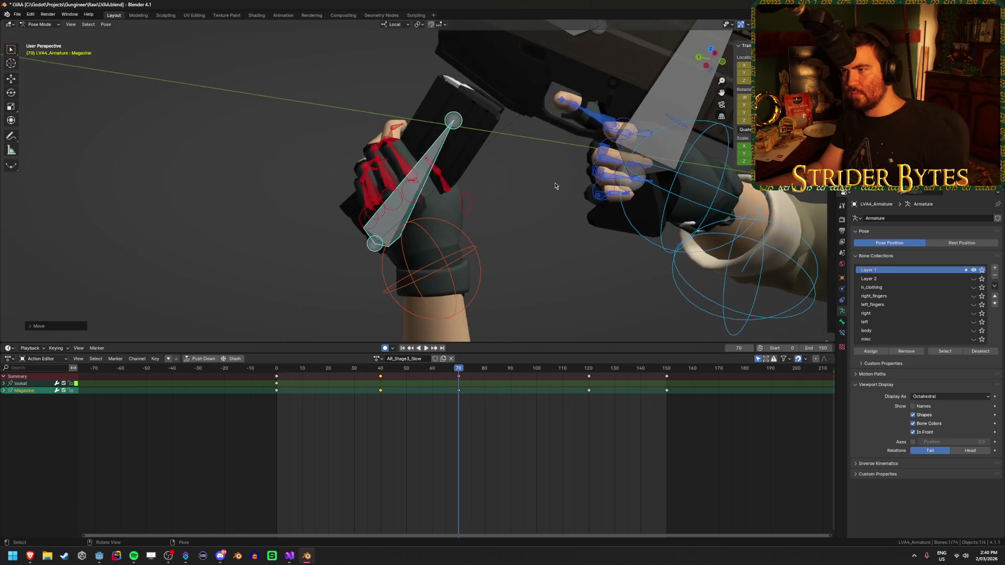
mouse_move(467, 374)
mouse_down()
mouse_move(336, 376)
mouse_move(459, 378)
mouse_move(373, 386)
mouse_move(382, 370)
mouse_move(423, 370)
mouse_up()
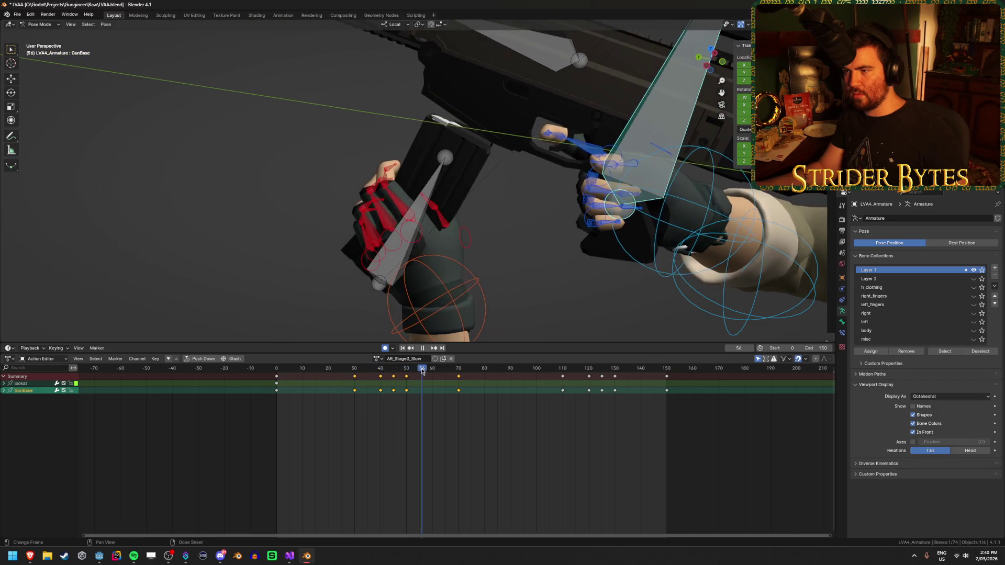
key(Escape)
scroll(455, 231, down, 3)
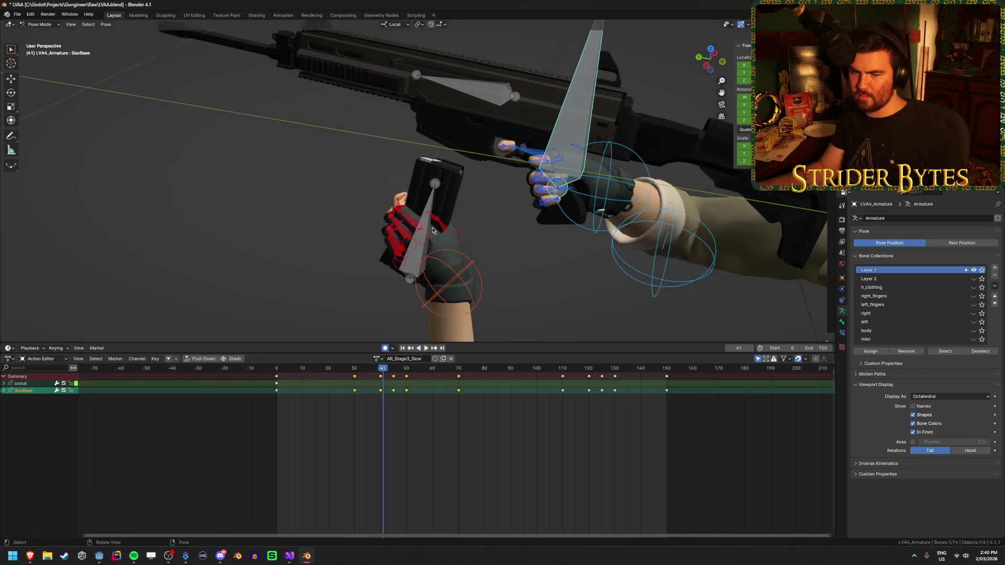
drag(454, 230, 463, 218)
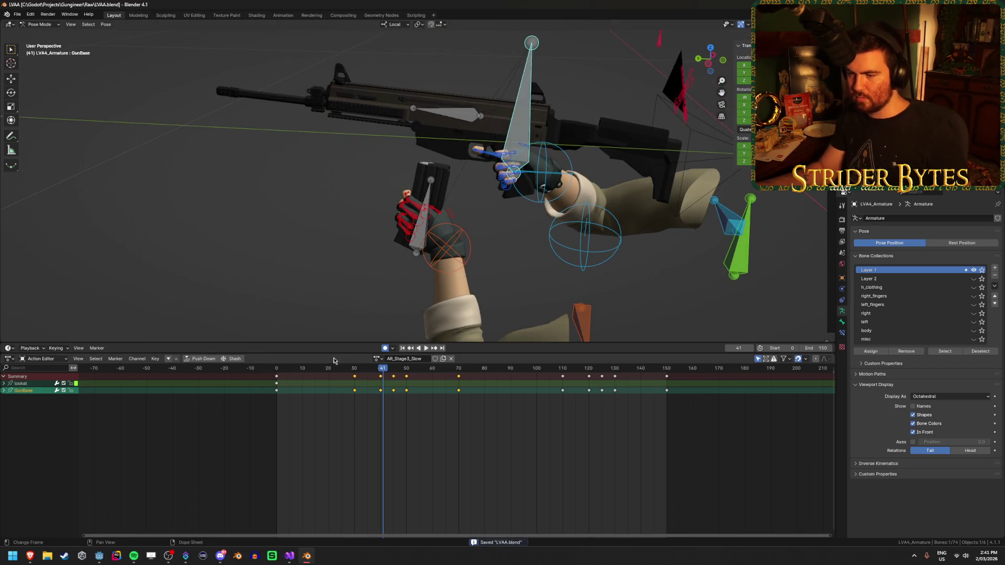
Delete the GunBase keyframe at frame 30 and replay the animation.
mouse_move(334, 371)
mouse_down()
mouse_move(388, 371)
mouse_move(285, 374)
mouse_move(386, 393)
mouse_up()
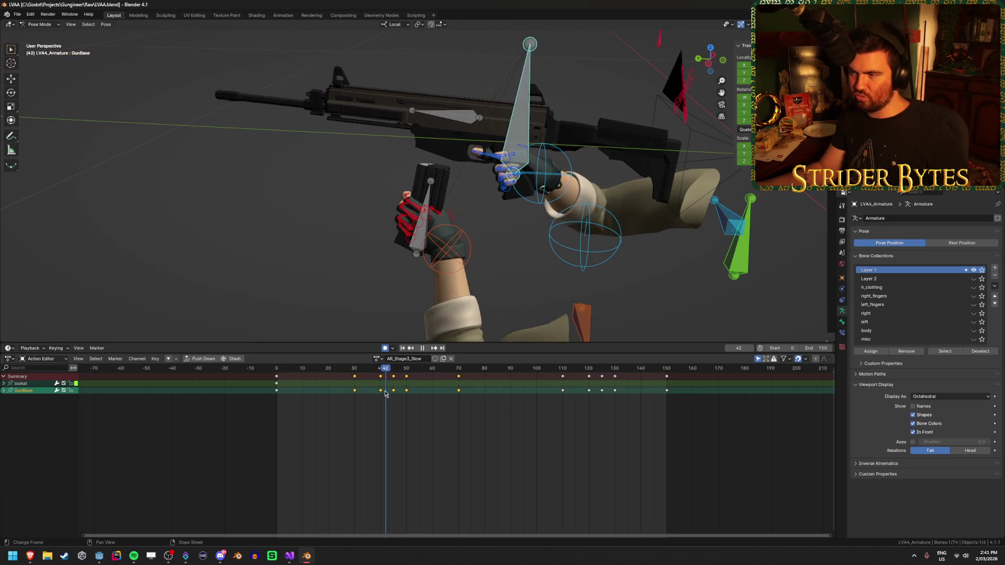
click(354, 376)
key(x)
click(357, 379)
key(shift+Left)
key(space)
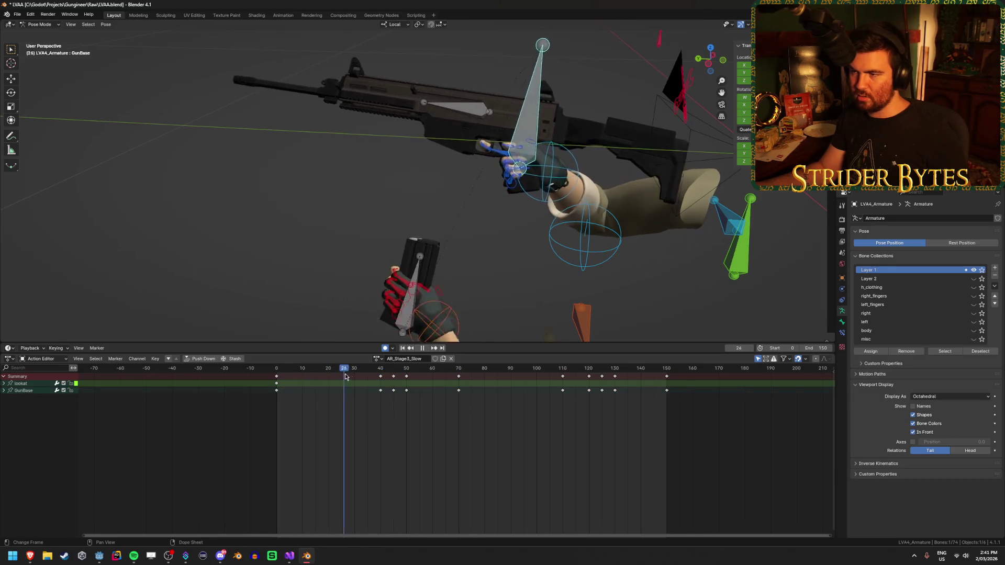
Duplicate the Magazine's frame-40 keyframes onto frame 70 and preview the result.
click(394, 380)
drag(394, 379, 378, 381)
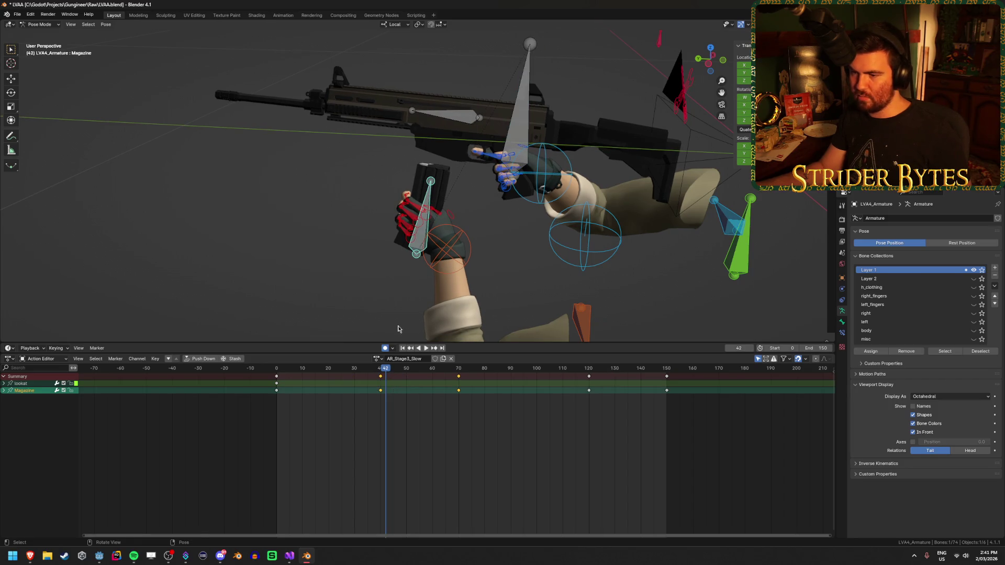
mouse_move(382, 371)
mouse_down()
mouse_move(458, 367)
mouse_move(456, 381)
mouse_move(386, 385)
mouse_up()
key(Delete)
key(shift+d)
click(462, 391)
key(space)
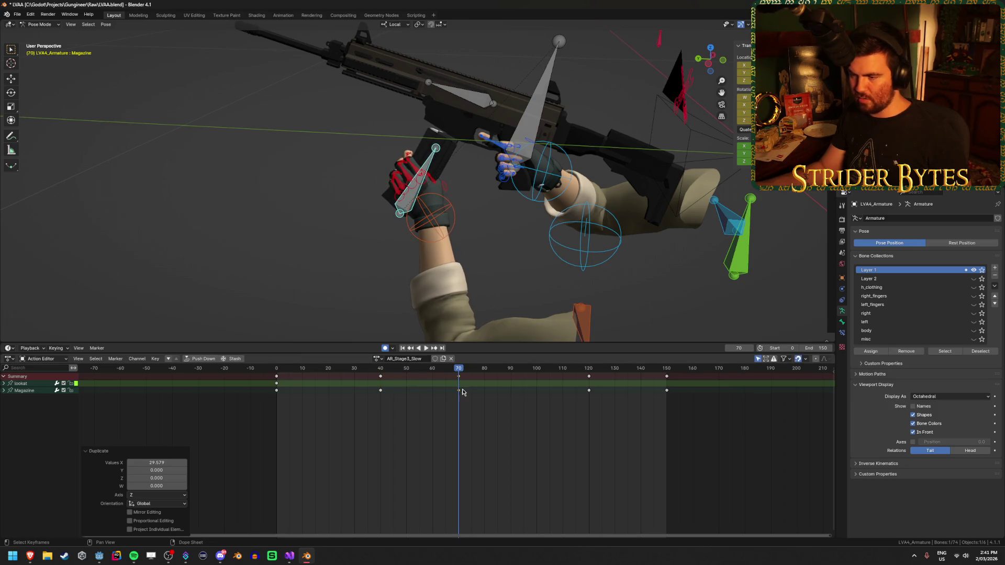
Review the magazine pose from frame 49 through 150, undoing the last change.
mouse_move(406, 381)
mouse_down()
mouse_move(601, 393)
mouse_move(589, 396)
mouse_up()
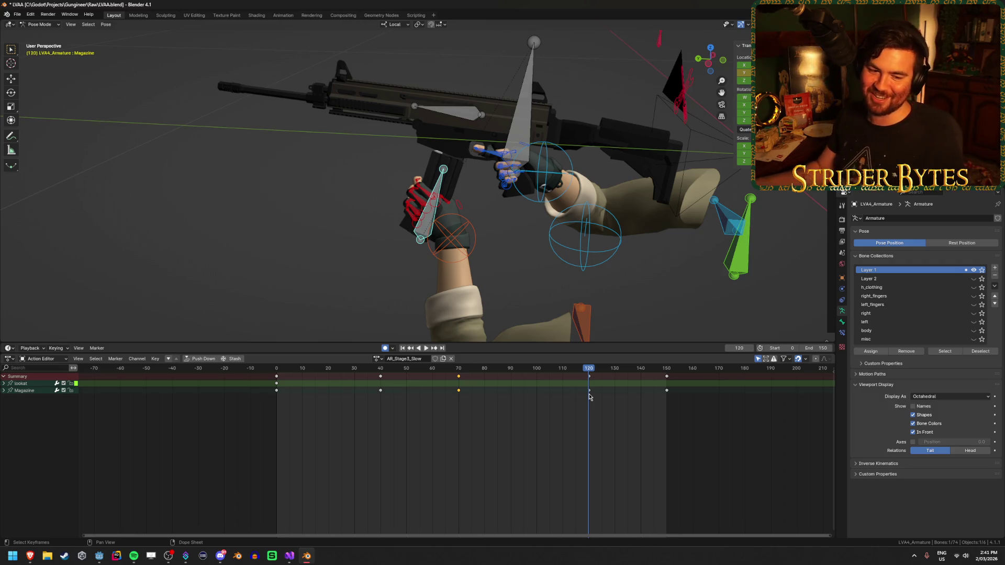
drag(589, 370, 586, 390)
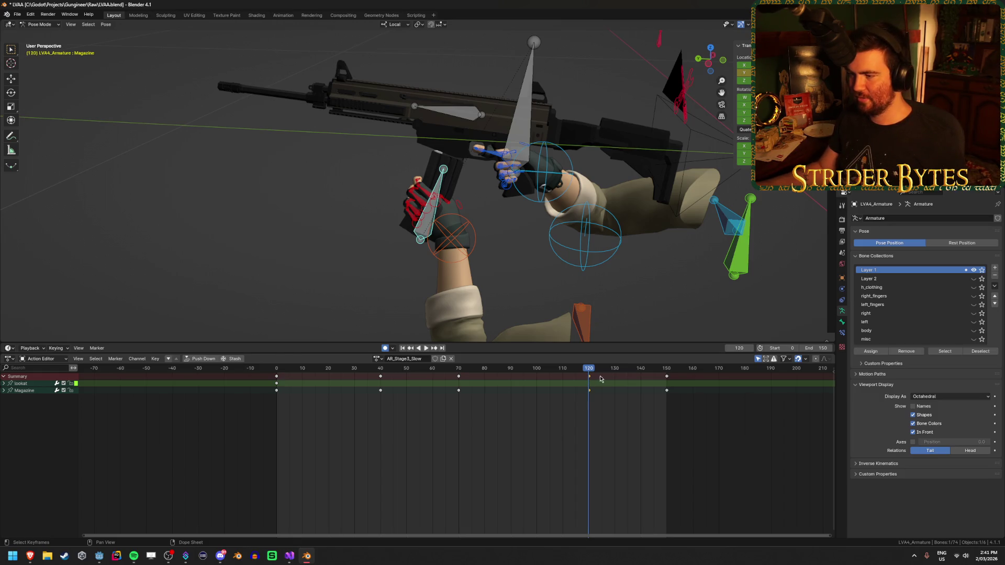
key(ctrl+z)
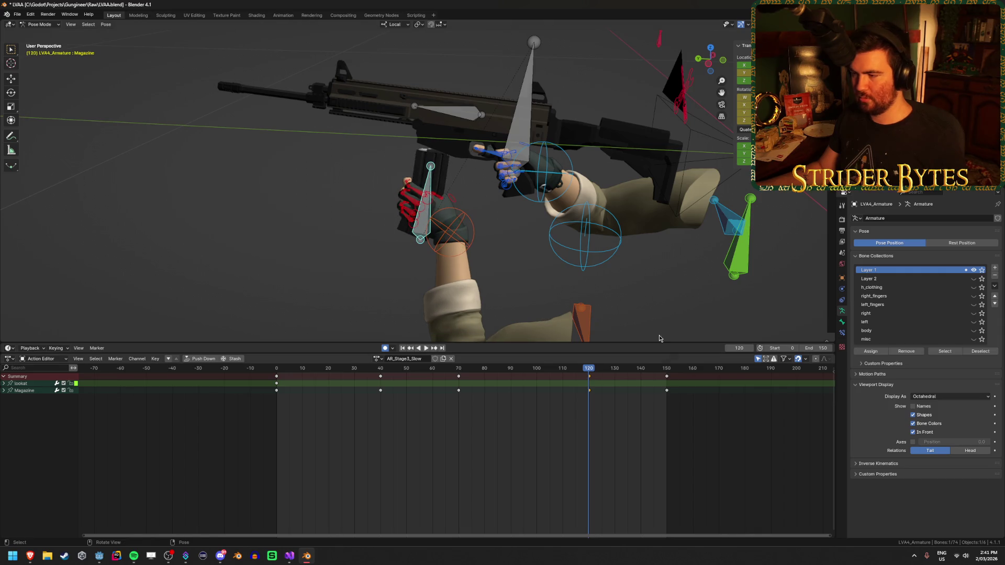
click(667, 366)
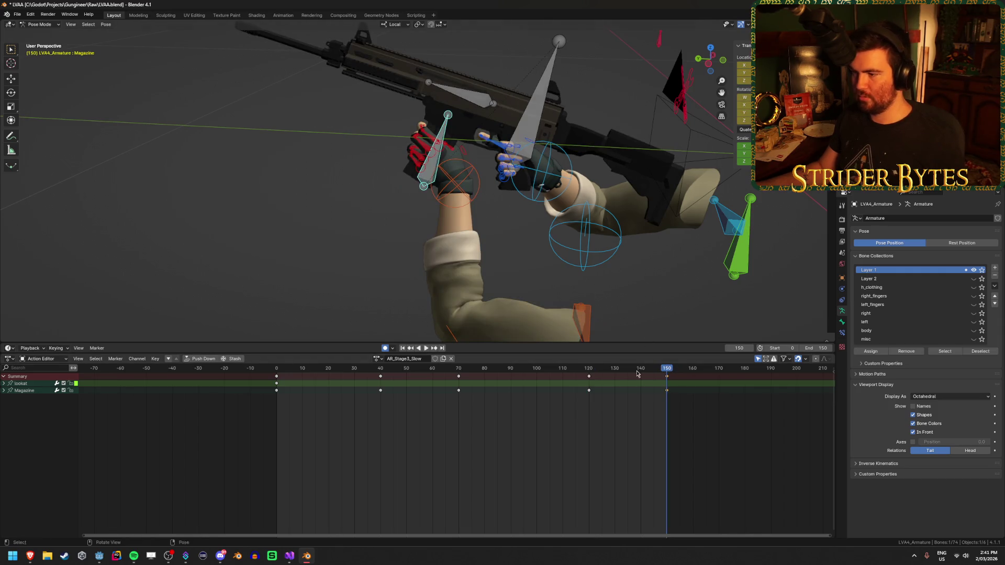
click(590, 375)
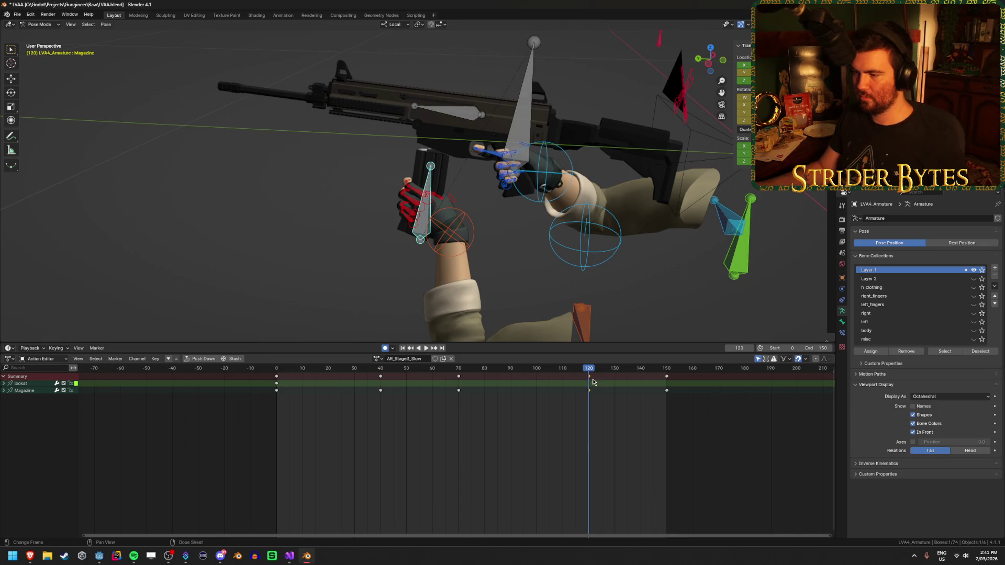
Move the magazine's frame-120 keyframes earlier to frame 100.
key(g)
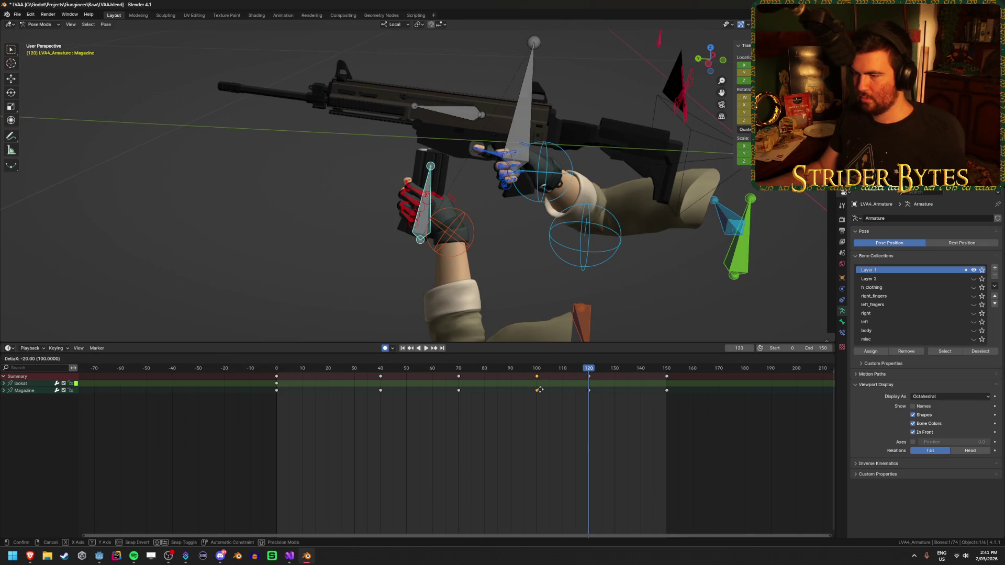
click(539, 390)
scroll(519, 222, up, 5)
drag(519, 222, 508, 237)
mouse_move(589, 372)
mouse_down()
mouse_move(547, 378)
mouse_move(591, 383)
mouse_move(537, 387)
mouse_up()
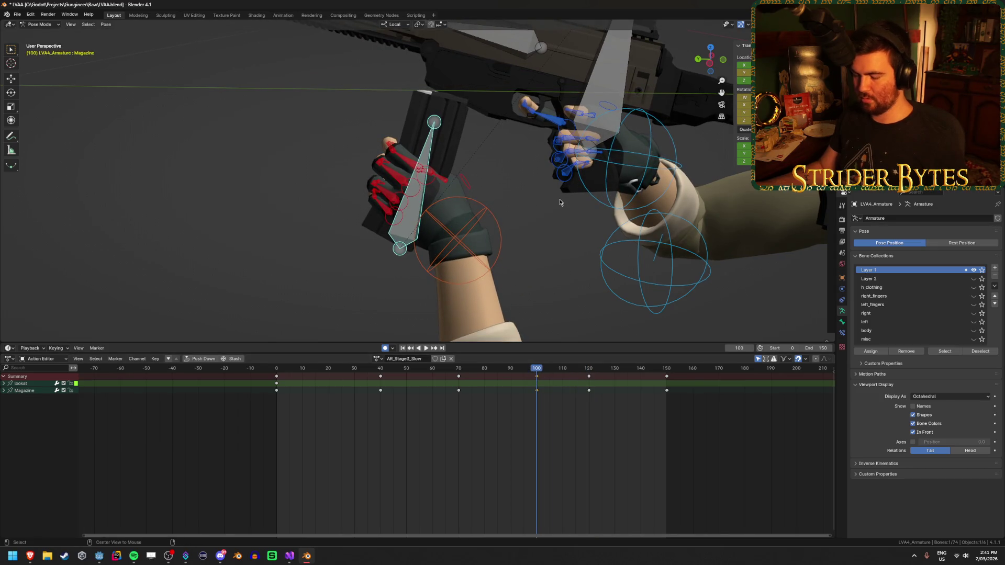
Reset the Magazine bone and slide it along local Y toward the rifle at frame 100.
key(alt+g)
key(g)
key(y)
key(y)
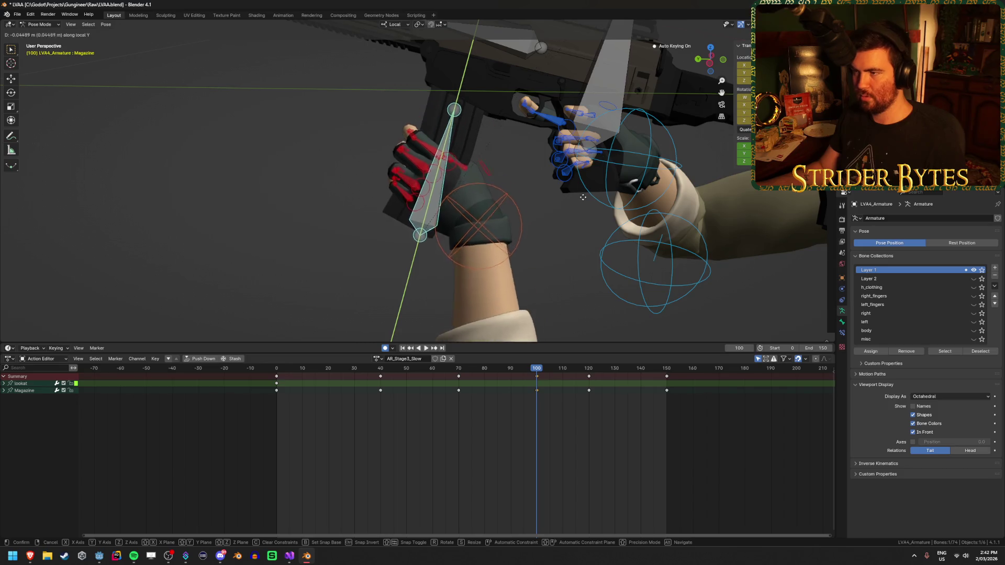
click(574, 220)
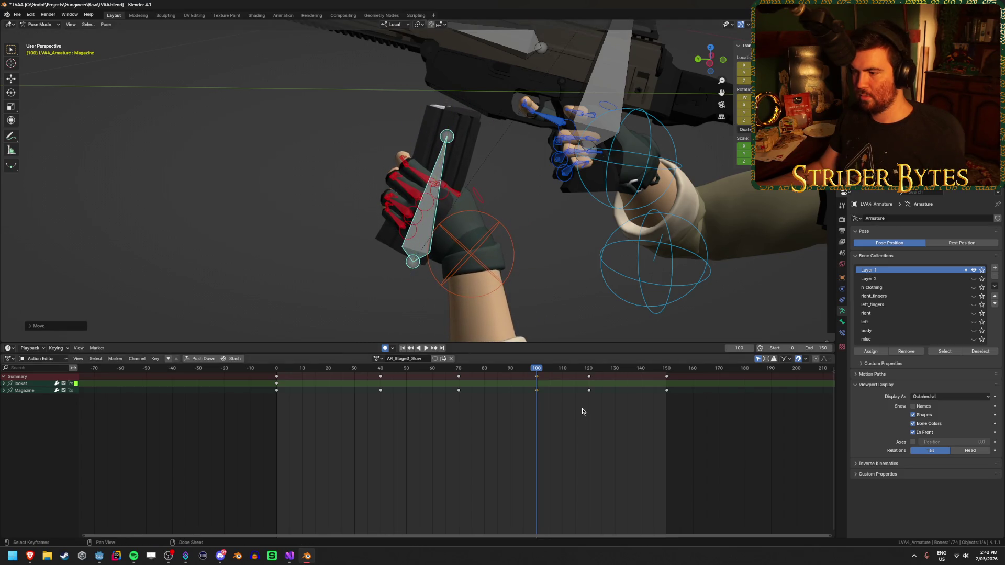
click(590, 372)
key(space)
mouse_move(590, 372)
mouse_down()
mouse_move(399, 369)
mouse_move(536, 372)
mouse_up()
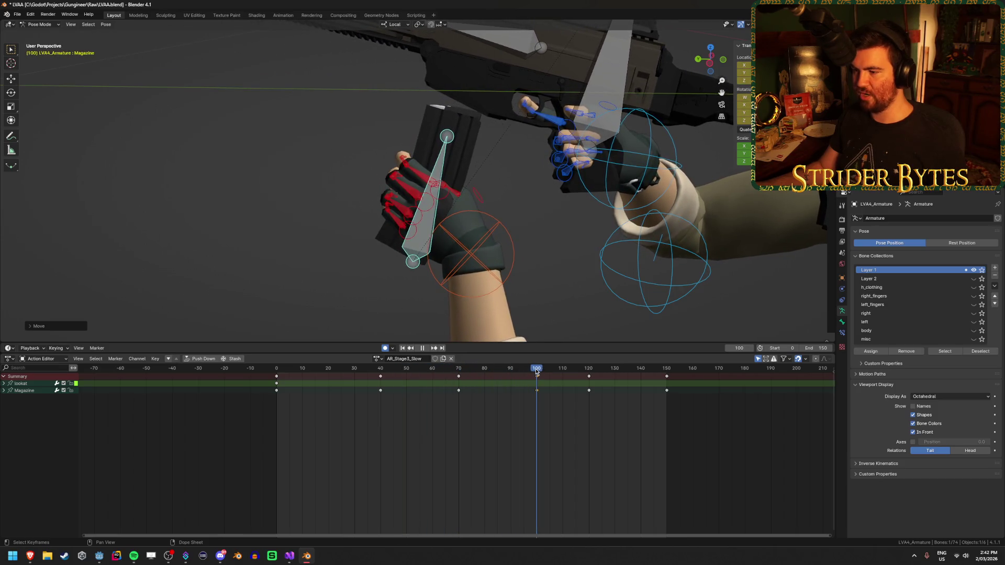
drag(561, 228, 560, 249)
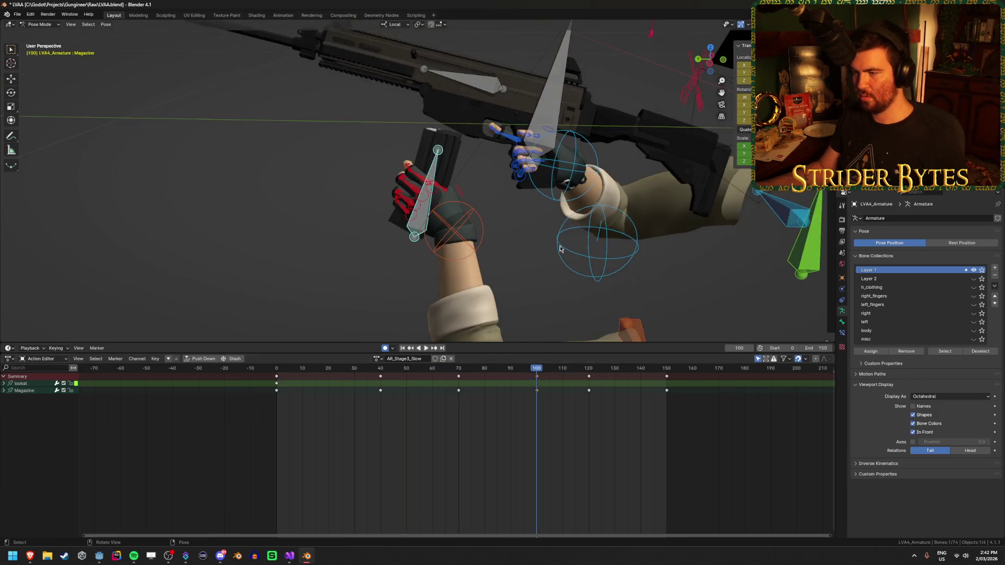
click(556, 215)
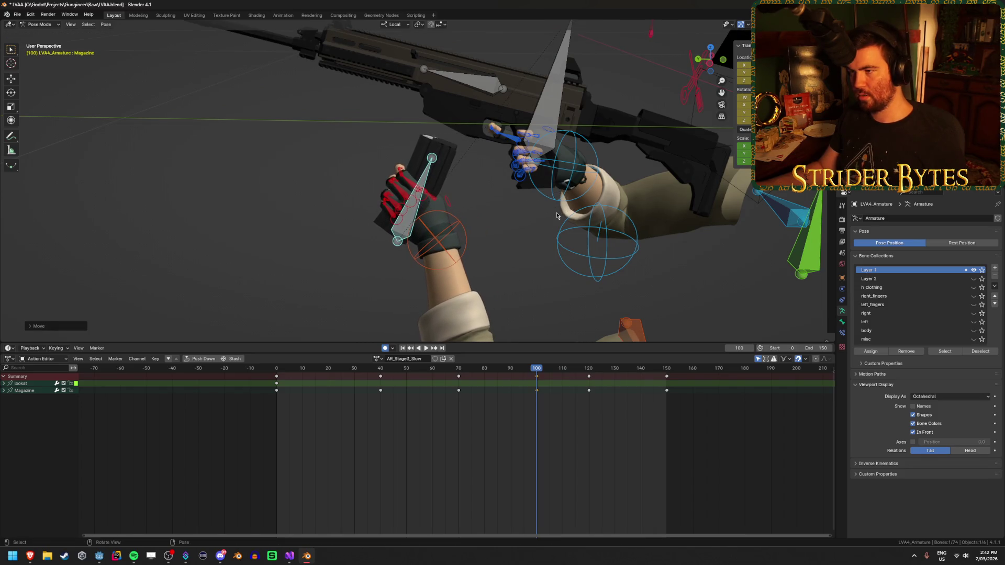
Undo and redo the Magazine bone's local-Y move, keyed at frame 100.
mouse_move(478, 246)
mouse_down()
mouse_move(617, 217)
mouse_move(541, 238)
mouse_up()
key(ctrl+z)
key(g)
key(y)
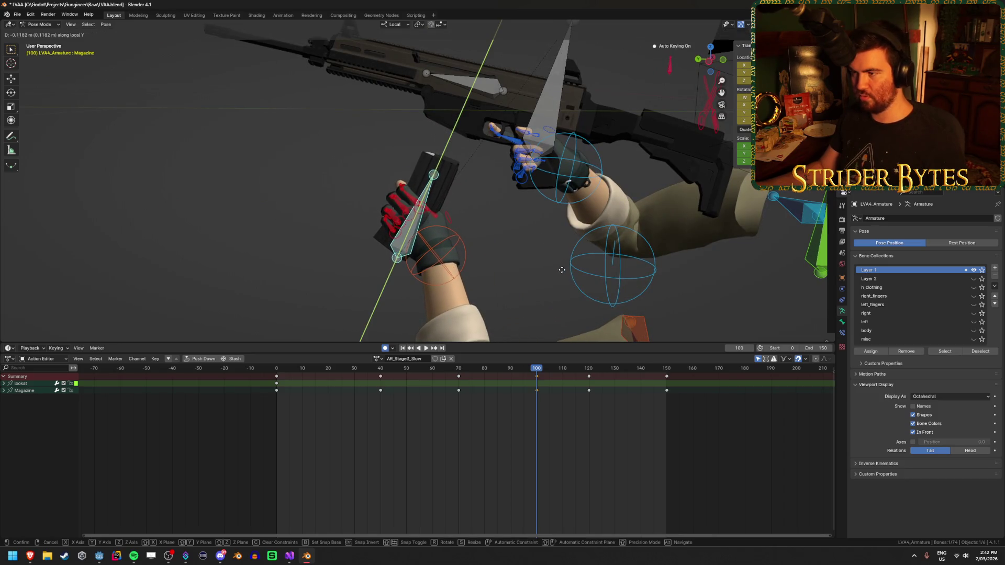
click(556, 276)
Play the reload from the first frame to check the magazine motion.
mouse_move(523, 369)
mouse_down()
mouse_move(371, 370)
mouse_move(666, 377)
mouse_move(590, 393)
mouse_up()
key(Escape)
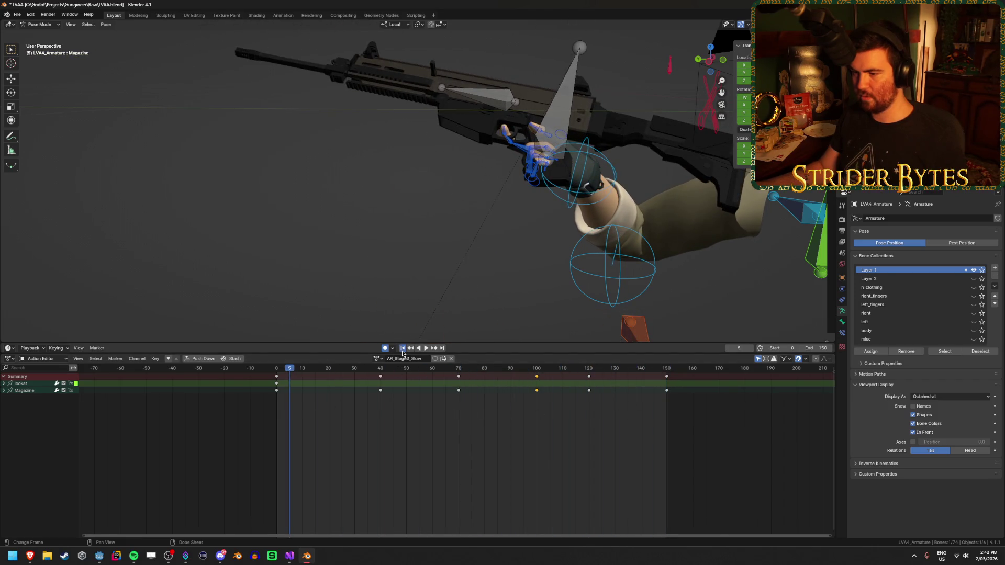
click(402, 348)
click(425, 348)
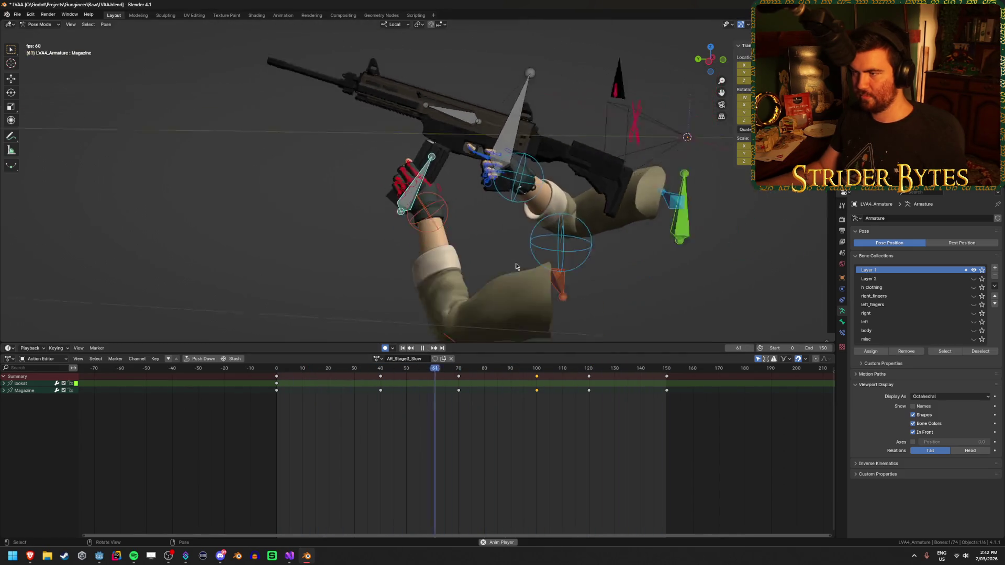
drag(515, 266, 416, 269)
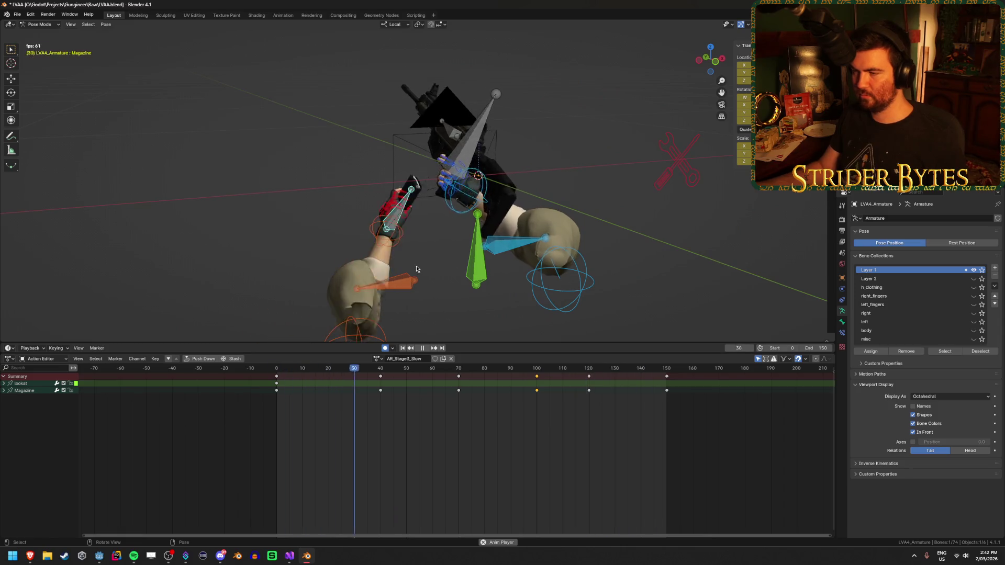
scroll(416, 269, up, 5)
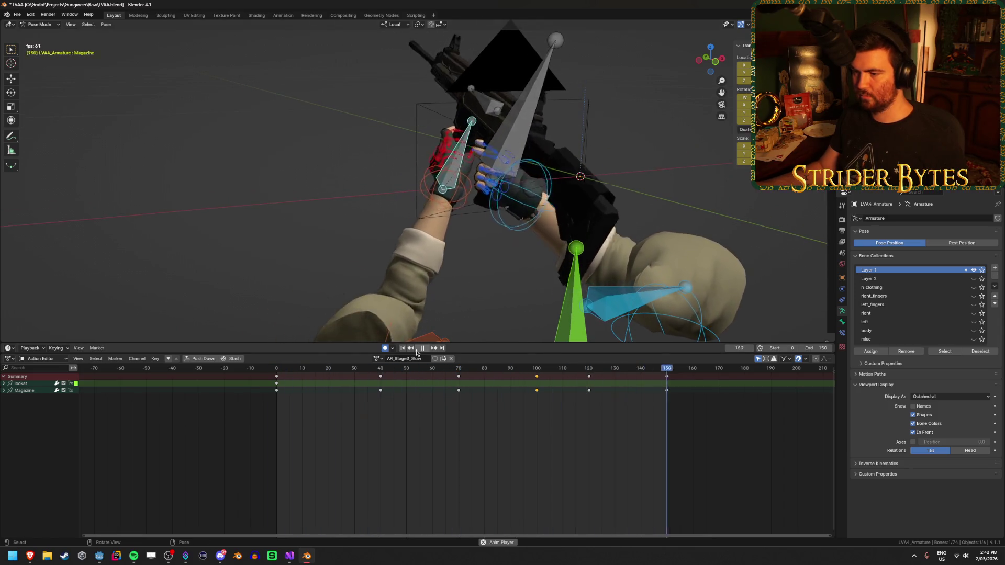
Select the GunBase bone and delete its keyframes at frame 70.
key(Escape)
click(596, 64)
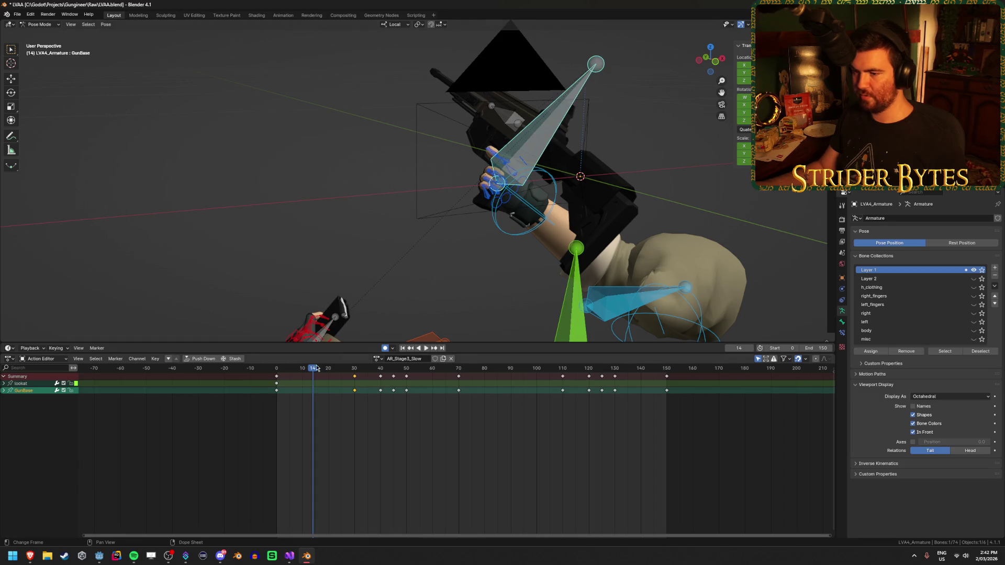
key(space)
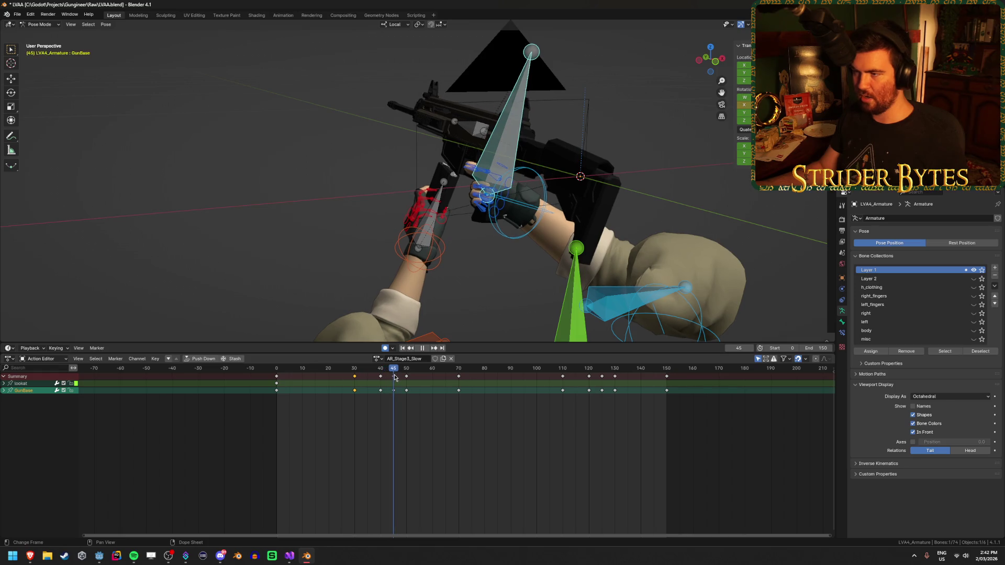
drag(393, 376, 459, 387)
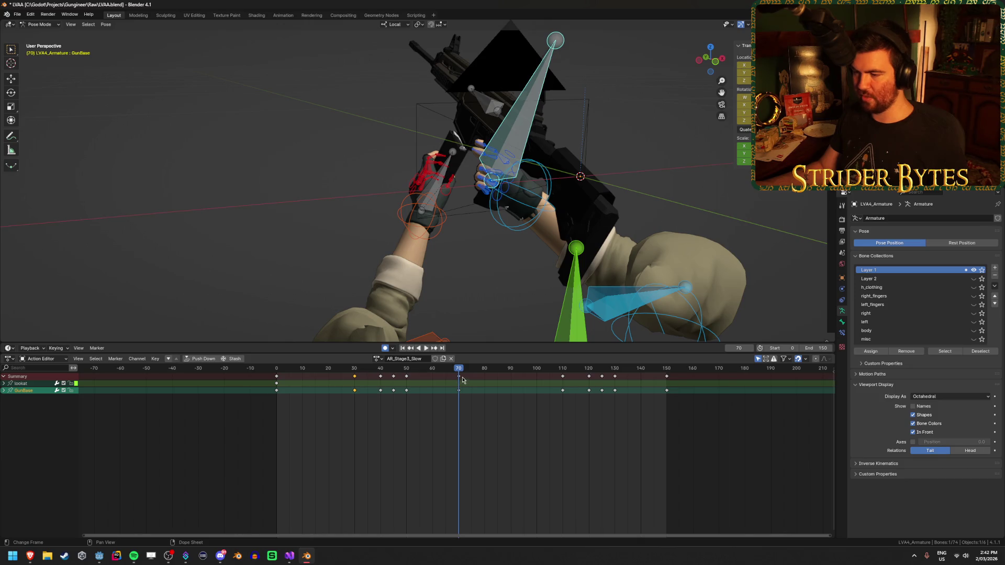
click(458, 377)
key(x)
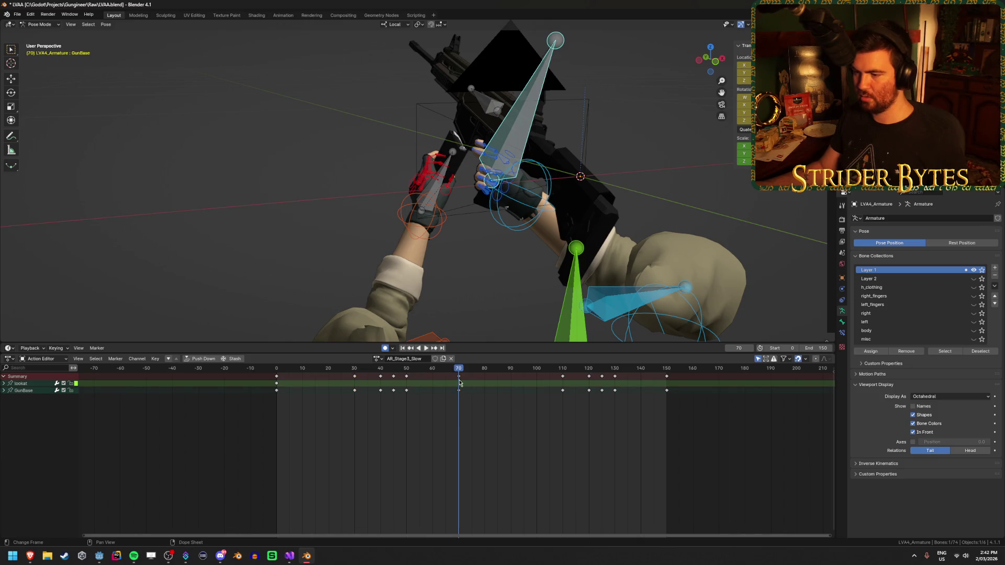
key(Delete)
key(shift+Left)
key(space)
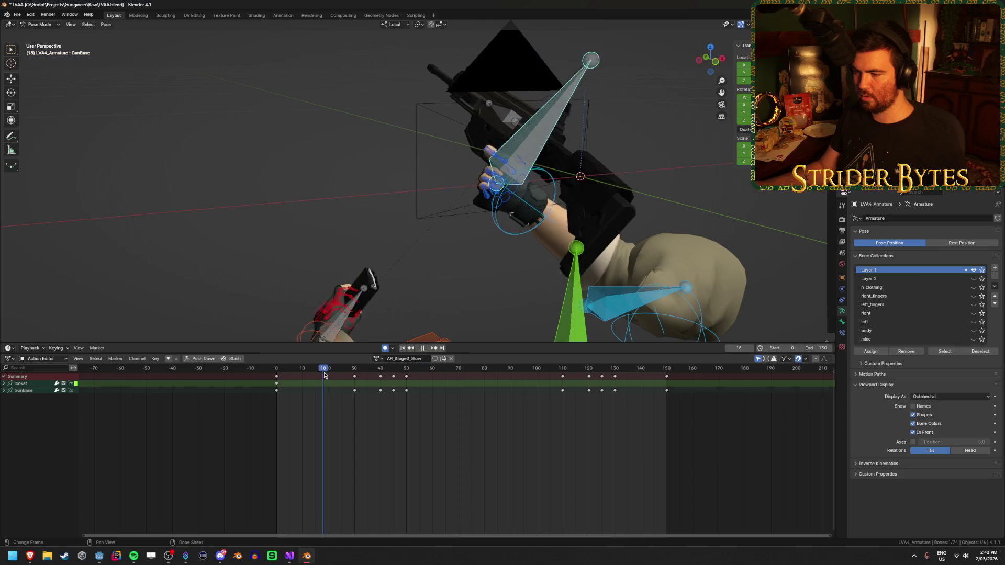
mouse_move(457, 390)
mouse_down()
mouse_move(571, 396)
mouse_move(385, 395)
mouse_move(486, 404)
mouse_move(458, 408)
mouse_up()
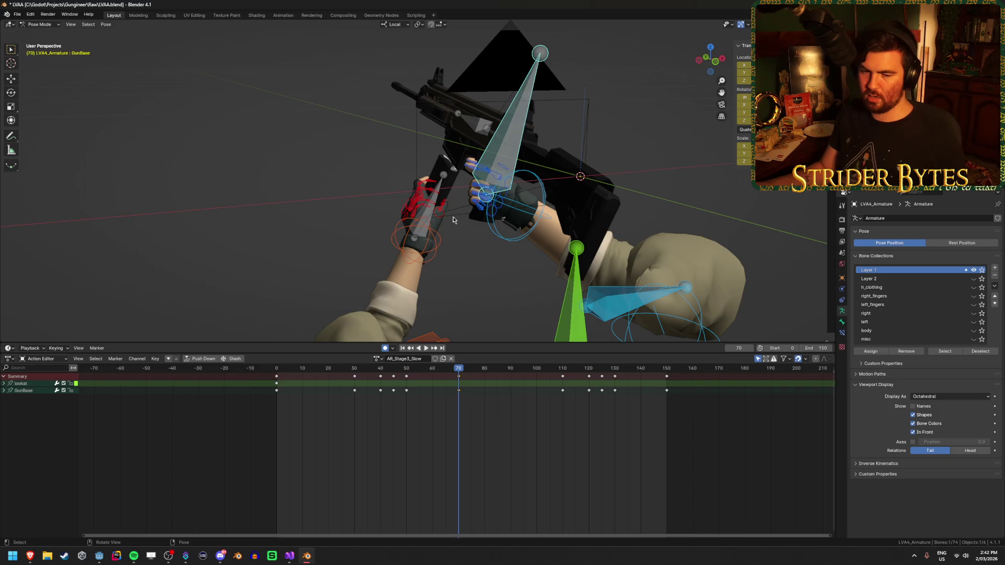
Shift the frame-110 key column to frame 100 and nudge the GunBase pose.
key(space)
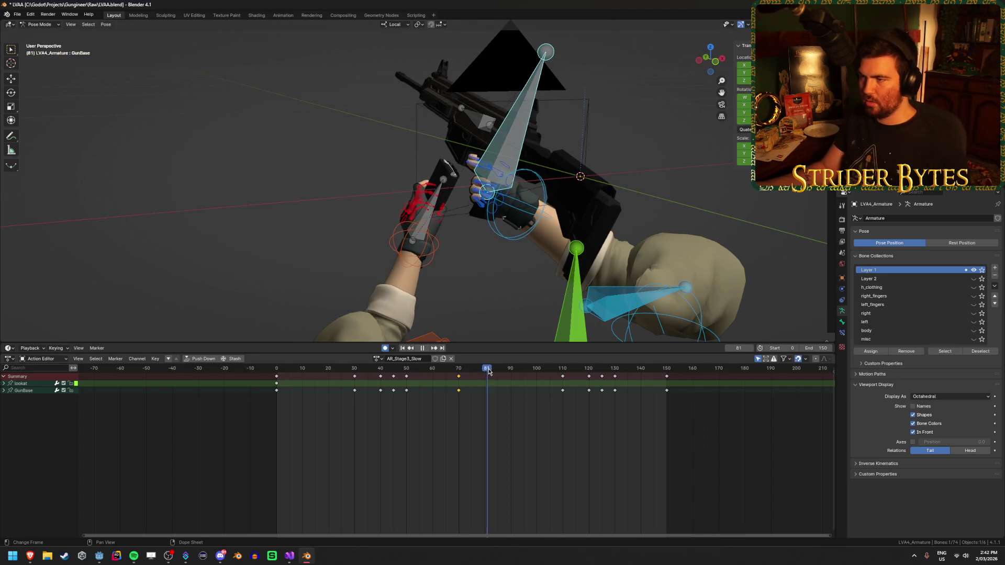
mouse_move(563, 384)
mouse_down()
mouse_move(597, 390)
mouse_move(540, 381)
mouse_up()
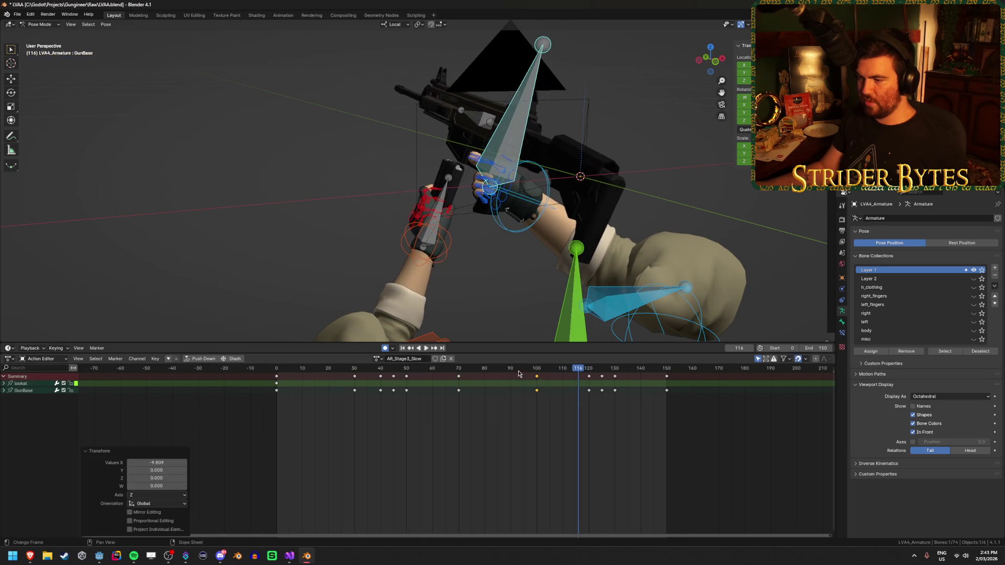
click(437, 378)
key(space)
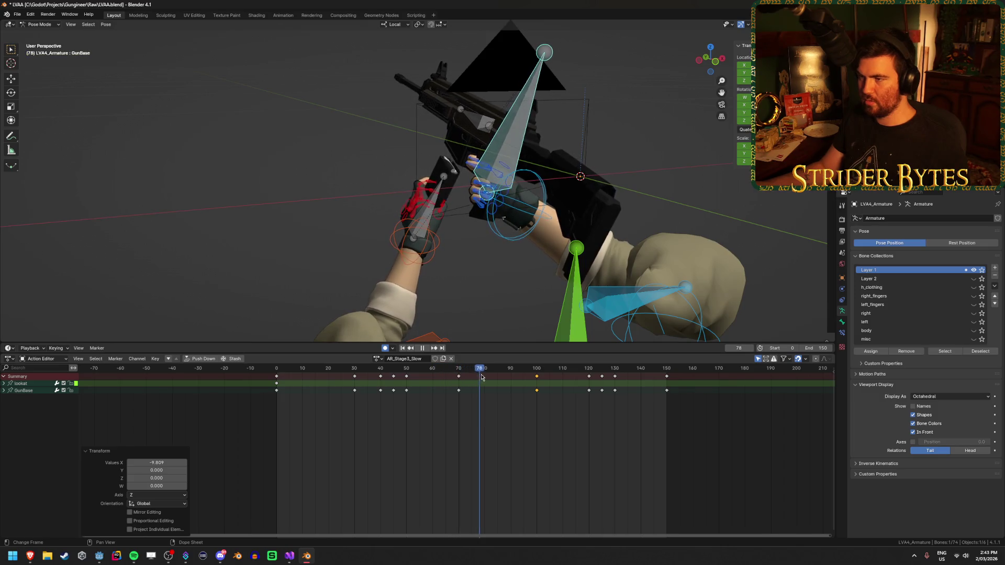
key(space)
mouse_move(518, 220)
mouse_down()
mouse_move(551, 208)
mouse_move(609, 123)
mouse_up()
key(g)
click(609, 123)
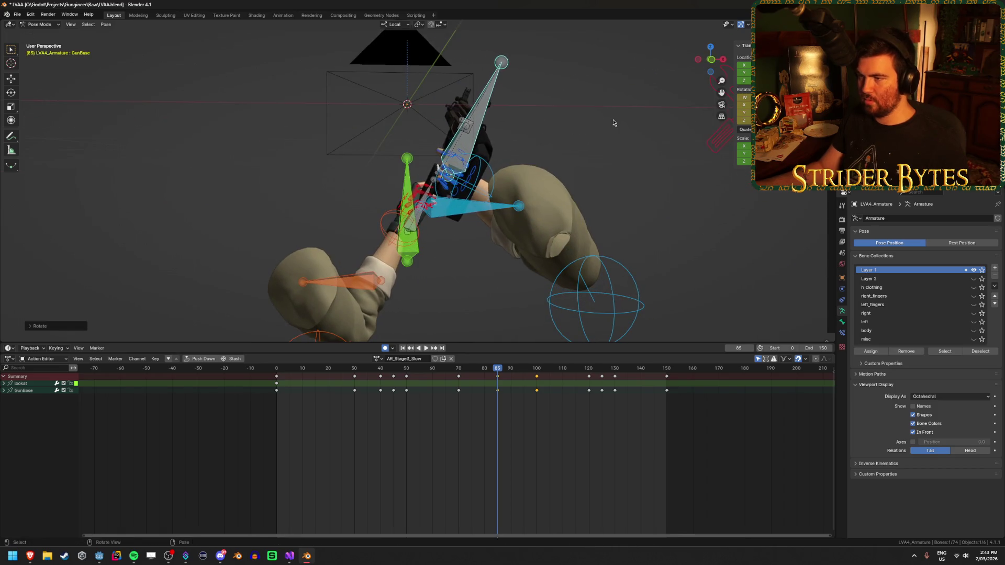
Play the reload from the start through the scene camera view.
key(shift+Left)
key(space)
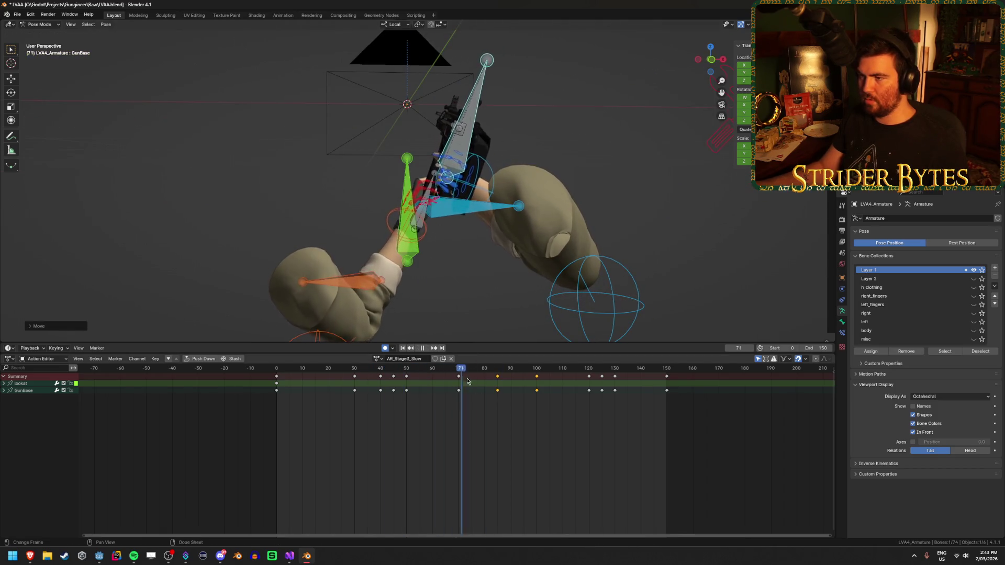
drag(553, 386, 653, 384)
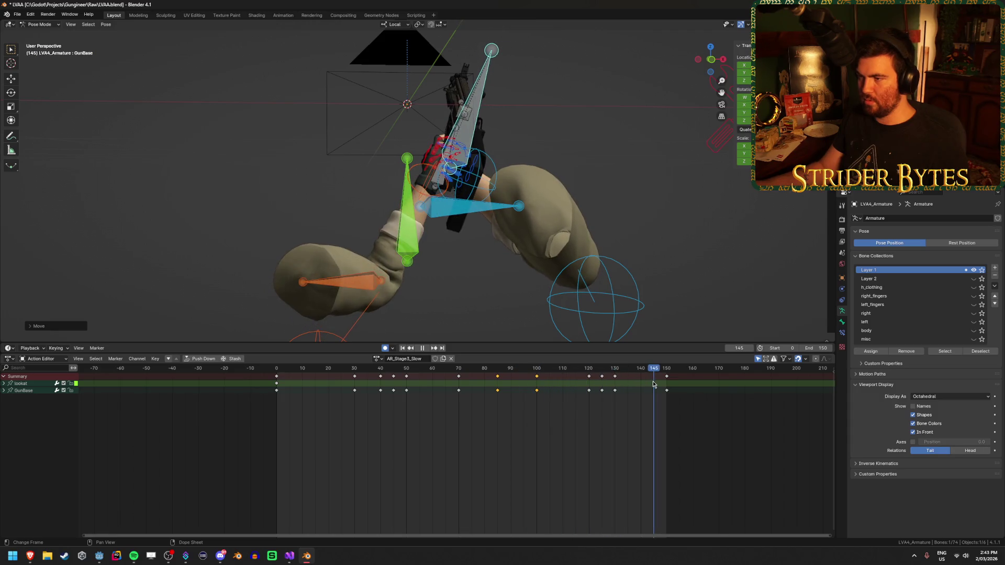
click(401, 348)
click(425, 348)
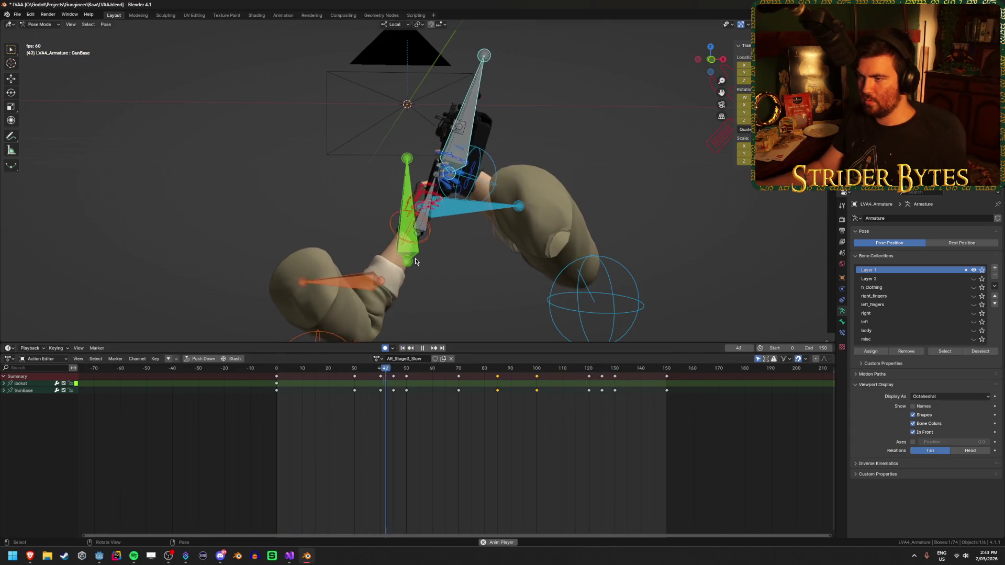
key(KP_0)
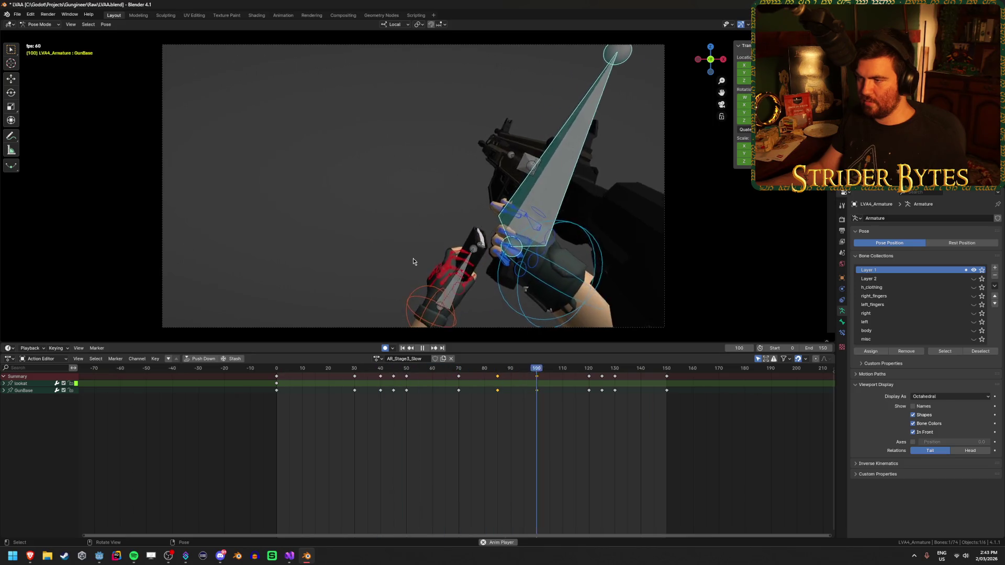
click(424, 348)
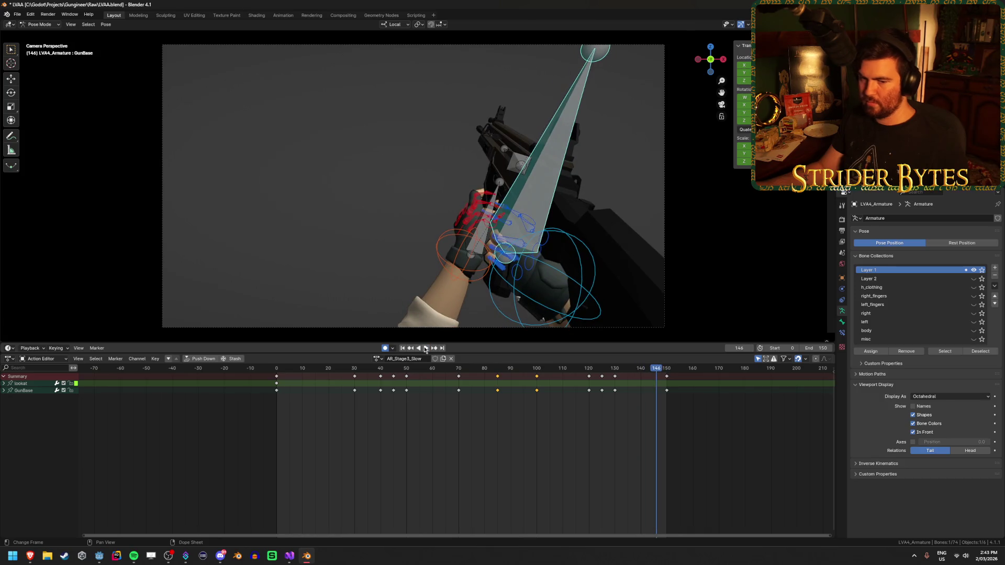
click(424, 349)
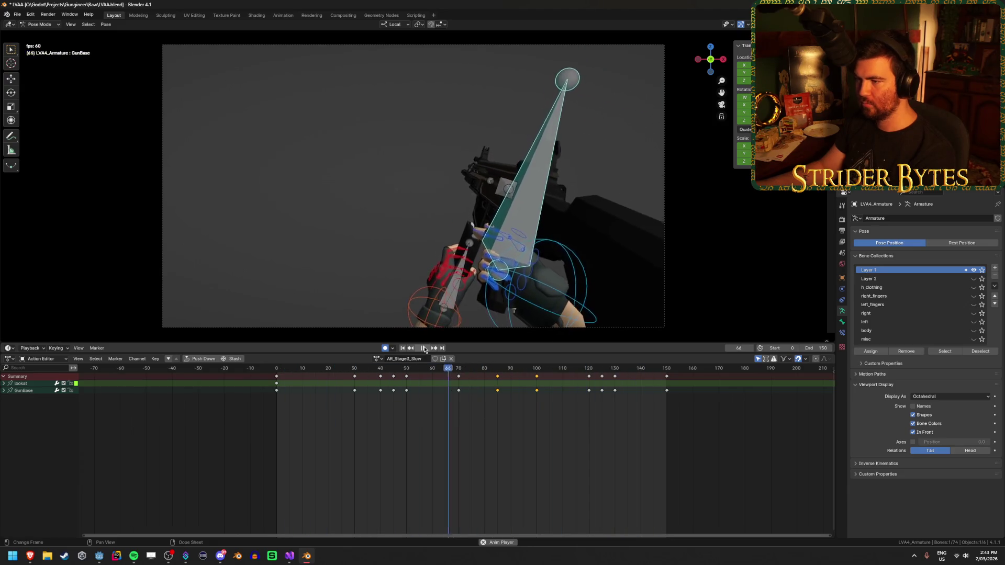
click(424, 348)
Slide GunBase along local Y at frame 130, review frames 102–143, and save LVAA.blend.
mouse_move(639, 372)
mouse_down()
mouse_move(563, 378)
mouse_move(615, 384)
mouse_up()
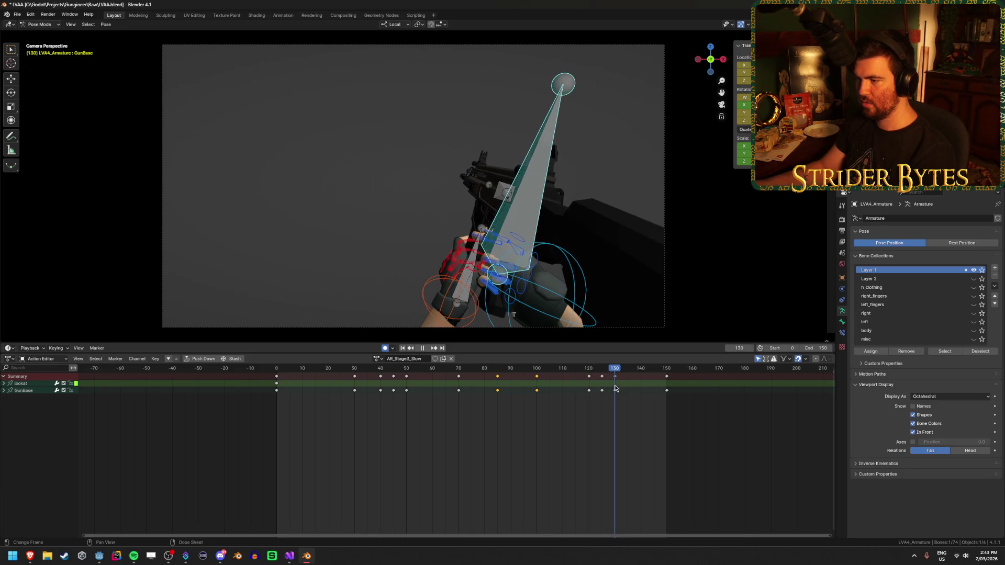
key(g)
key(y)
click(574, 200)
key(space)
click(544, 377)
mouse_move(544, 377)
mouse_down()
mouse_move(648, 381)
mouse_move(666, 371)
mouse_up()
key(space)
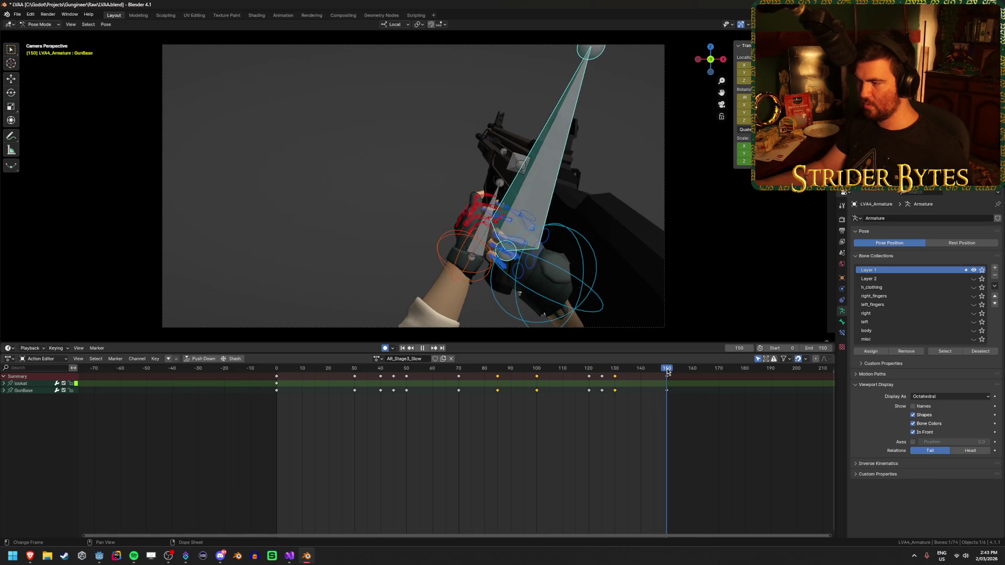
key(ctrl+s)
mouse_move(539, 372)
mouse_down()
mouse_move(529, 374)
mouse_move(666, 386)
mouse_up()
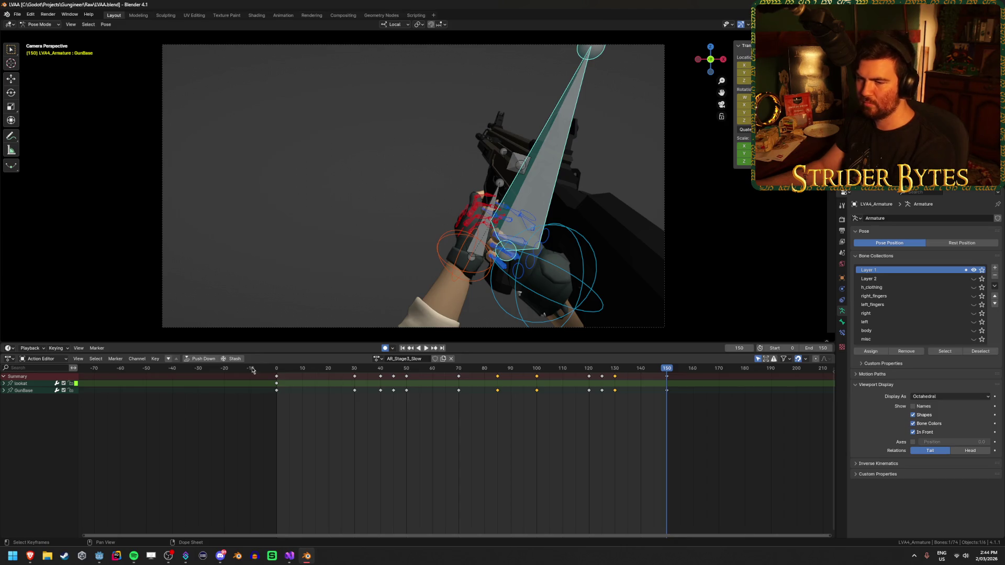
Switch to the AR_Stage4_Normal action and rename it AR_Stage4_Fast.
click(376, 359)
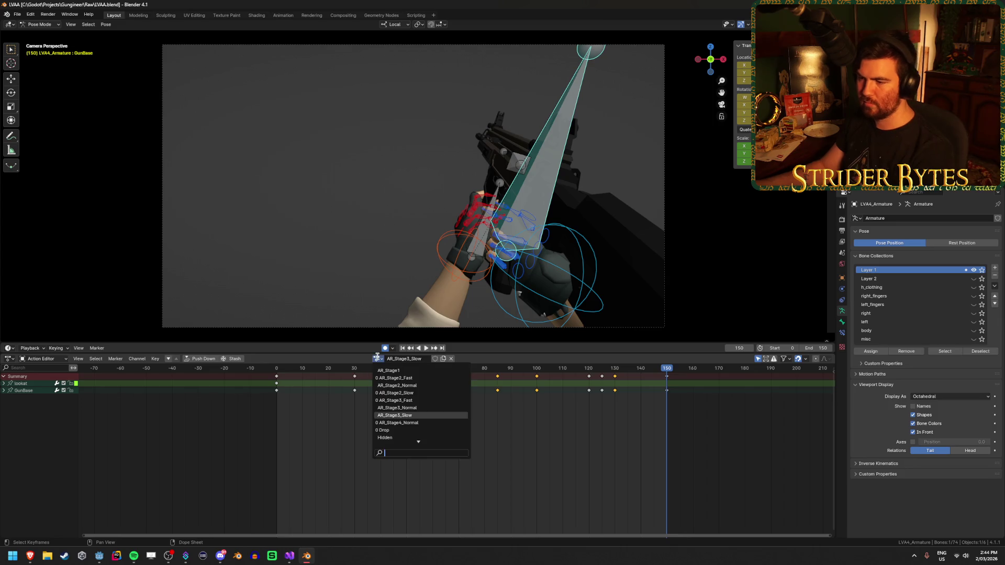
click(428, 411)
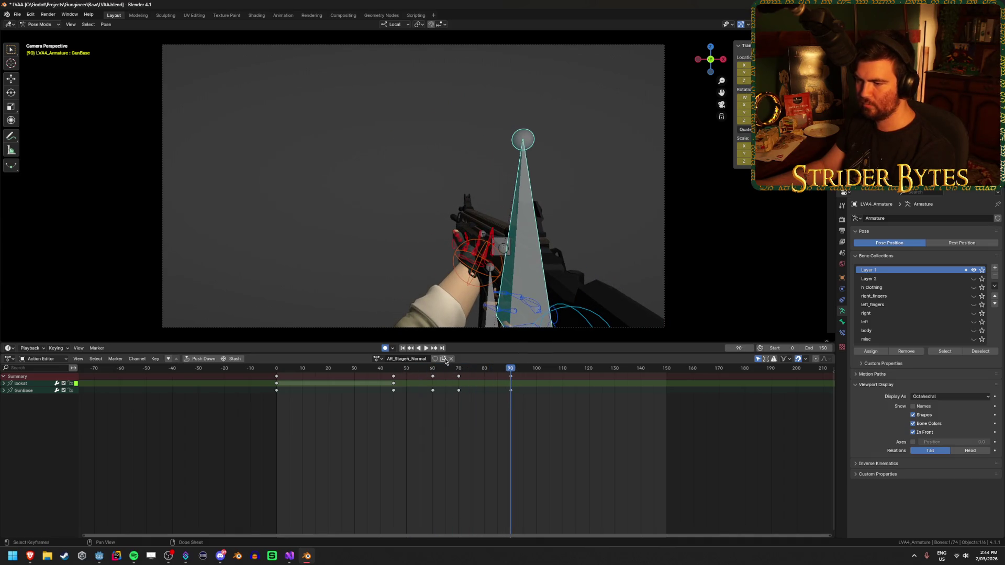
click(419, 361)
key(BackSpace)
key(BackSpace)
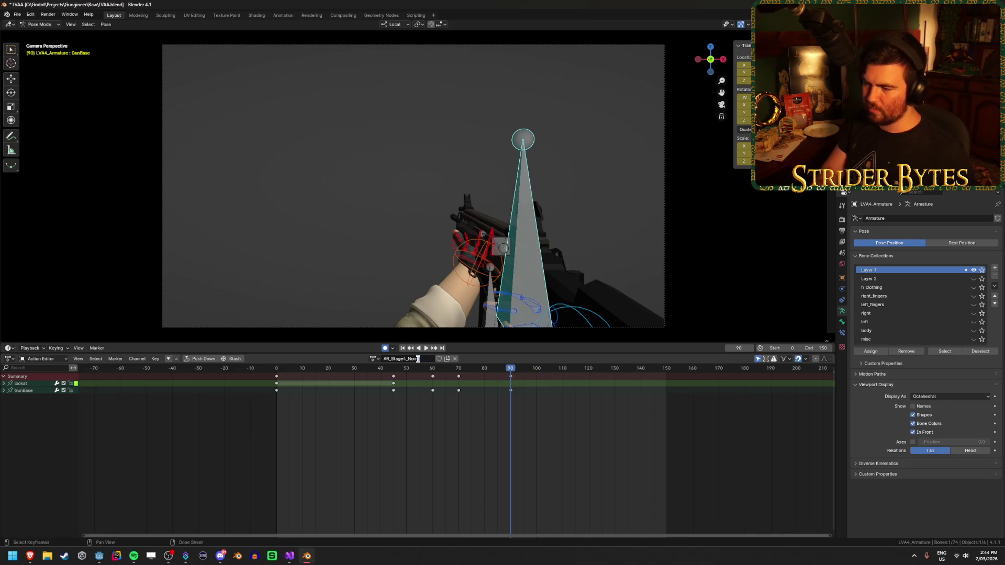
text(Fast)
key(Return)
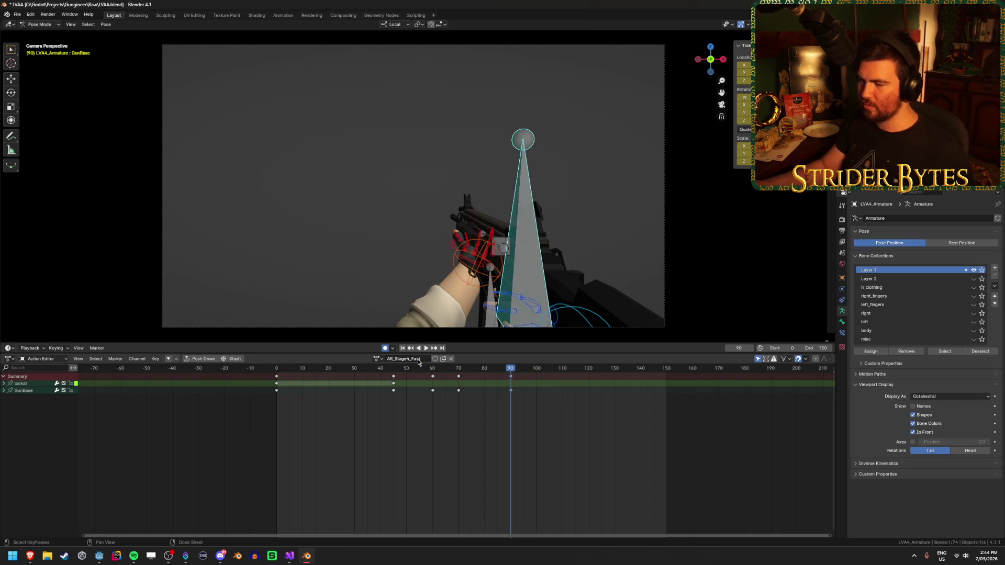
Play from the first frame, select all keys, and add the Magazine bone to the selection.
click(277, 368)
key(space)
key(a)
shift+click(500, 185)
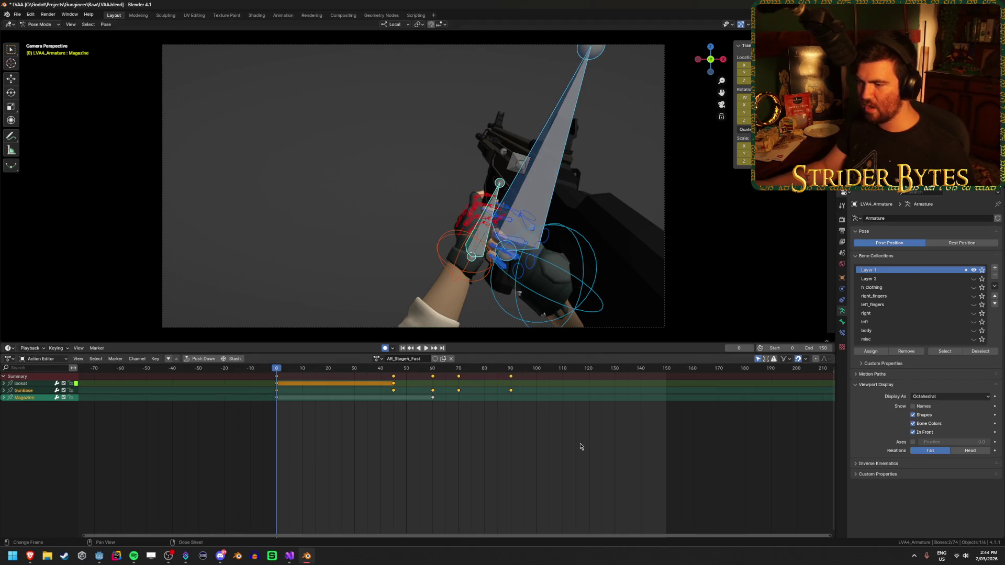
Add the Working bone and scale all reload keyframes by 0.498 toward frame 0.
shift+click(518, 166)
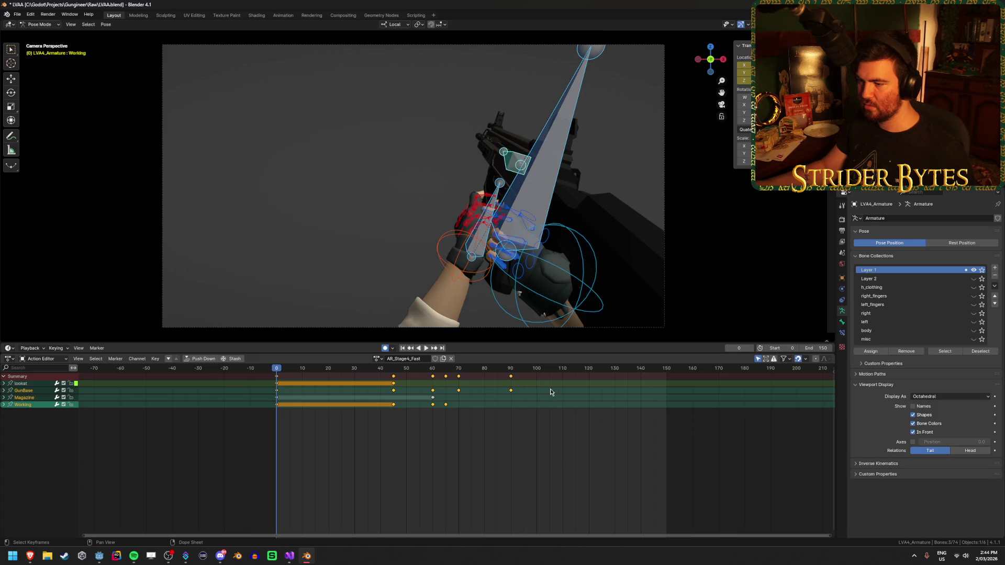
drag(557, 437, 251, 364)
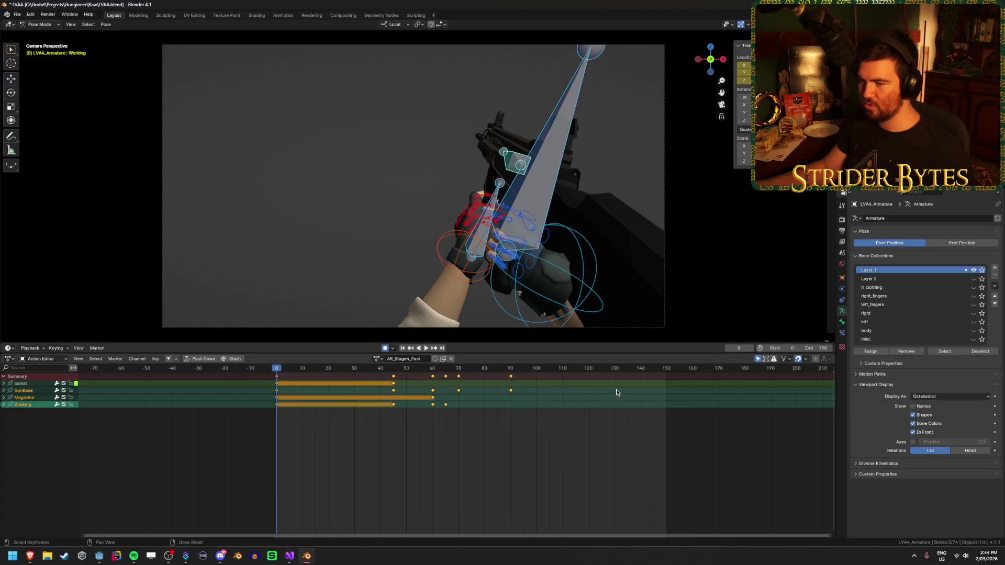
key(s)
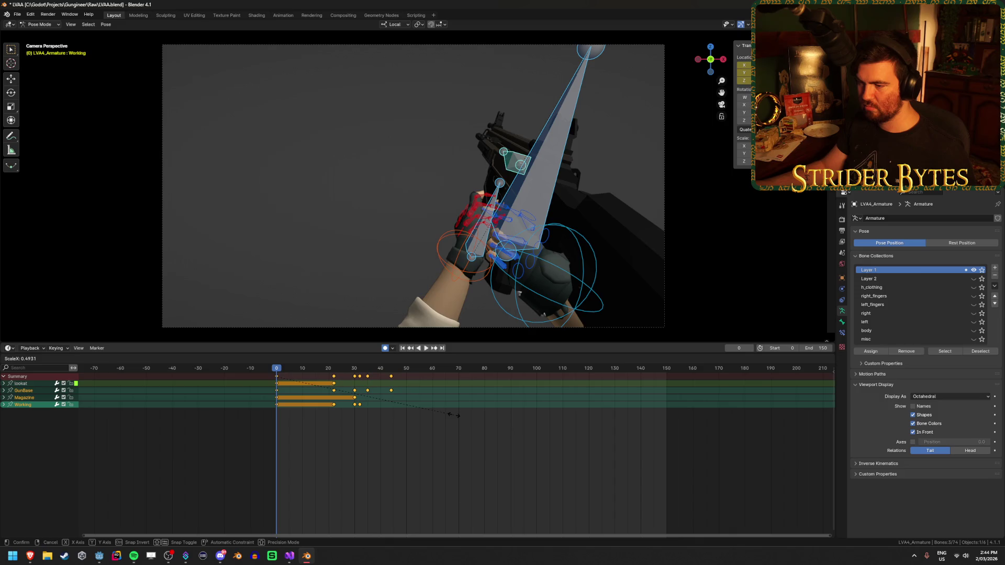
click(456, 418)
Set the scene end frame to 45 and preview the shortened animation.
click(823, 348)
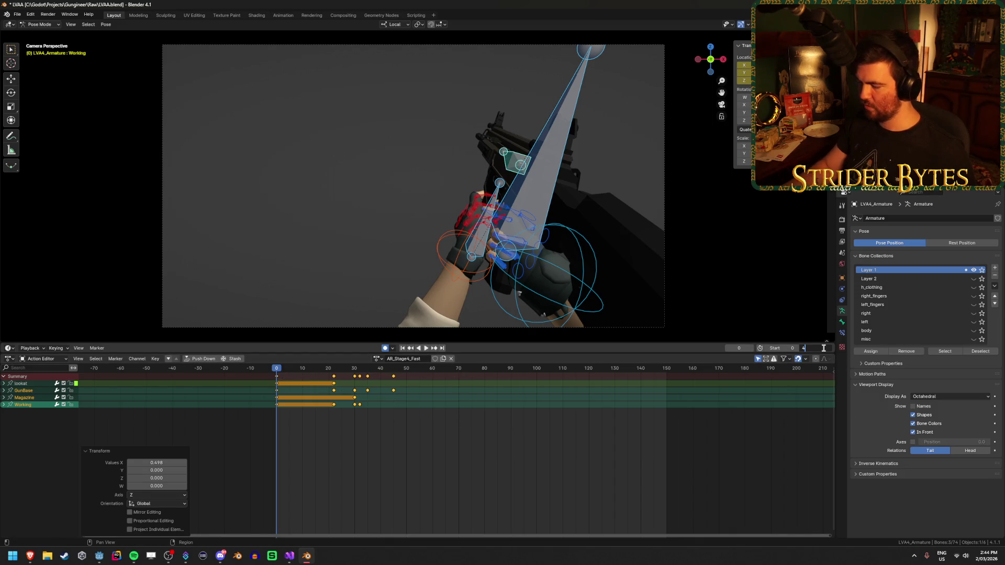
text(5)
key(Return)
click(425, 348)
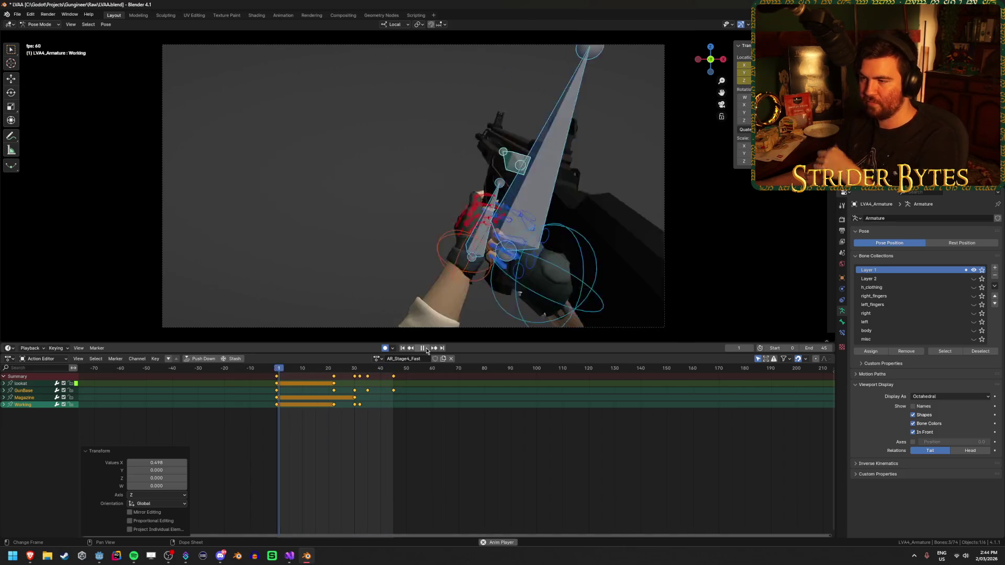
click(426, 348)
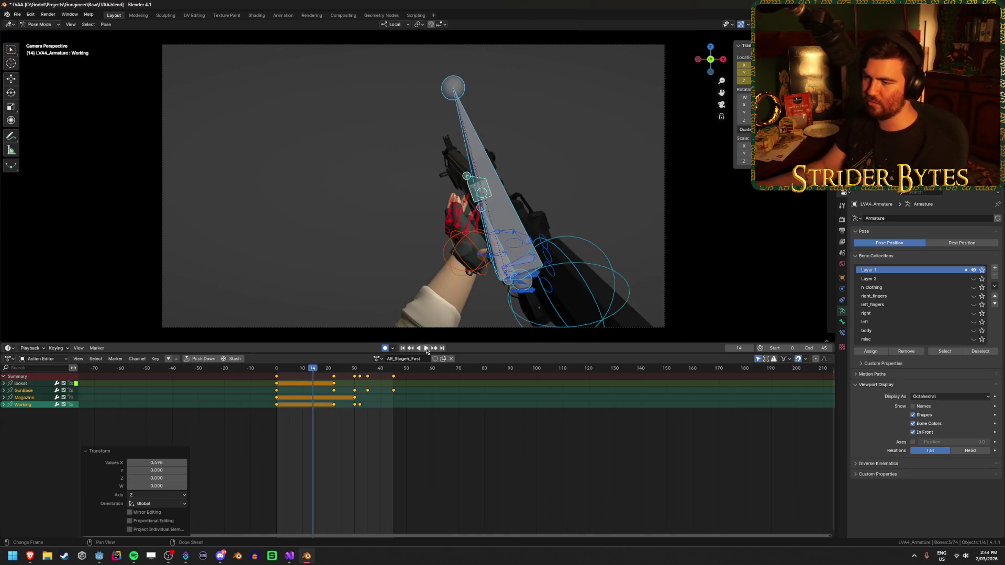
click(377, 359)
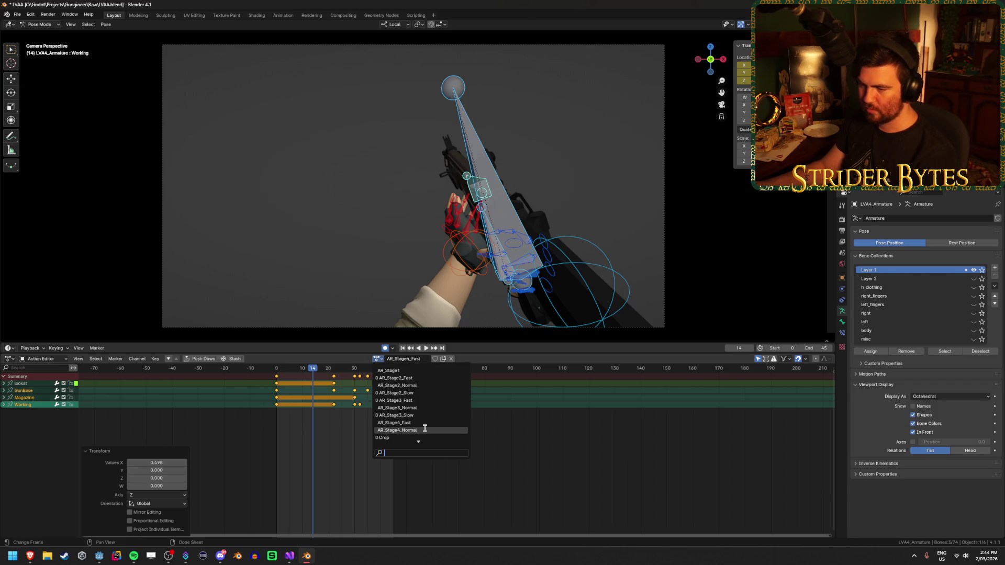
Make AR_Stage4_Normal a single-user copy named AR_Stage4_Slow, set end frame to 150, and play.
click(423, 428)
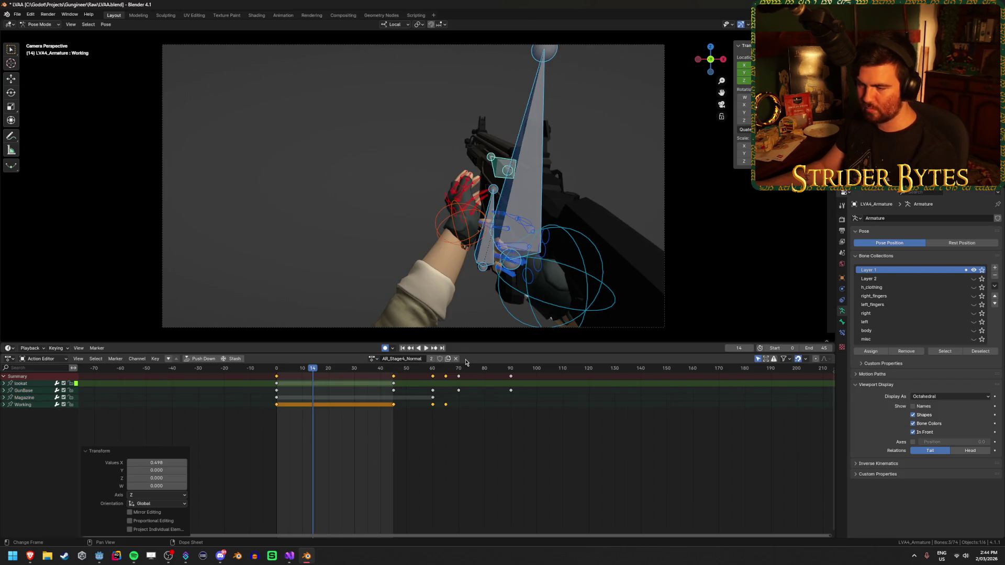
click(448, 359)
text(Slow)
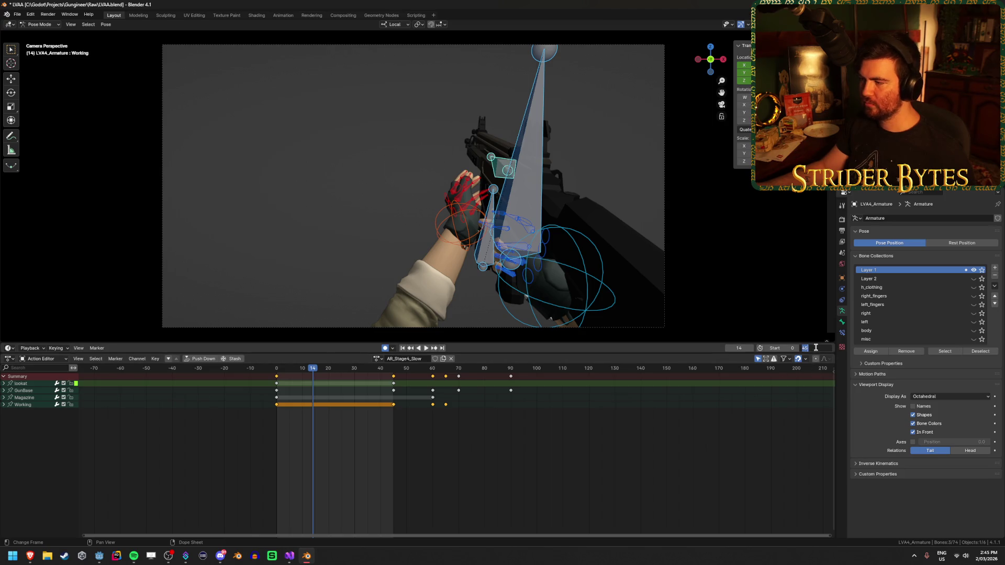
text(150)
key(Return)
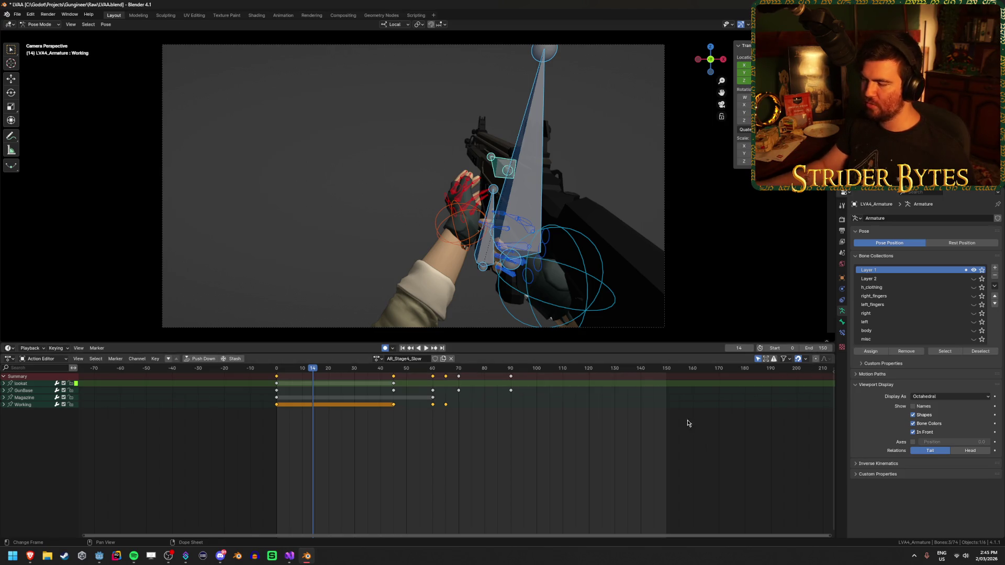
key(space)
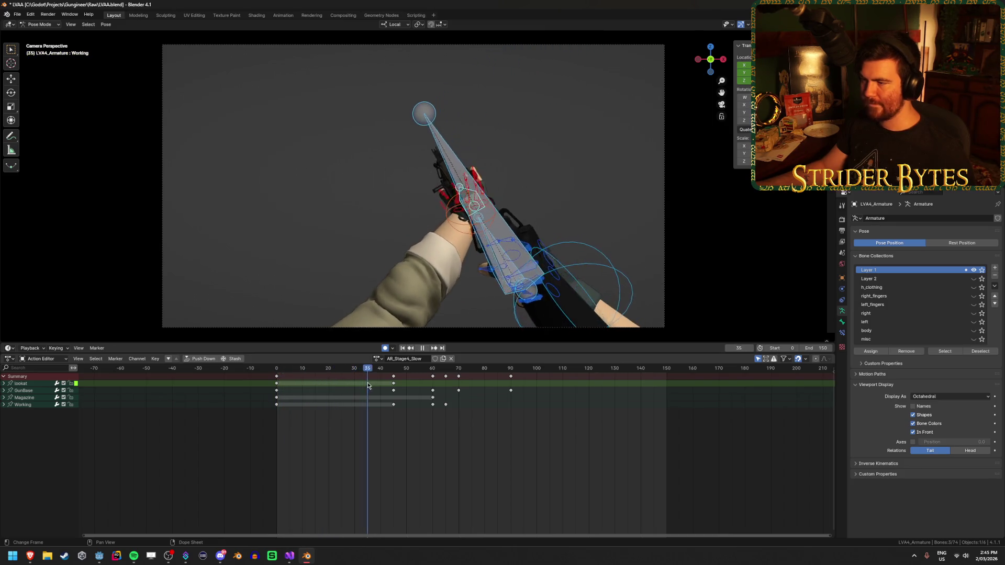
Move the keys at frames 70 and 90 out to frames 130 and 150.
mouse_move(393, 390)
mouse_down()
mouse_move(430, 397)
mouse_move(400, 405)
mouse_move(441, 416)
mouse_move(422, 421)
mouse_move(545, 425)
mouse_move(438, 433)
mouse_move(459, 430)
mouse_up()
drag(545, 429, 452, 374)
key(g)
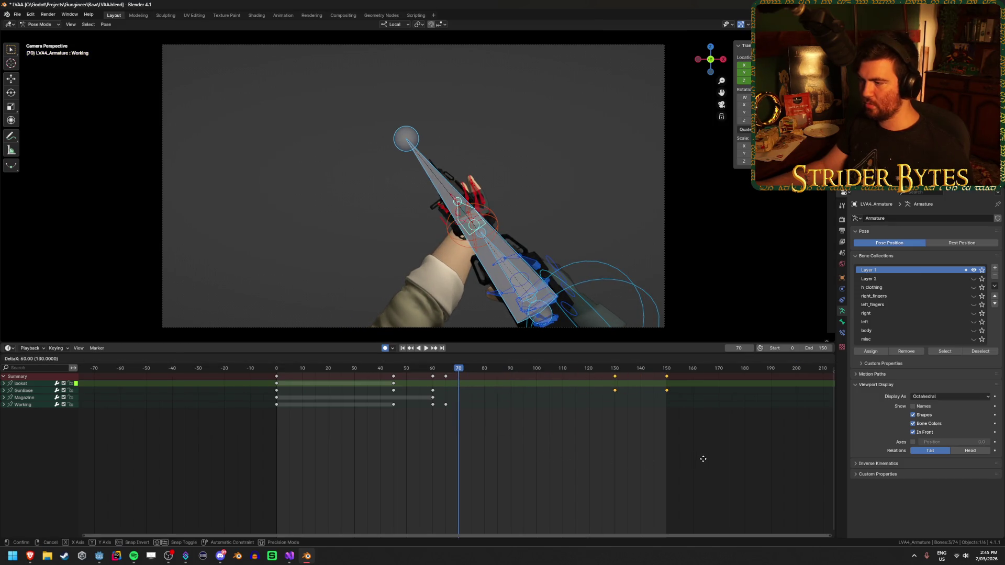
click(703, 459)
Shift the frame-130 keys to frame 120 and replay from frame 30.
drag(620, 369, 610, 371)
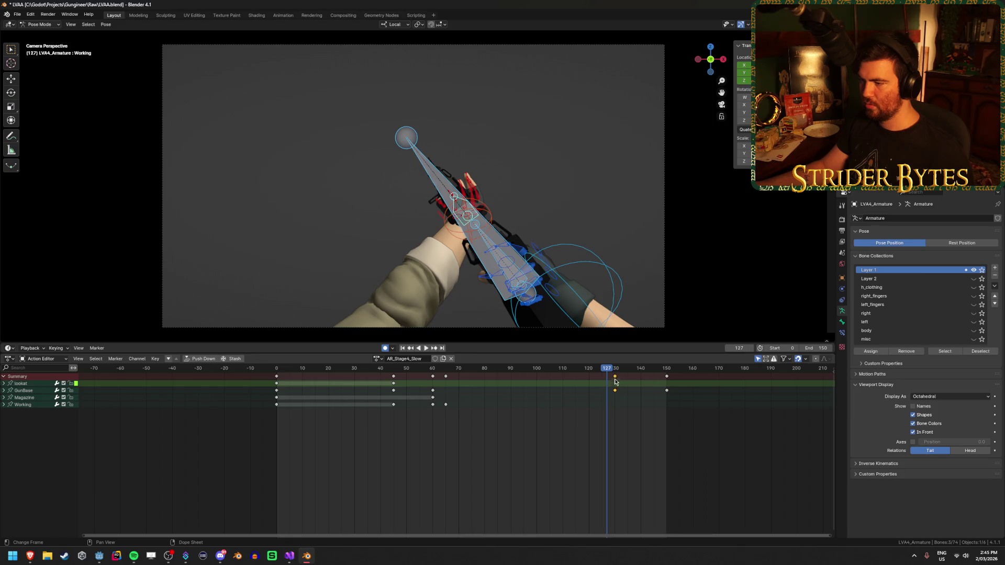
key(g)
click(589, 381)
click(346, 382)
key(space)
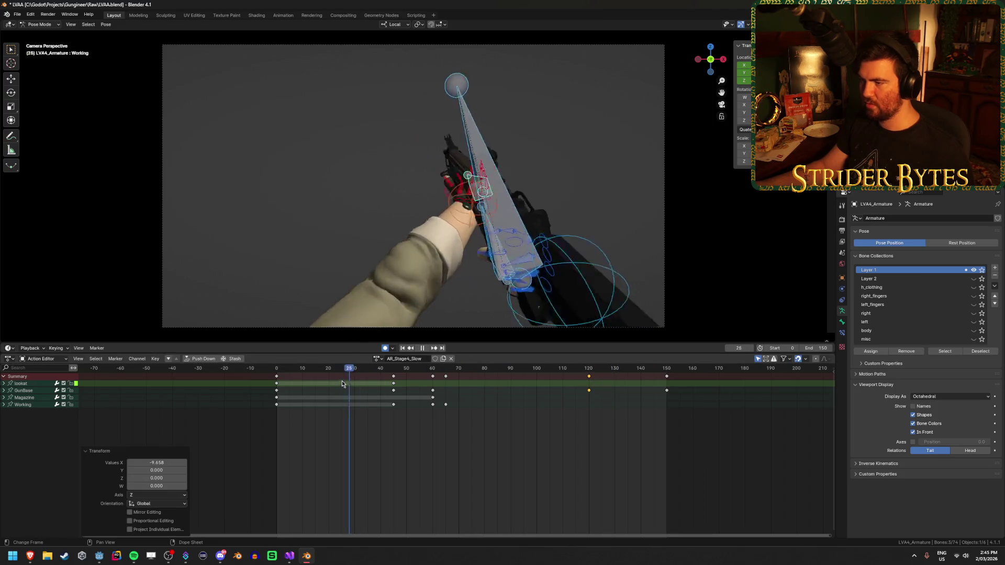
drag(569, 398, 446, 408)
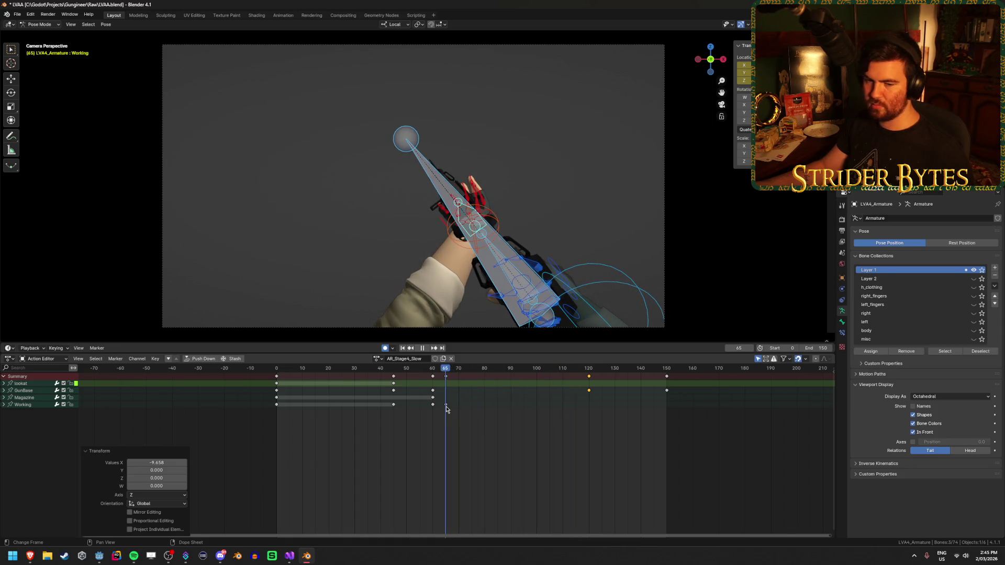
key(space)
mouse_move(496, 432)
mouse_down()
mouse_move(427, 383)
mouse_move(426, 371)
mouse_move(391, 381)
mouse_up()
Select only the Working bone and go to frame 50.
drag(523, 235, 561, 225)
click(562, 225)
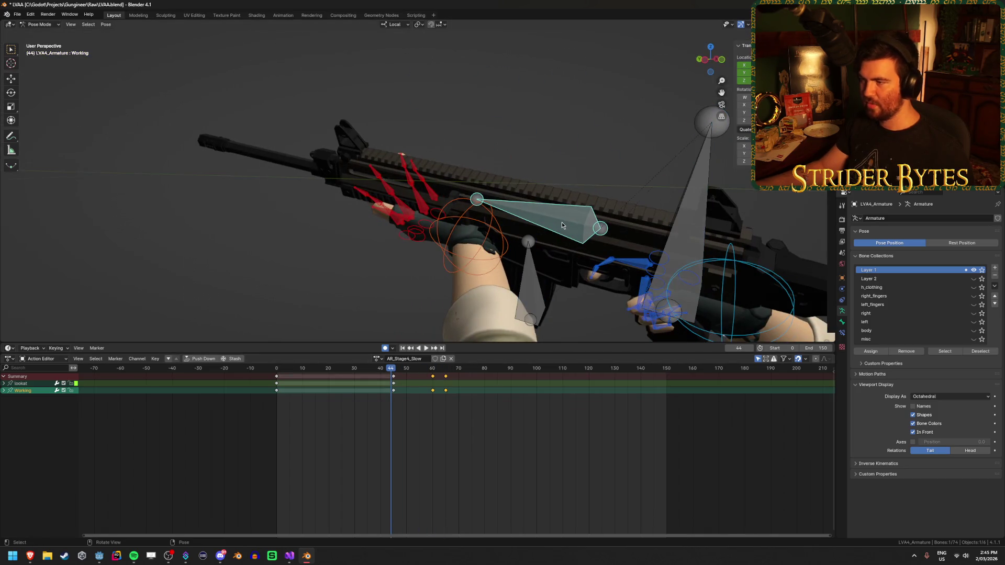
mouse_move(390, 371)
mouse_down()
mouse_move(372, 371)
mouse_move(402, 372)
mouse_up()
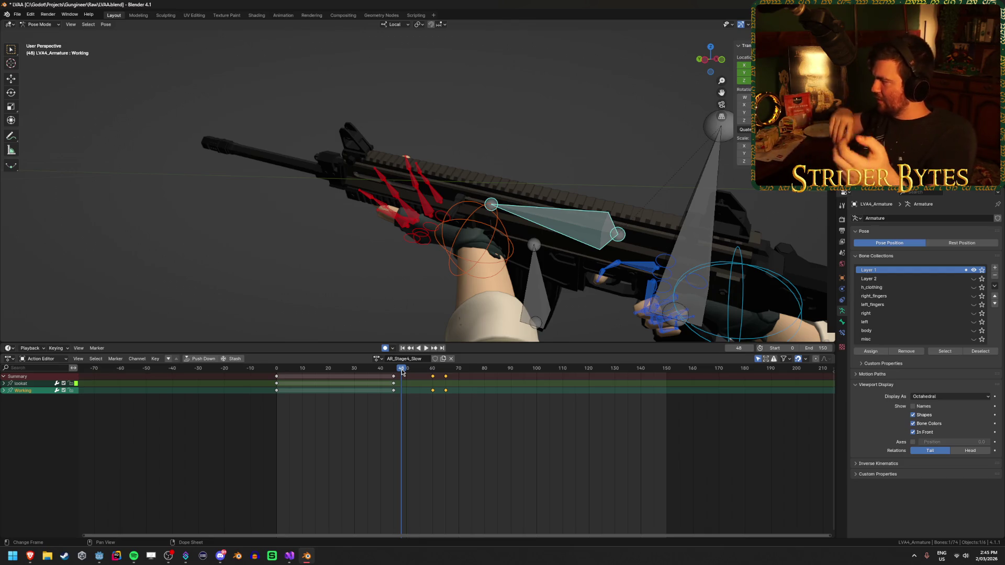
click(366, 372)
key(space)
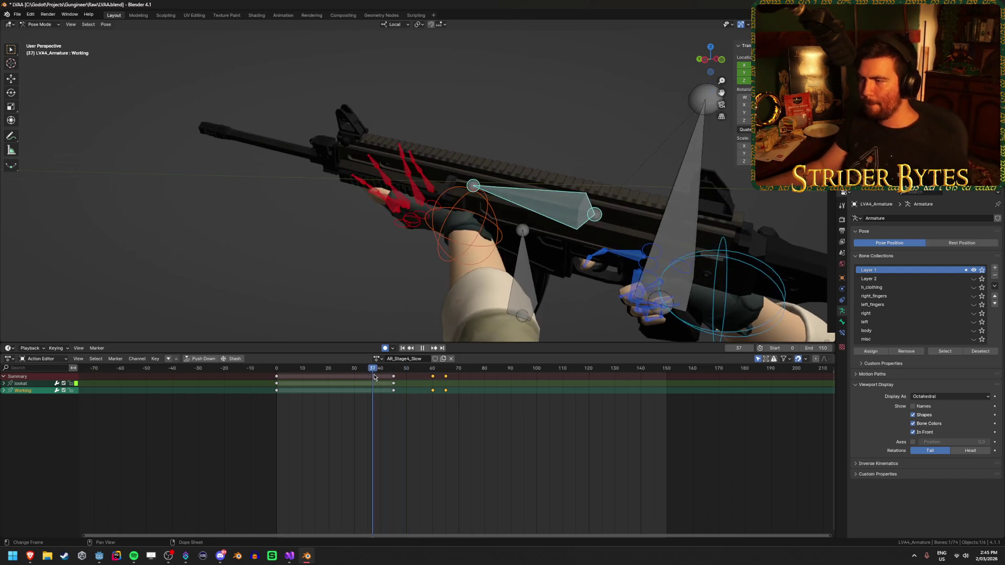
drag(391, 377, 394, 377)
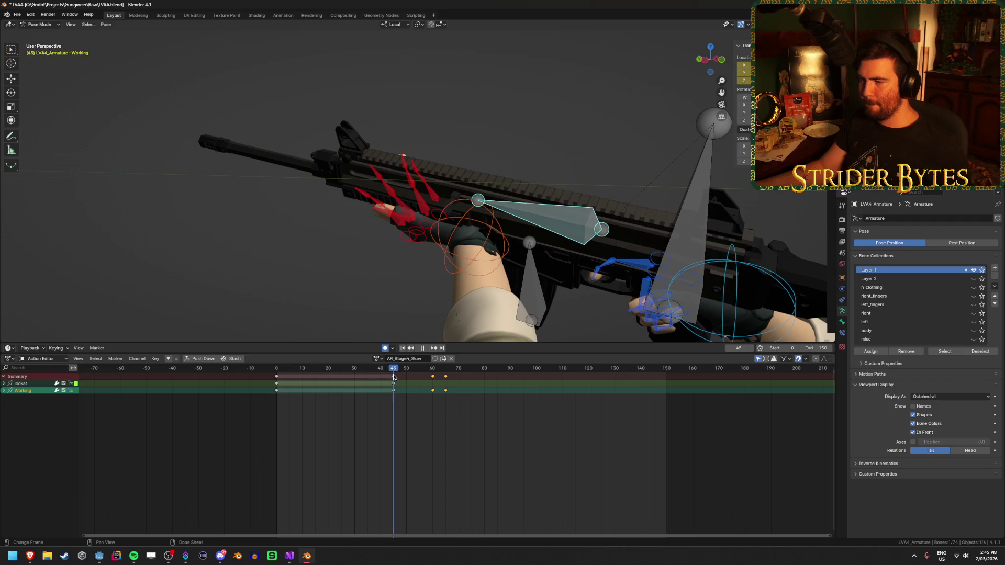
drag(393, 376, 408, 377)
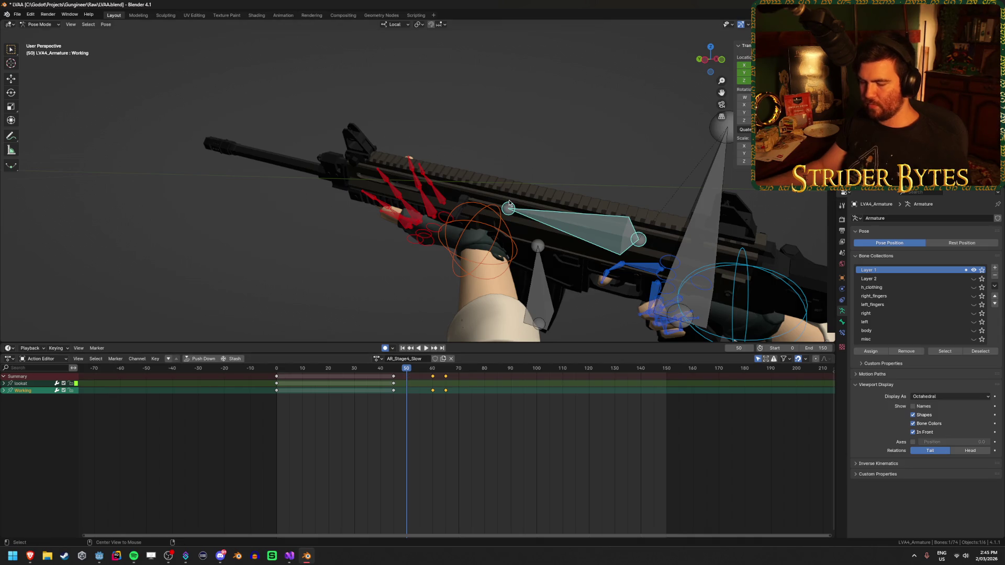
Key the Working bone at frame 50 and slide it along its local Y axis.
key(g)
click(535, 192)
key(g)
key(y)
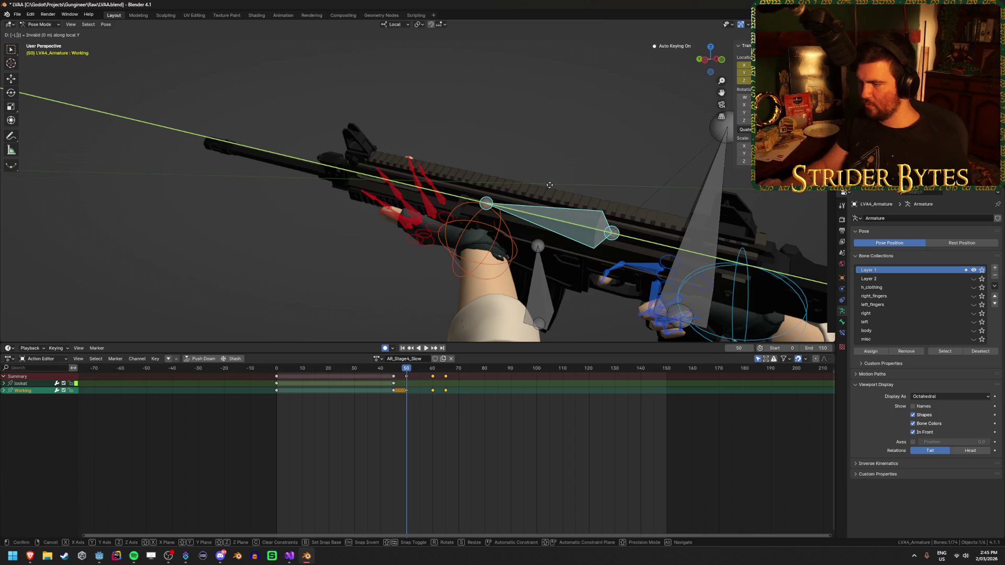
text(25)
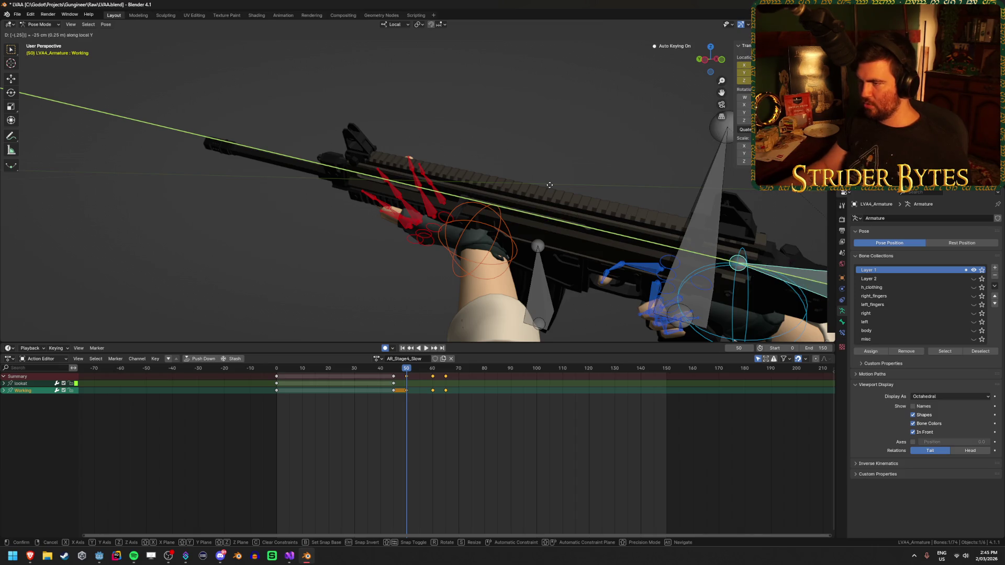
key(BackSpace)
key(BackSpace)
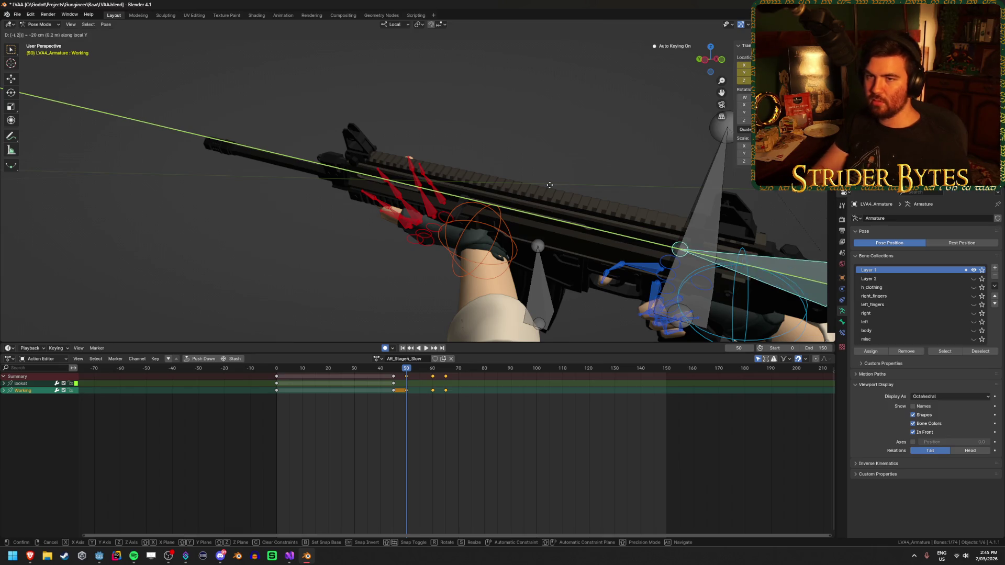
text(1)
key(Return)
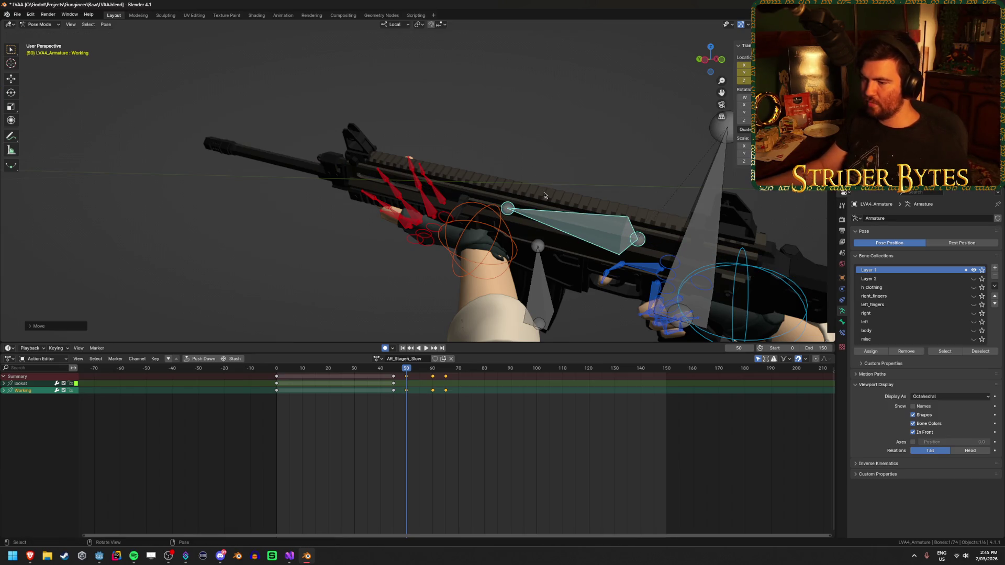
Move the Working keys near frame 65 to about 104–109 and duplicate the frame-55 key to frame 80.
mouse_move(407, 373)
mouse_down()
mouse_move(426, 375)
mouse_move(407, 378)
mouse_move(416, 377)
mouse_up()
click(445, 390)
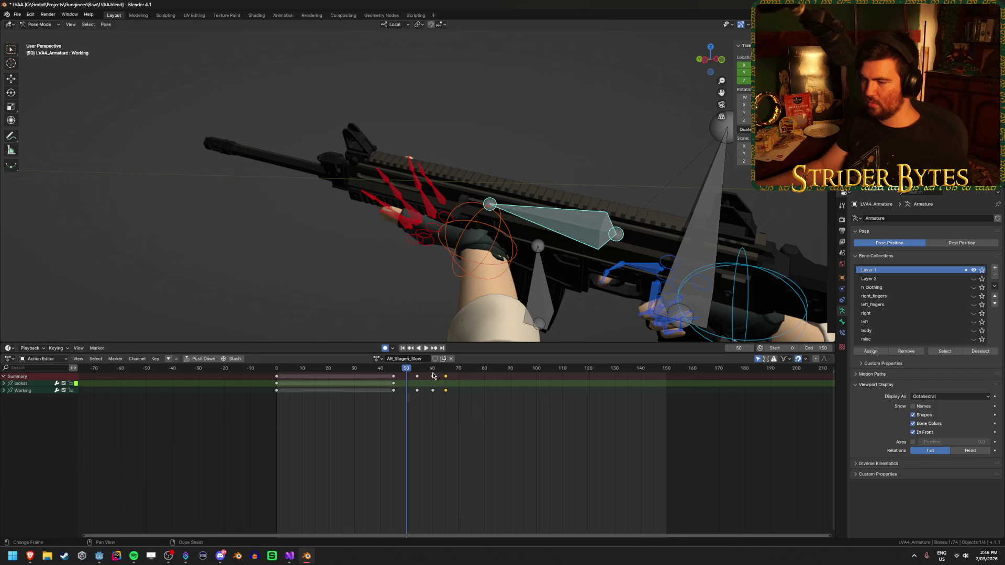
drag(430, 378, 545, 417)
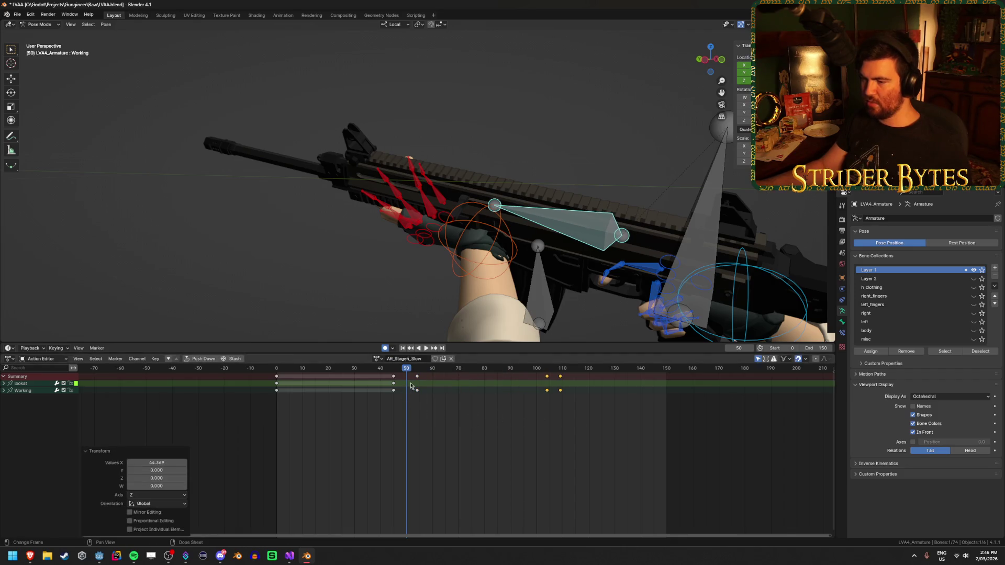
key(shift+d)
click(505, 411)
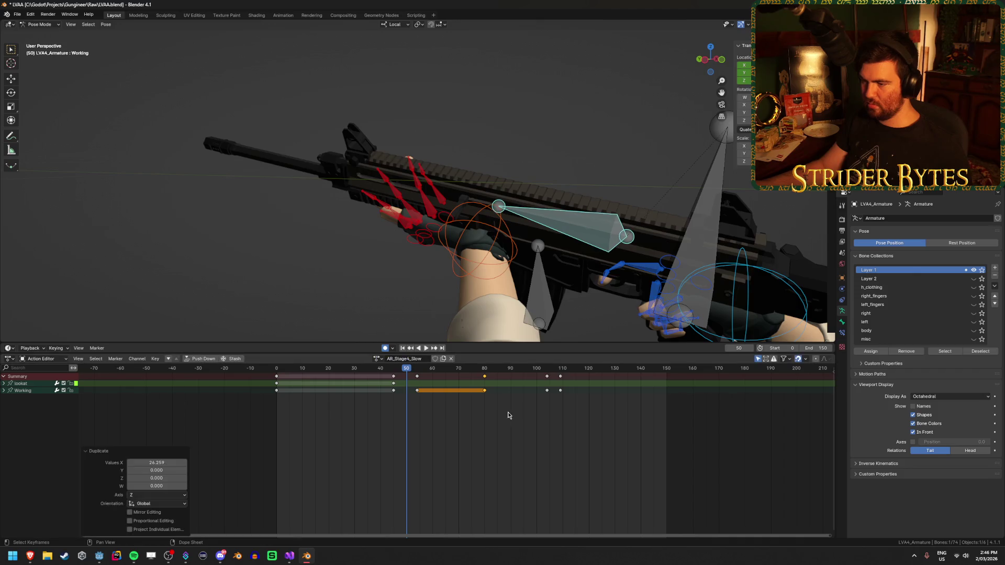
drag(417, 376, 419, 377)
click(419, 377)
Record the new Working pose at frame 90, review playback, deselect the keys, and save the blend file.
key(space)
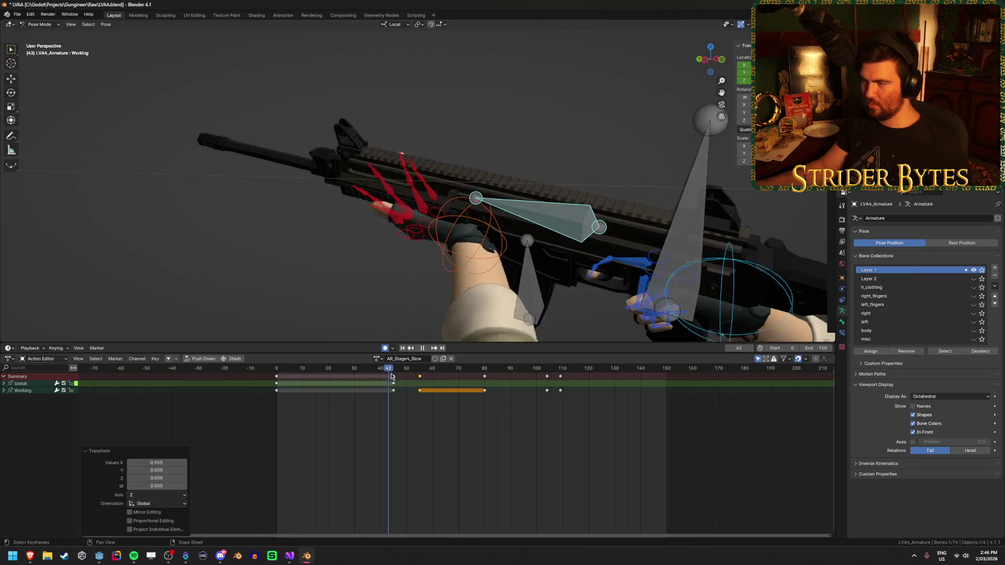
click(511, 395)
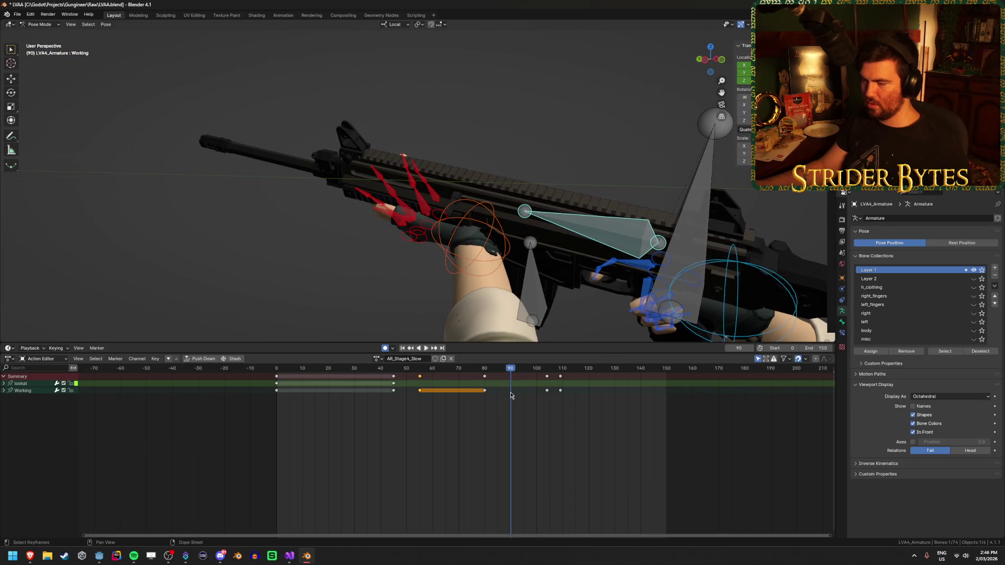
key(ctrl+v)
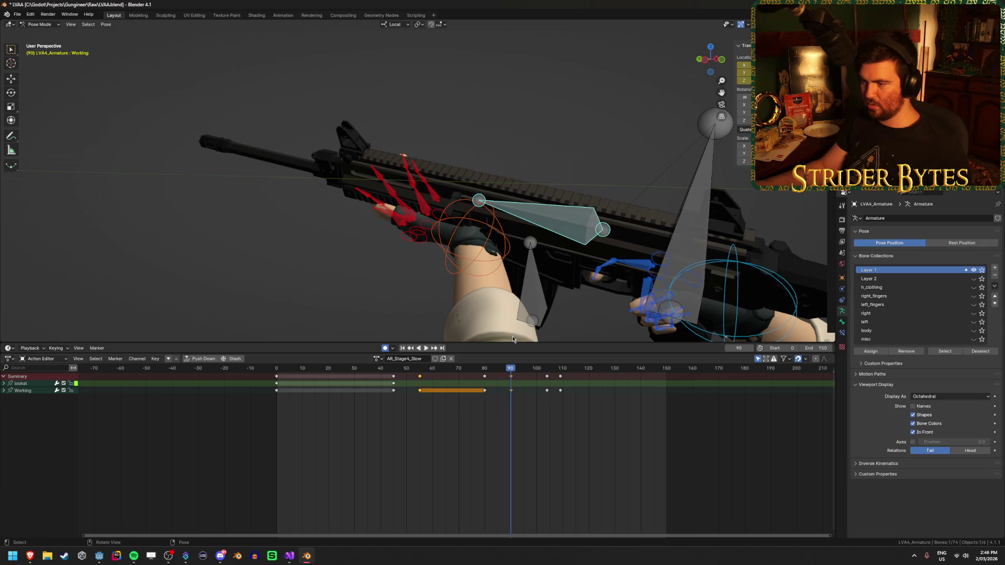
key(space)
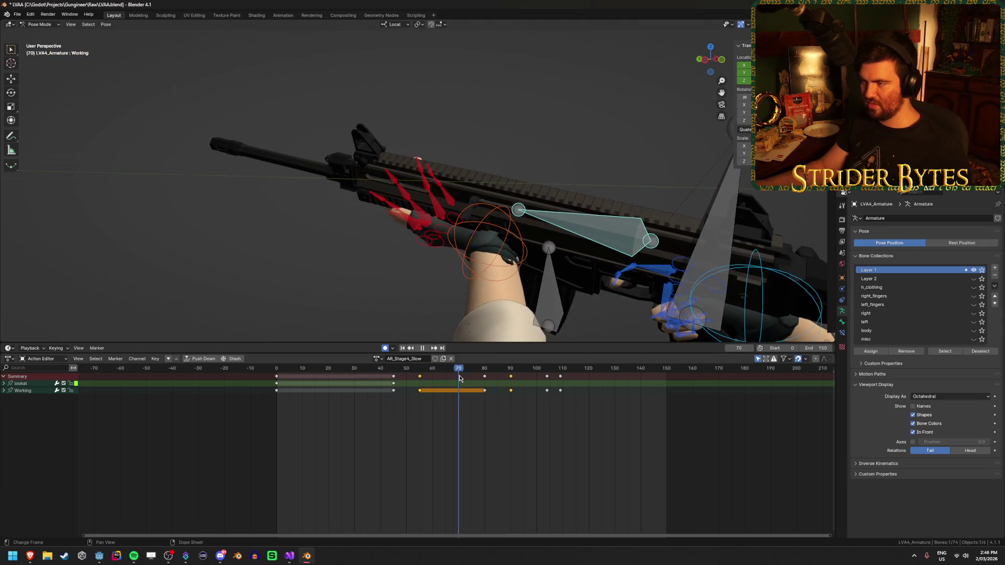
key(Escape)
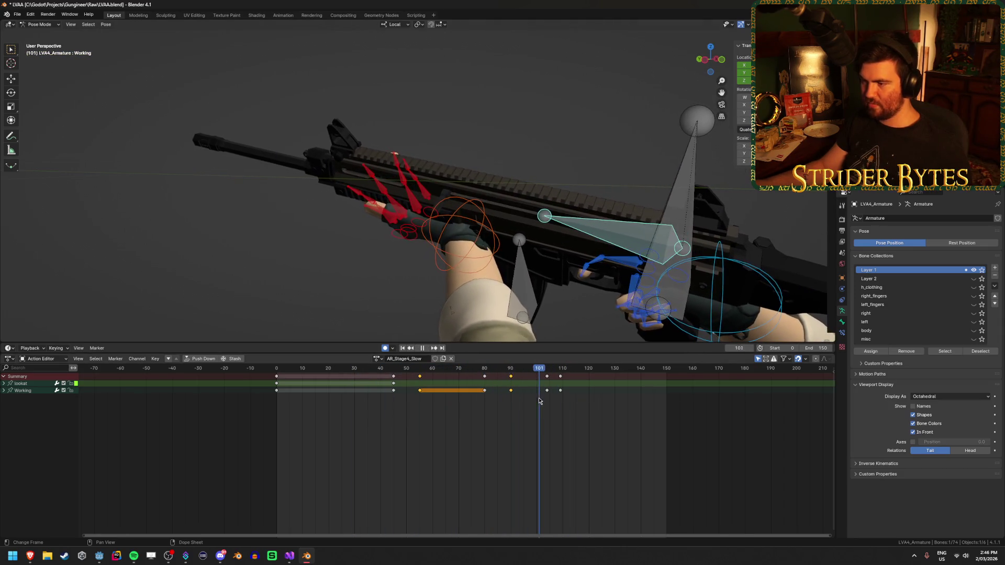
scroll(469, 288, down, 3)
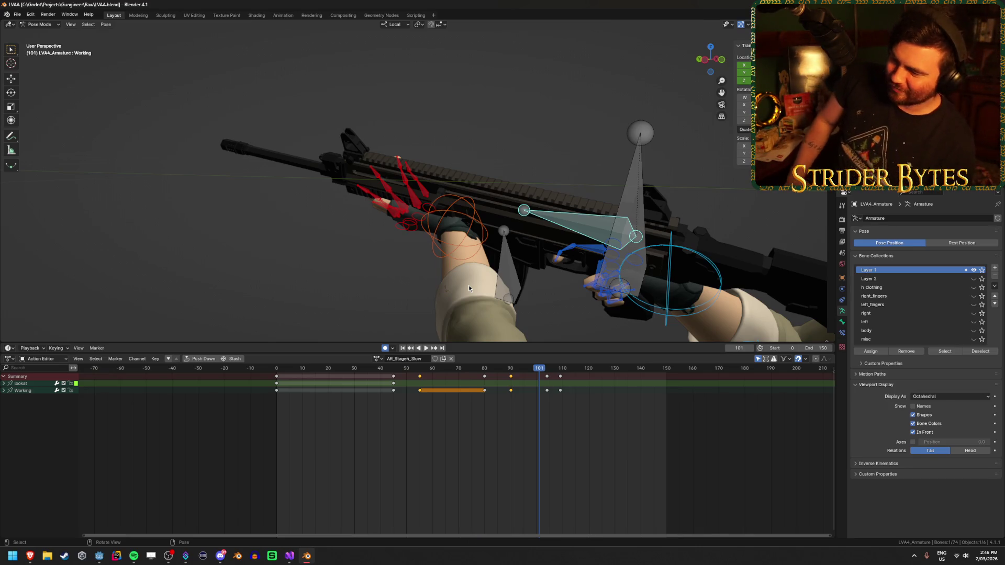
click(467, 437)
key(ctrl+s)
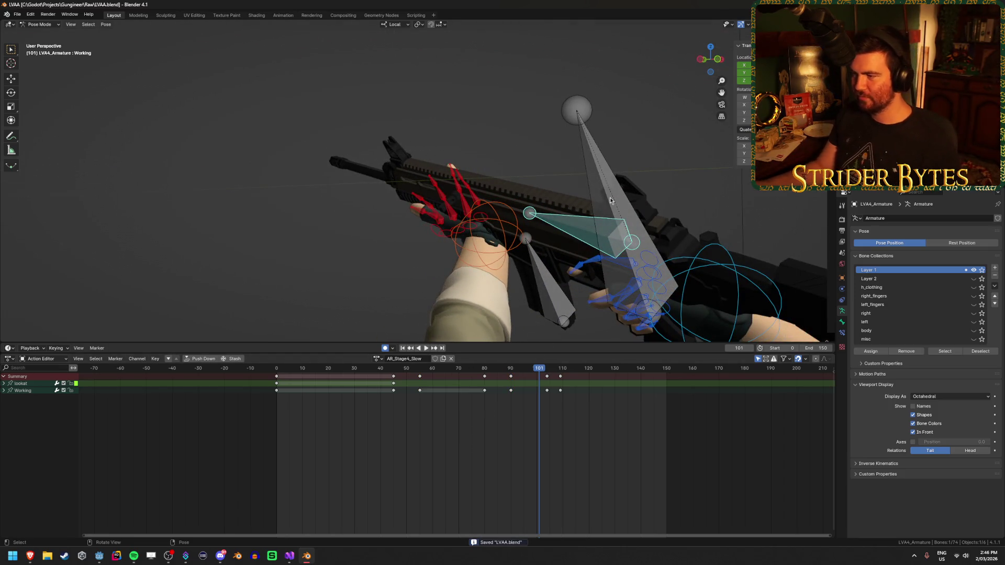
Select the tall GunBase bone and play through the reload to review its motion.
click(611, 201)
mouse_move(398, 369)
mouse_down()
mouse_move(332, 377)
mouse_move(493, 419)
mouse_move(370, 423)
mouse_move(387, 424)
mouse_up()
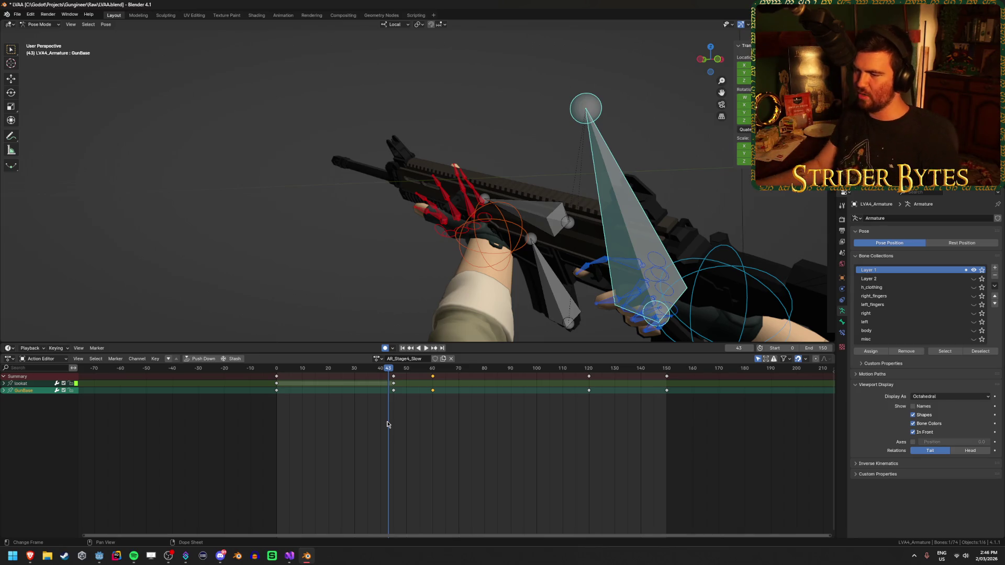
key(space)
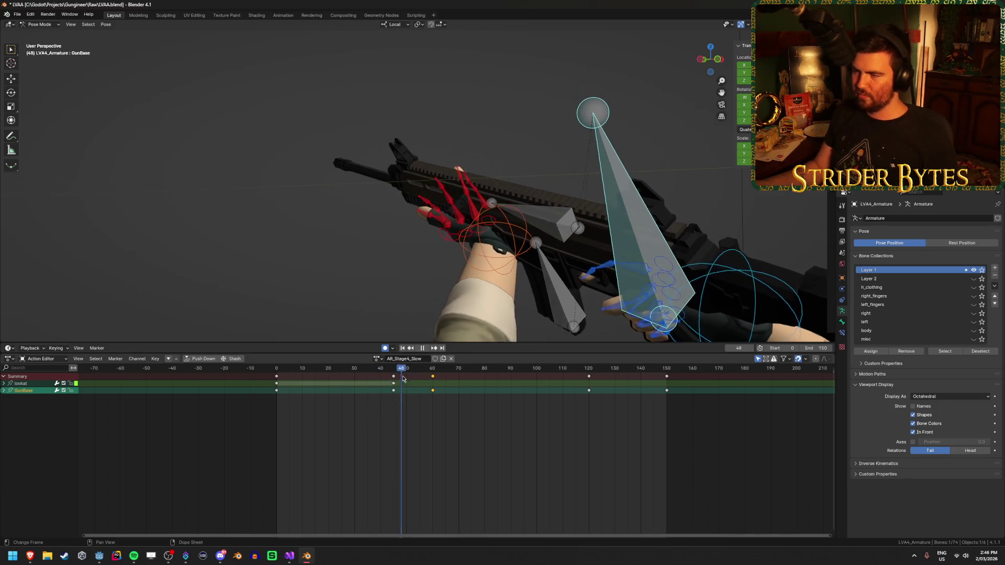
mouse_move(435, 378)
mouse_down()
mouse_move(500, 387)
mouse_move(483, 389)
mouse_up()
key(space)
Duplicate GunBase's frame-60 key toward frame 90 and replay from frame 61 to check the hold.
key(shift+d)
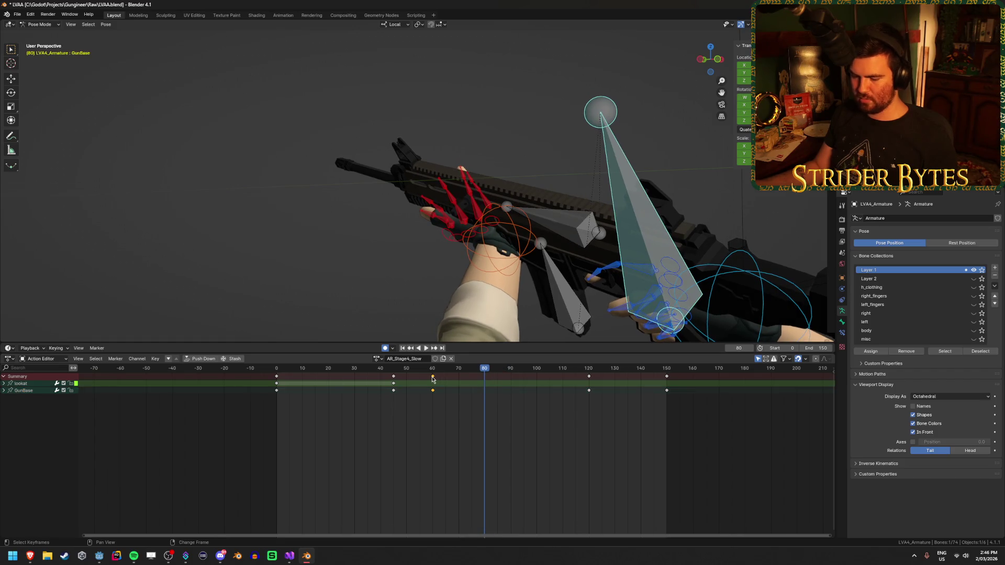
click(482, 394)
mouse_move(484, 372)
mouse_down()
mouse_move(510, 375)
mouse_move(372, 386)
mouse_move(523, 400)
mouse_move(511, 400)
mouse_move(510, 374)
mouse_up()
click(436, 370)
key(space)
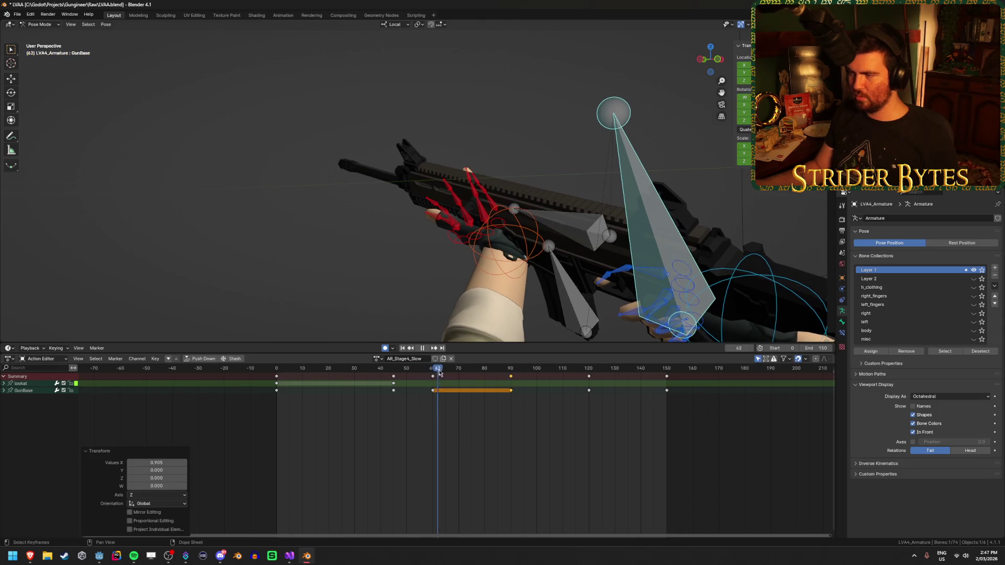
Undo the earlier GunBase duplicate, select its frame-60 key, and stop playback at frame 90.
key(ctrl+z)
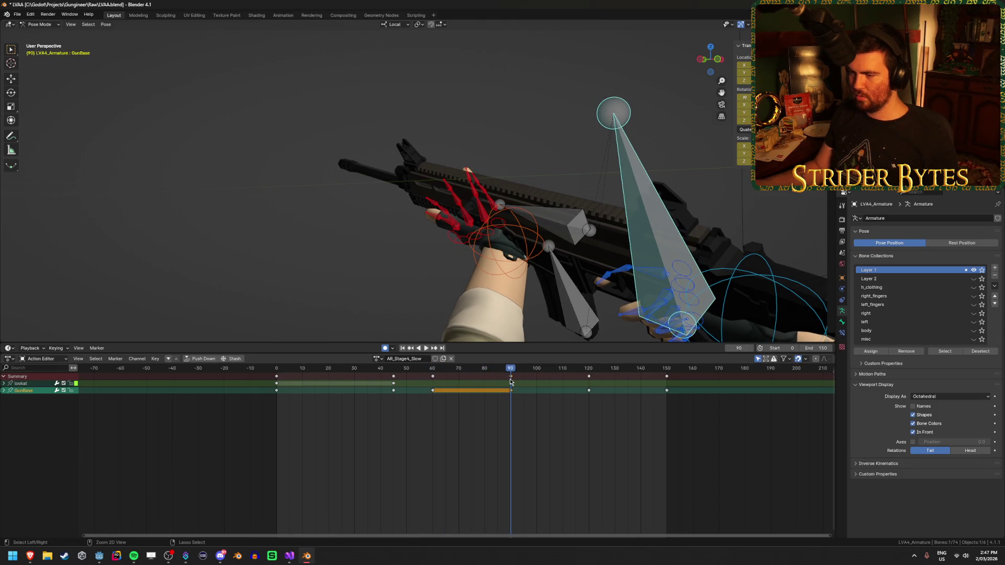
click(536, 416)
mouse_move(510, 370)
mouse_down()
mouse_move(404, 374)
mouse_move(506, 386)
mouse_up()
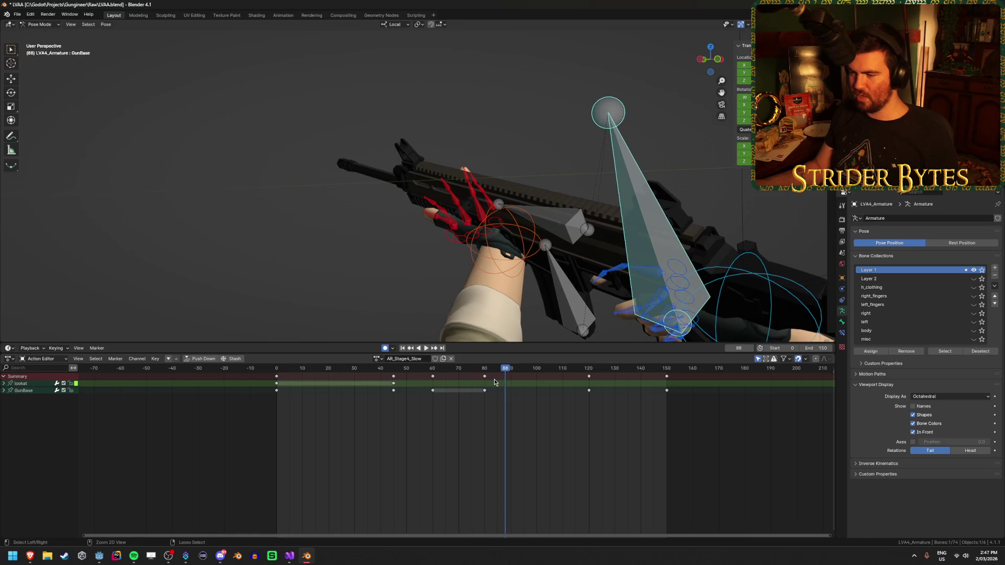
key(Down)
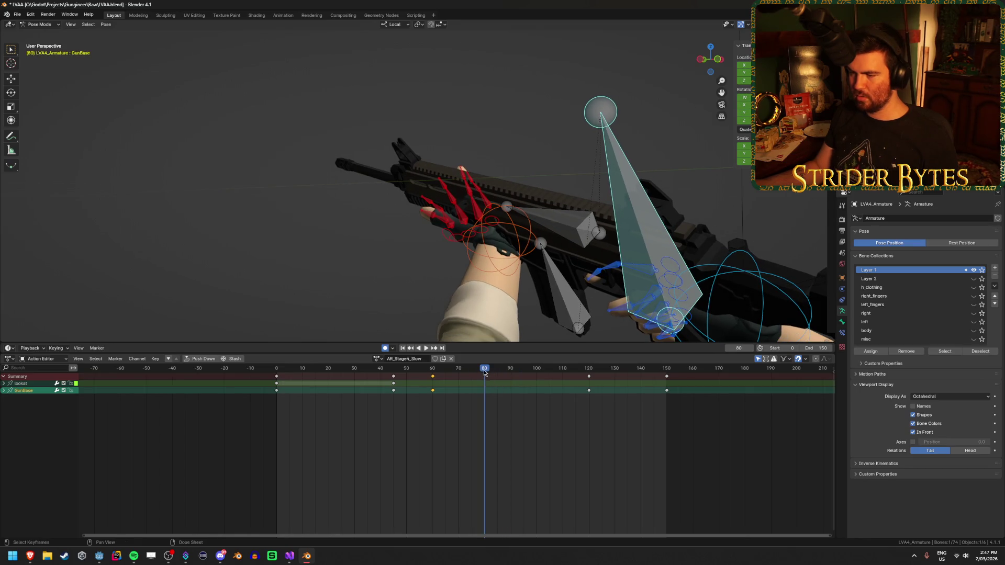
key(space)
drag(476, 381, 511, 392)
key(space)
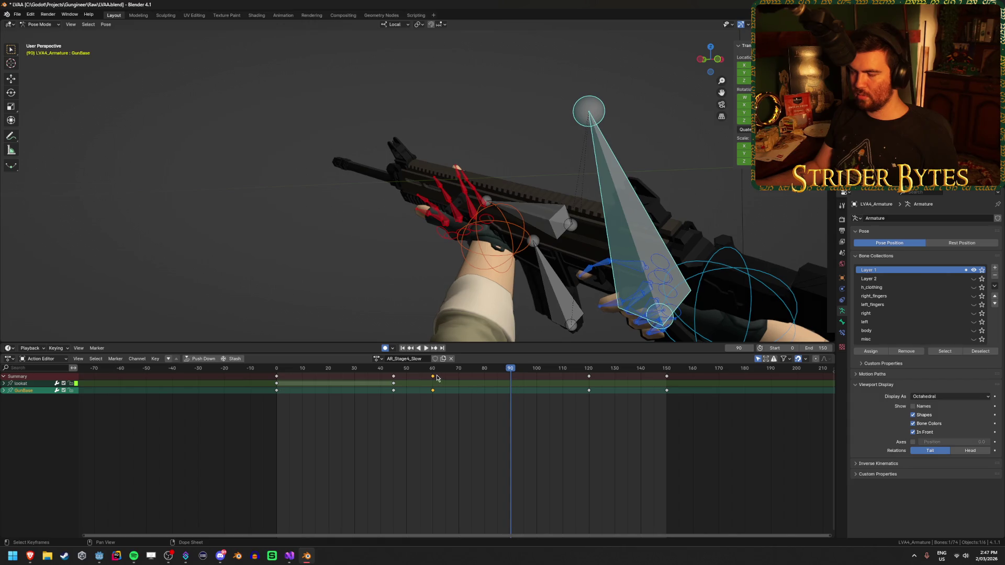
Re-duplicate the frame-60 key to frame 90, compare by scrubbing, then undo it and play toward frame 105.
key(shift+d)
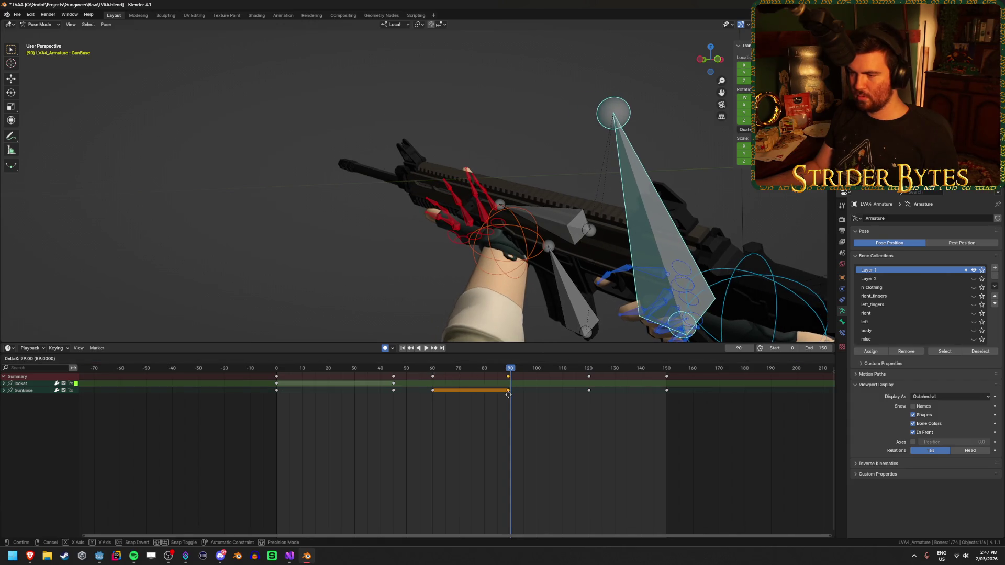
click(512, 375)
key(space)
mouse_move(512, 375)
mouse_down()
mouse_move(400, 377)
mouse_move(448, 377)
mouse_up()
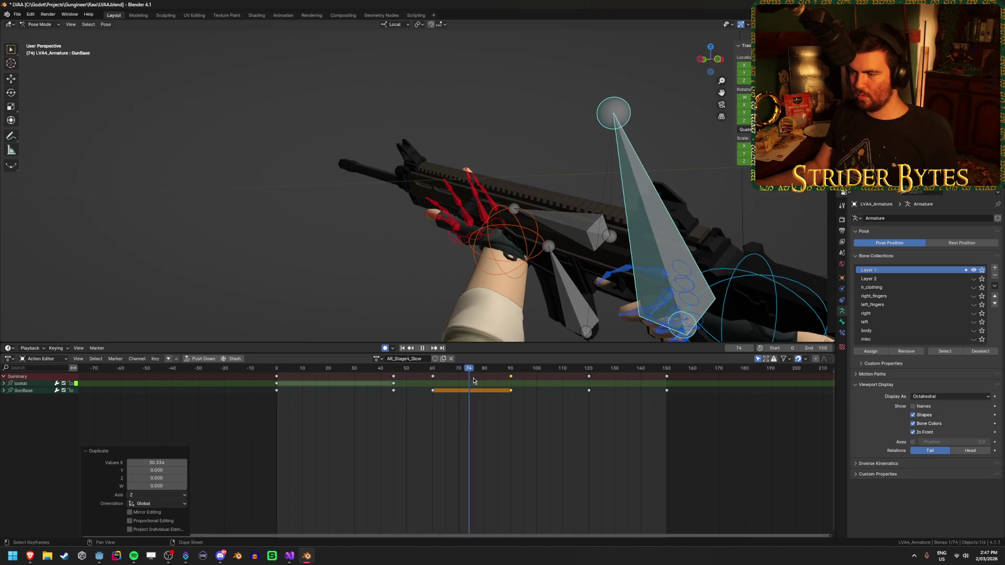
drag(511, 376, 432, 380)
key(ctrl+z)
key(Escape)
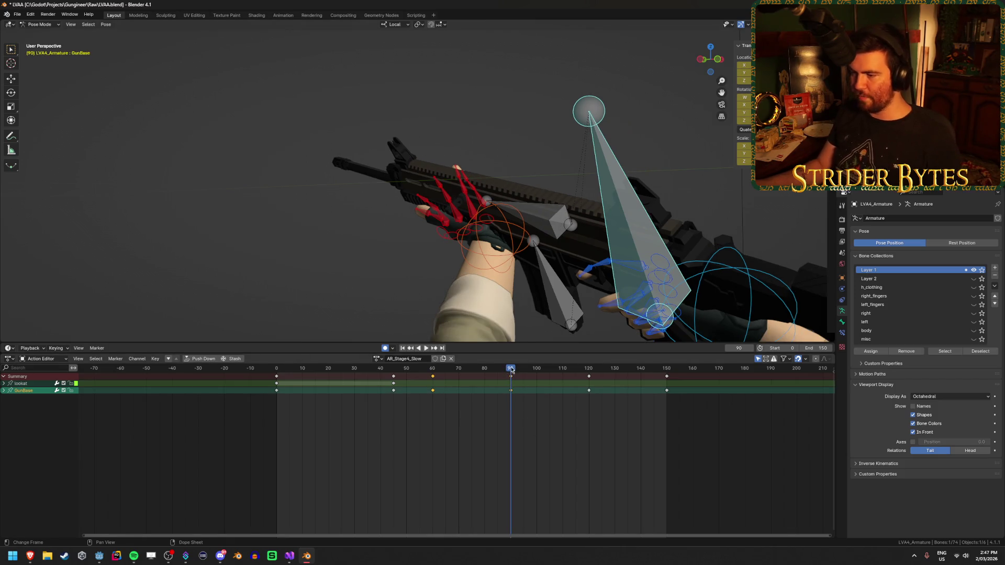
key(space)
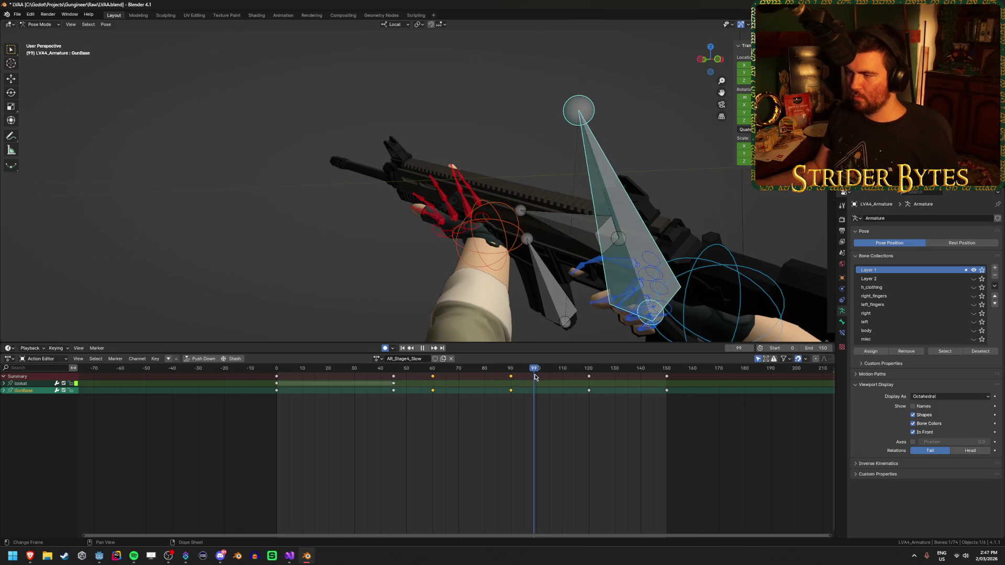
drag(539, 375, 549, 378)
scroll(524, 248, down, 2)
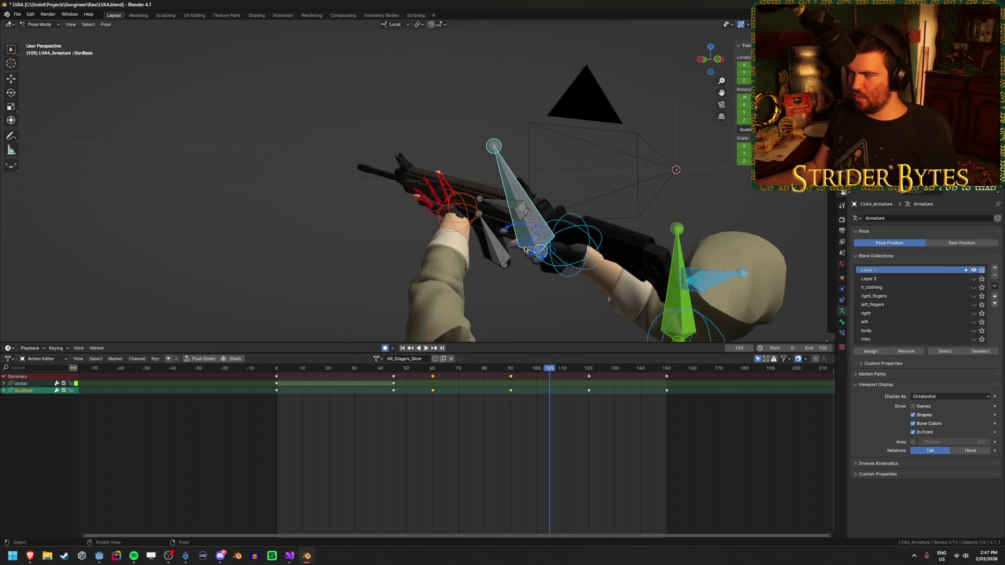
Pose the GunBase bone along its local axis at frame 105 and review playback.
key(g)
key(y)
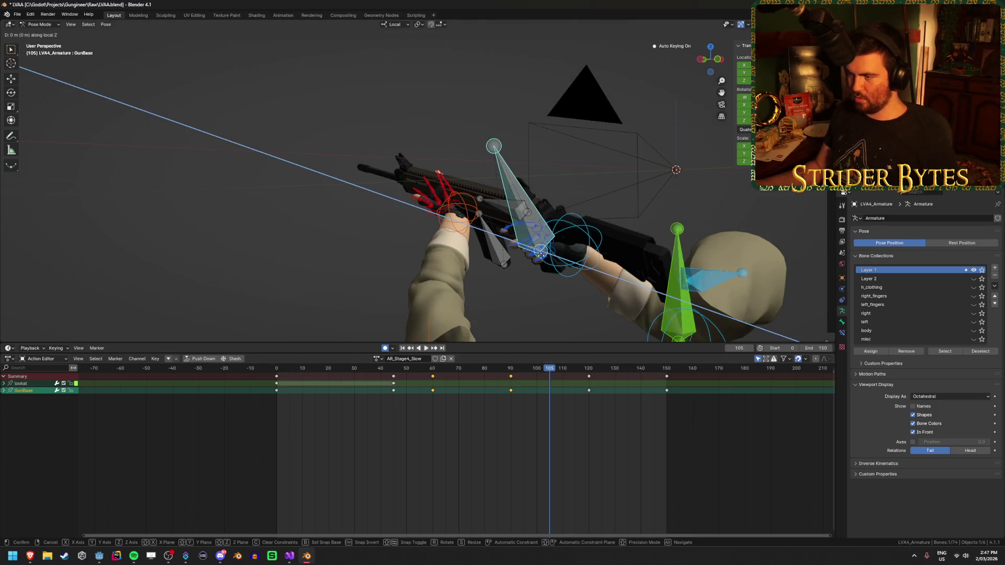
click(642, 310)
key(space)
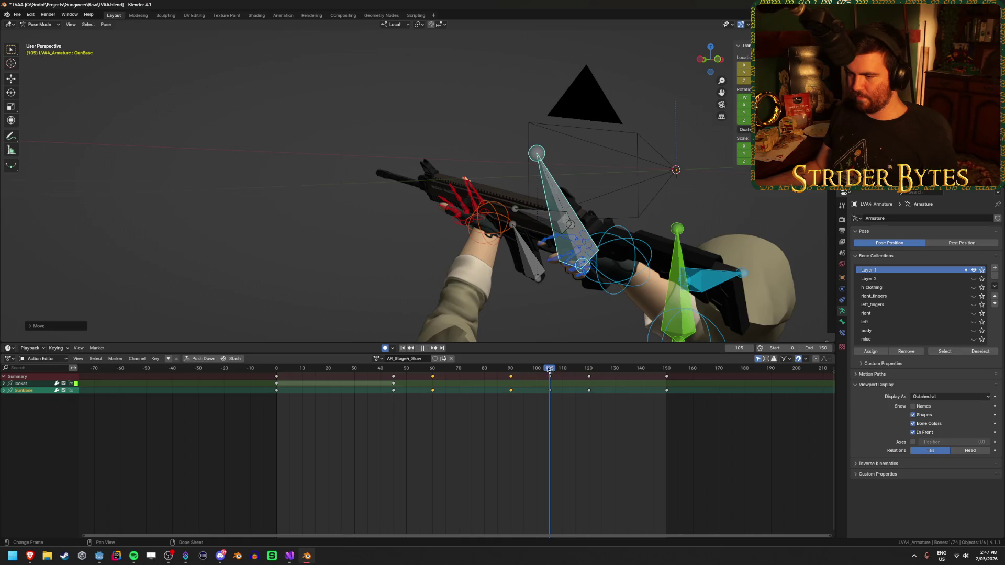
mouse_move(544, 390)
mouse_down()
mouse_move(587, 390)
mouse_move(563, 391)
mouse_up()
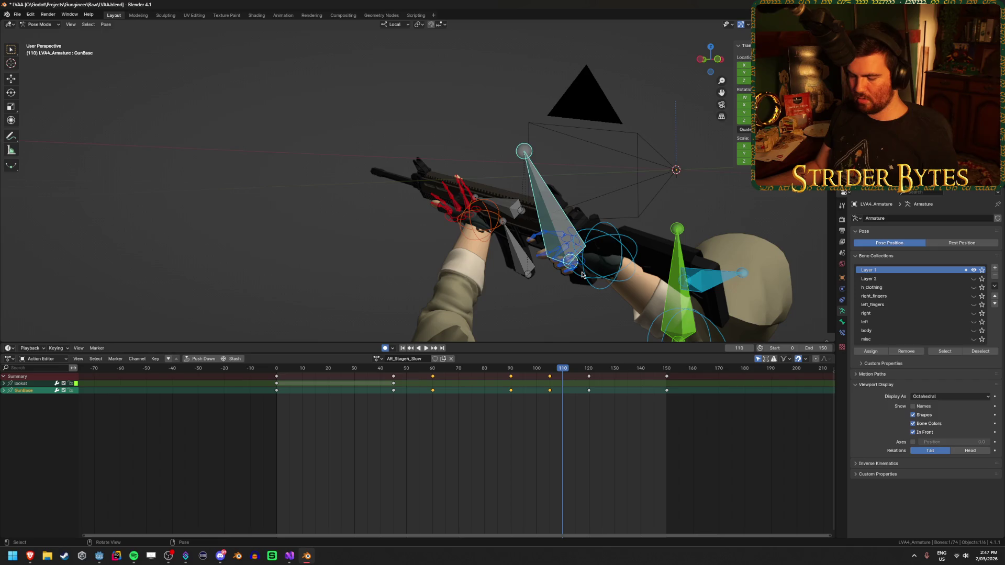
key(Down)
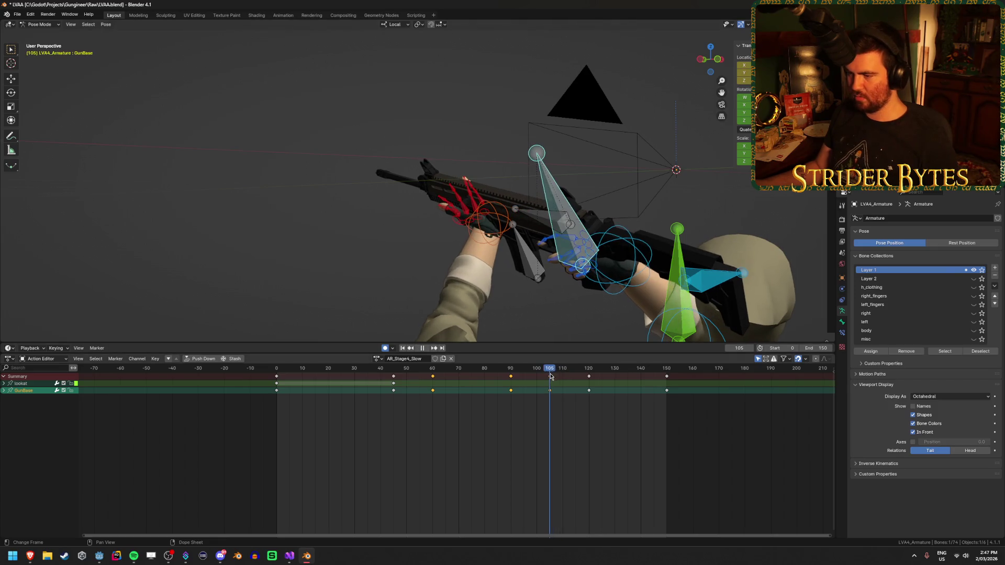
Shift the frame-105 GunBase key to frame 110 and move the bone along local Z there.
click(549, 389)
key(g)
click(568, 381)
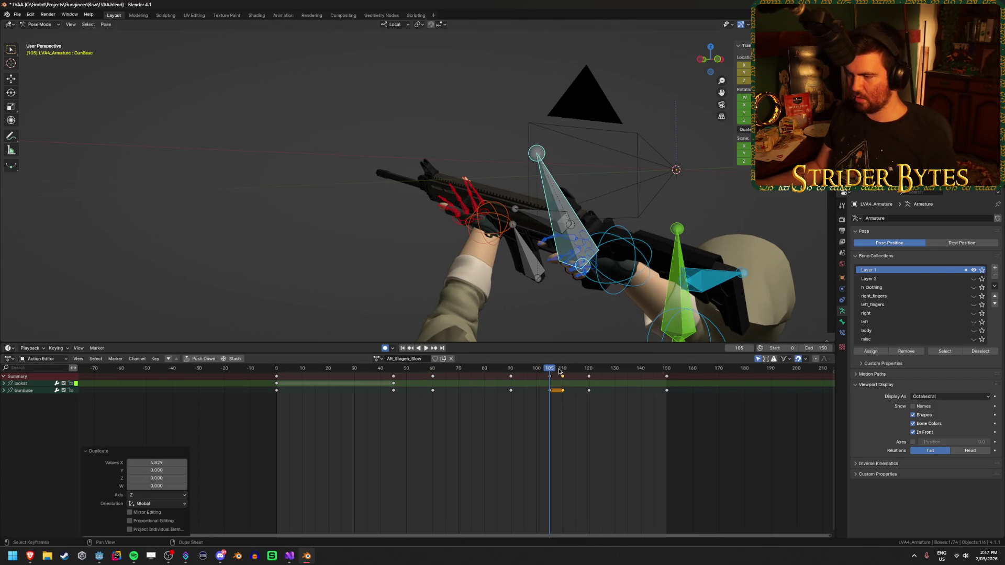
key(Up)
key(g)
key(z)
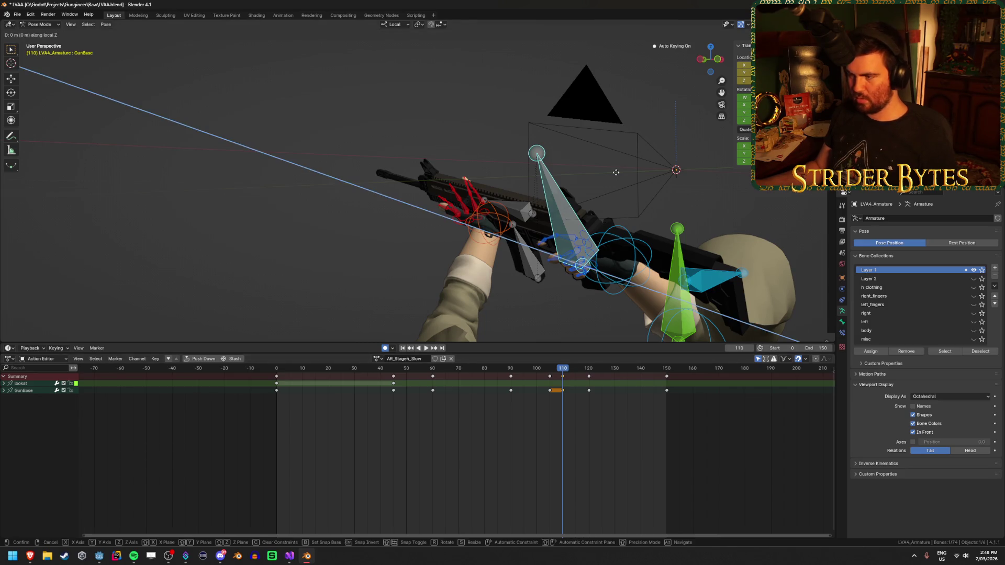
click(551, 353)
key(space)
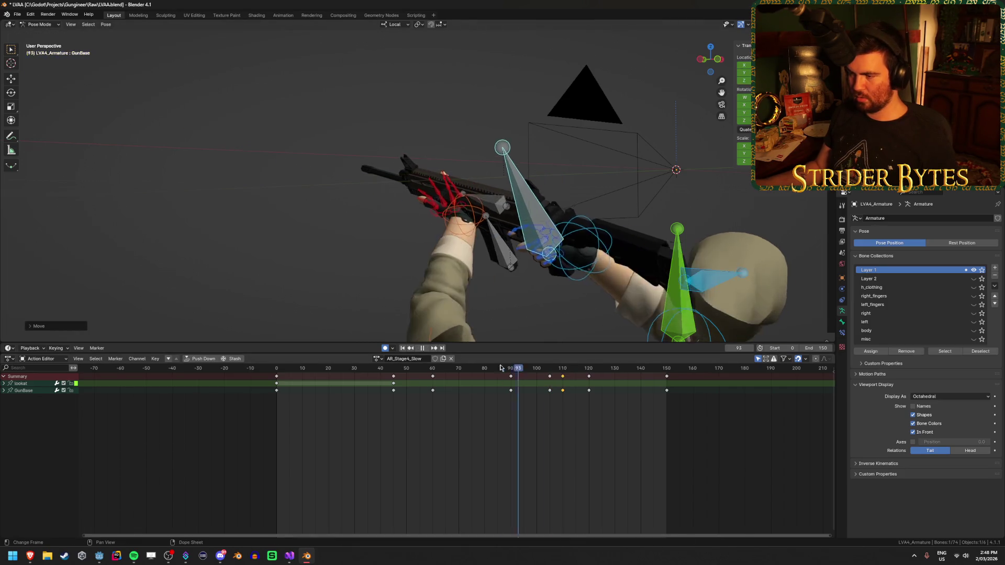
Play the reload from frame 0 through the scene camera, then select the Working bone near frame 95.
click(403, 348)
click(426, 348)
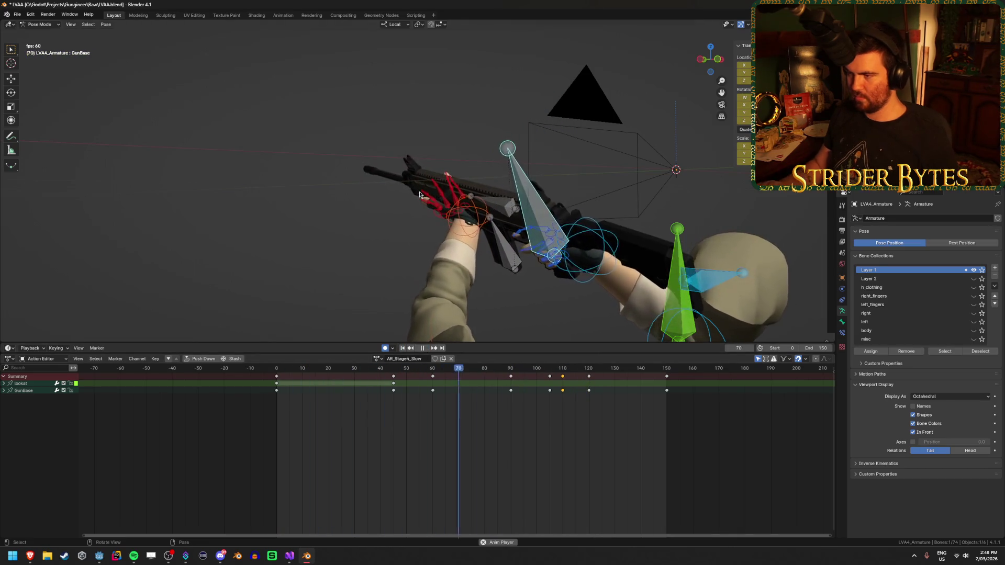
key(KP_0)
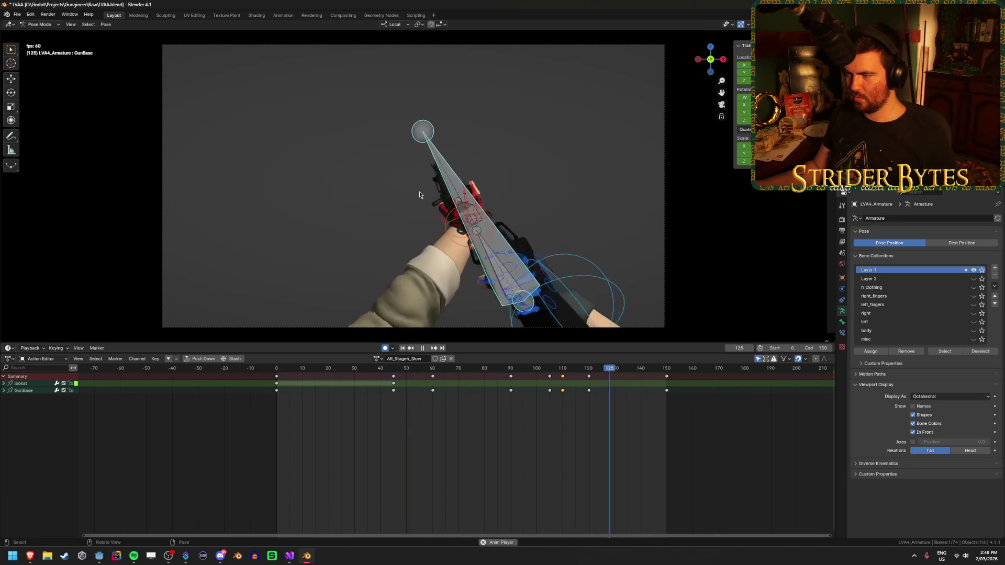
key(space)
mouse_move(536, 376)
mouse_down()
mouse_move(566, 376)
mouse_move(528, 385)
mouse_move(586, 387)
mouse_move(518, 395)
mouse_move(550, 396)
mouse_up()
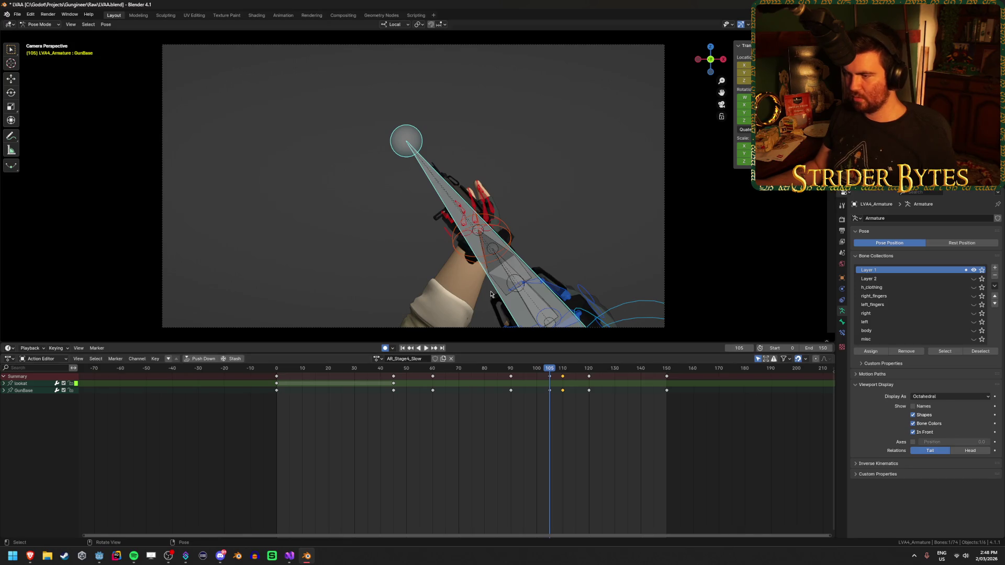
click(516, 265)
mouse_move(552, 376)
mouse_down()
mouse_move(483, 376)
mouse_move(546, 385)
mouse_move(554, 369)
mouse_move(575, 381)
mouse_up()
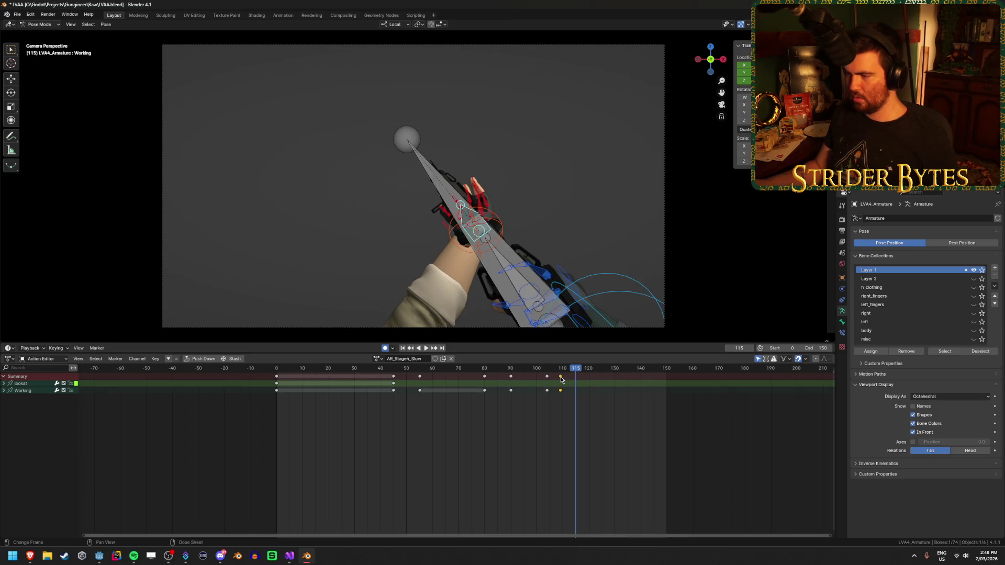
Shift the Working key near frame 110 five frames later and review the timing.
key(g)
key(5)
click(576, 380)
click(547, 376)
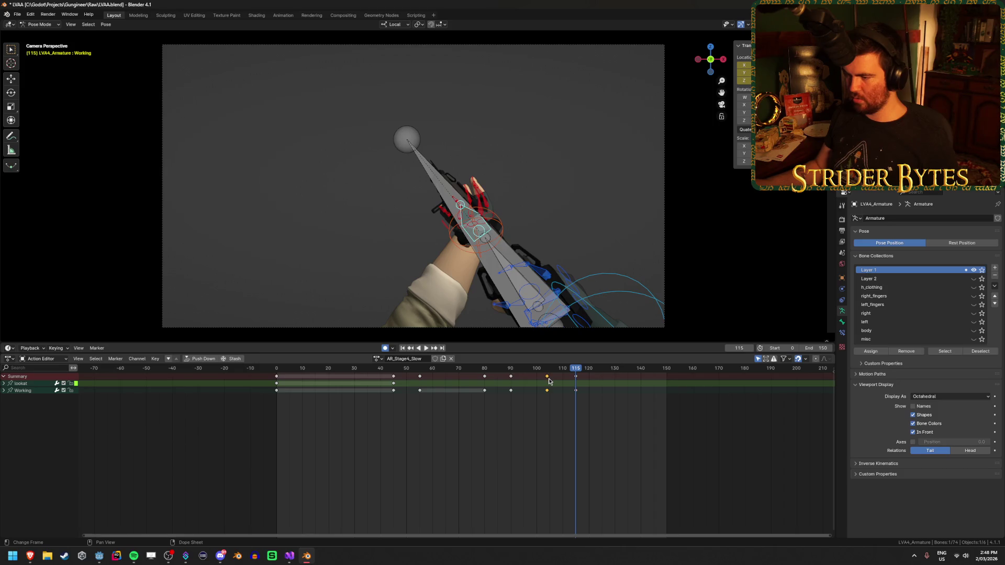
click(538, 377)
key(space)
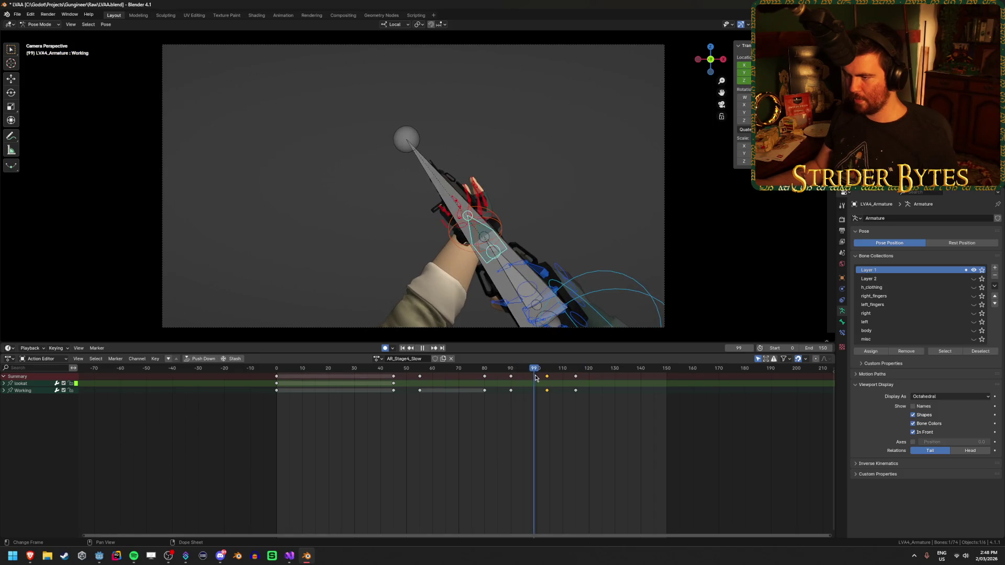
Move the frame-104 Working keys two frames earlier, duplicate them five frames later, and replay from the start.
key(space)
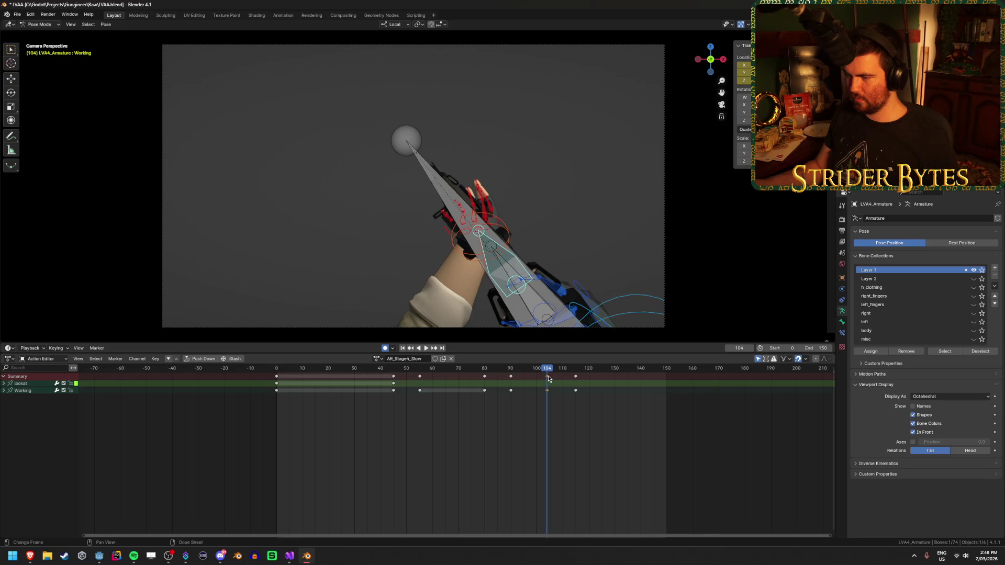
key(g)
click(538, 387)
key(g)
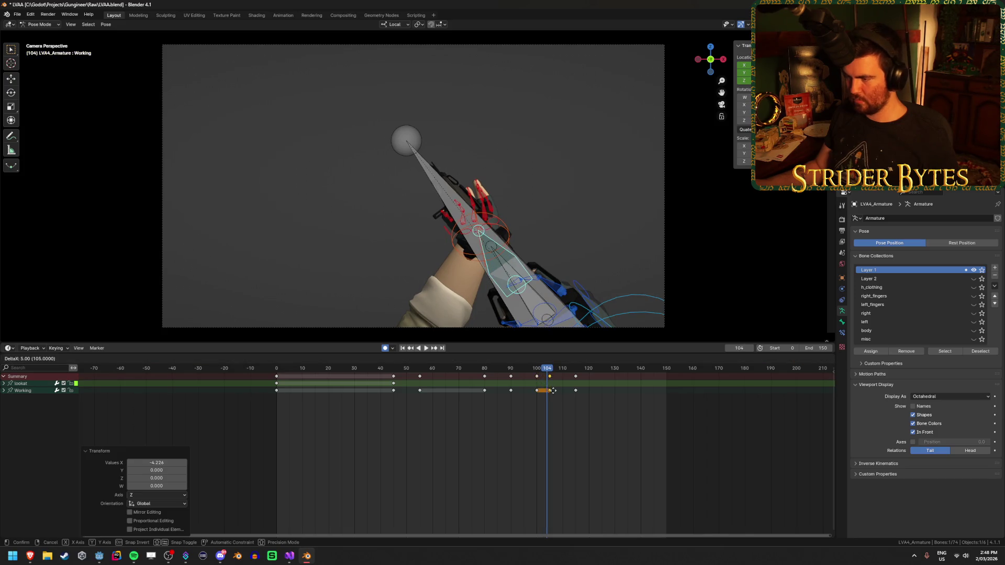
click(564, 391)
key(space)
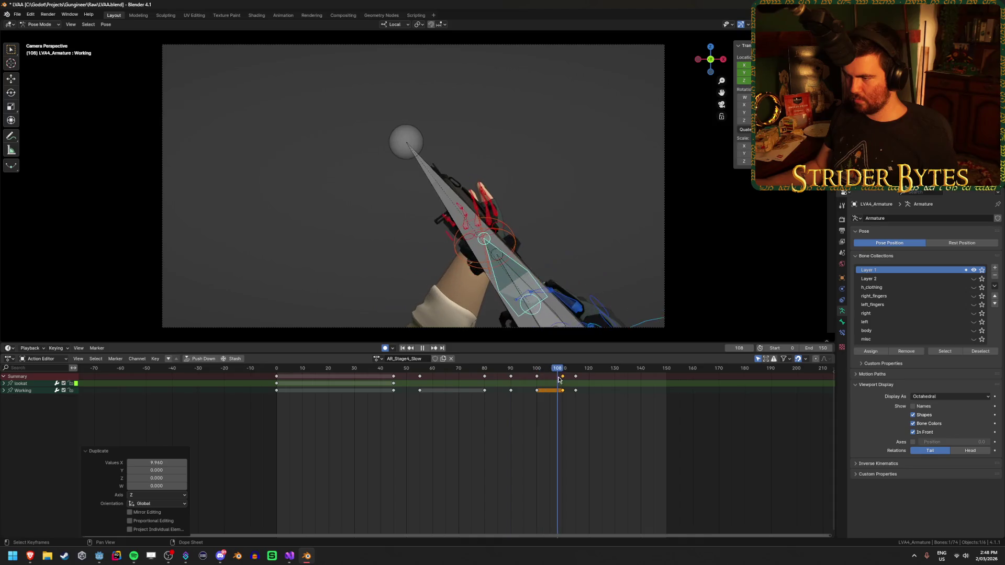
key(space)
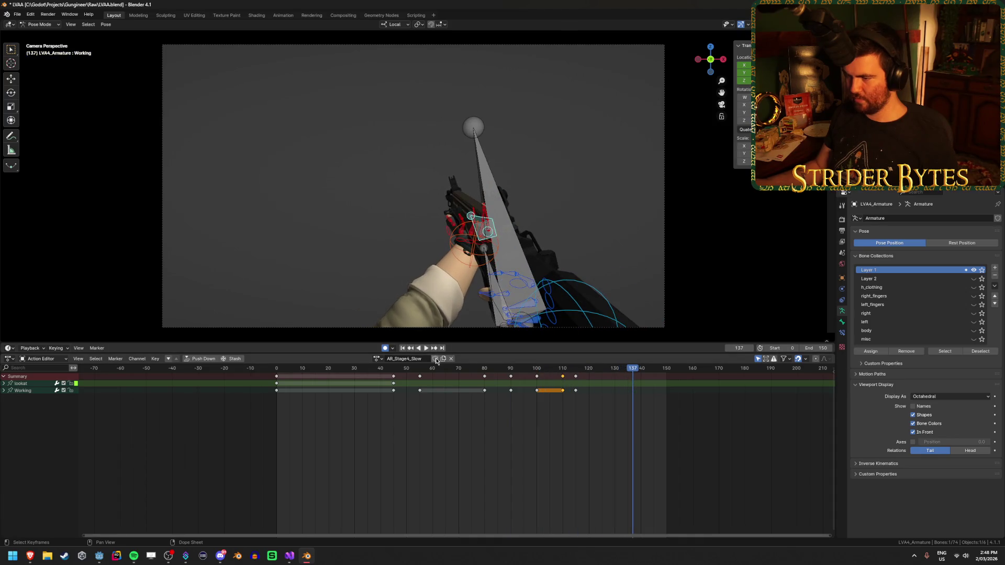
click(403, 348)
click(425, 348)
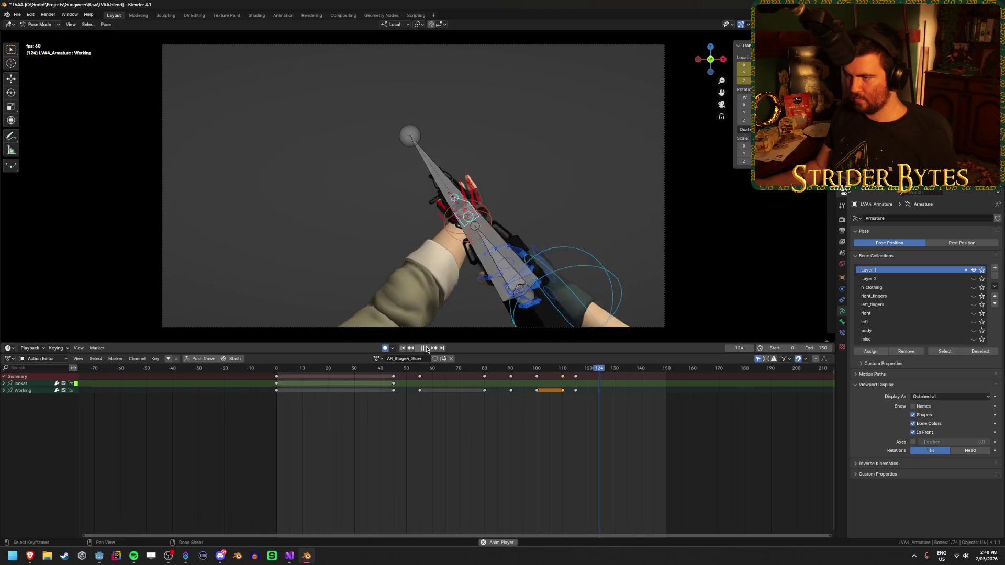
click(424, 348)
scroll(314, 271, down, 2)
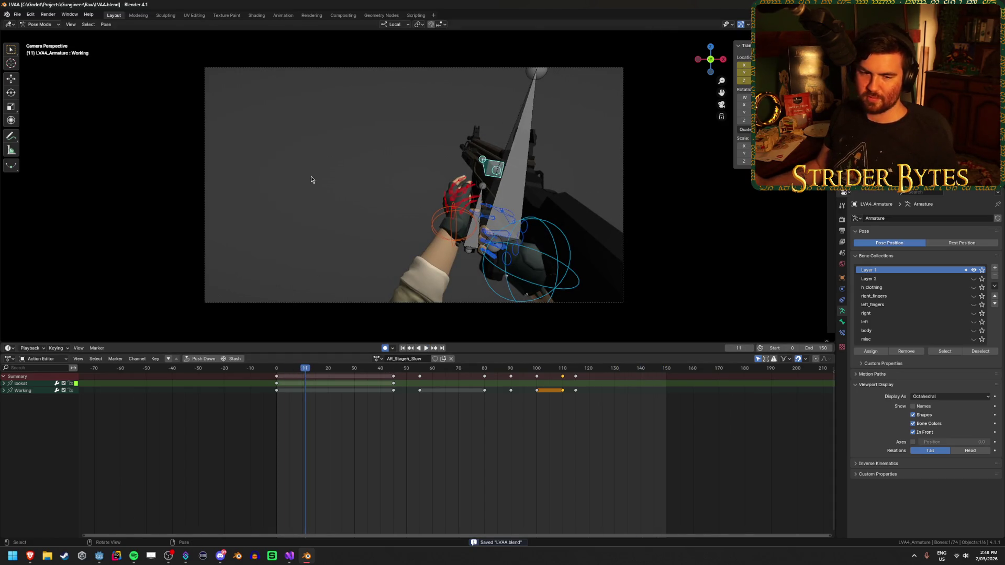
Frame the selected bone, return to camera view, save the blend file, and clear the bone selection.
key(KP_Decimal)
scroll(354, 216, down, 2)
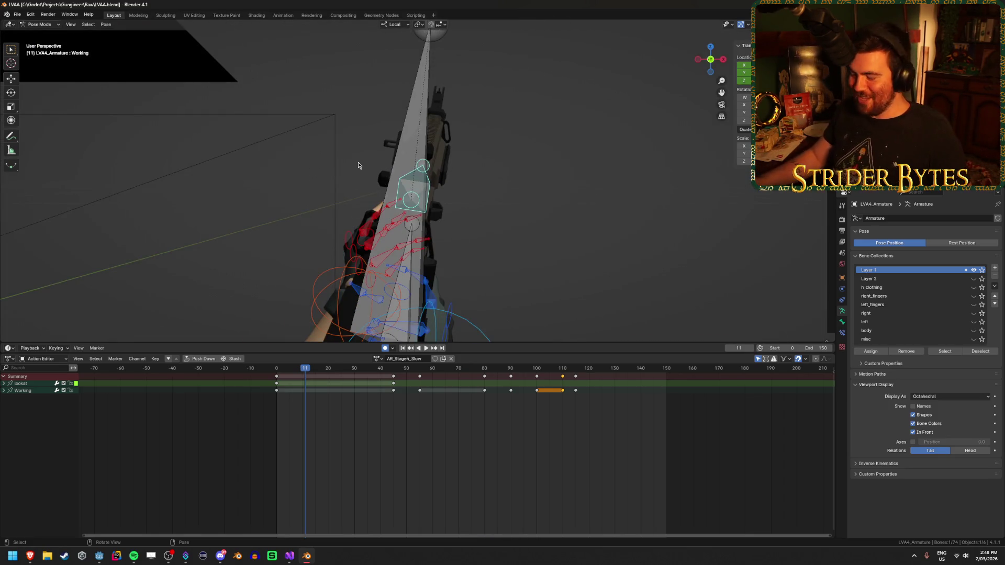
key(KP_0)
key(ctrl+s)
click(375, 169)
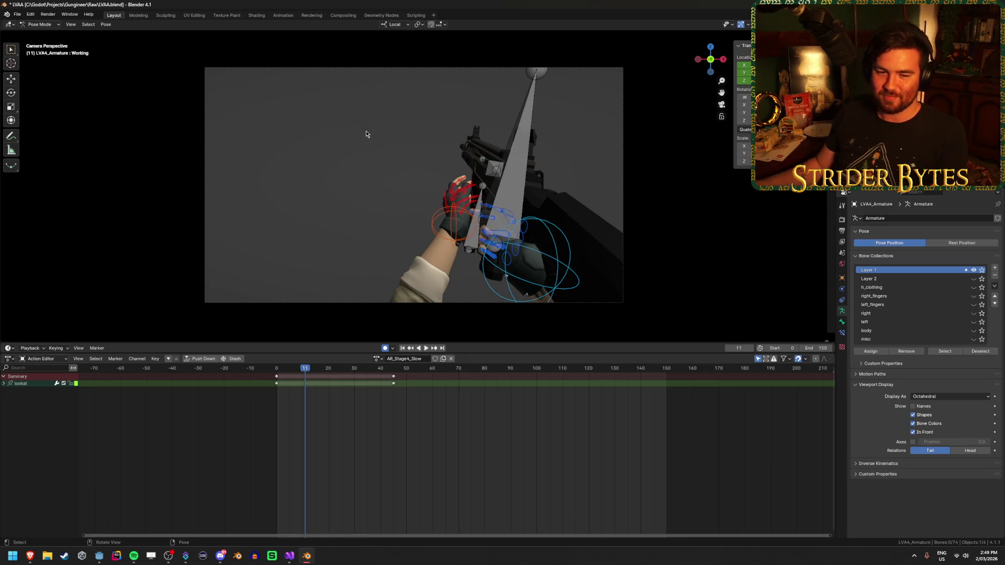
mouse_move(354, 168)
mouse_down()
mouse_move(376, 168)
mouse_move(304, 175)
mouse_move(274, 191)
mouse_move(321, 191)
mouse_move(408, 156)
mouse_up()
Save the file and orbit the view to the rifle's other side before playback.
key(ctrl+s)
right_click(408, 157)
click(413, 168)
drag(360, 83, 564, 94)
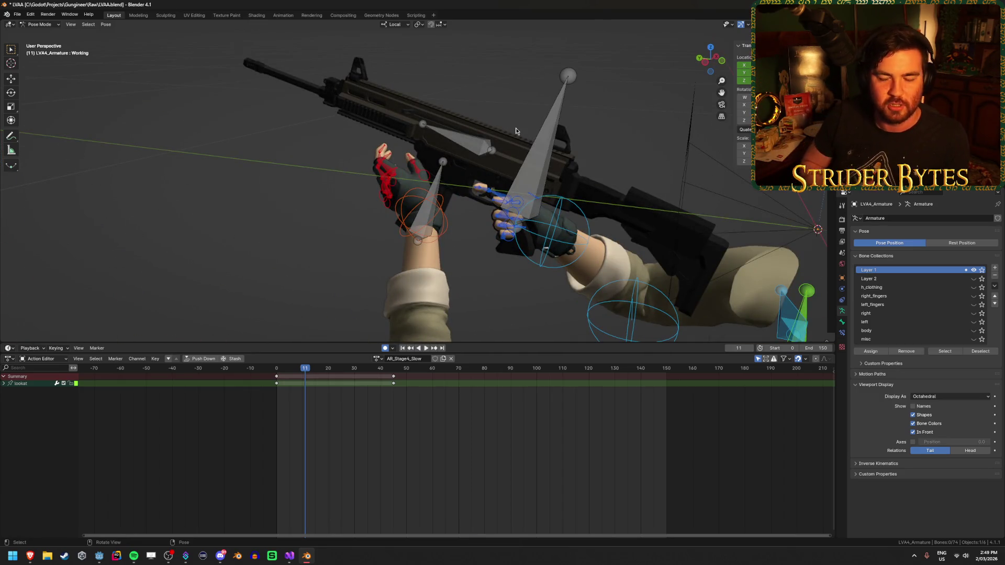
key(ctrl+s)
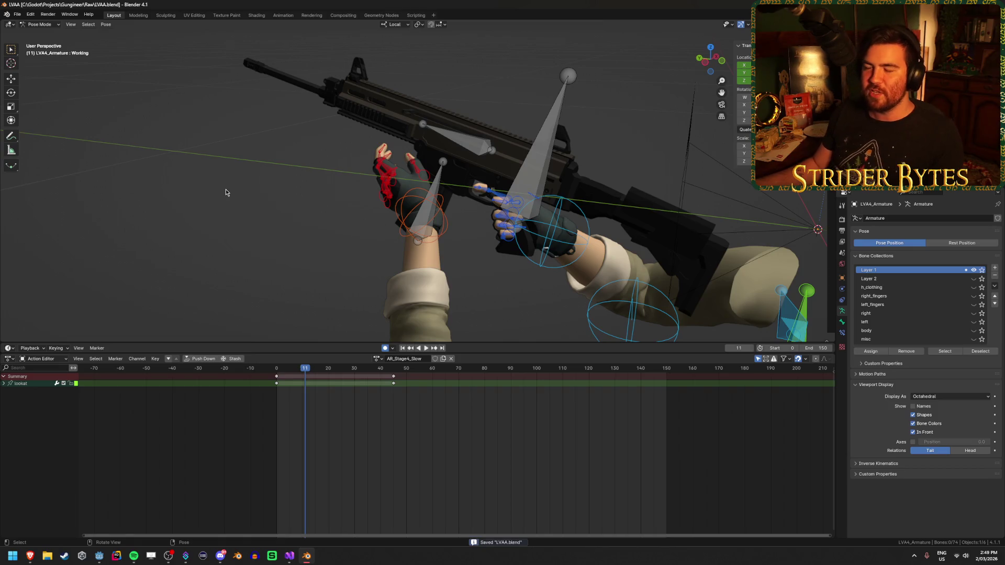
key(space)
Delete the lookat keys at frames 45 and 0, save, and scrub the reload to check.
key(space)
click(394, 382)
key(x)
click(372, 386)
key(Delete)
key(ctrl+s)
key(space)
key(space)
key(KP_0)
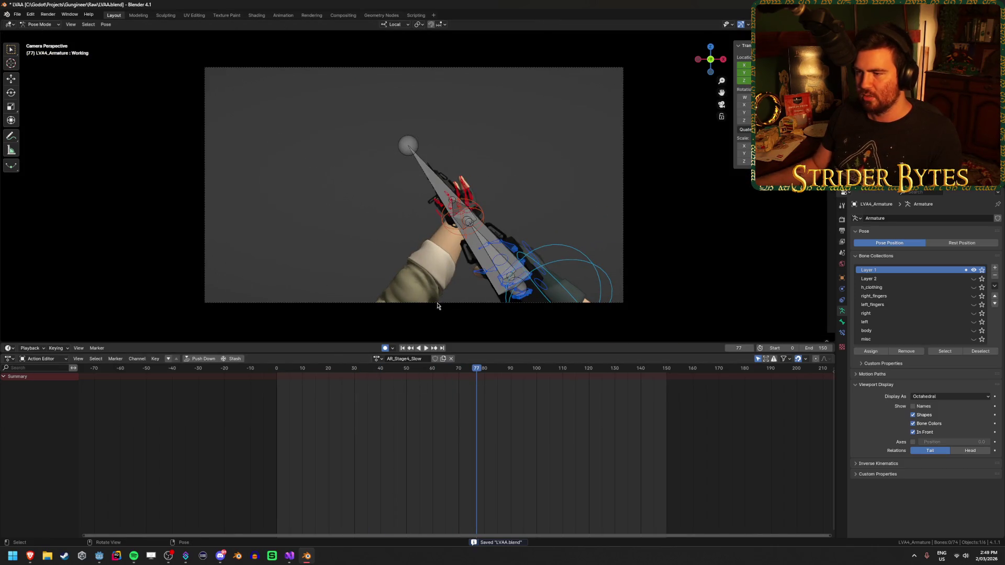
mouse_move(471, 373)
mouse_down()
mouse_move(276, 373)
mouse_move(619, 371)
mouse_up()
key(ctrl+s)
key(shift+Left)
key(KP_0)
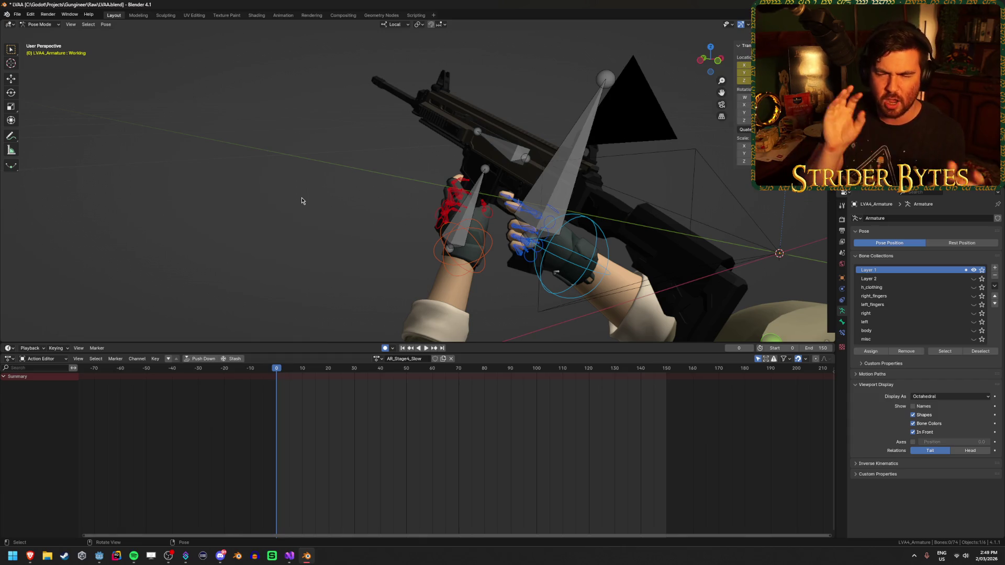
mouse_move(403, 157)
mouse_down()
mouse_move(612, 213)
mouse_move(570, 206)
mouse_up()
scroll(458, 240, up, 3)
scroll(459, 239, up, 2)
mouse_move(458, 240)
mouse_down()
mouse_move(311, 240)
mouse_move(355, 214)
mouse_move(428, 198)
mouse_up()
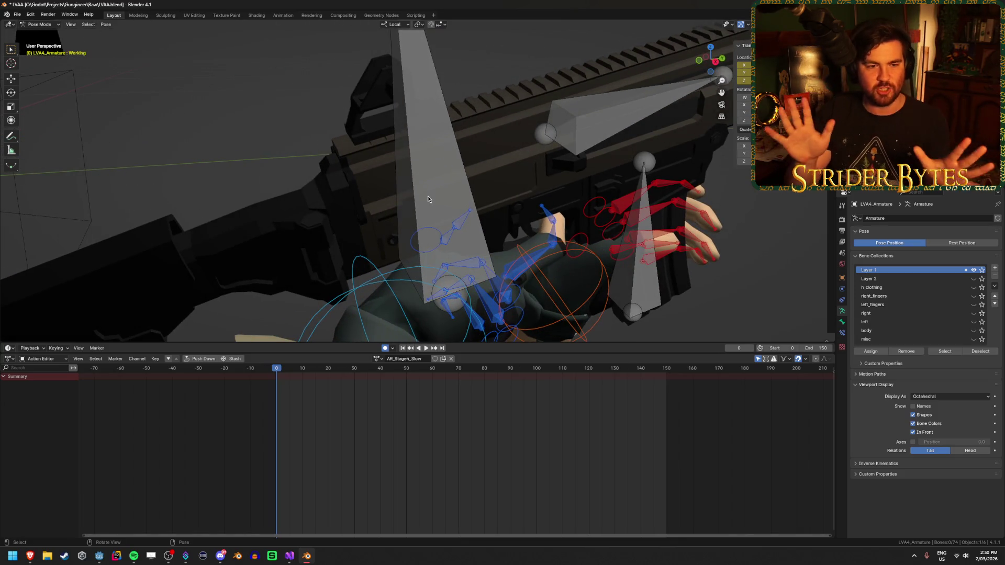
drag(428, 199, 310, 109)
click(324, 120)
Hide the GunBase and Working grey bones, orbit around the hands to check, and save.
key(h)
click(249, 168)
key(h)
mouse_move(250, 168)
mouse_down()
mouse_move(459, 147)
mouse_move(427, 172)
mouse_up()
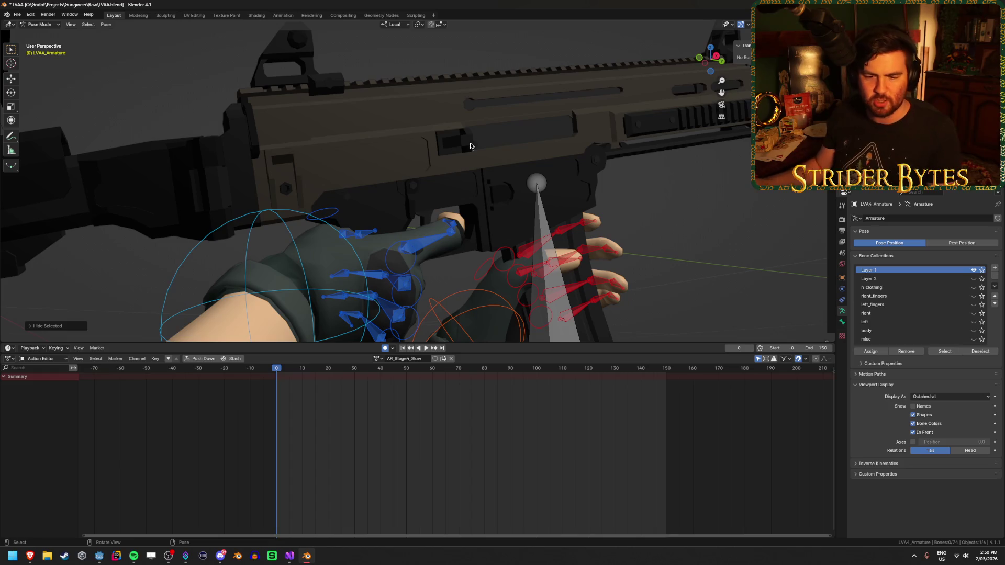
mouse_move(427, 138)
mouse_down()
mouse_move(399, 164)
mouse_move(220, 63)
mouse_move(366, 58)
mouse_up()
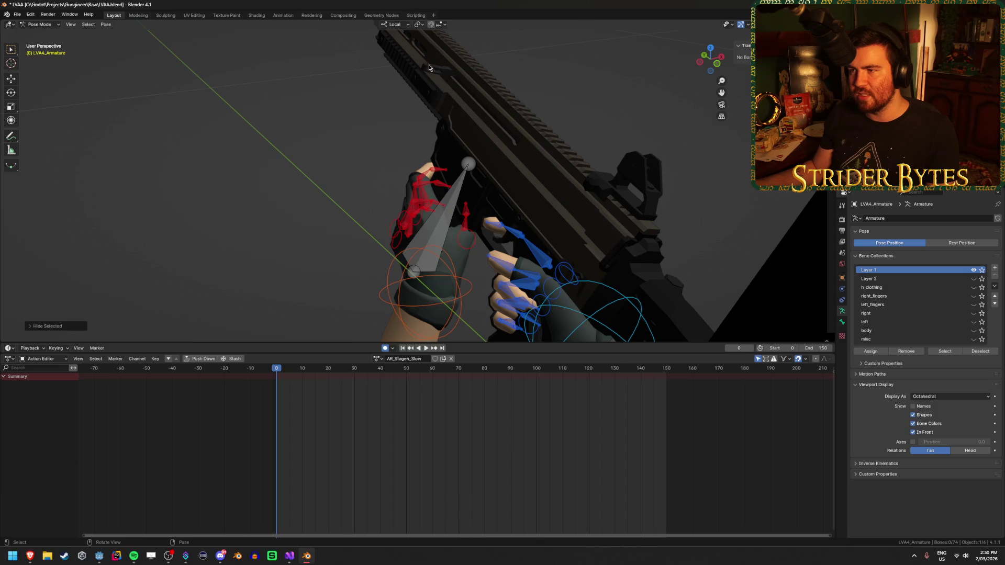
mouse_move(502, 124)
mouse_down()
mouse_move(522, 118)
mouse_move(398, 113)
mouse_up()
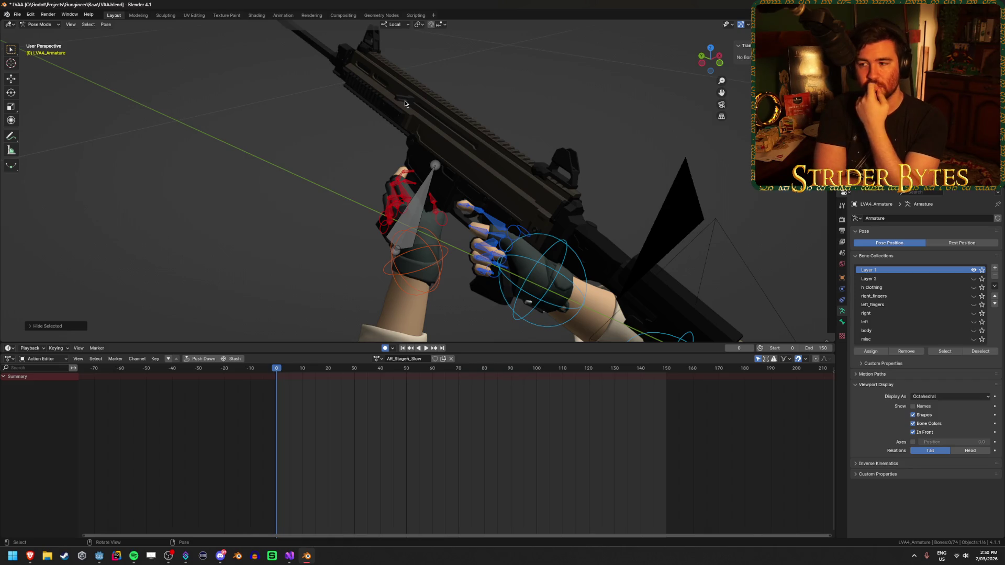
key(ctrl+s)
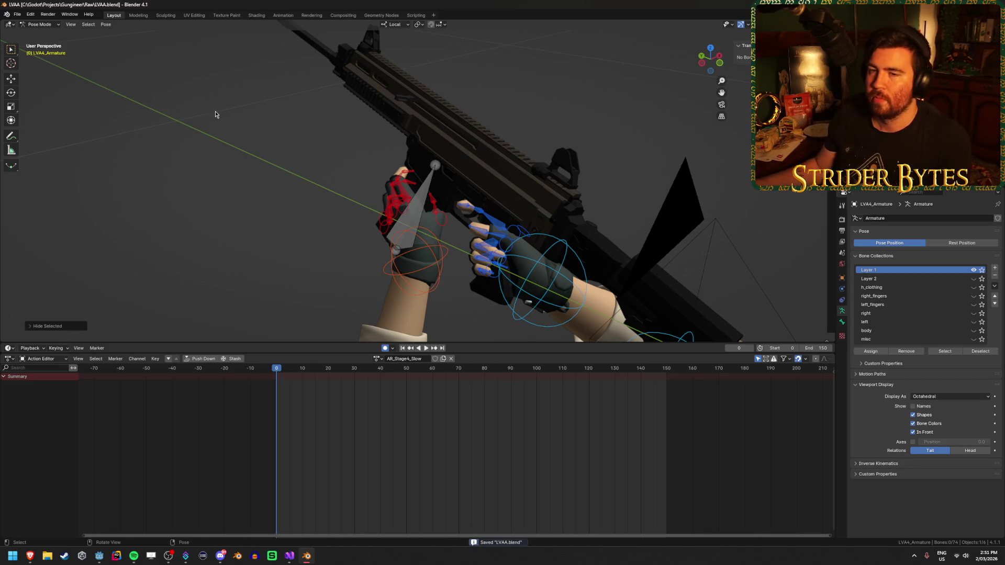
Orbit in to the hands, save, play the reload once, then switch to the Godot editor.
mouse_move(336, 116)
mouse_down()
mouse_move(442, 151)
mouse_move(336, 156)
mouse_move(306, 186)
mouse_up()
drag(538, 109, 375, 231)
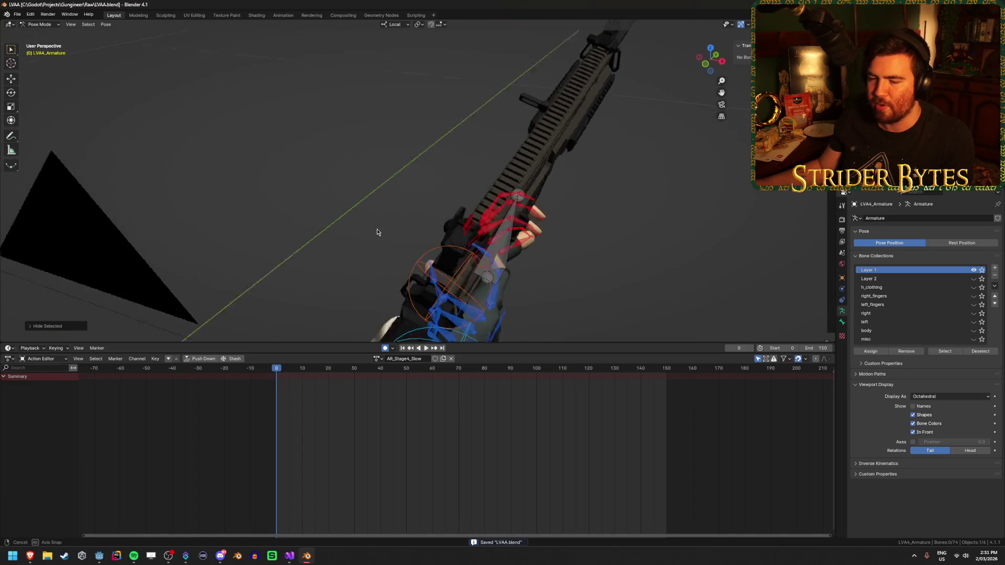
scroll(400, 257, up, 3)
key(ctrl+s)
scroll(324, 174, down, 3)
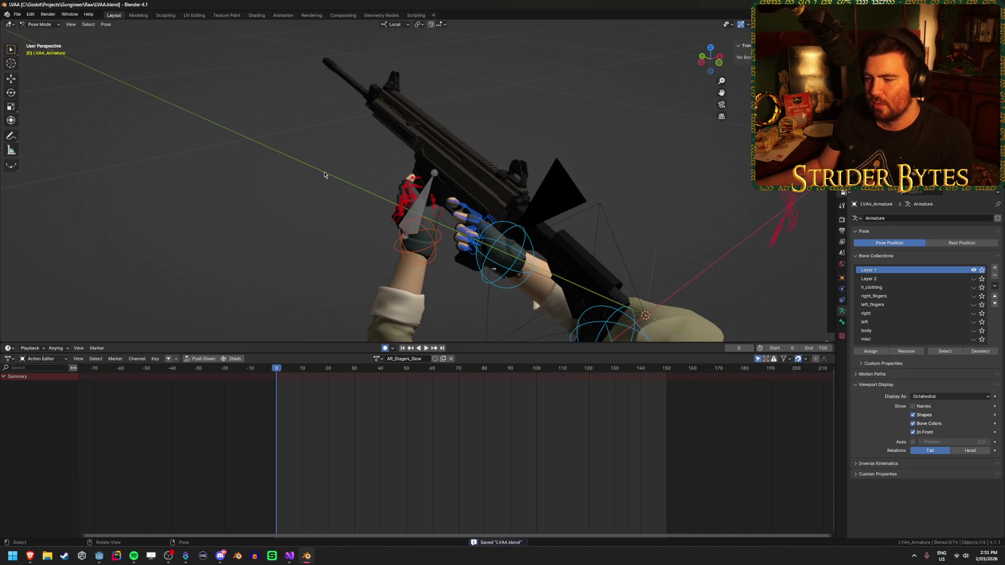
click(428, 351)
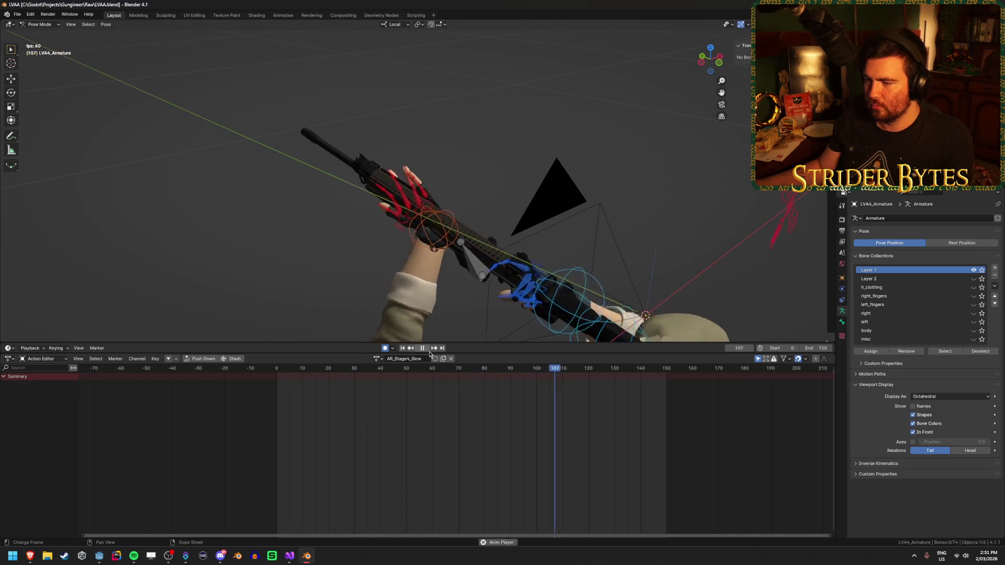
click(428, 351)
drag(342, 235, 291, 224)
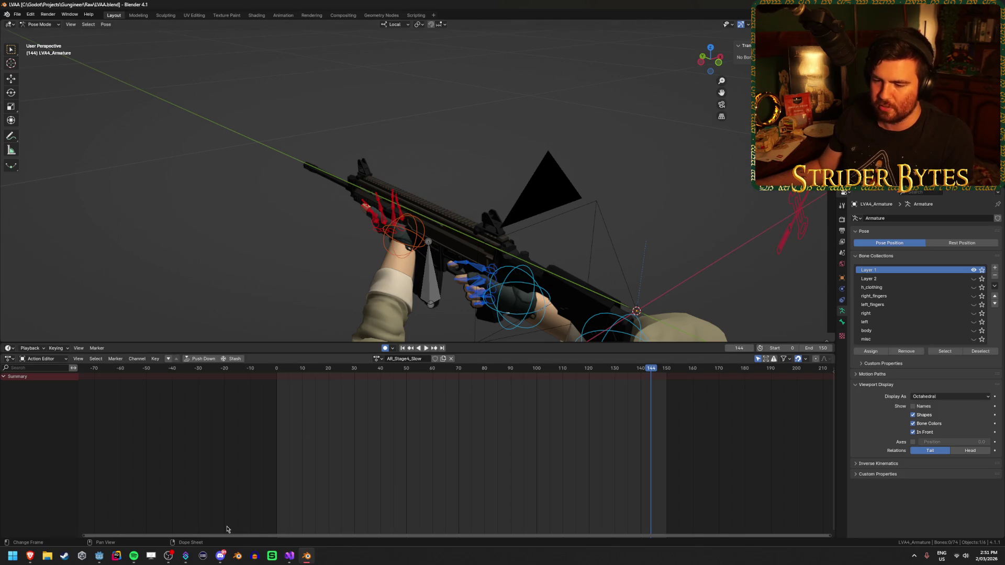
click(99, 555)
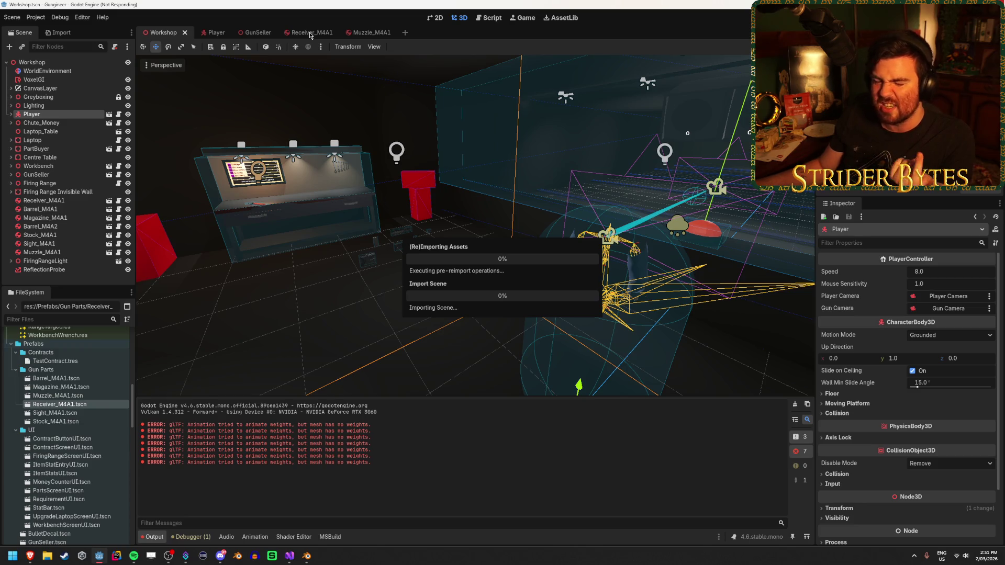
Open the Receiver_M4A1 scene and orbit around the M4 receiver inside its collision shape.
click(310, 32)
click(328, 315)
mouse_move(482, 231)
mouse_down()
mouse_move(408, 246)
mouse_move(601, 280)
mouse_move(471, 251)
mouse_move(439, 292)
mouse_move(443, 269)
mouse_move(478, 263)
mouse_move(466, 227)
mouse_move(419, 224)
mouse_up()
scroll(439, 293, down, 2)
scroll(475, 225, up, 5)
drag(539, 242, 539, 242)
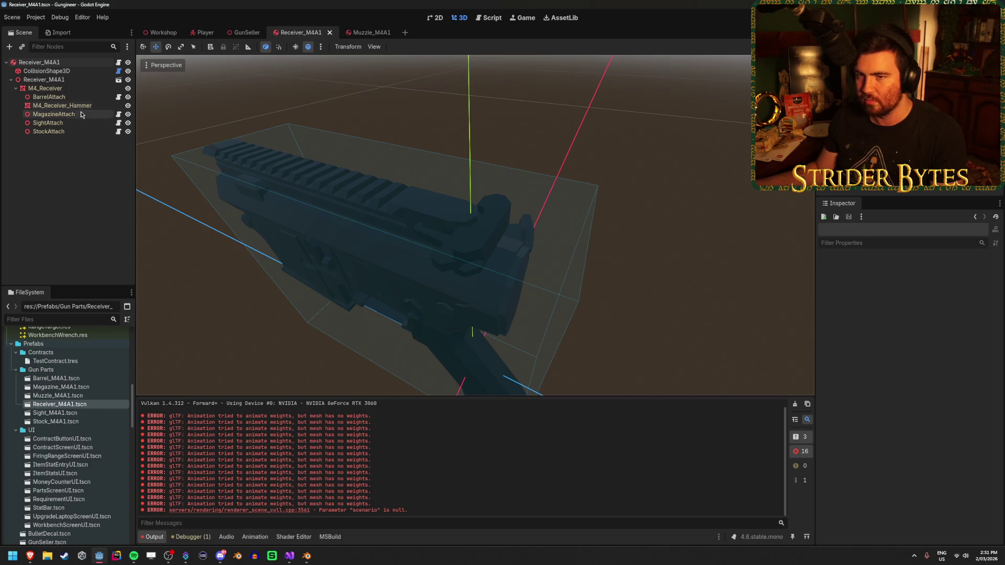
click(62, 105)
drag(531, 381, 570, 398)
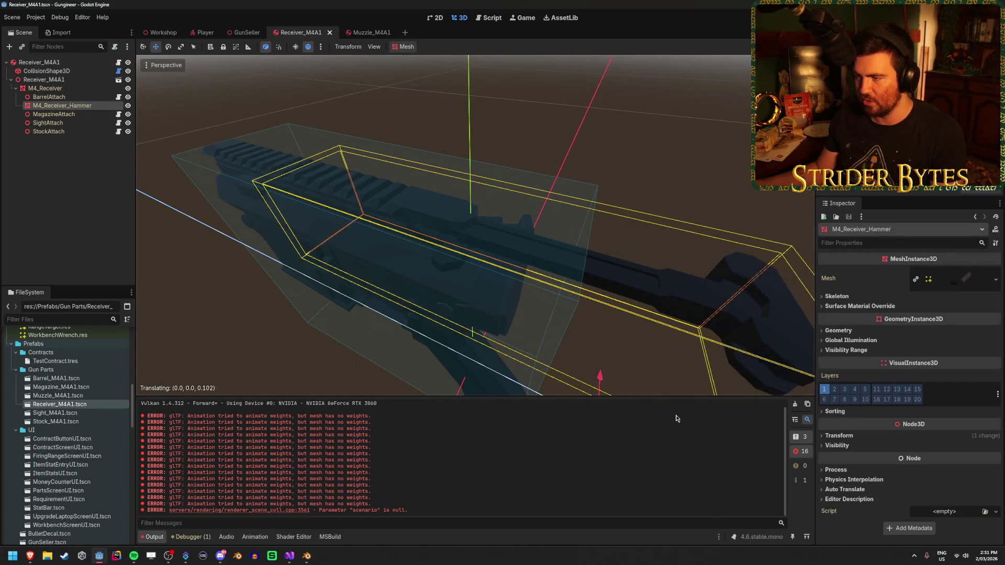
key(Escape)
key(w)
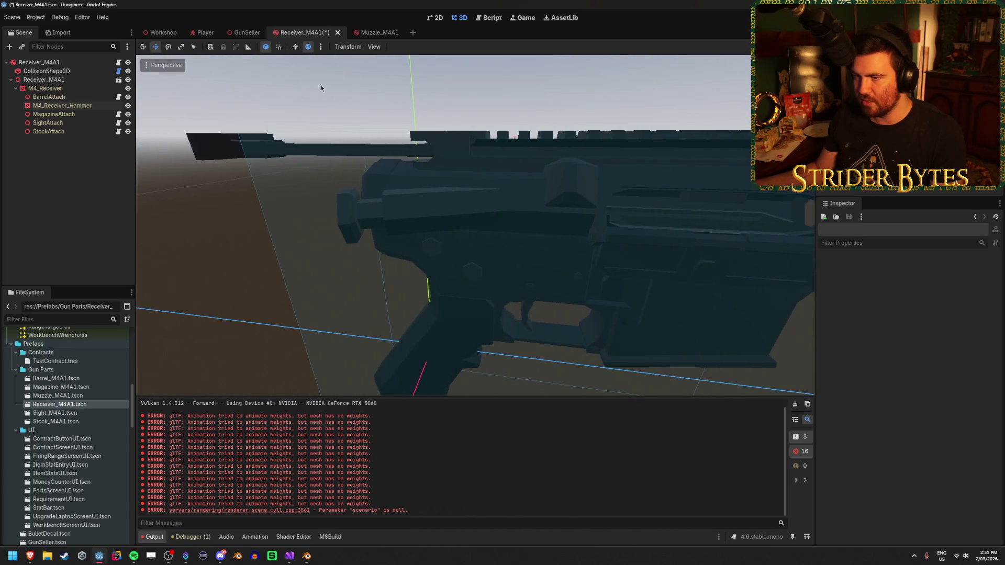
click(62, 105)
mouse_move(263, 324)
mouse_down()
mouse_move(157, 355)
mouse_move(220, 382)
mouse_move(340, 395)
mouse_move(293, 390)
mouse_up()
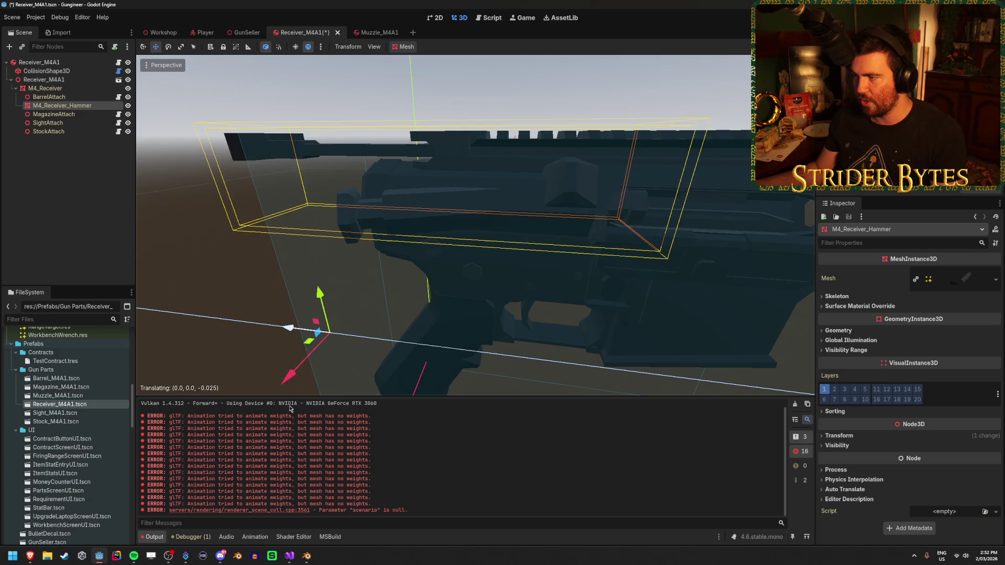
key(f)
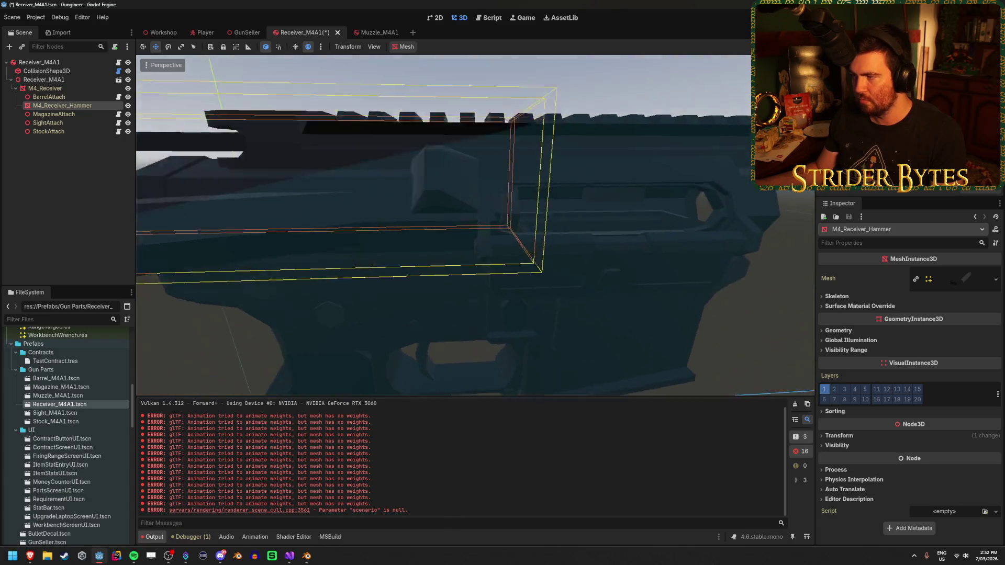
drag(361, 246, 399, 249)
mouse_move(466, 229)
mouse_down()
mouse_move(429, 224)
mouse_move(452, 234)
mouse_up()
drag(533, 239, 536, 241)
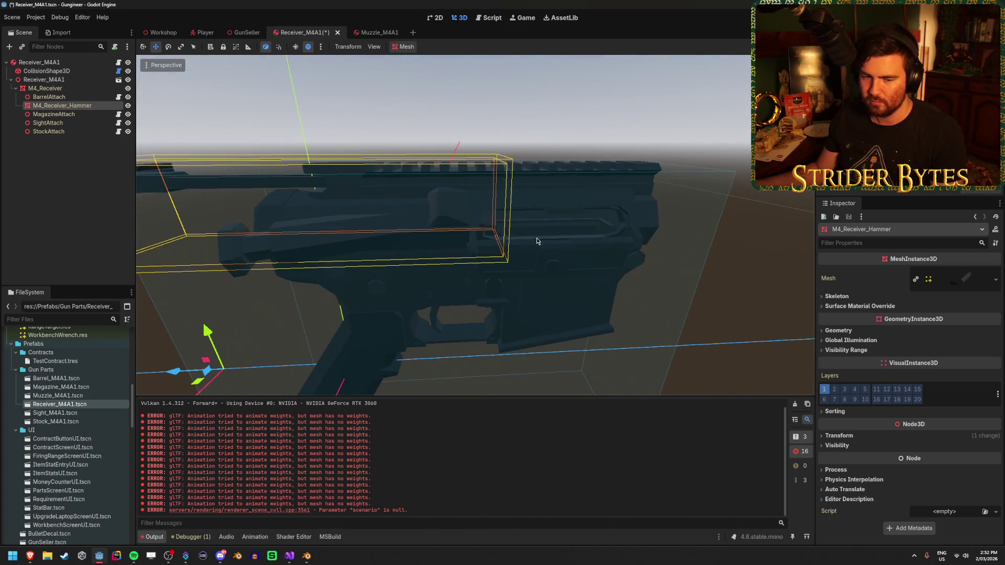
key(ctrl+z)
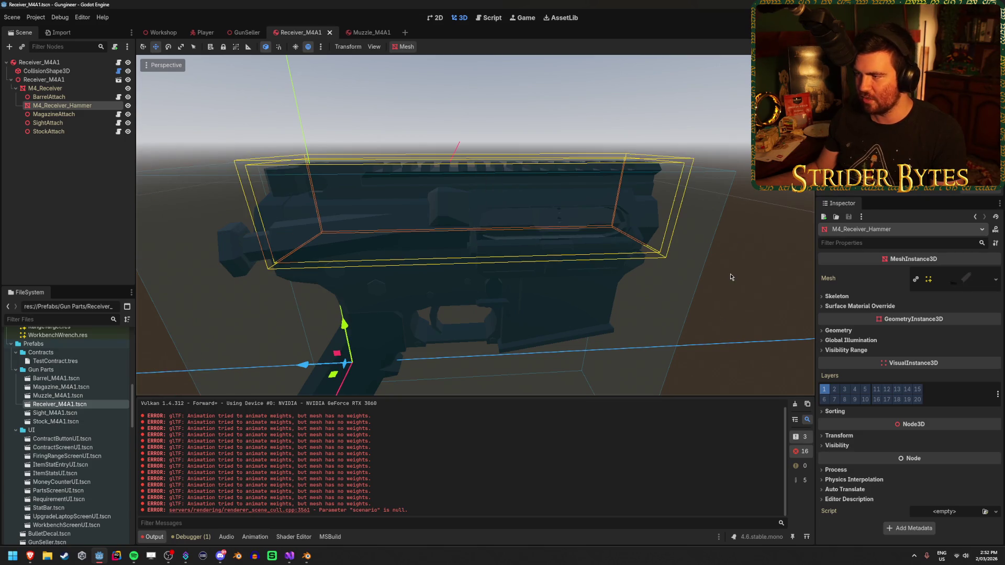
click(731, 277)
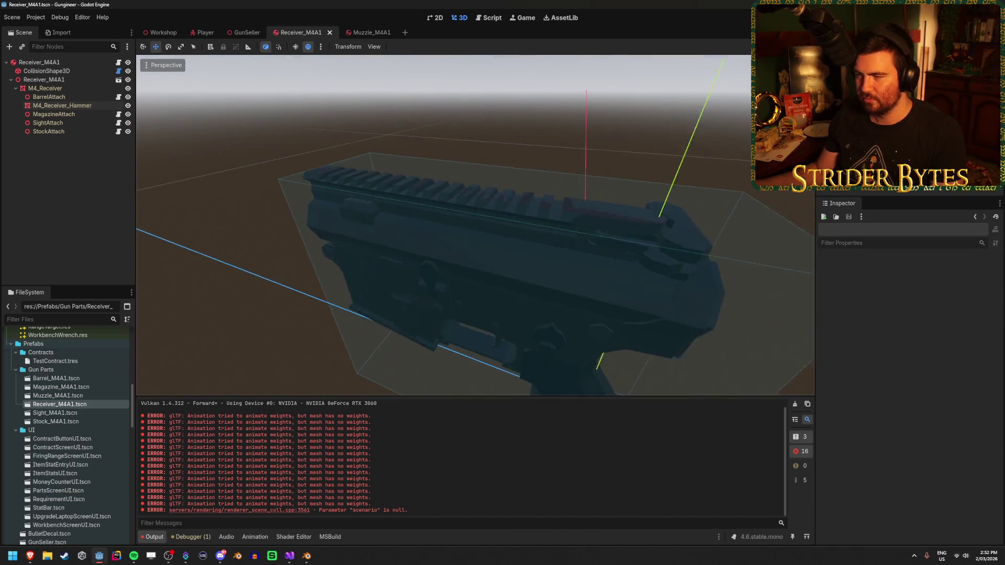
key(e)
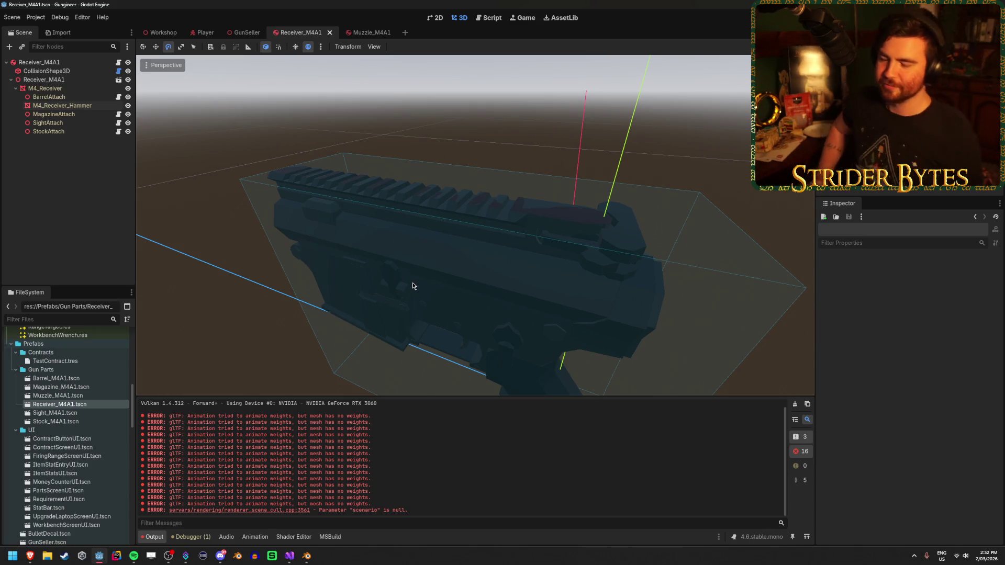
mouse_move(413, 285)
mouse_down()
mouse_move(314, 251)
mouse_move(473, 179)
mouse_up()
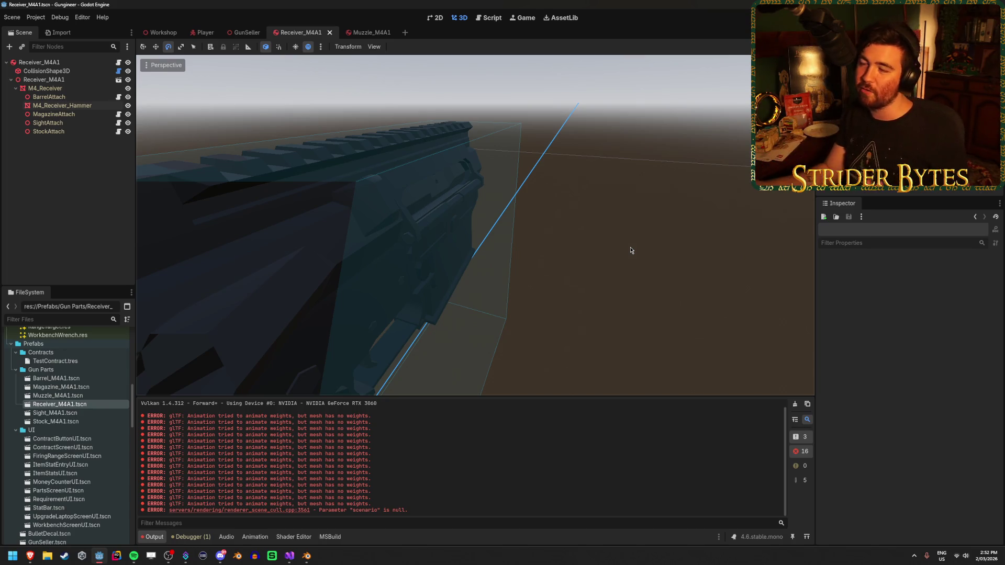
key(ctrl+s)
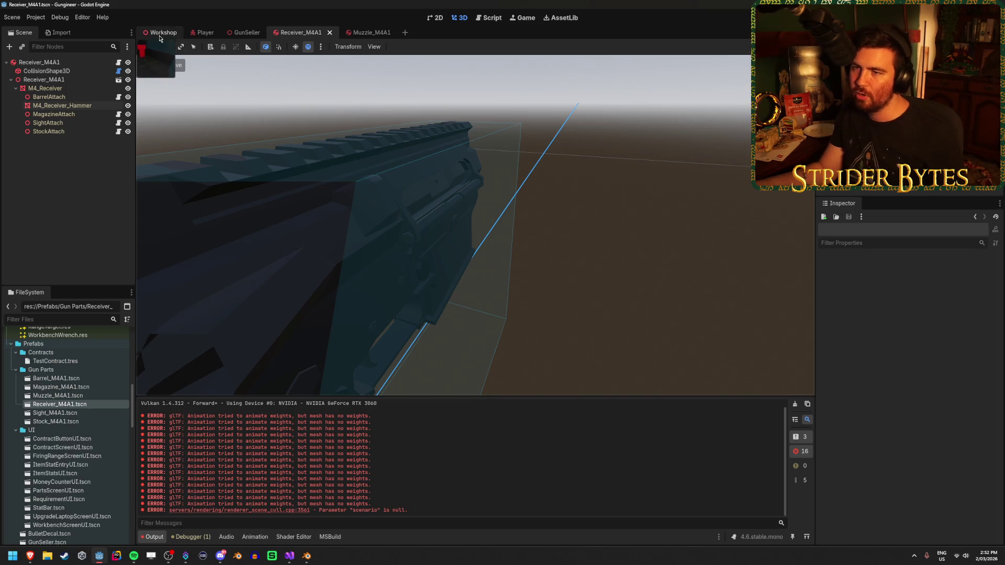
Re-export the rigged rifle from Blender as glTF 2.0, overwriting LVAA.glb.
click(161, 32)
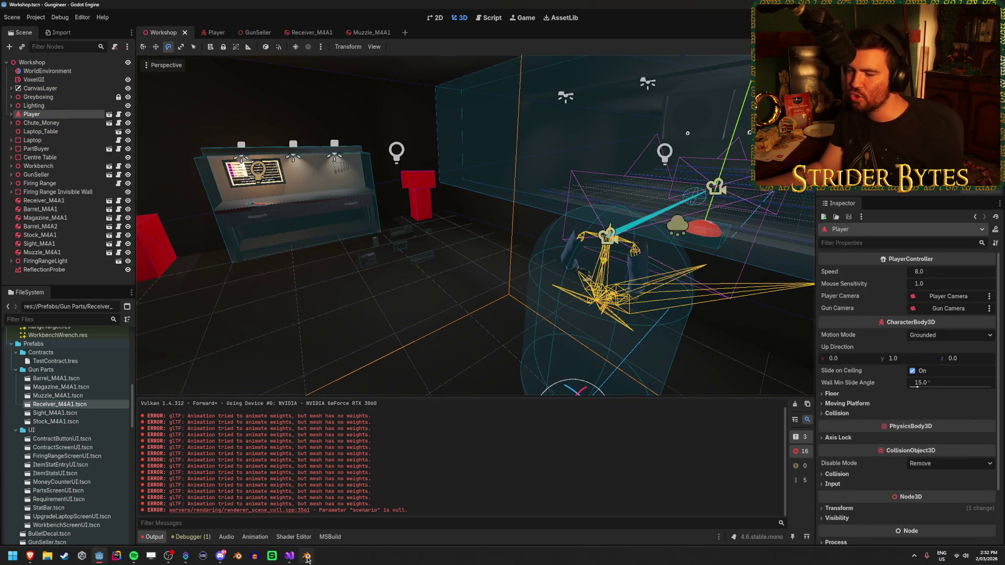
click(306, 556)
click(469, 191)
click(635, 405)
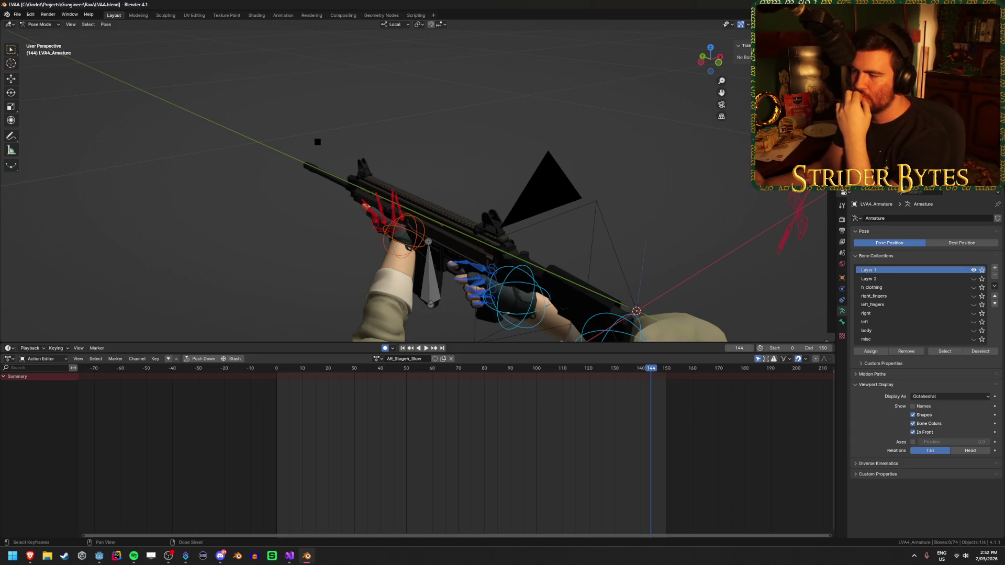
Return Blender to Object Mode with the armature deselected, then bring up GunController.cs in Visual Studio.
key(ctrl+Tab)
click(282, 115)
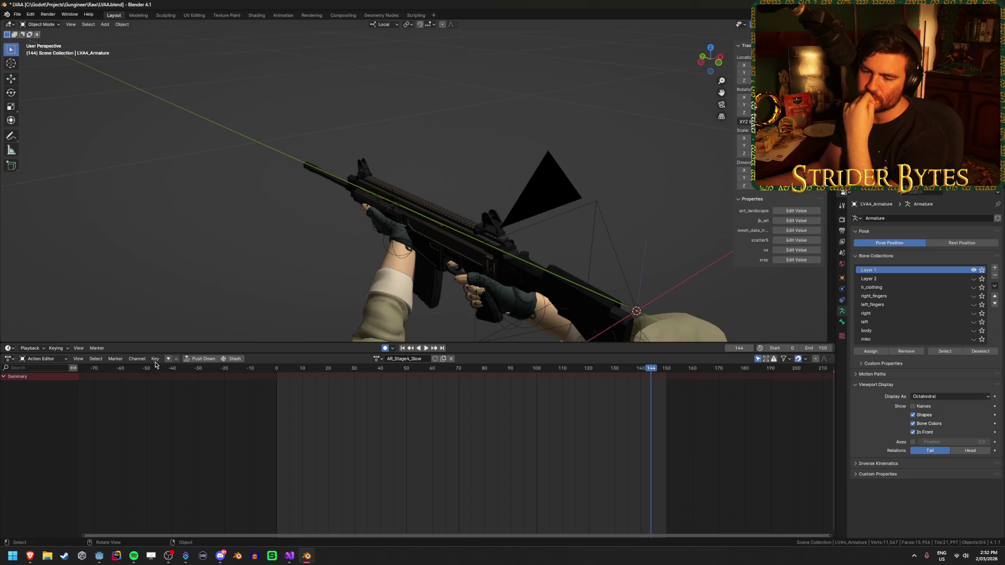
click(99, 556)
click(289, 556)
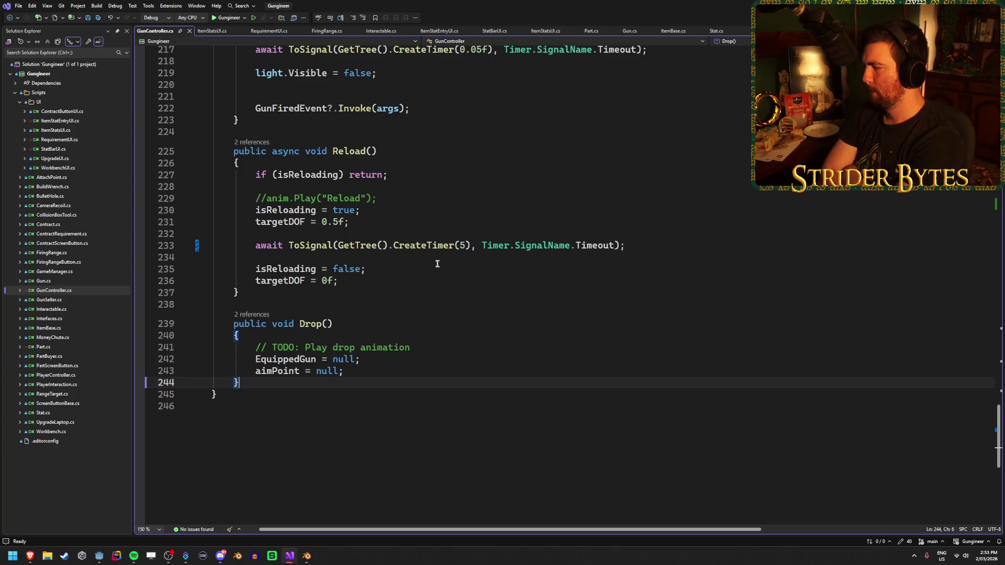
Add 'public async void ShowGlint(float time)' with empty braces below Drop() and save GunController.cs.
key(Return)
key(Return)
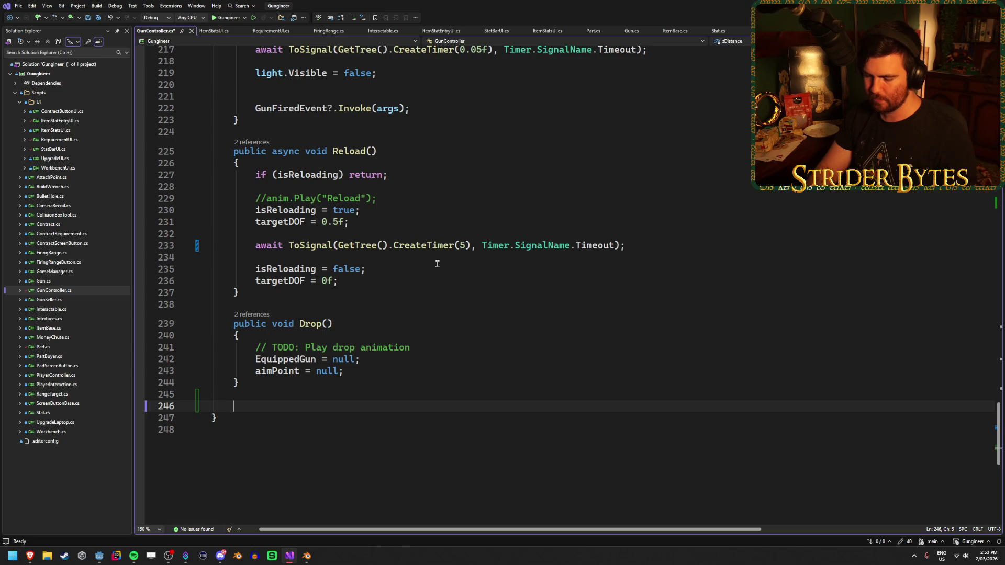
text(public)
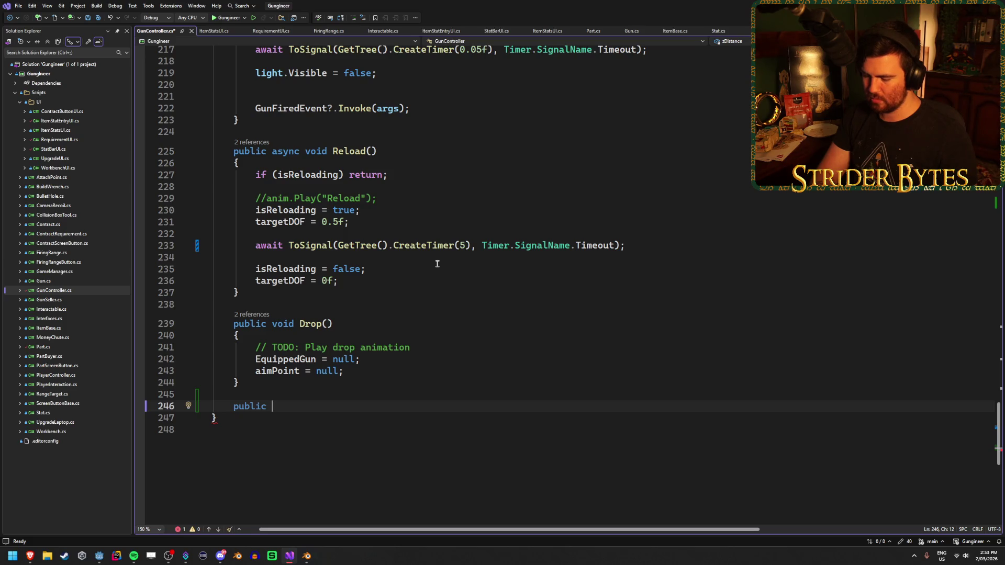
text(async void)
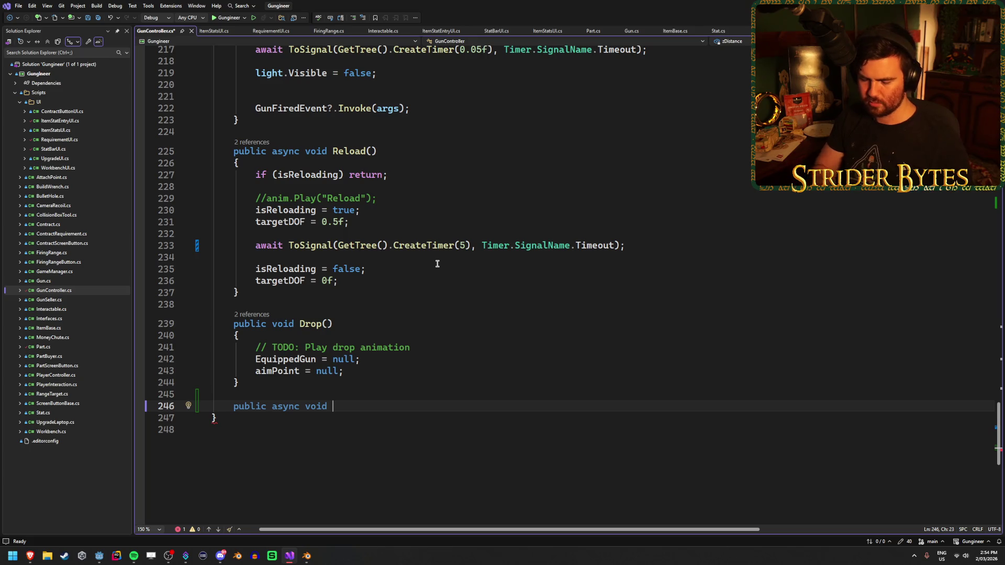
text(ShowGlint)
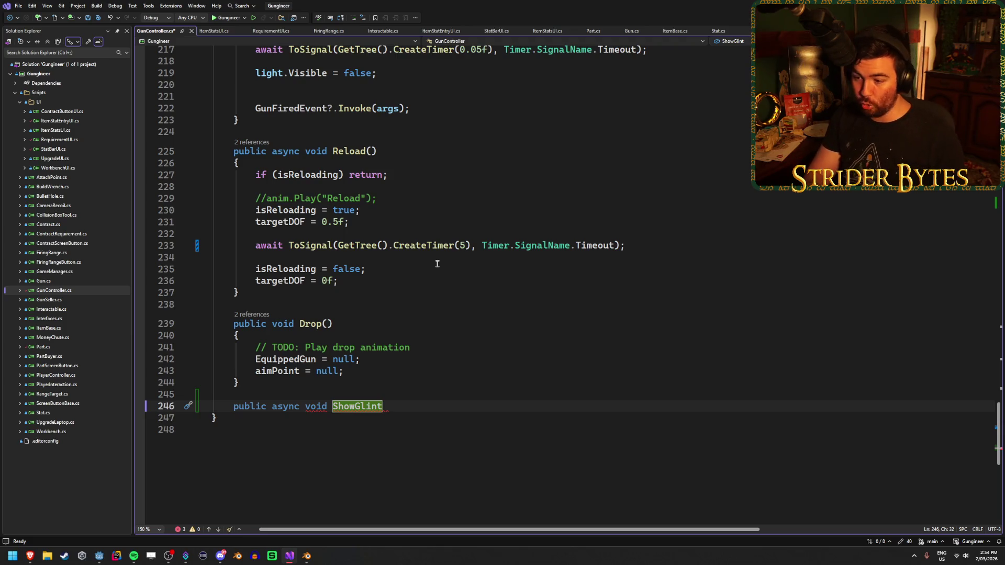
text((float )
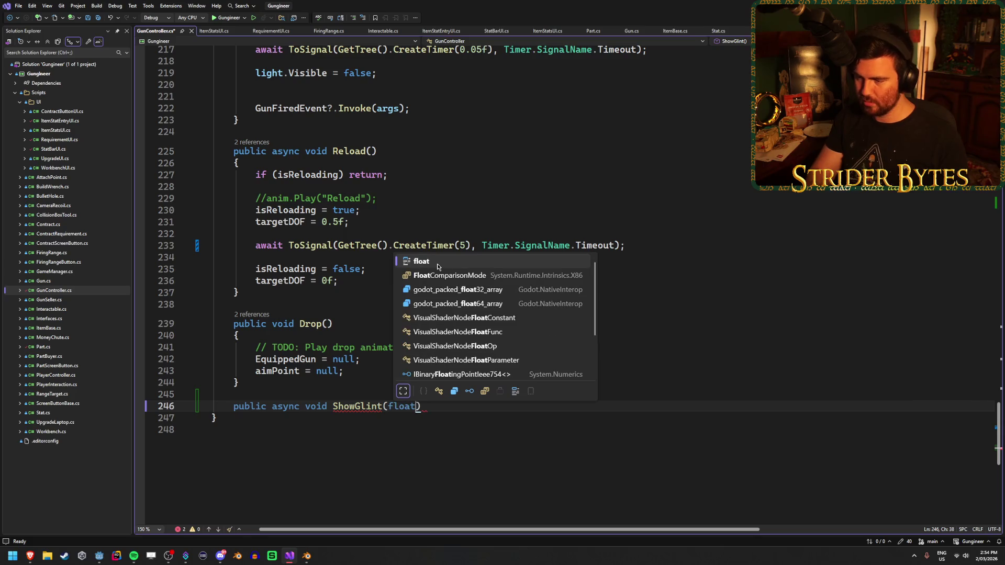
text(time) {)
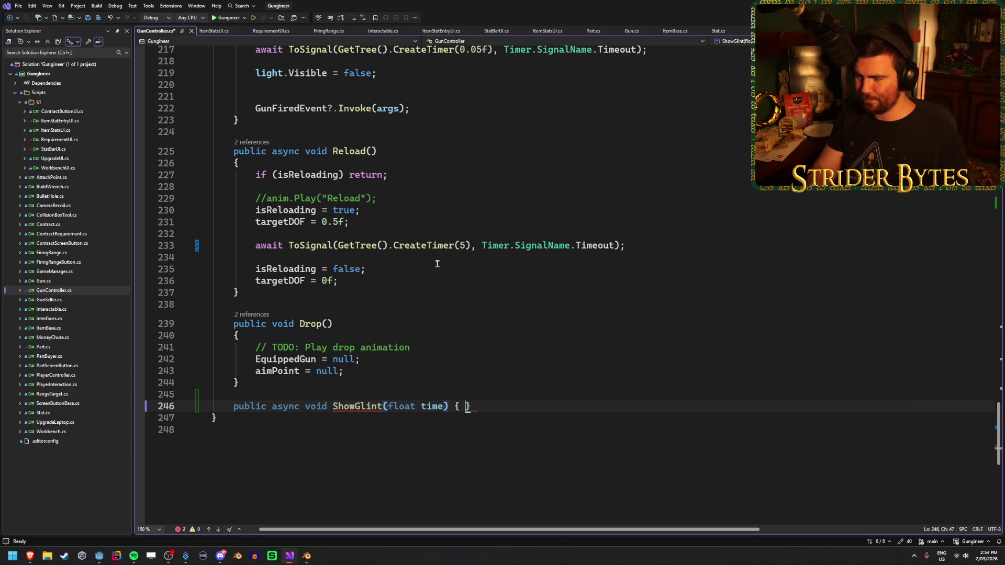
key(Return)
key(ctrl+s)
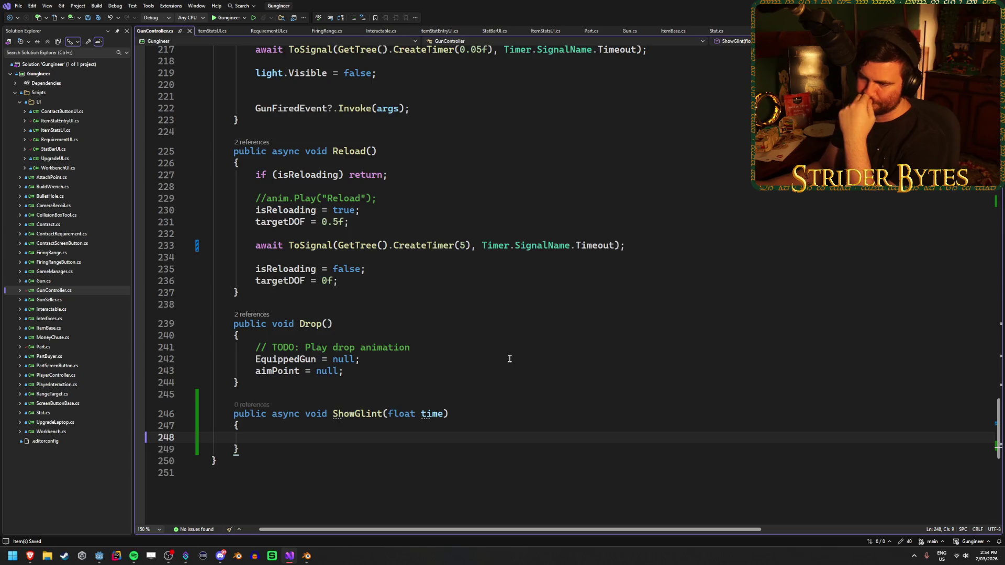
Look over GunController.cs's fields (targetDOF, muzzleFlash) and the empty ShowGlint body.
scroll(510, 356, down, 1)
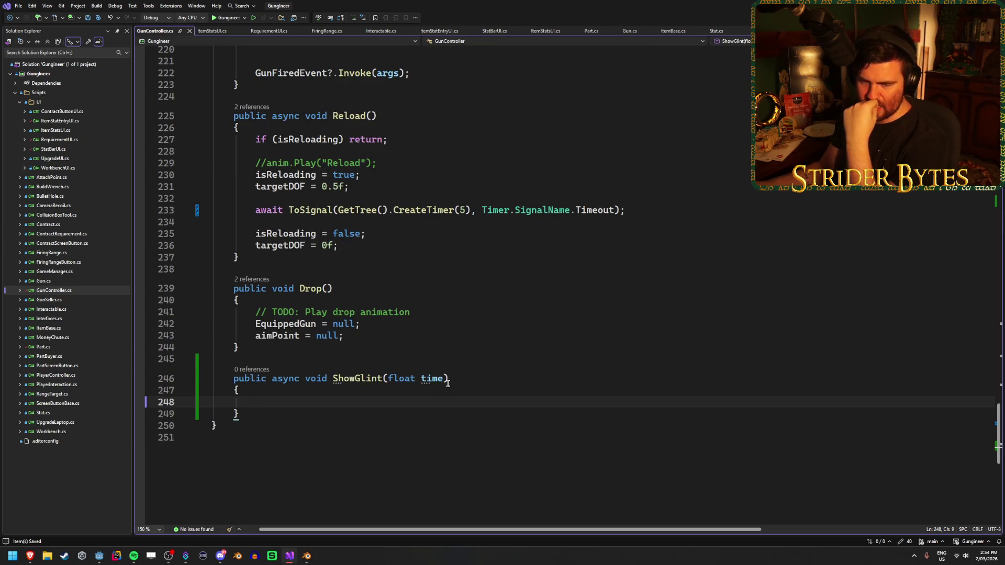
scroll(450, 381, up, 4)
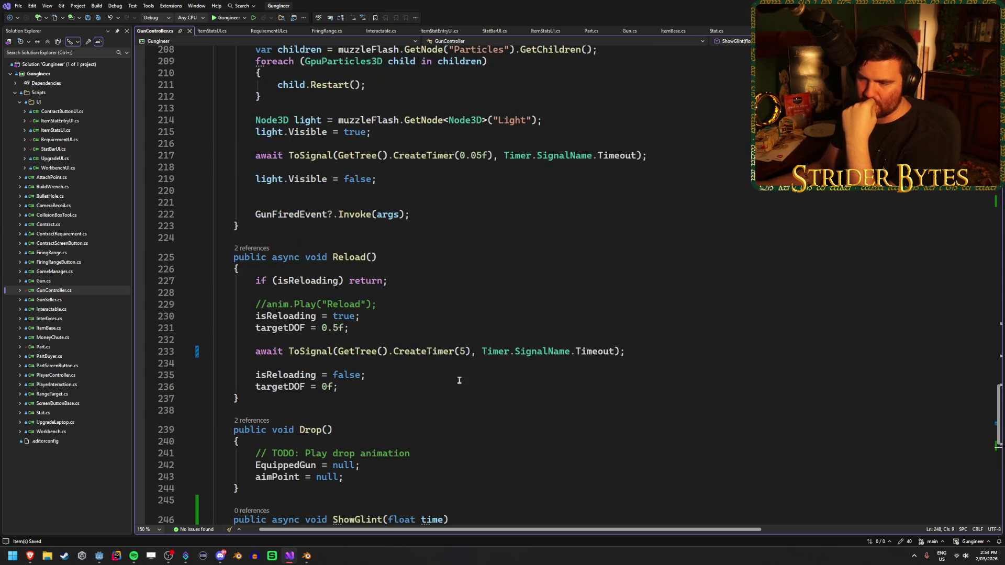
scroll(463, 380, down, 3)
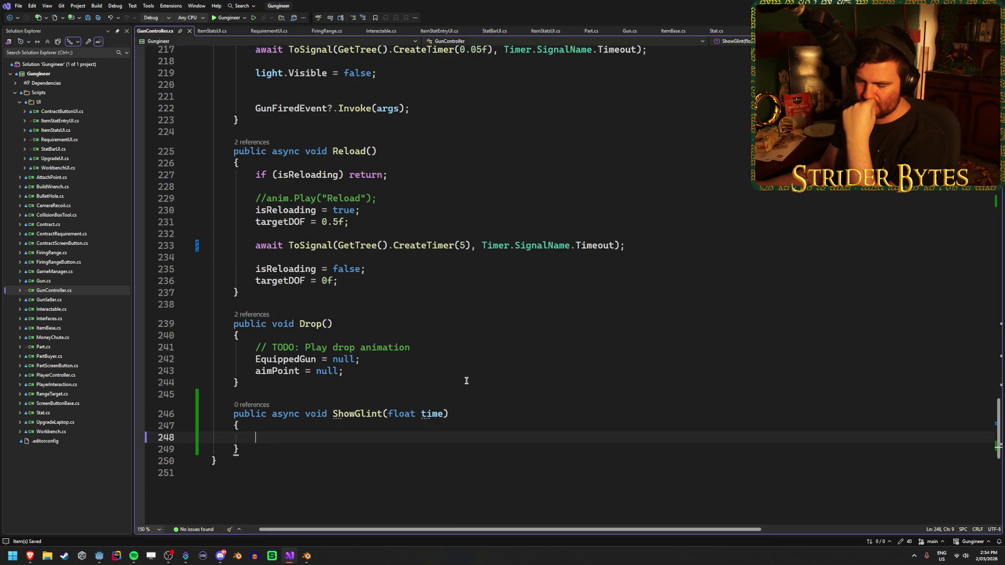
scroll(466, 380, up, 20)
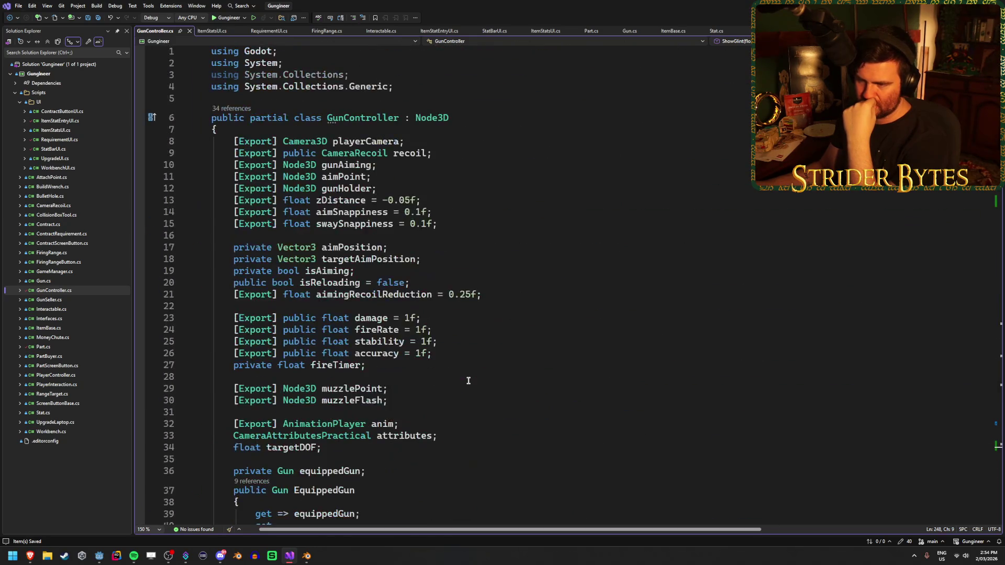
scroll(469, 380, down, 3)
scroll(468, 380, down, 10)
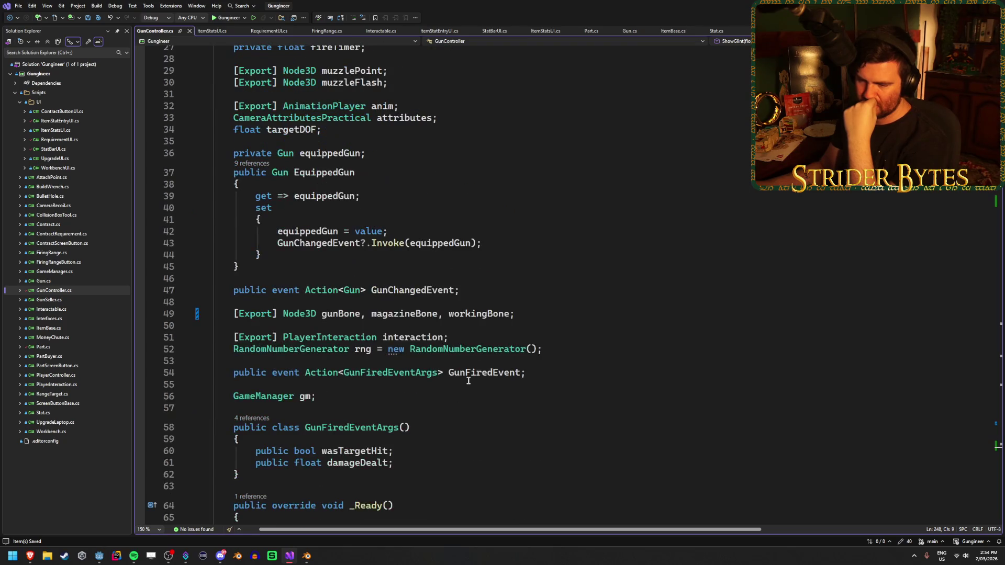
scroll(468, 381, up, 12)
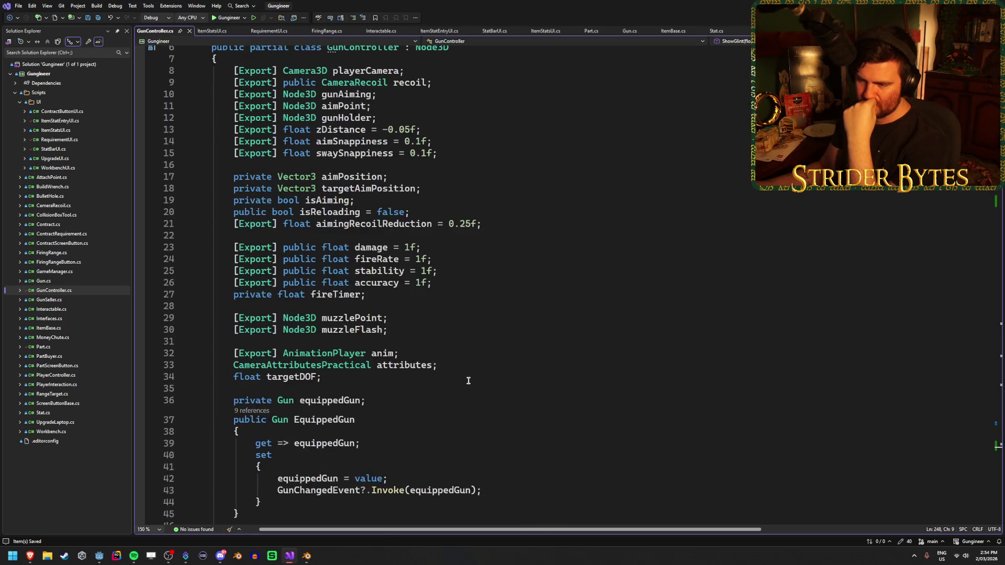
click(461, 413)
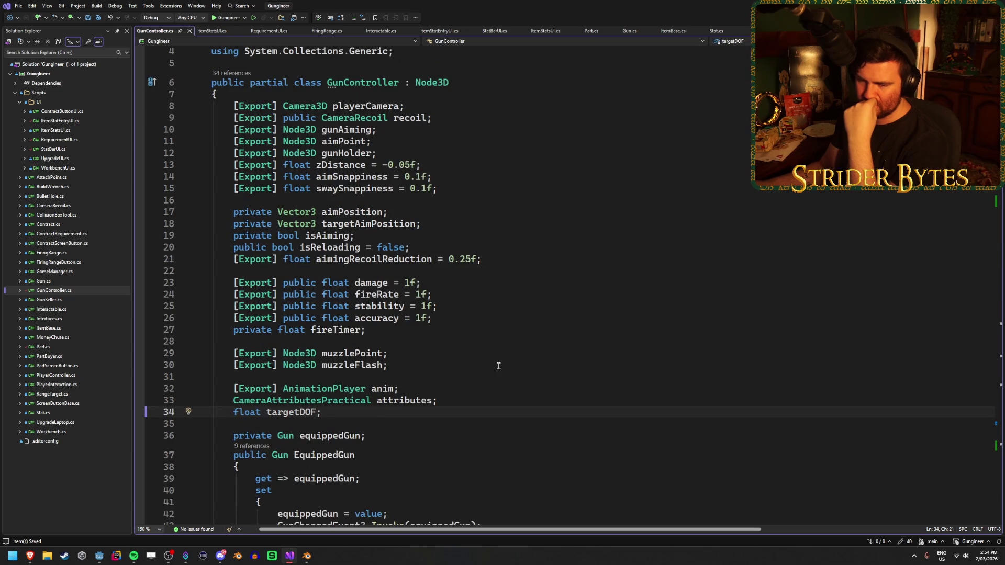
scroll(497, 361, down, 20)
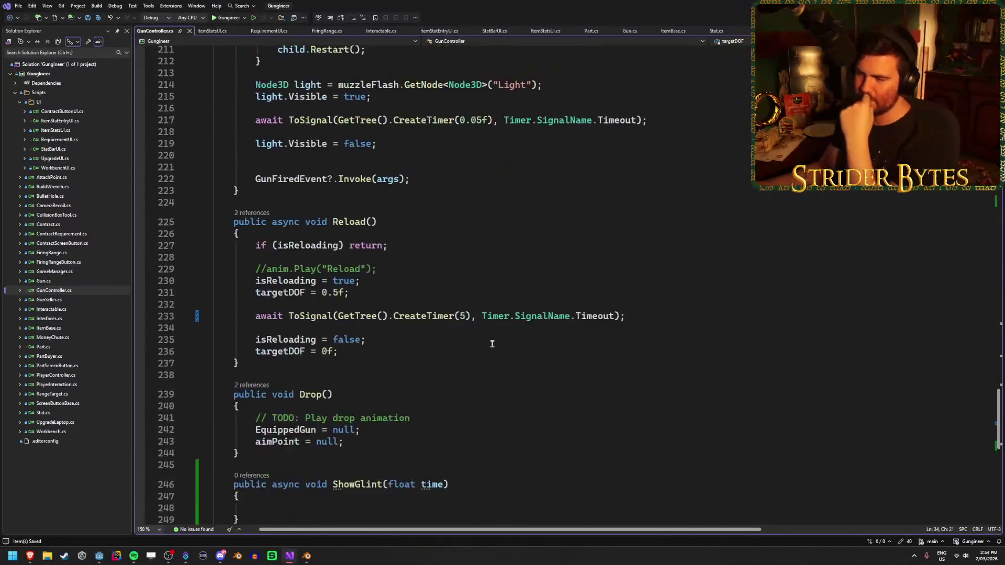
click(407, 371)
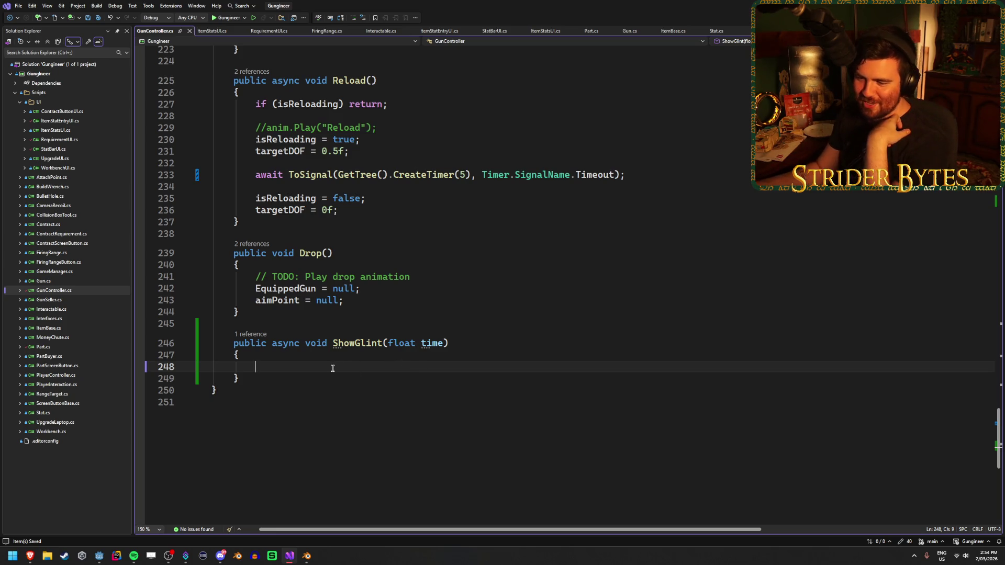
scroll(430, 373, up, 20)
scroll(429, 372, up, 20)
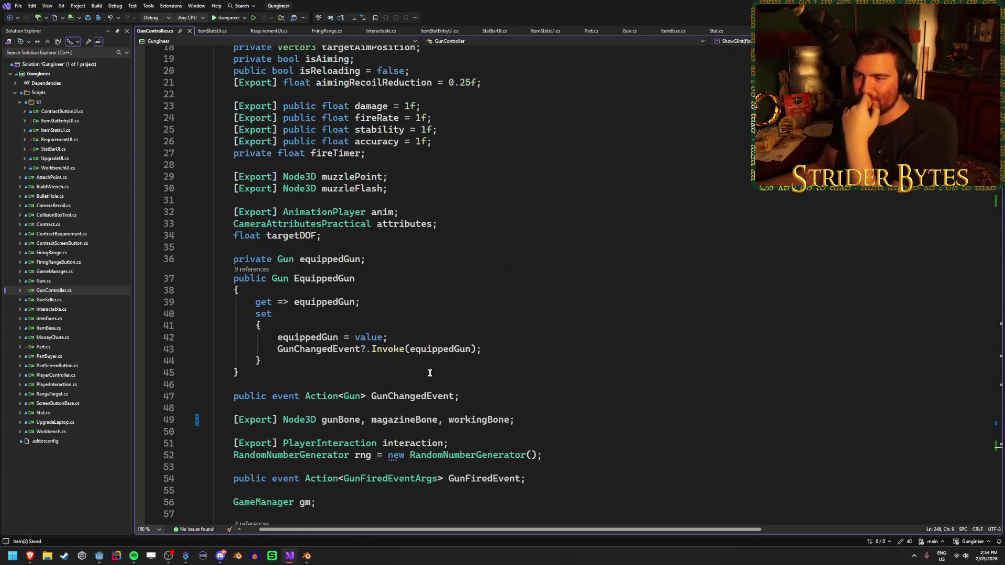
scroll(430, 372, down, 2)
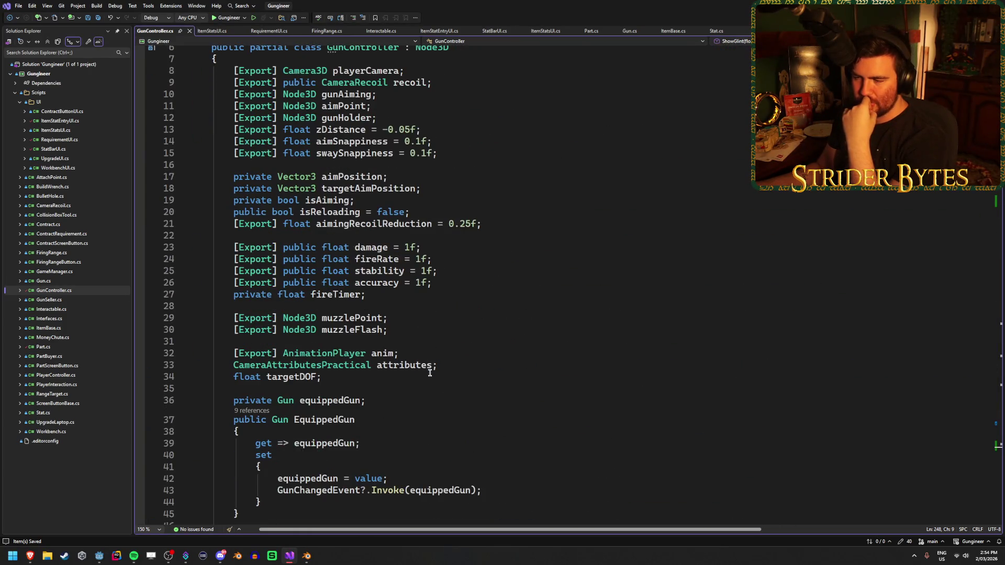
click(425, 332)
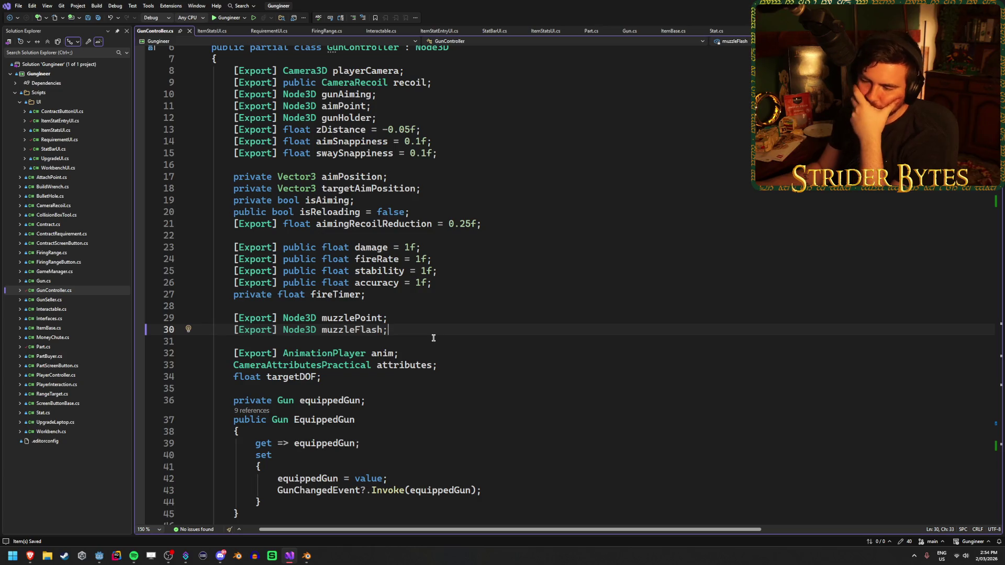
scroll(433, 340, down, 1)
Insert blank lines below 'private float fireTimer;' and return to the empty ShowGlint body.
click(542, 259)
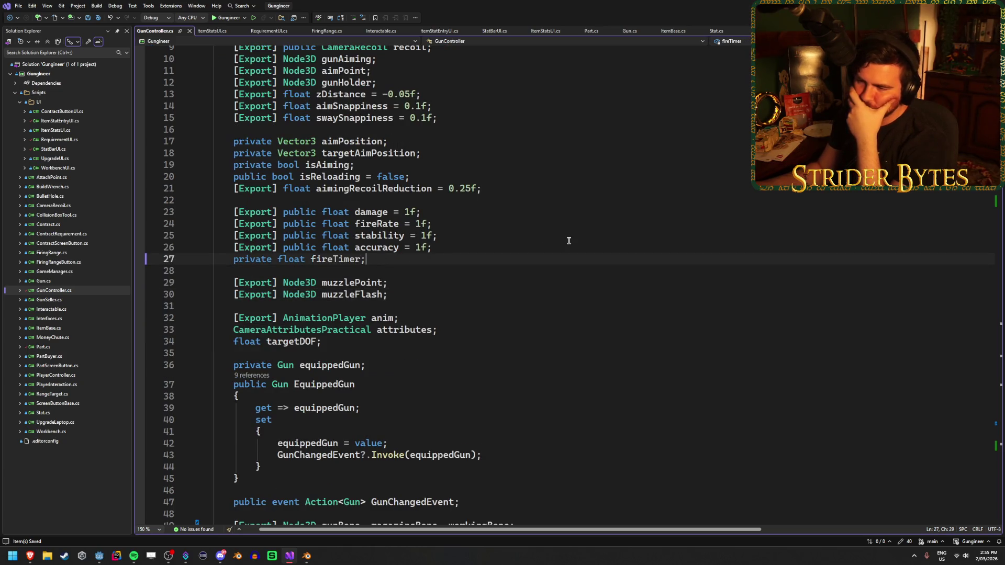
key(Return)
key(Return)
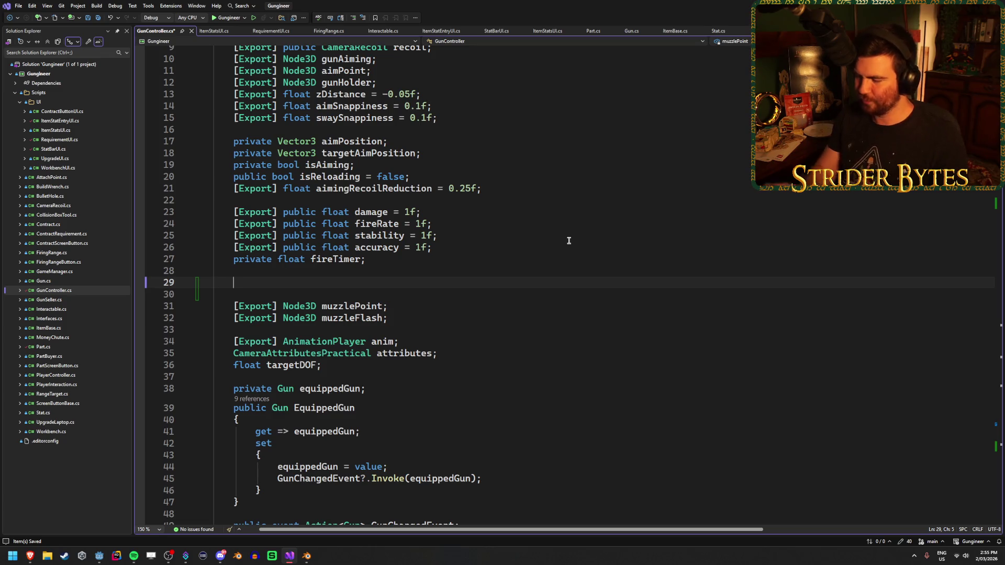
scroll(494, 362, down, 20)
scroll(493, 363, down, 20)
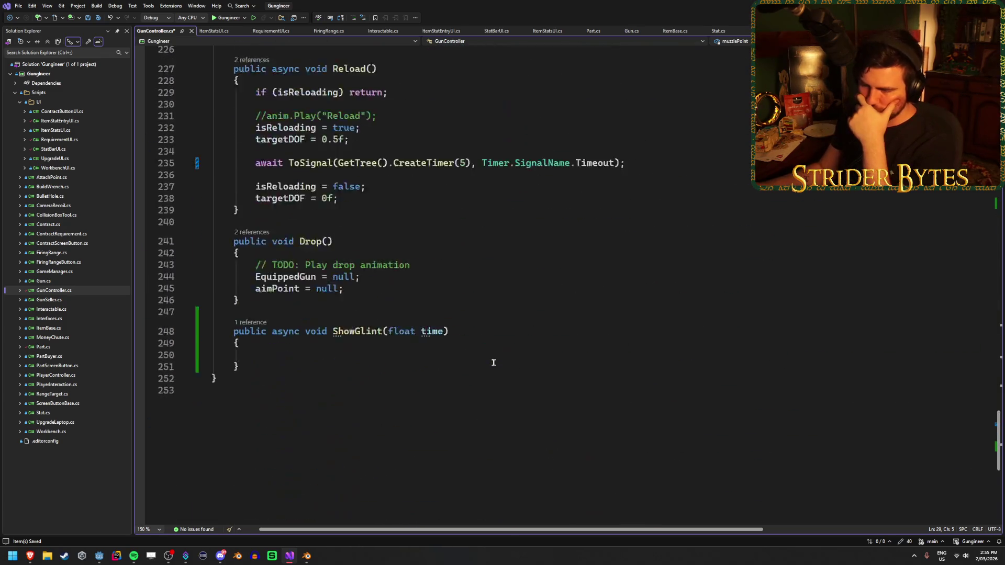
scroll(378, 357, up, 2)
click(341, 321)
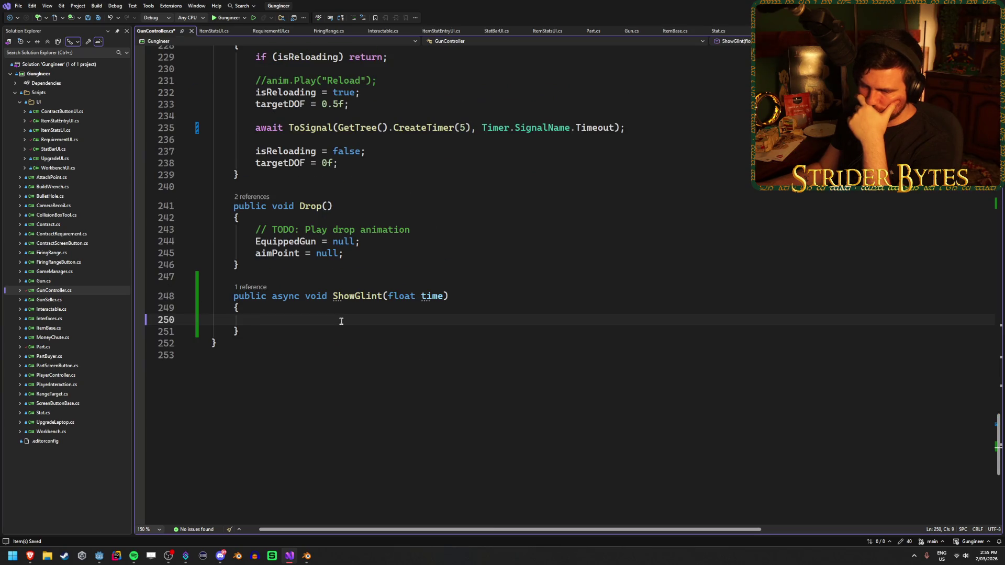
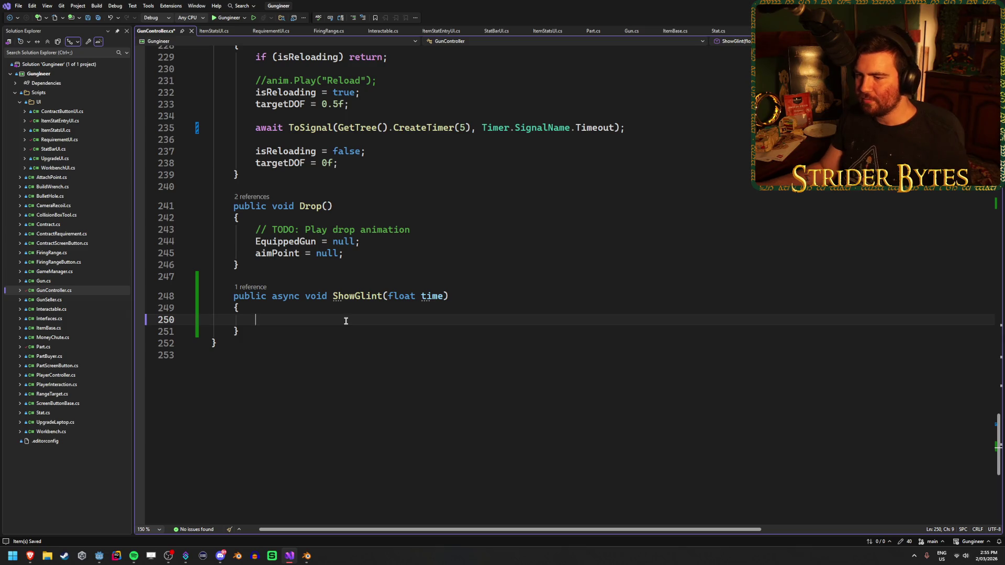
Declare a public bool glintActive field above muzzlePoint.
scroll(345, 320, up, 20)
click(471, 282)
text(public bool )
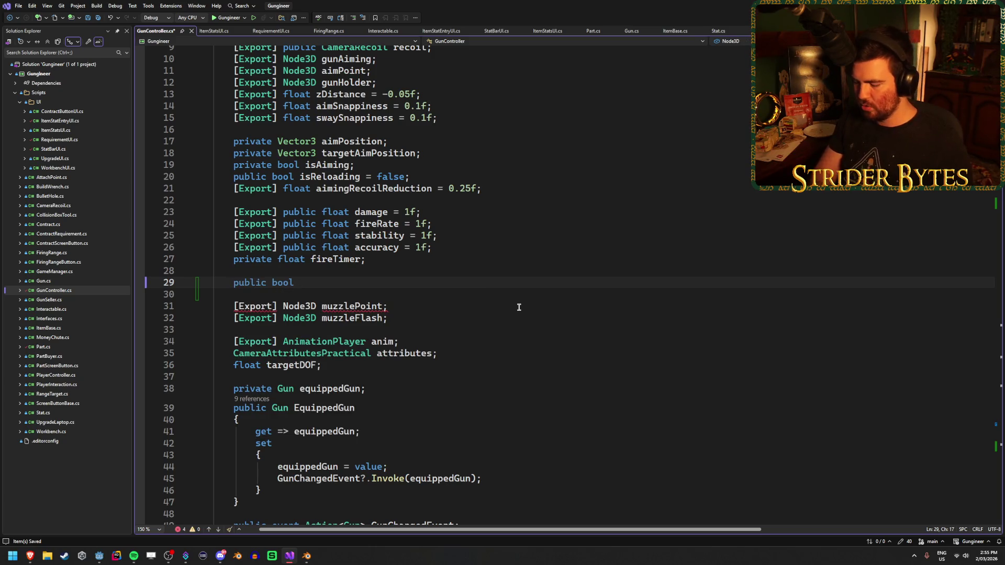
text(glin)
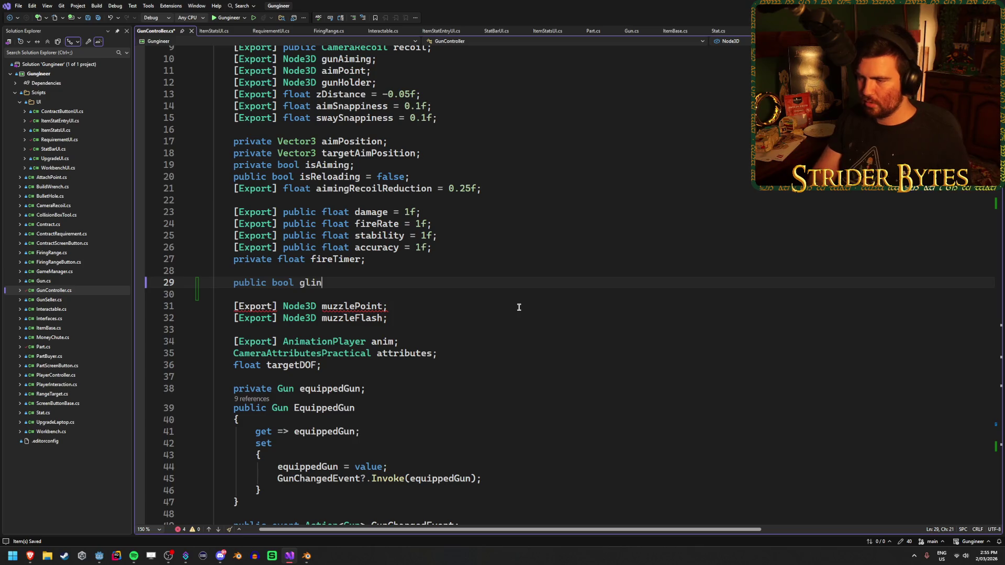
text(tActive;)
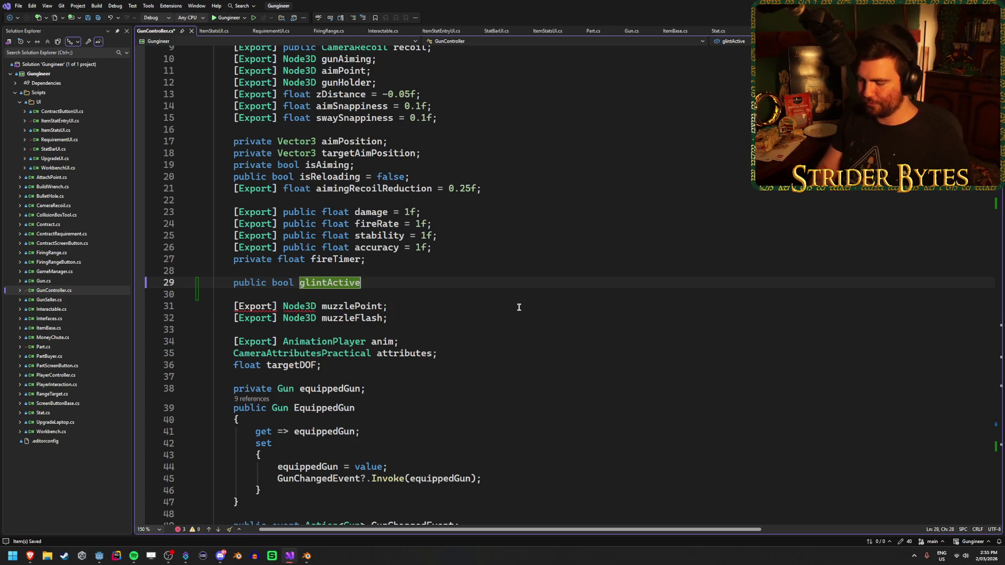
Inside the empty ShowGlint method, write glintActive = true;.
scroll(519, 306, down, 11)
scroll(519, 306, down, 20)
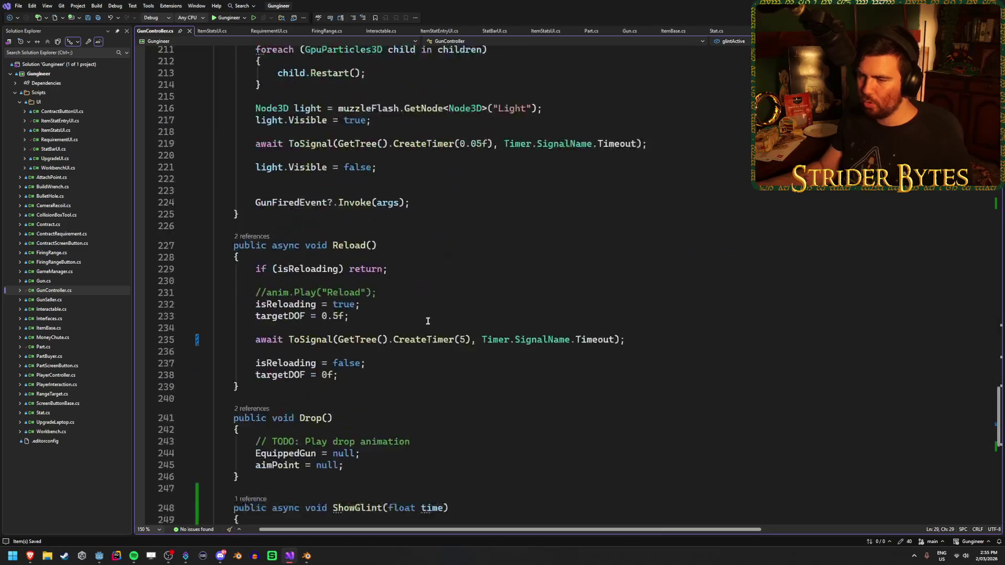
click(296, 249)
scroll(519, 264, down, 1)
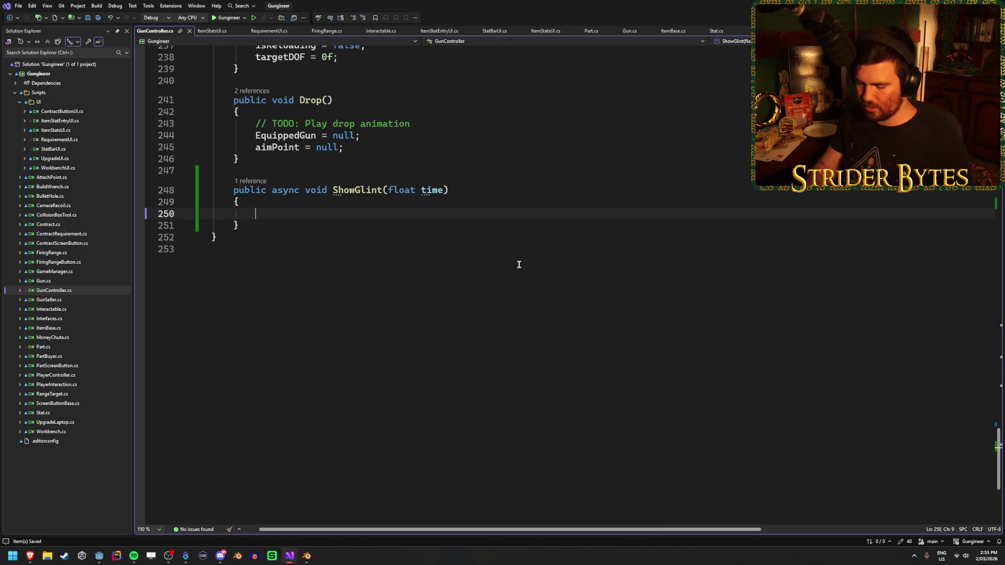
text(gint)
key(BackSpace)
key(BackSpace)
key(BackSpace)
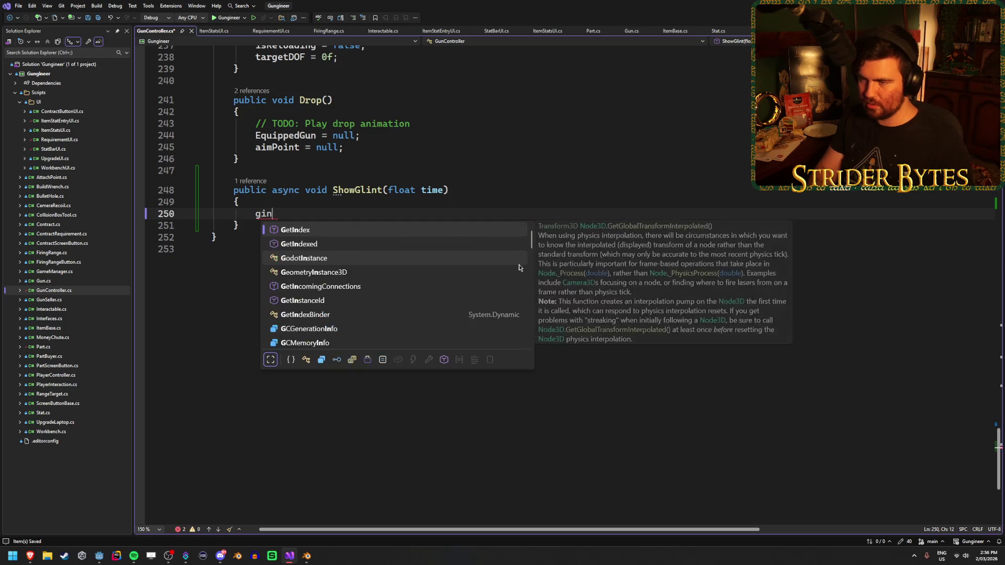
text(lint)
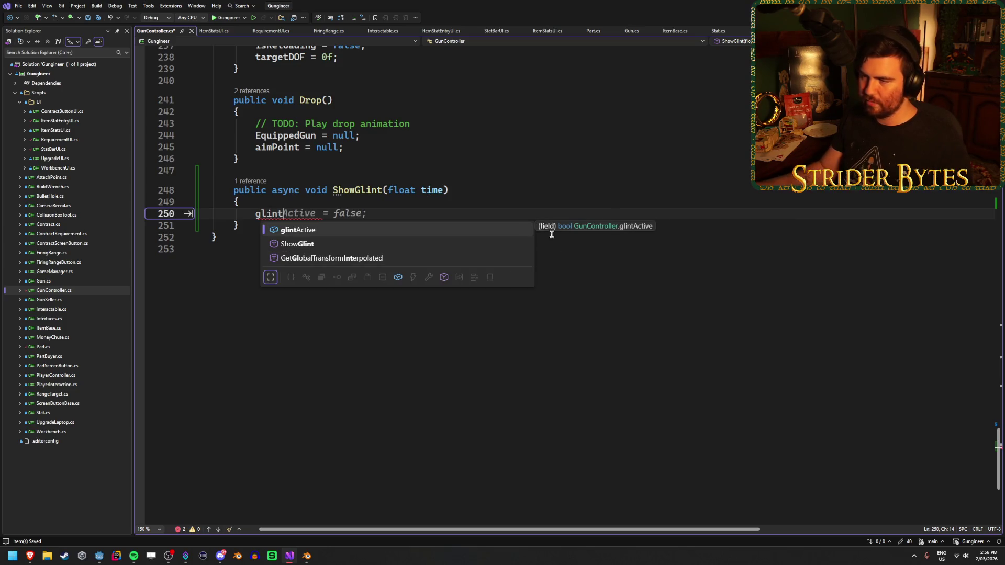
key(Tab)
text(= true;)
key(Return)
key(Return)
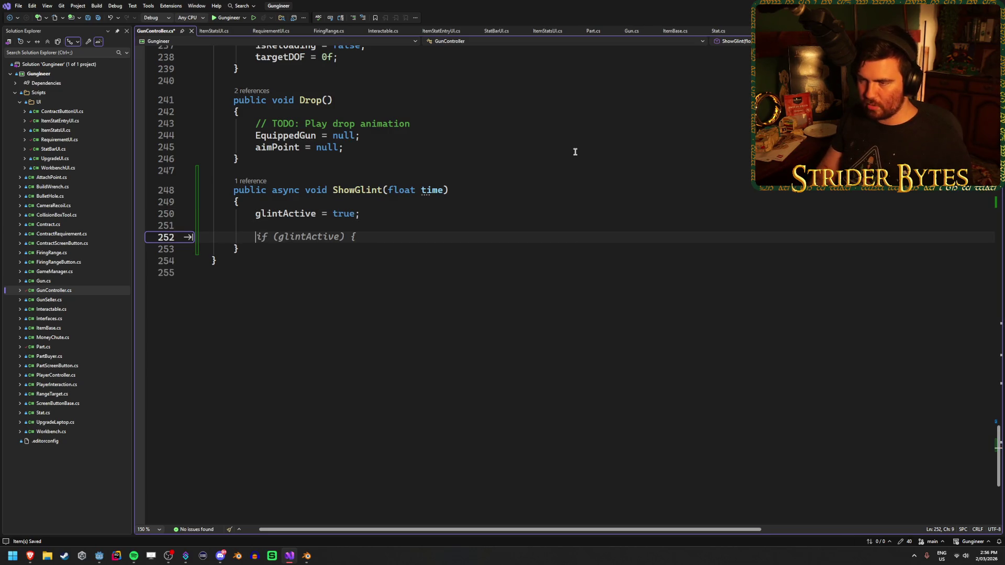
Copy the reload timer await line into ShowGlint, replacing its 5-second duration with time.
scroll(471, 270, up, 7)
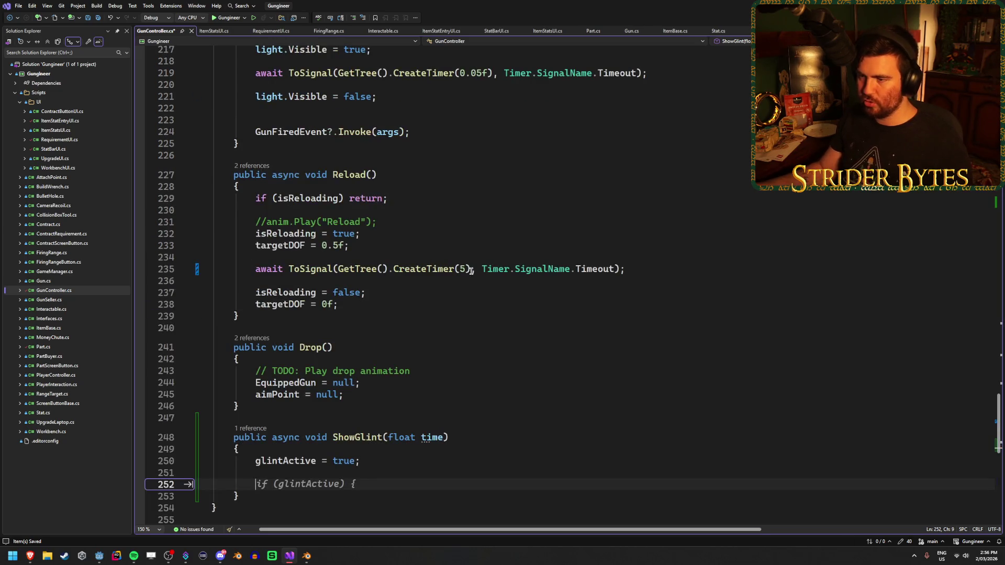
click(640, 268)
scroll(271, 423, down, 2)
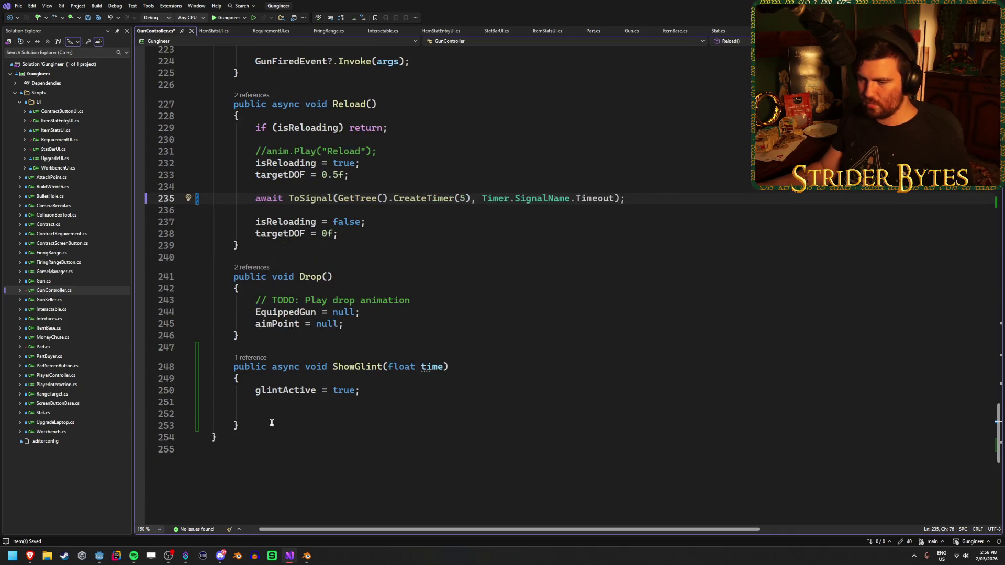
key(ctrl+c)
click(271, 416)
key(ctrl+v)
click(466, 413)
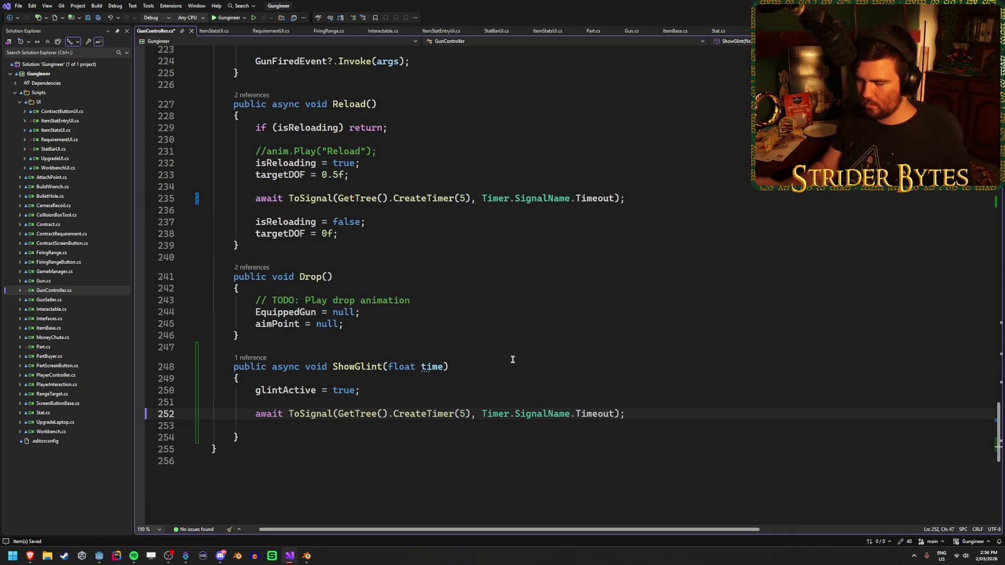
key(BackSpace)
text(time)
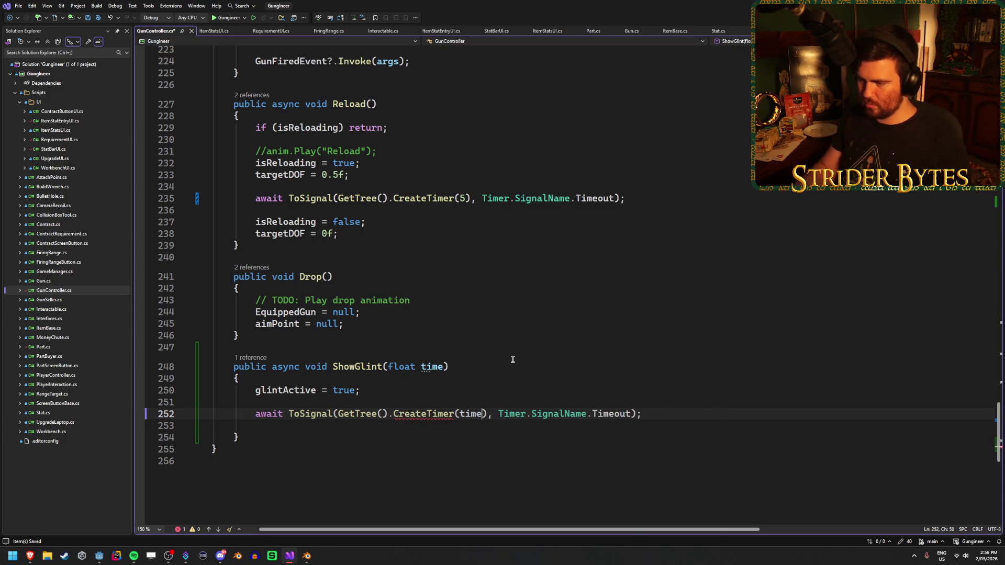
Add glintActive = false; after the timer wait in ShowGlint.
click(363, 430)
key(Return)
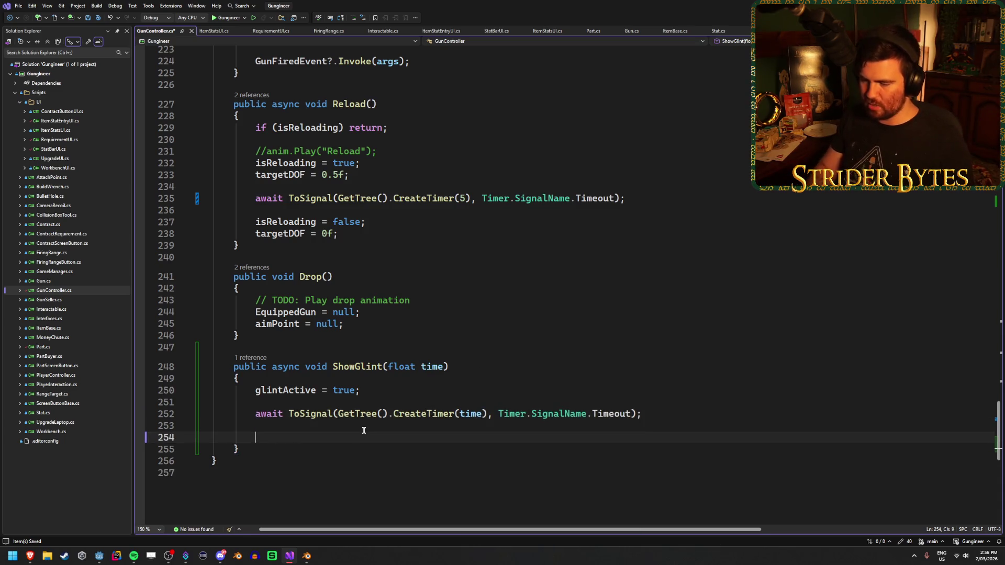
text(glint)
key(Escape)
text(Active = false;)
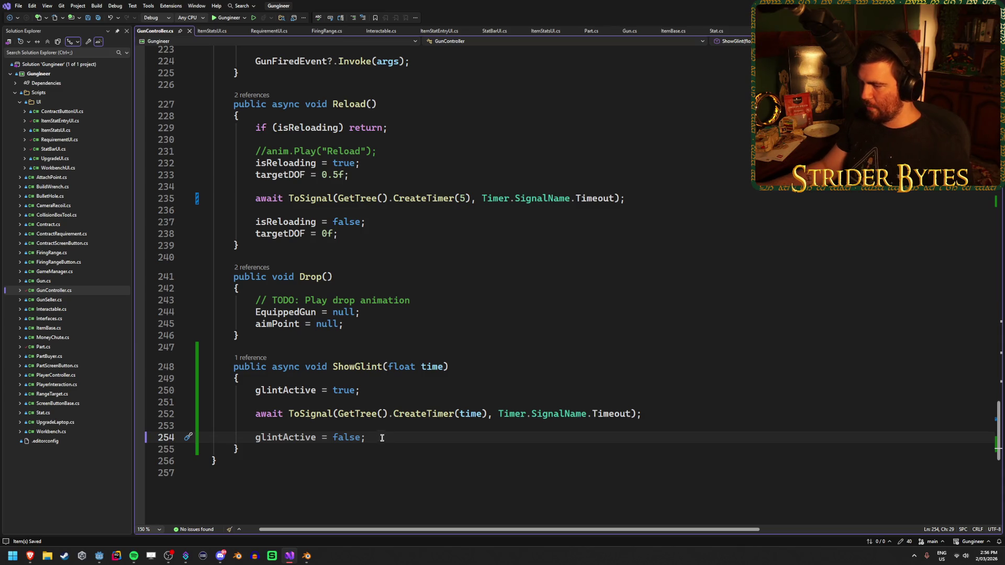
click(387, 393)
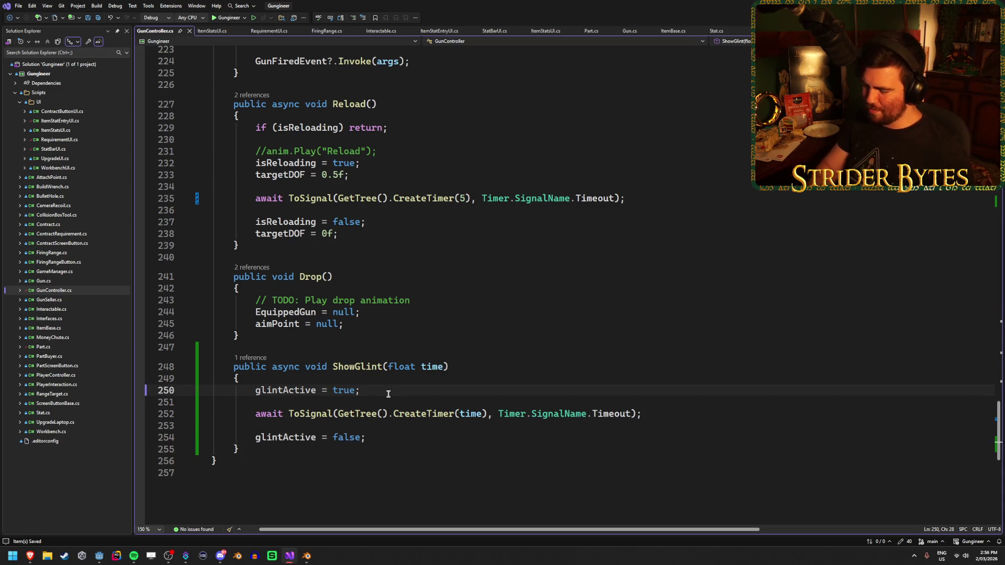
Add '// Show then hide visual' below glintActive = true and save GunController.cs.
key(Return)
text(// Show)
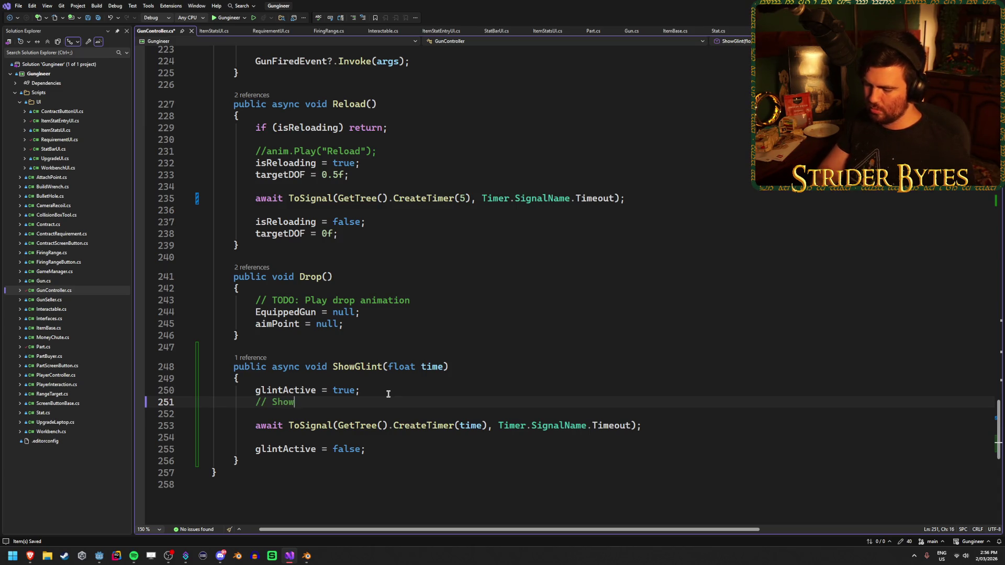
text(visual)
key(ctrl+s)
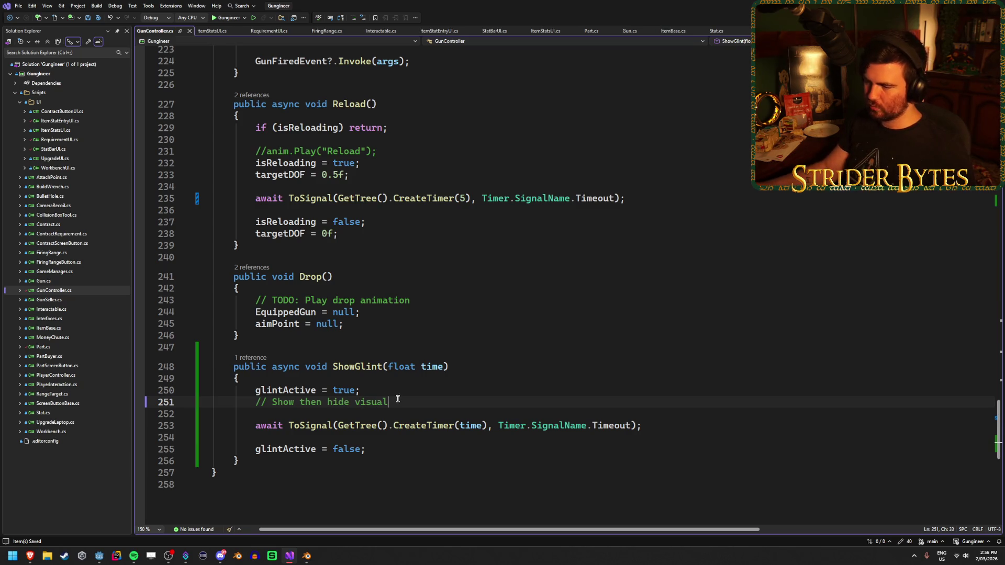
click(662, 424)
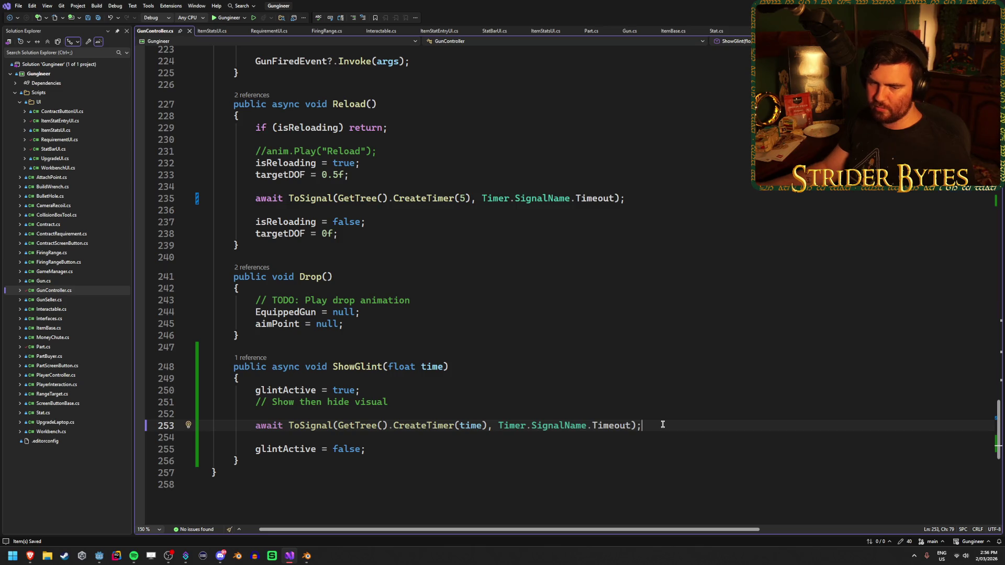
click(456, 400)
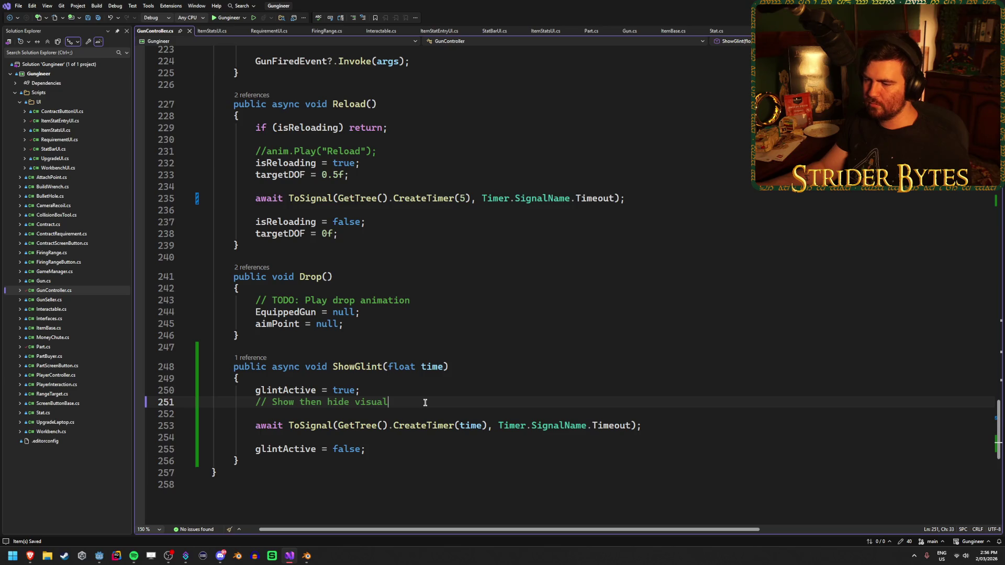
scroll(314, 419, up, 20)
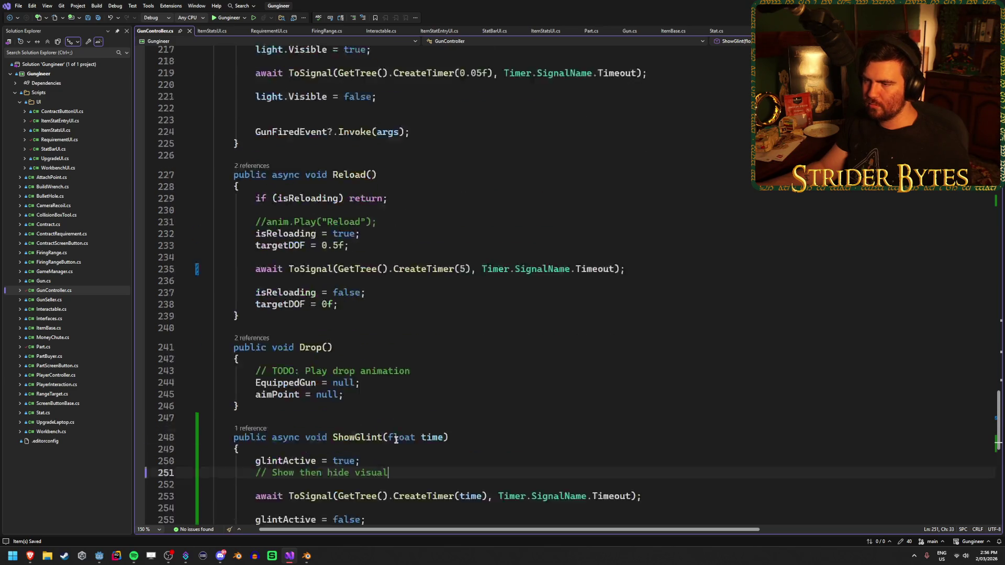
Review the glintActive field declaration near the top of GunController.cs.
scroll(396, 439, down, 20)
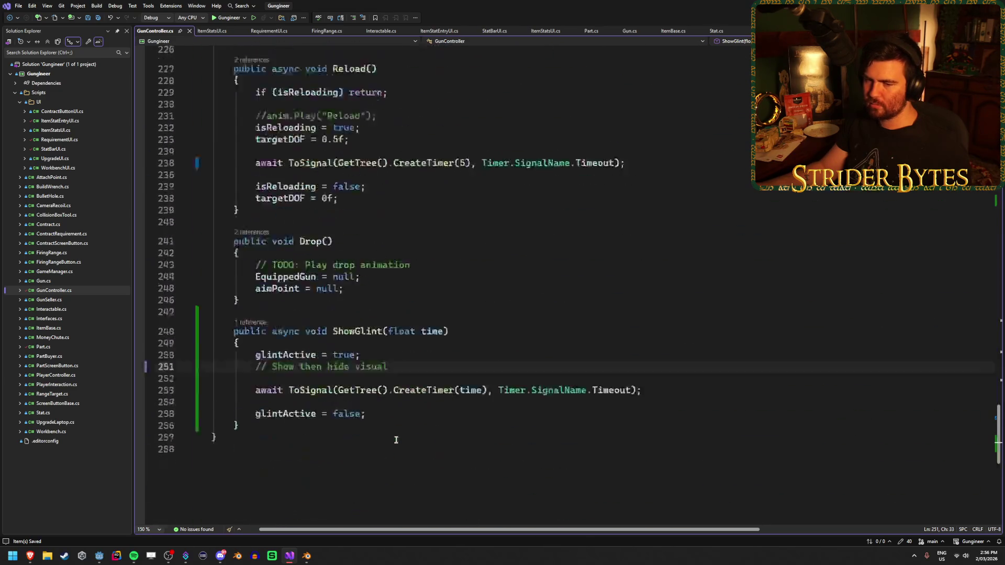
scroll(396, 440, down, 12)
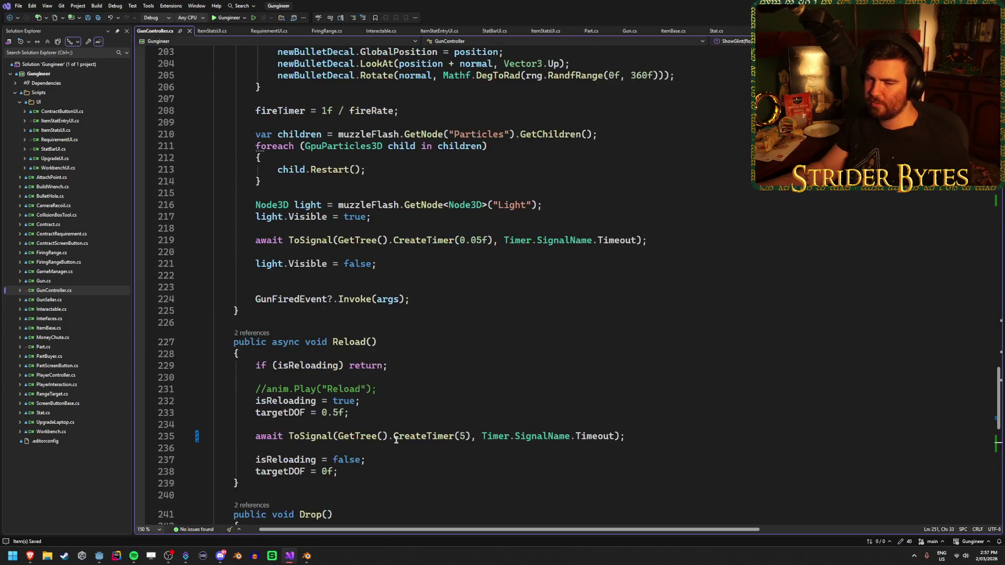
scroll(396, 440, up, 20)
scroll(396, 440, up, 20)
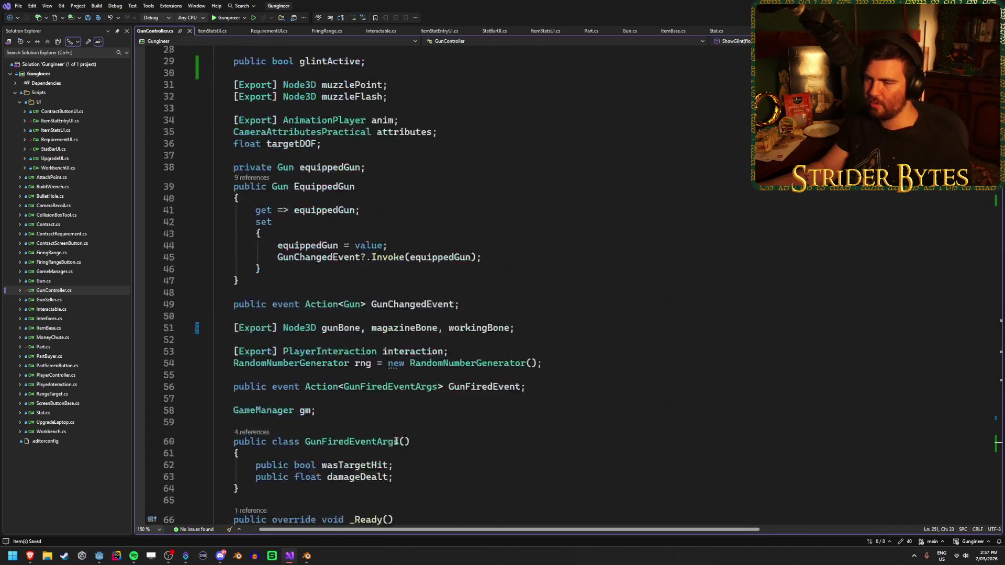
click(400, 386)
scroll(470, 377, down, 4)
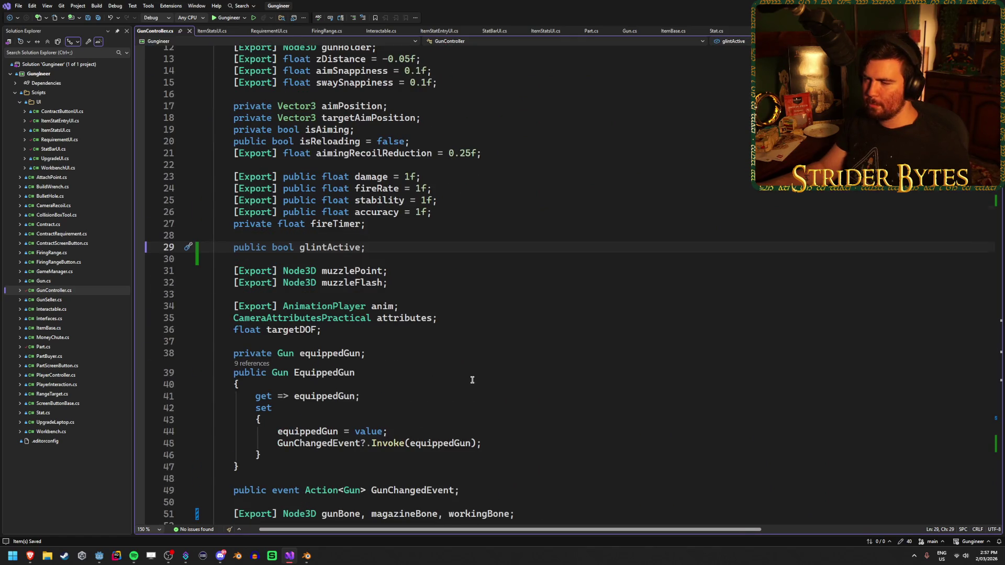
scroll(472, 380, up, 2)
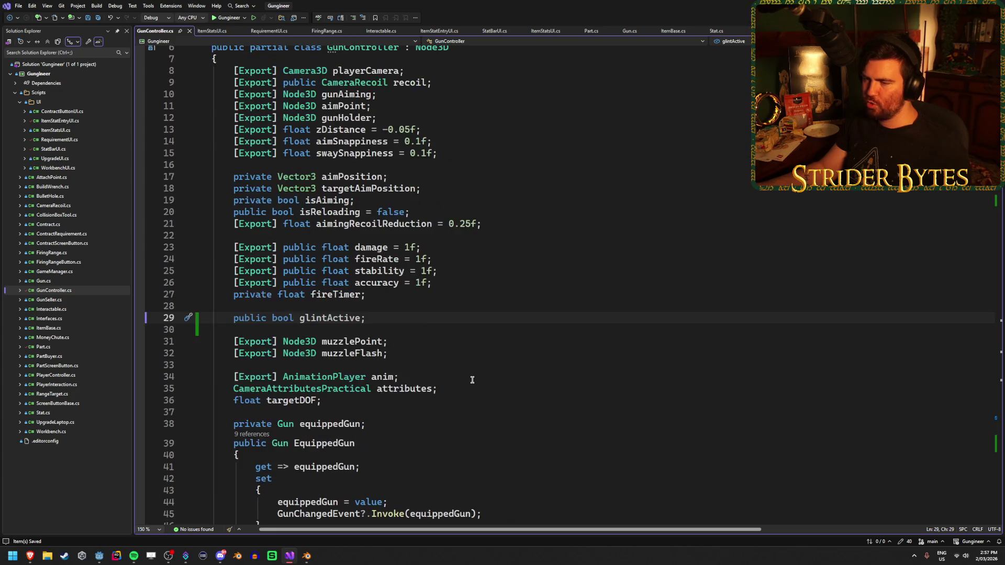
scroll(472, 380, down, 1)
click(430, 317)
click(433, 306)
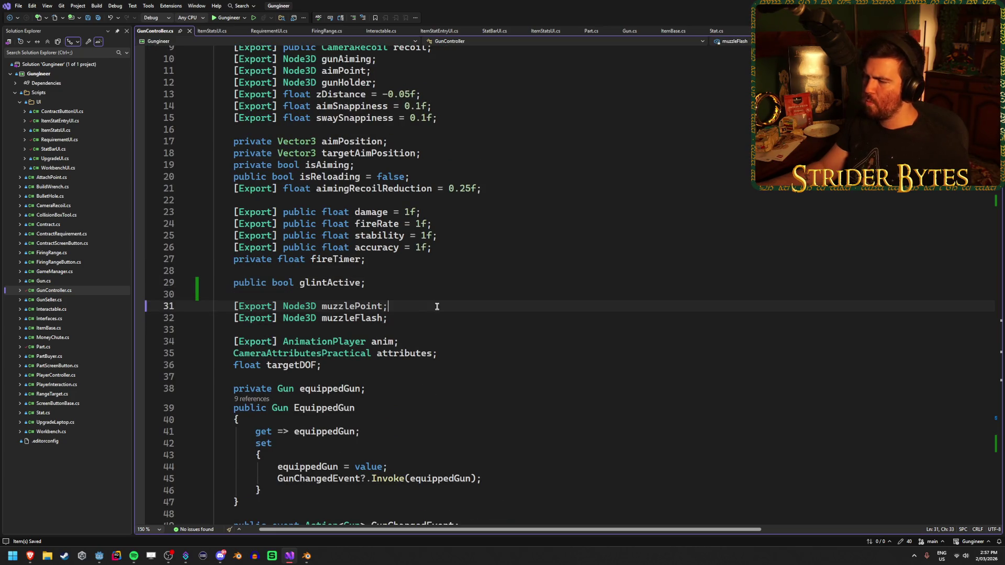
click(436, 282)
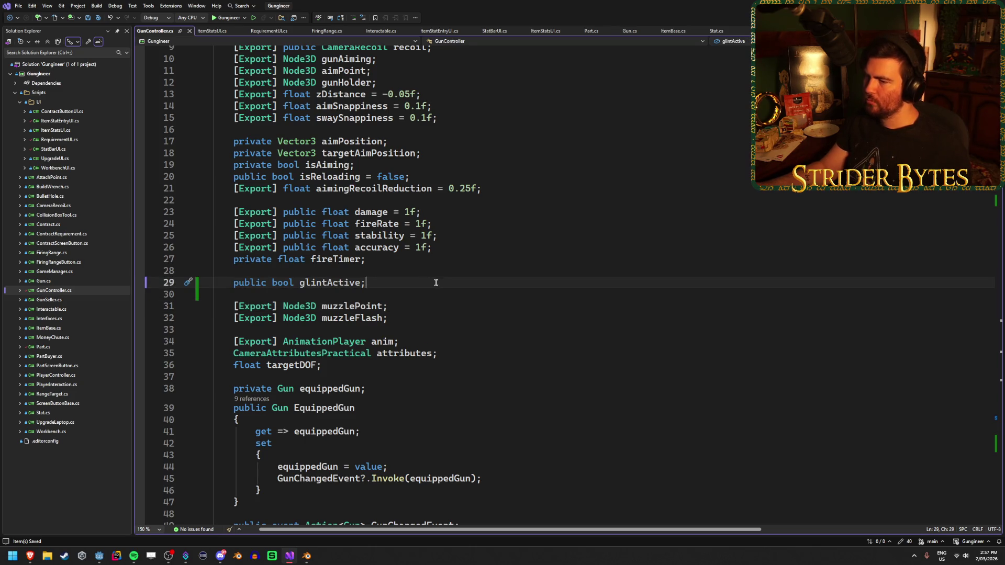
scroll(435, 369, down, 20)
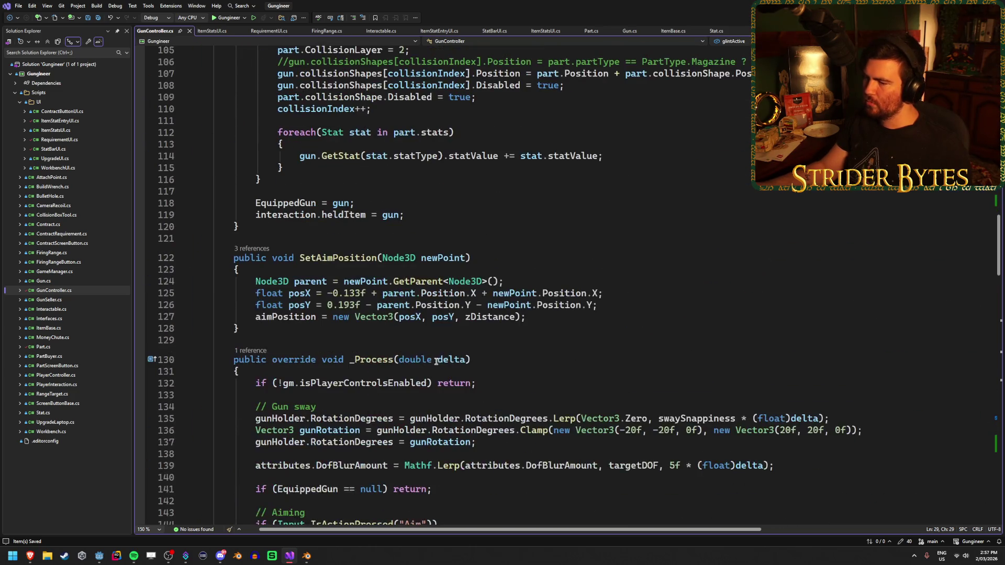
scroll(502, 340, down, 12)
scroll(502, 340, up, 6)
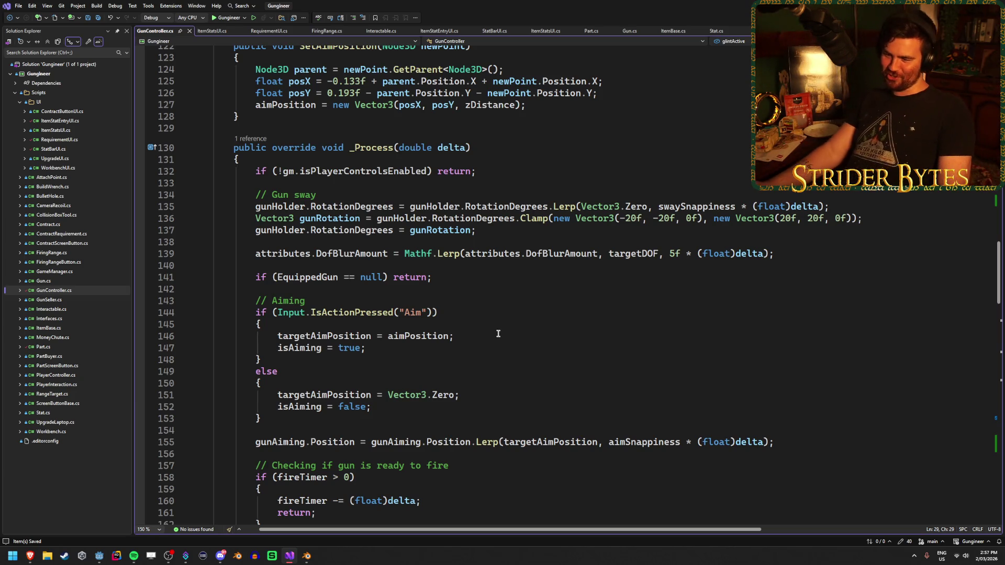
scroll(488, 328, down, 5)
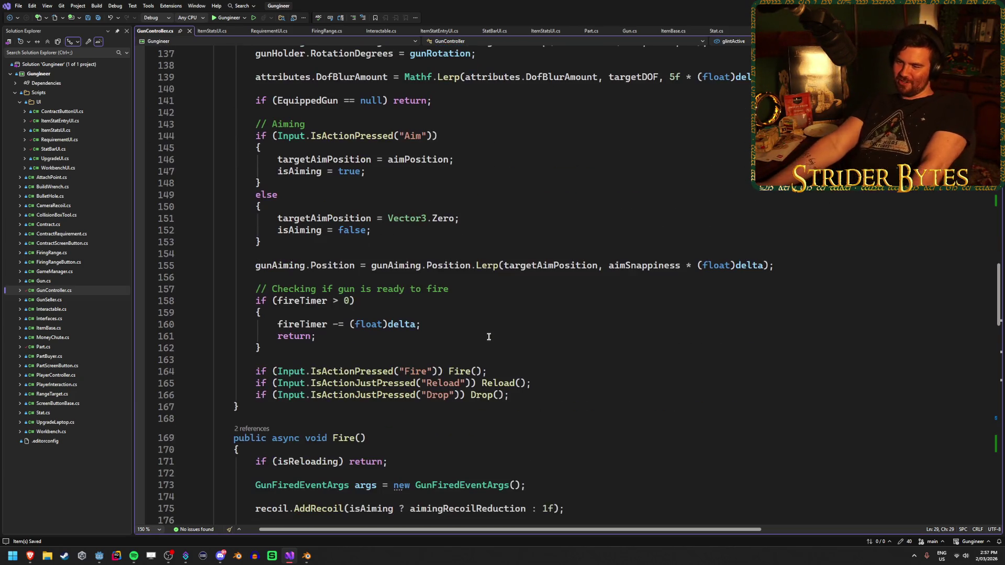
Go from the Reload() call to its definition and select the early return on line 229.
click(575, 383)
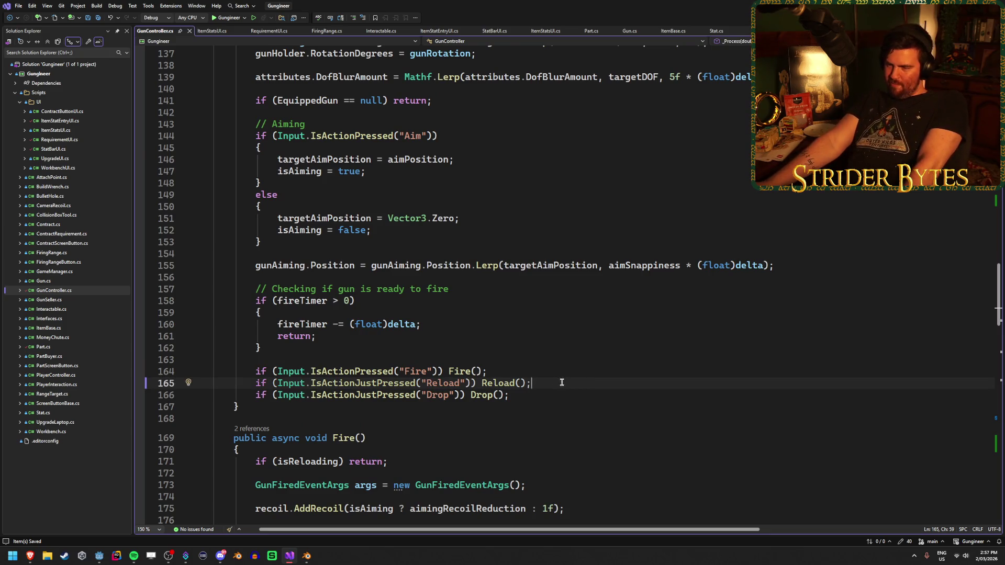
key(Left)
key(Left)
key(Left)
scroll(609, 381, down, 13)
scroll(609, 382, up, 3)
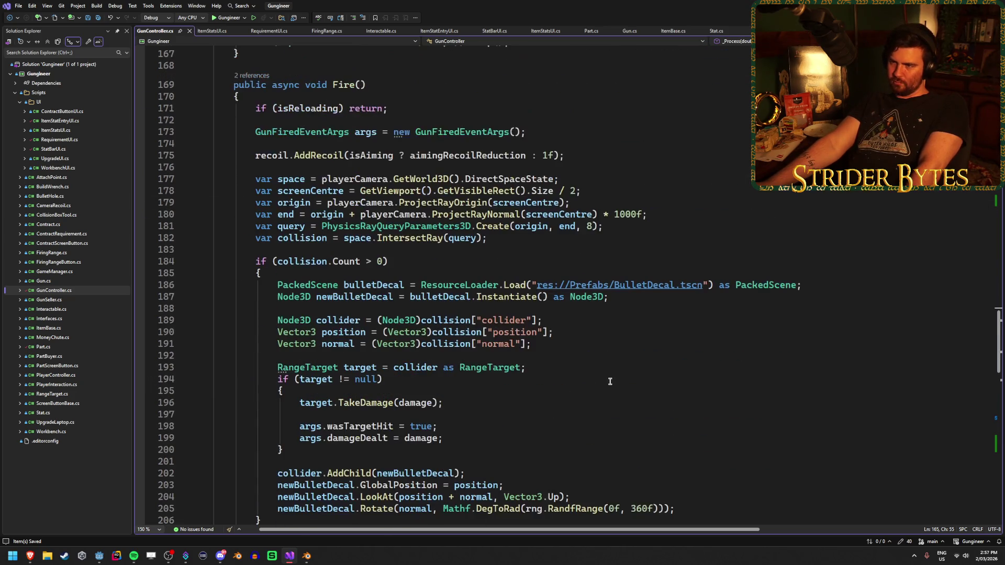
scroll(393, 104, down, 14)
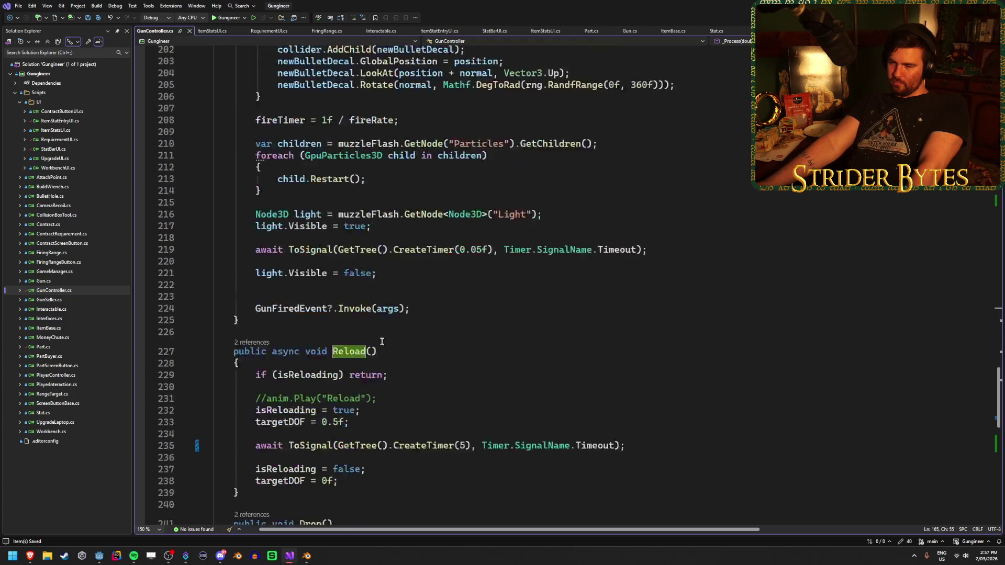
click(356, 304)
drag(411, 304, 349, 305)
Wrap the return under if (isReloading) in braces, leaving blank lines inside the block.
key(shift+Left)
key(BackSpace)
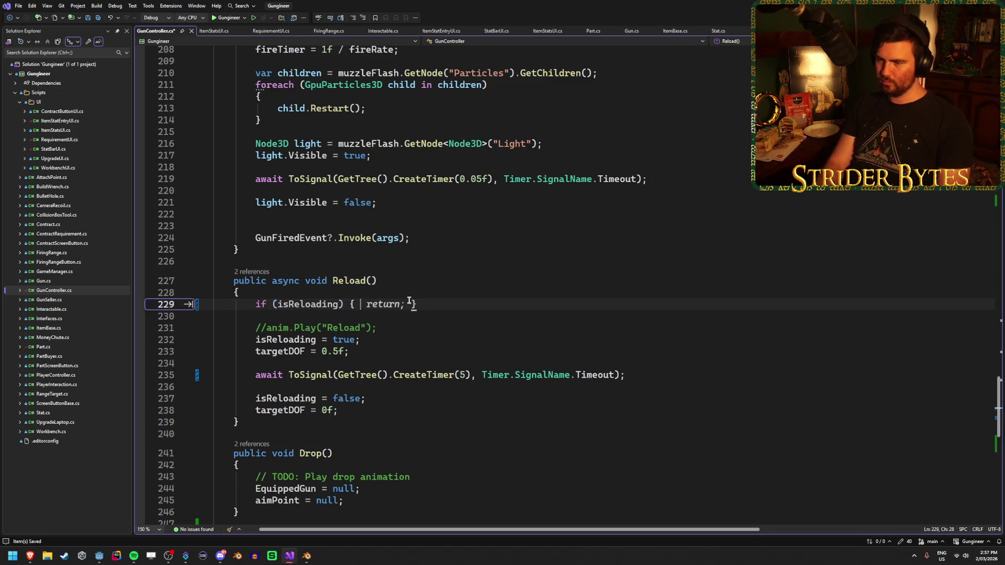
key(Return)
text({)
key(Return)
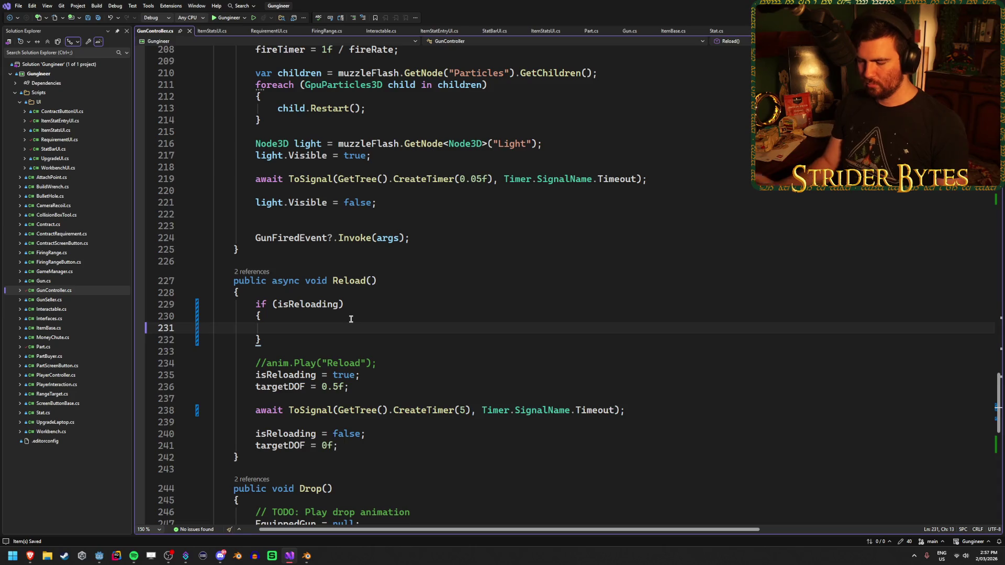
key(Return)
key(Return)
key(Return)
text(return;)
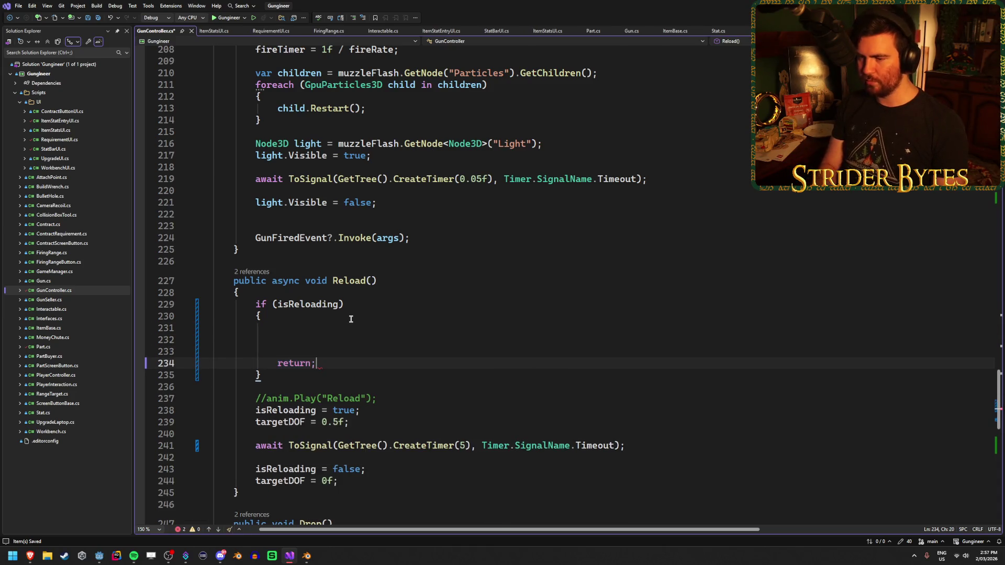
click(349, 324)
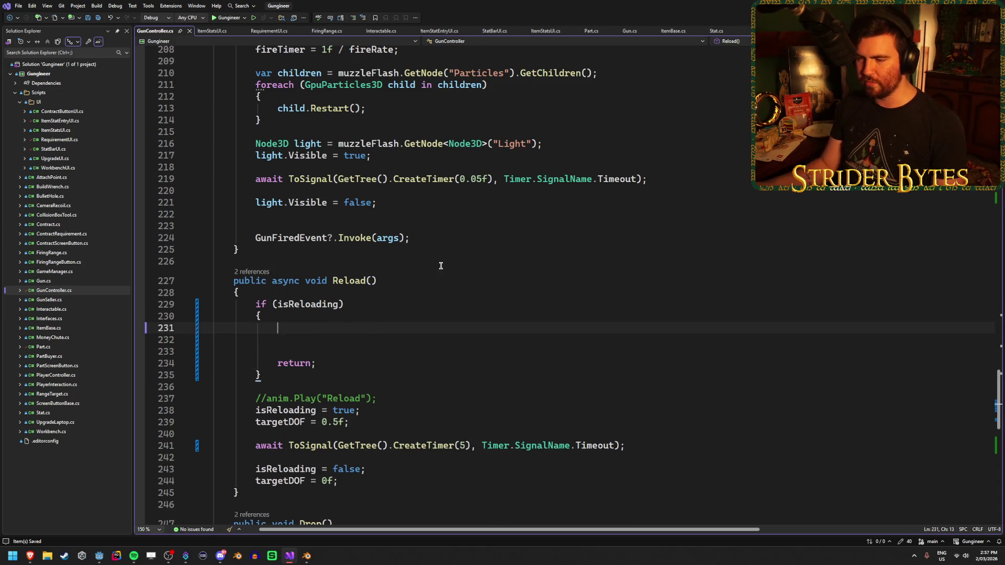
scroll(315, 327, down, 5)
scroll(387, 380, up, 5)
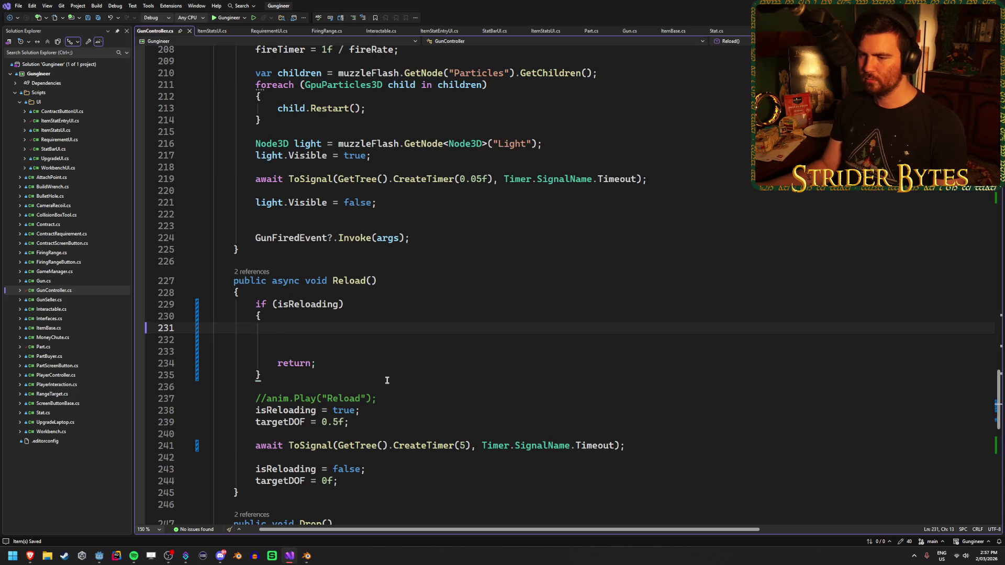
scroll(387, 380, up, 20)
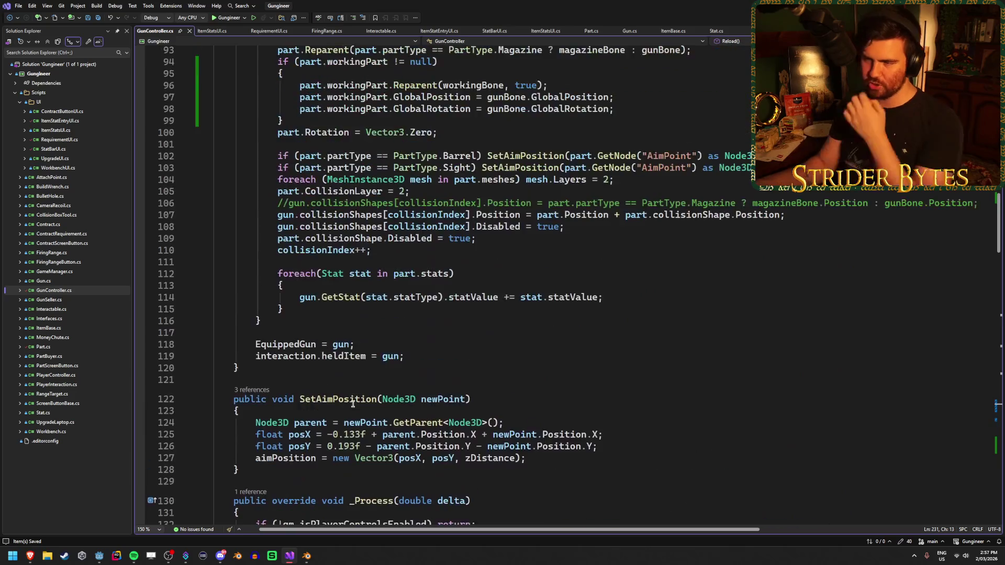
scroll(358, 400, down, 7)
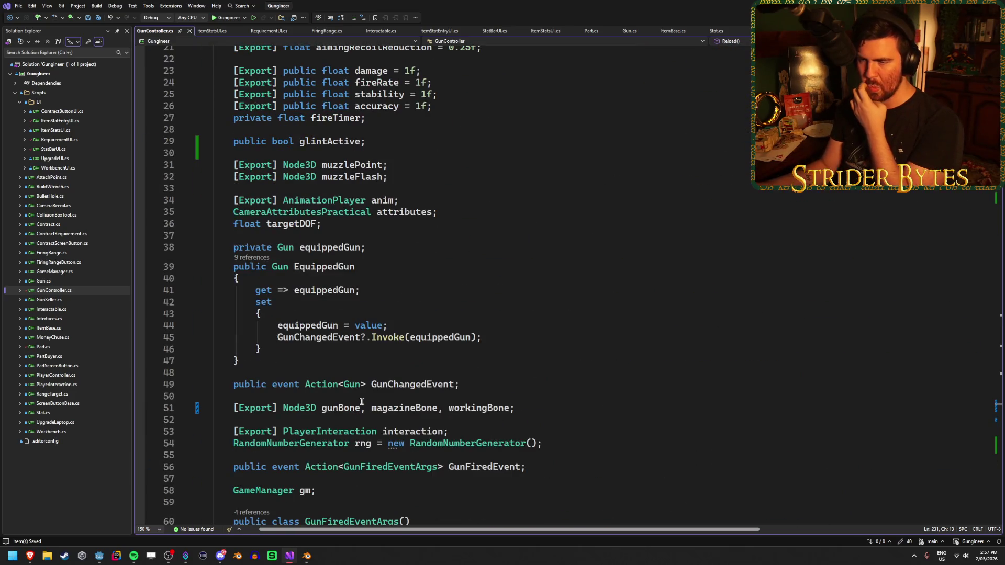
scroll(360, 401, up, 2)
click(377, 212)
Declare a public ReloadState enum with Normal, Fast and Slow below glintActive.
key(Return)
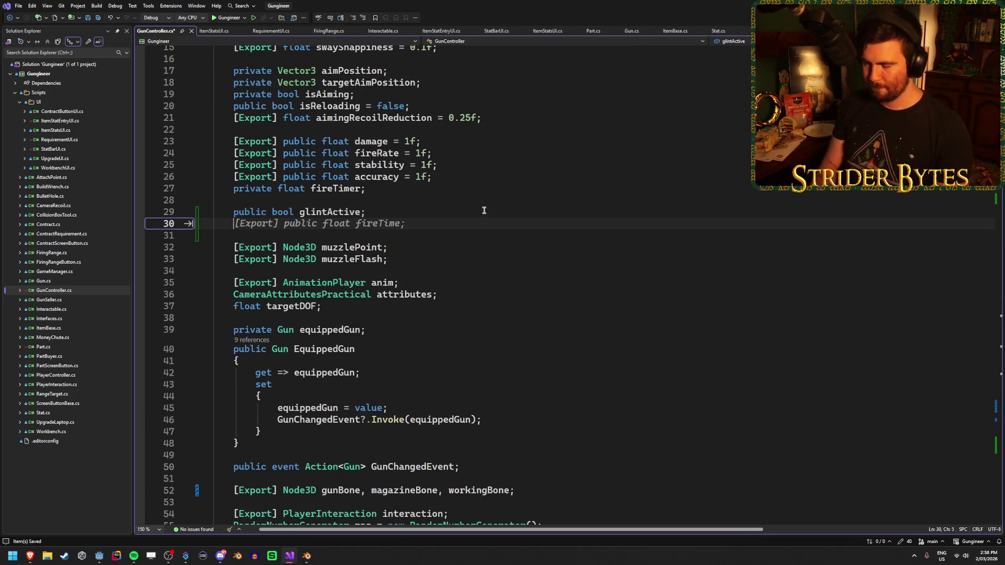
text(publu)
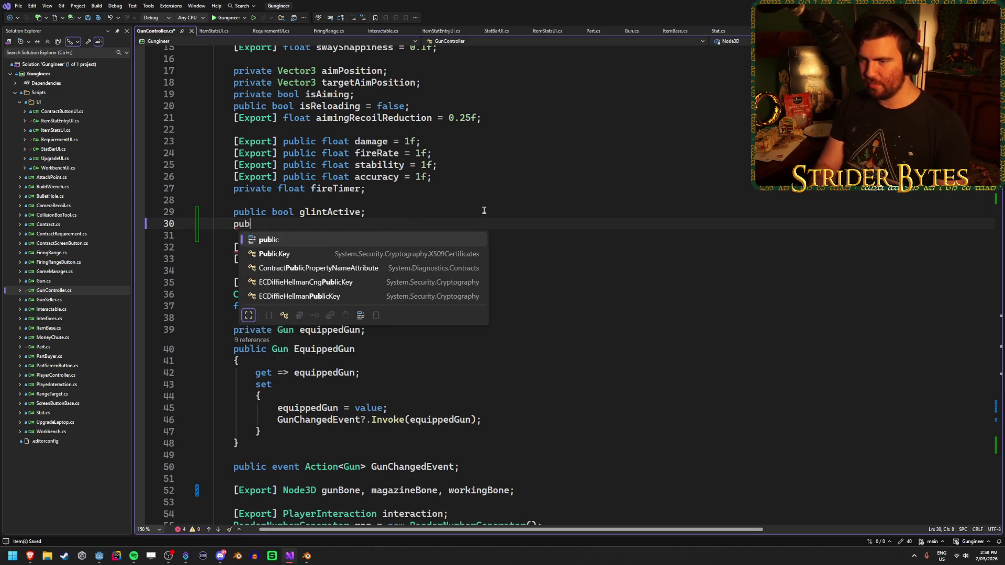
key(BackSpace)
text(ic enum R)
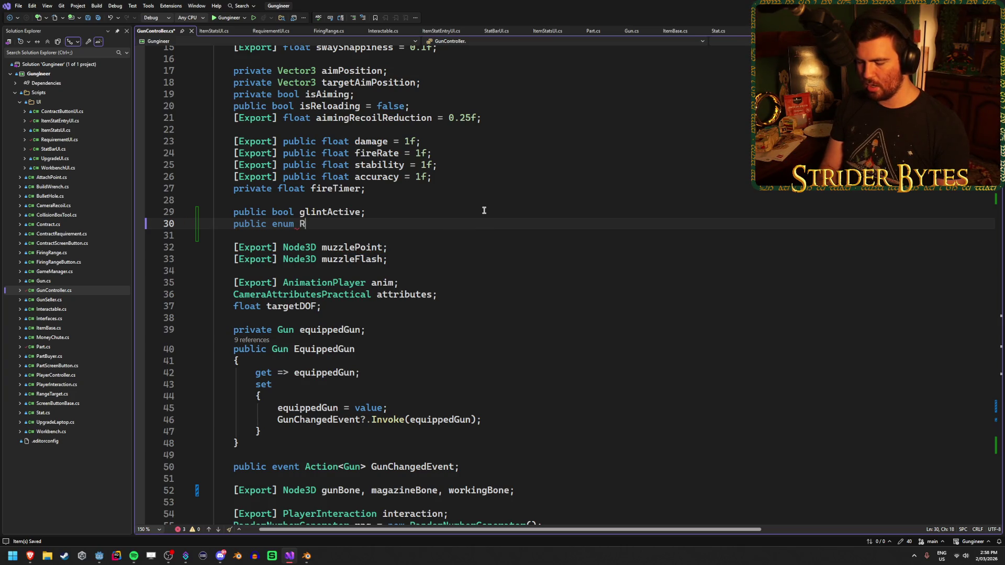
text(eloadState)
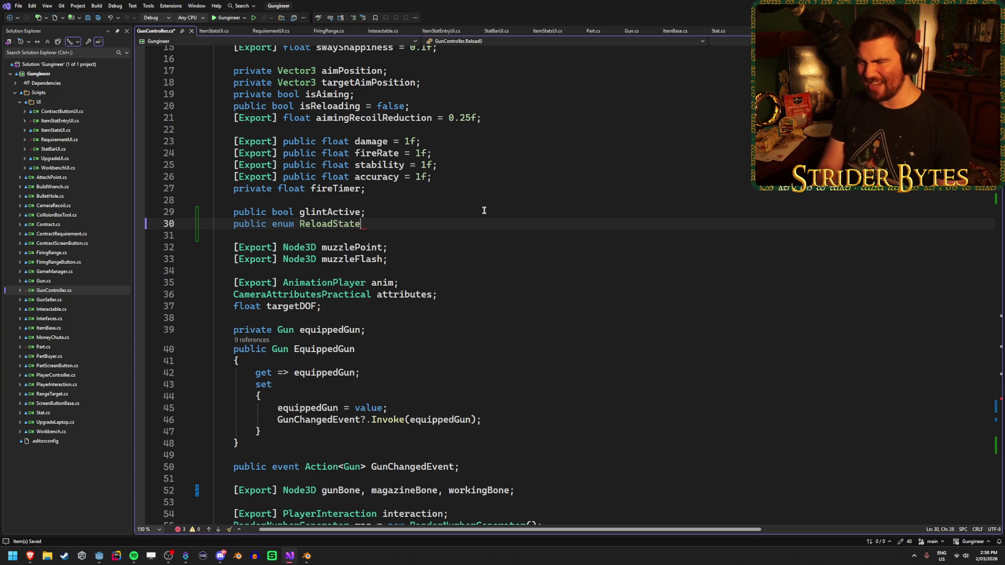
key(Return)
text({)
key(Return)
text(Noir)
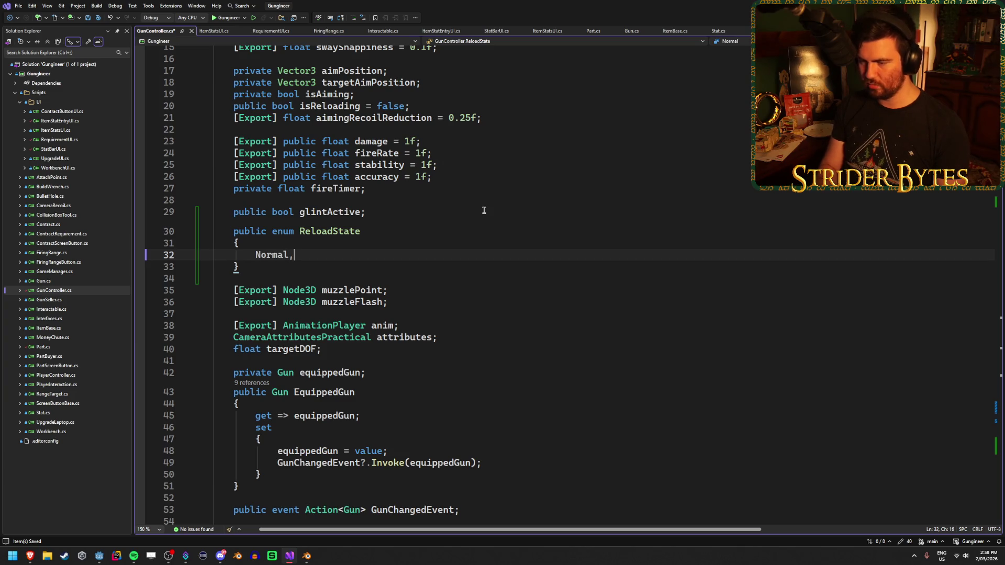
key(Return)
text(Fast,)
key(Return)
text(S)
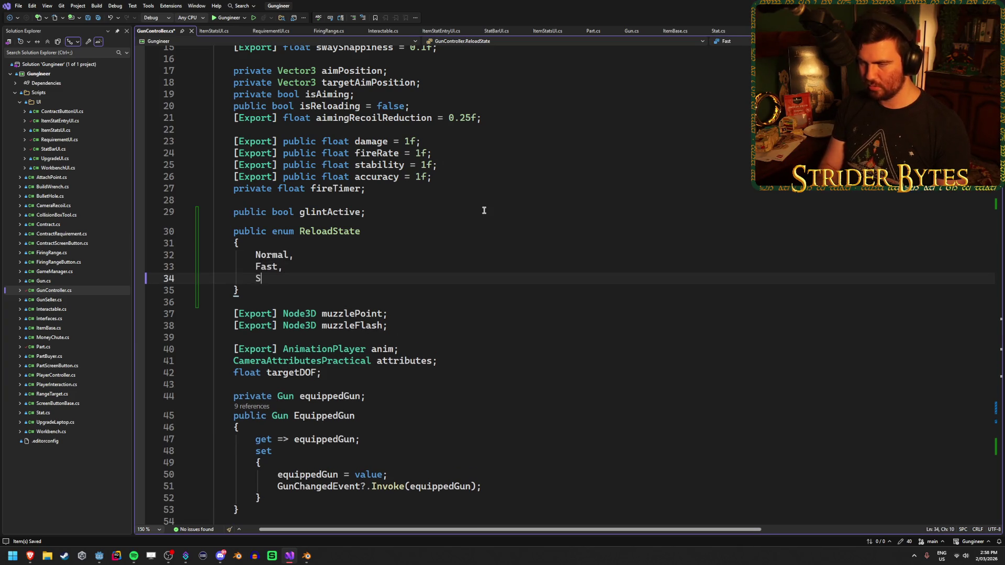
key(BackSpace)
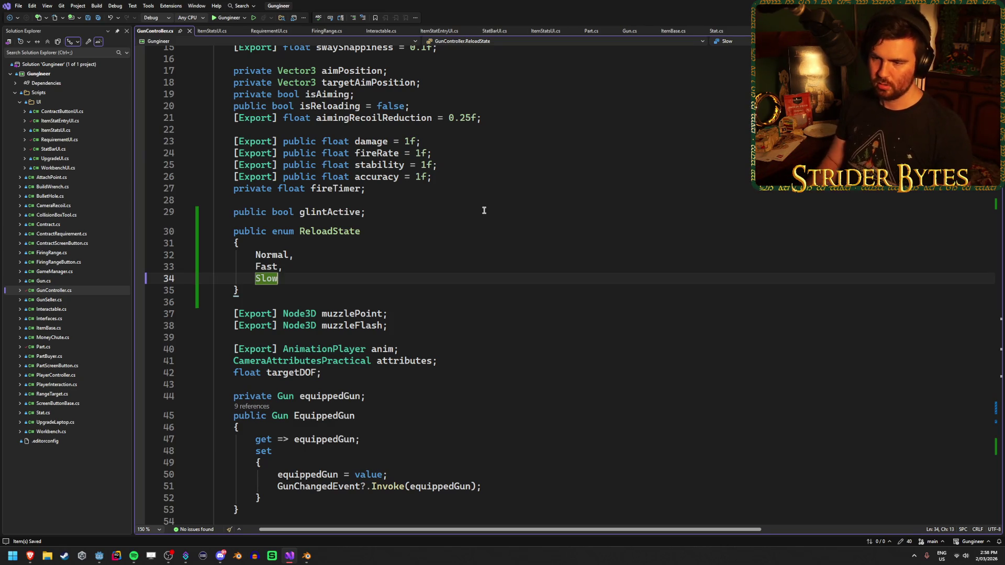
key(Down)
Add a public ReloadState reloadState field after the enum and save the file.
key(Return)
key(BackSpace)
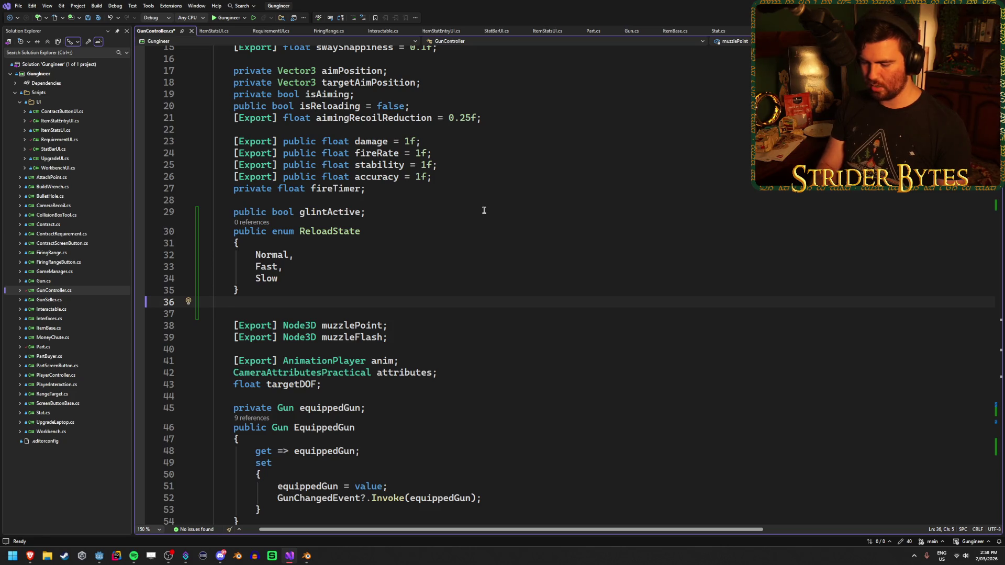
text(public )
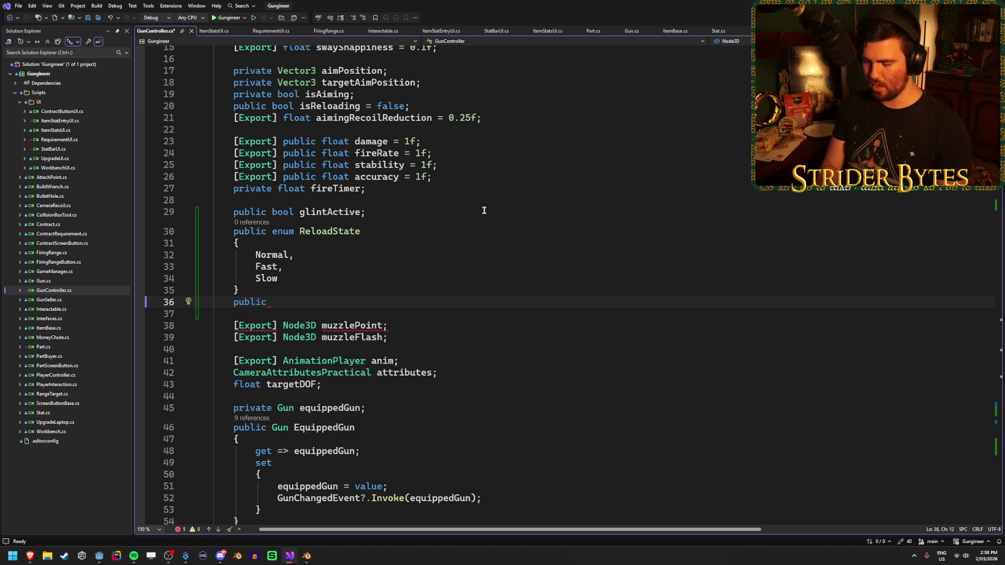
text(Reload)
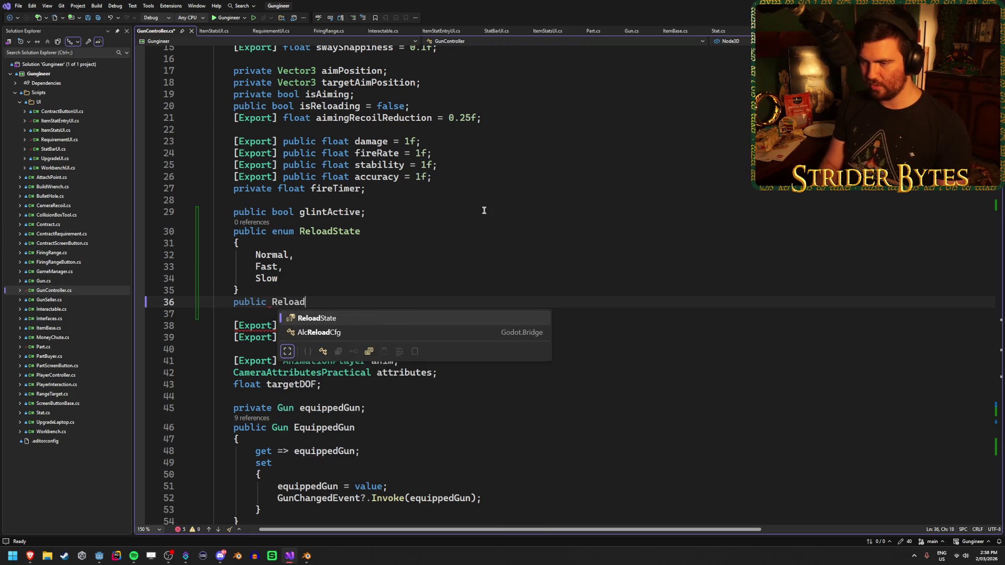
key(Tab)
text(reloadState;)
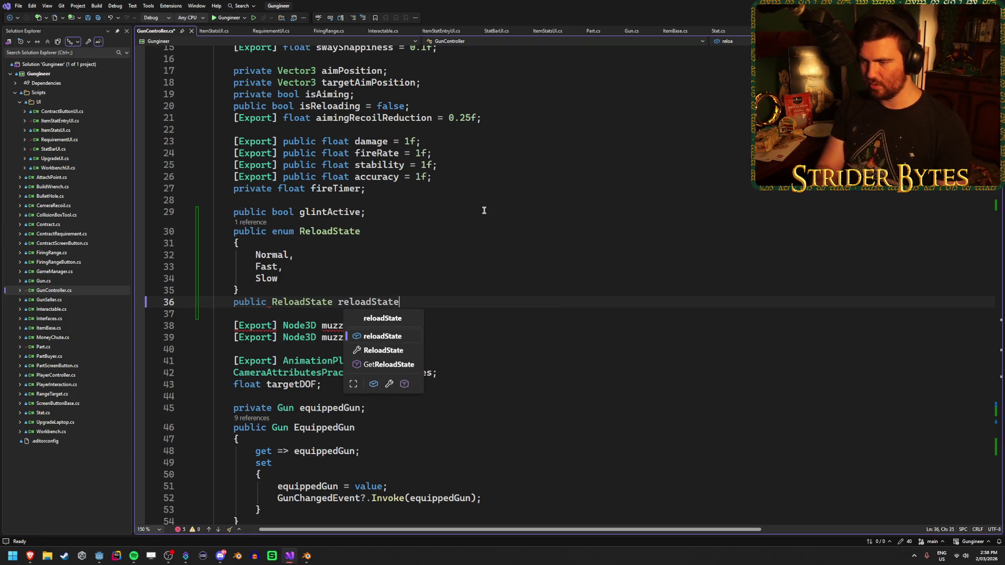
key(ctrl+s)
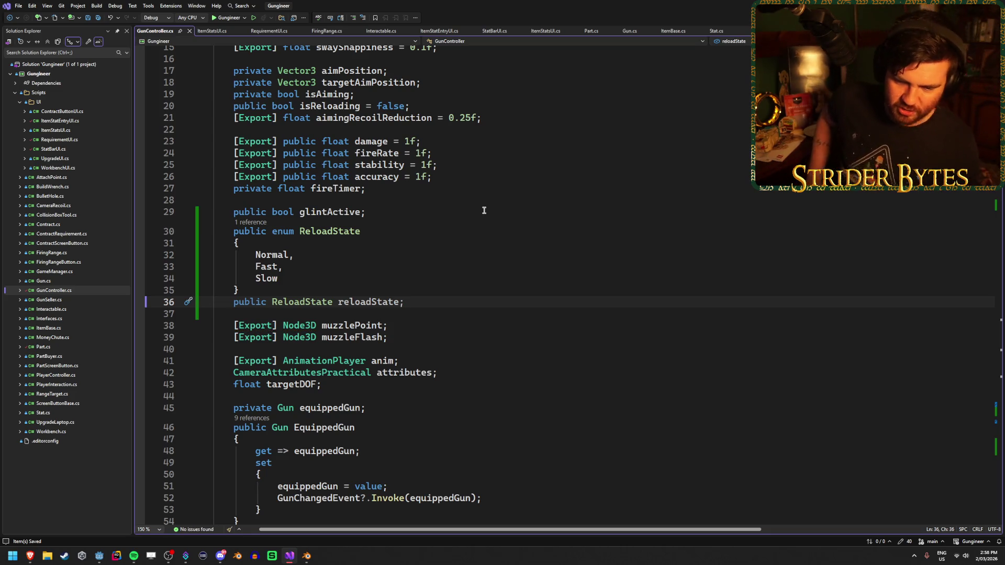
Start a reloadState = assignment inside Reload's isReloading block.
scroll(484, 210, down, 1)
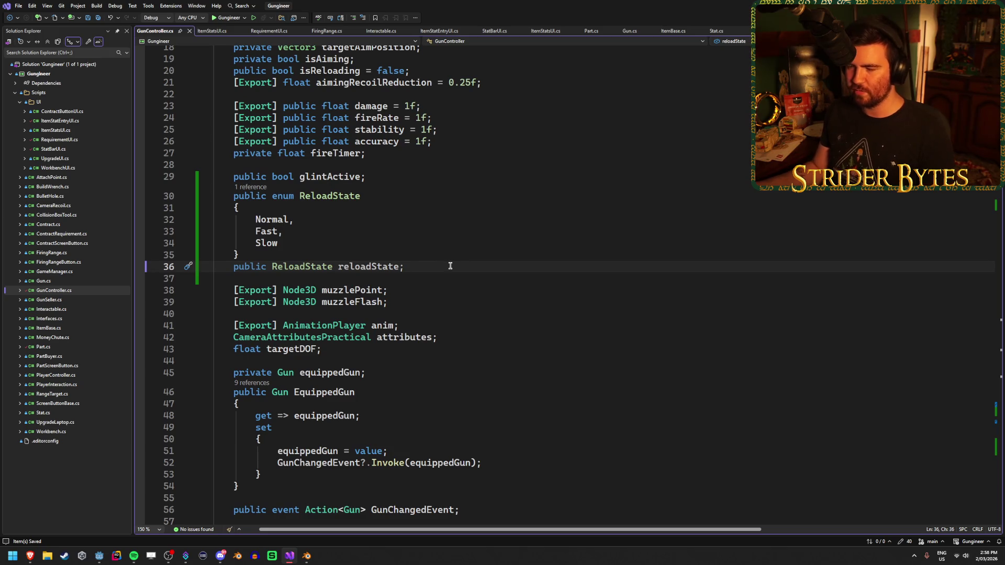
scroll(450, 266, down, 20)
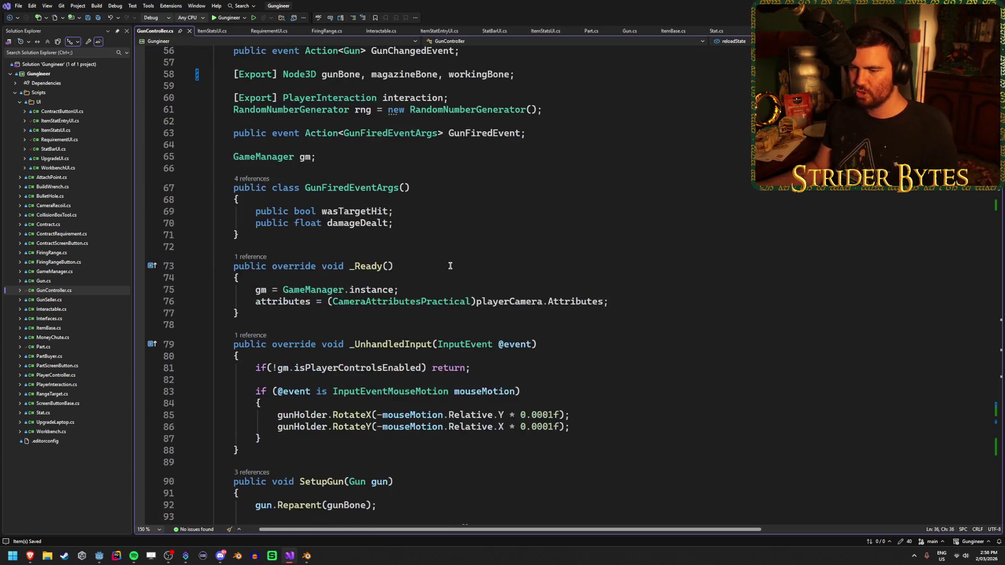
scroll(450, 266, down, 20)
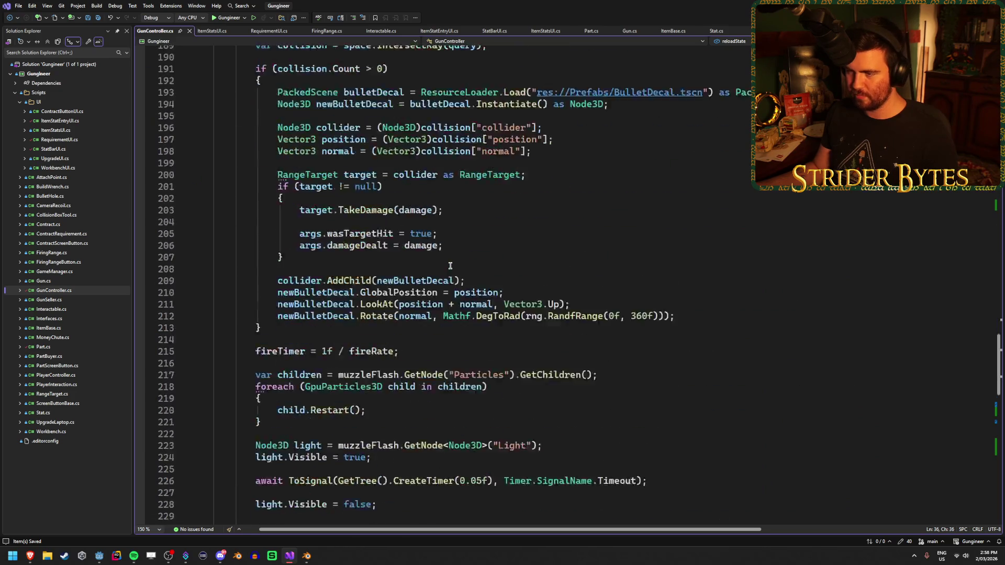
click(339, 354)
click(365, 347)
scroll(497, 325, down, 2)
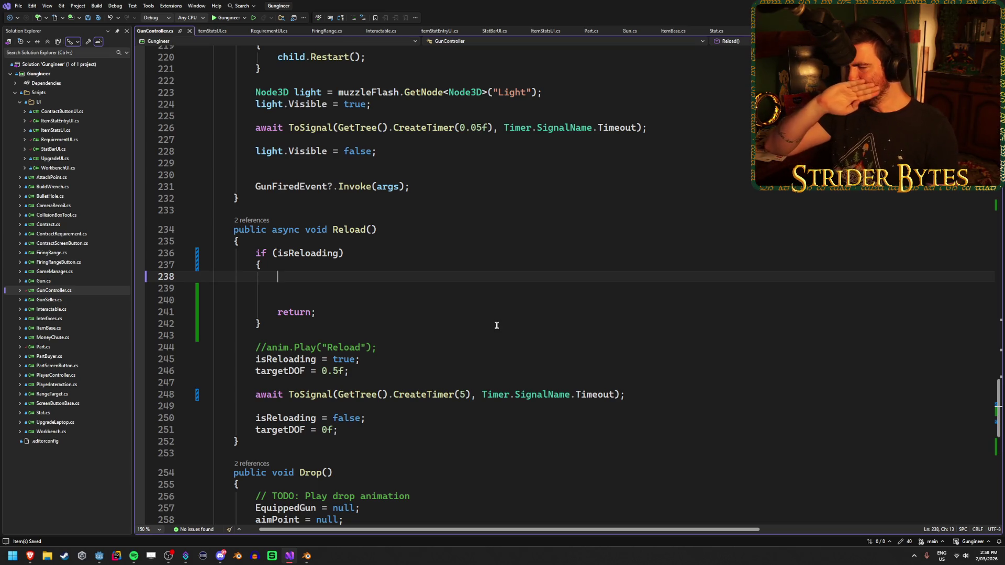
text(reload)
click(462, 305)
text(=)
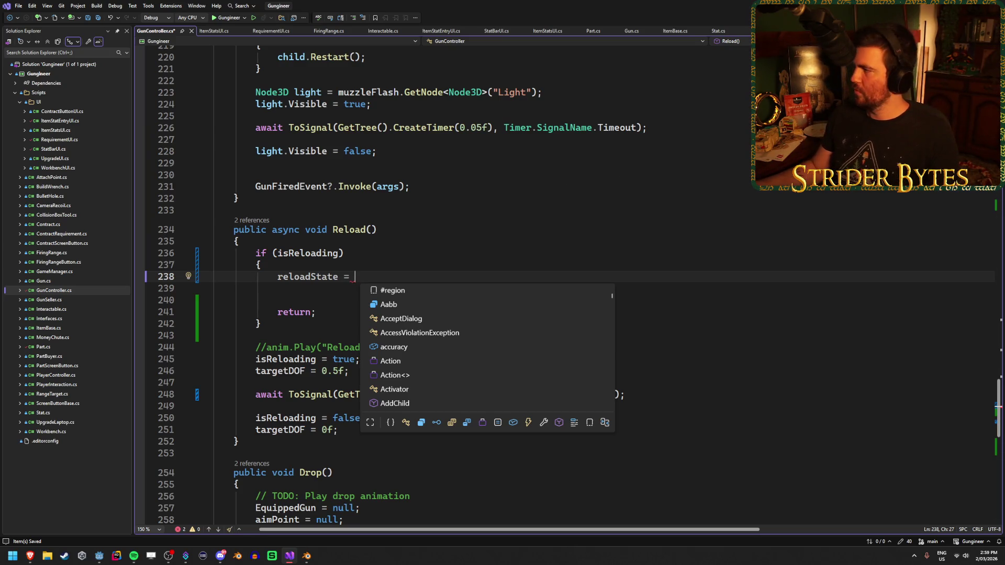
key(Escape)
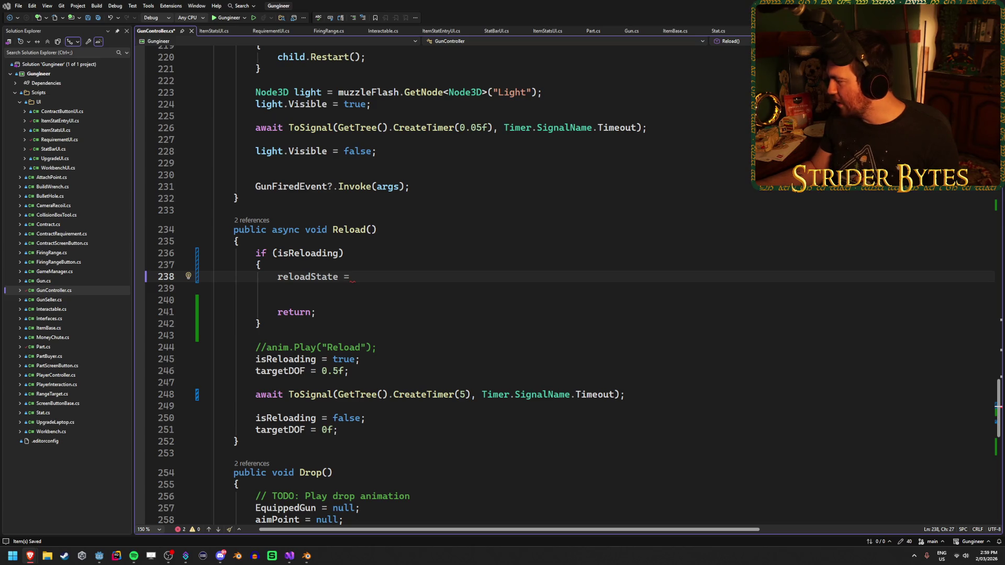
Complete the assignment as glintActive ? ReloadState.Fast : ReloadState.Slow;.
click(552, 275)
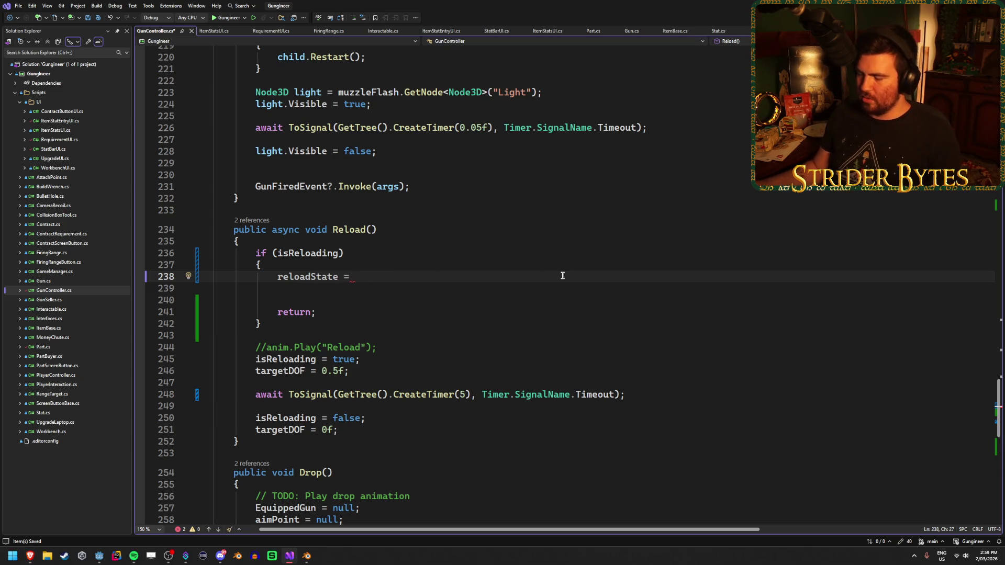
scroll(440, 469, down, 7)
scroll(440, 468, up, 6)
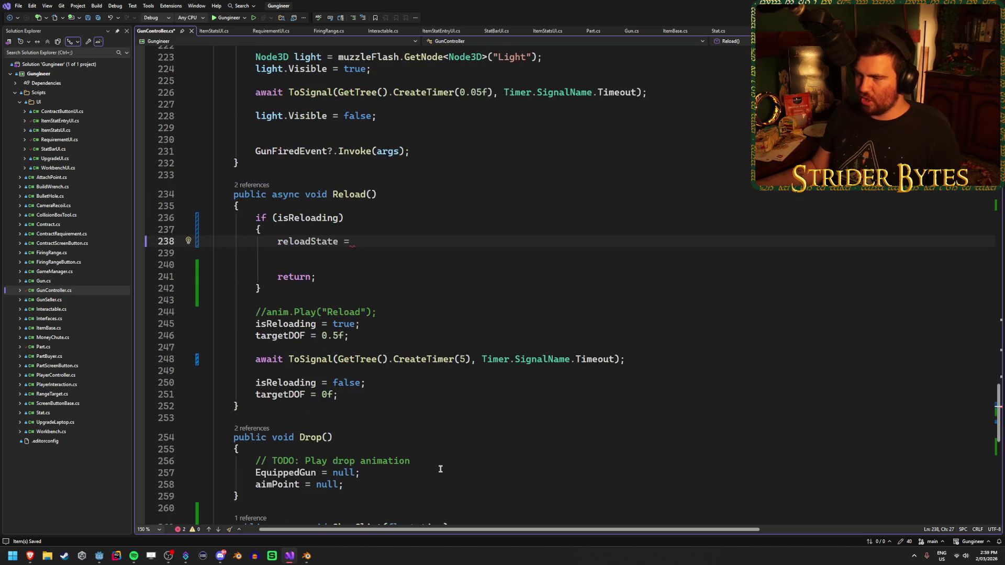
text(glintActive ?)
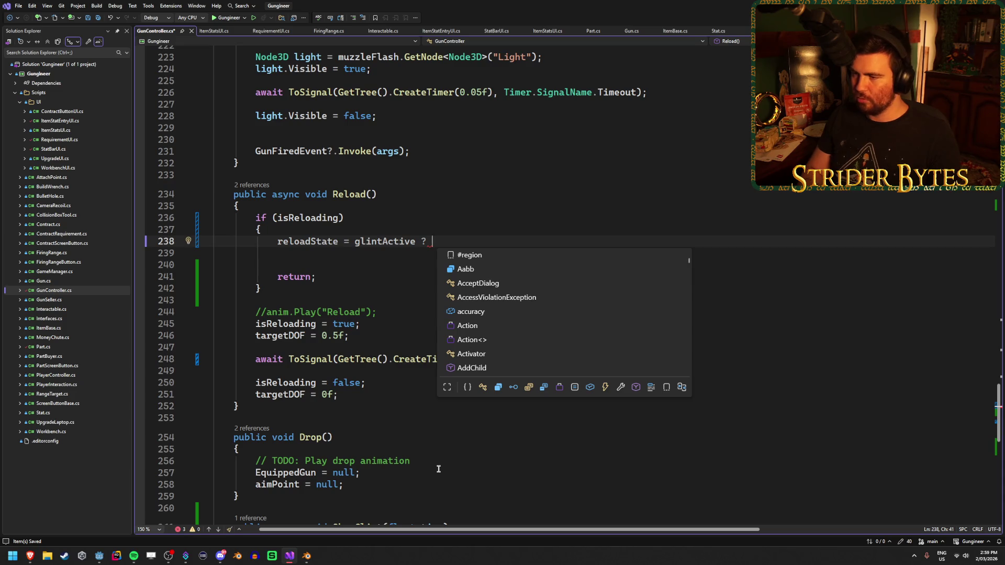
key(Escape)
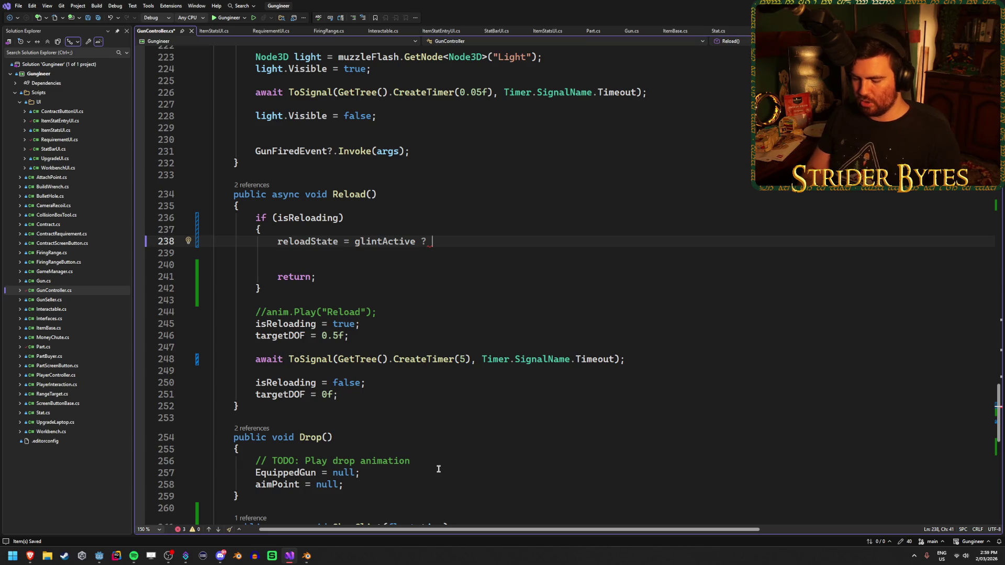
text(ReloadState.Fast)
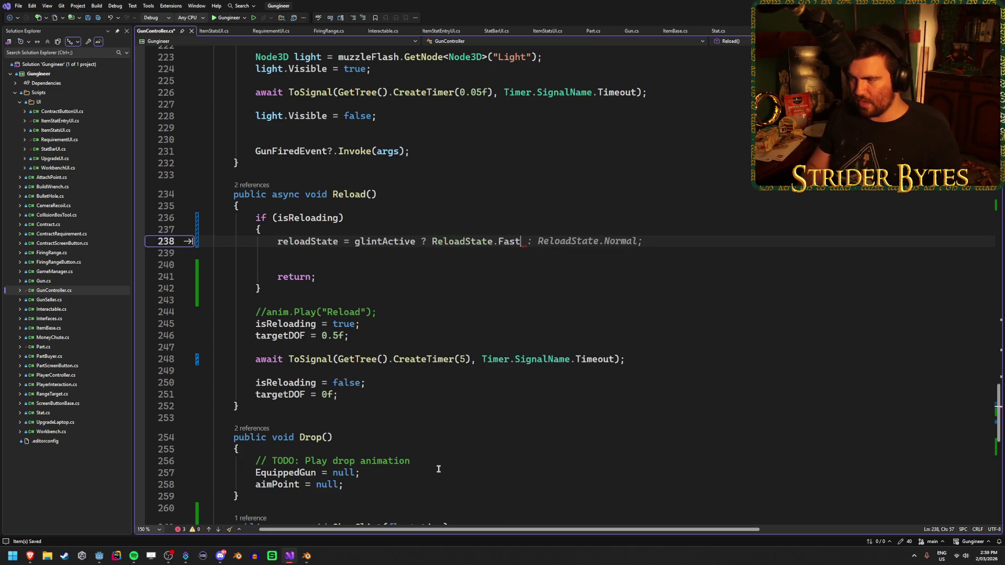
text( : slow)
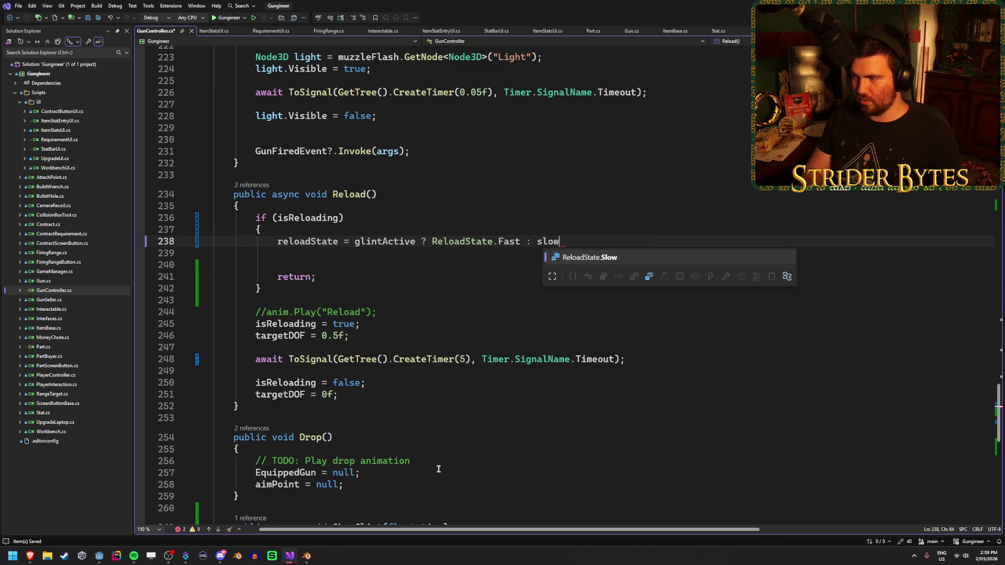
key(Tab)
text(;)
key(Down)
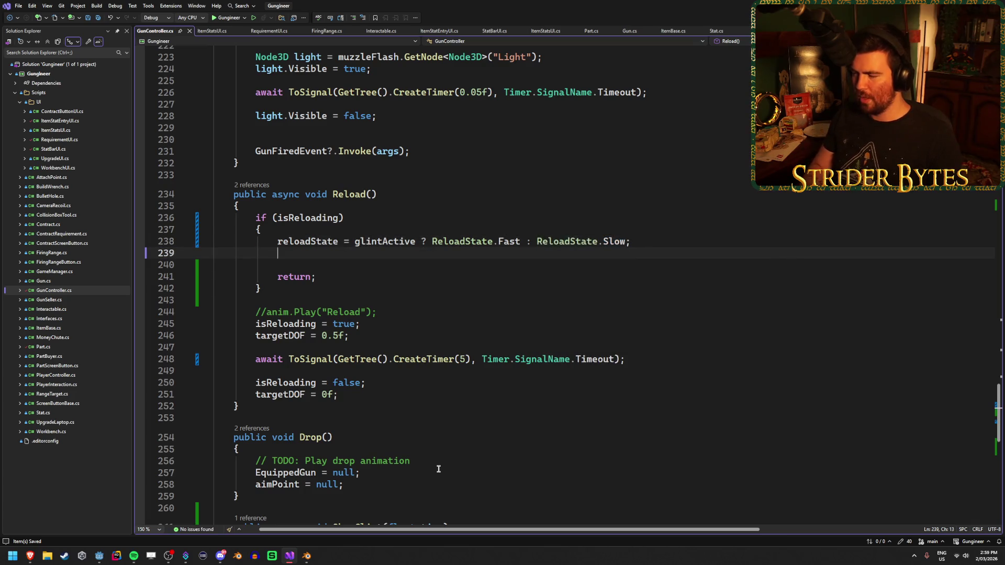
Add glintActive = false; on line 239, after the reloadState assignment.
scroll(439, 469, down, 9)
scroll(439, 457, up, 7)
scroll(440, 457, up, 4)
scroll(439, 457, down, 5)
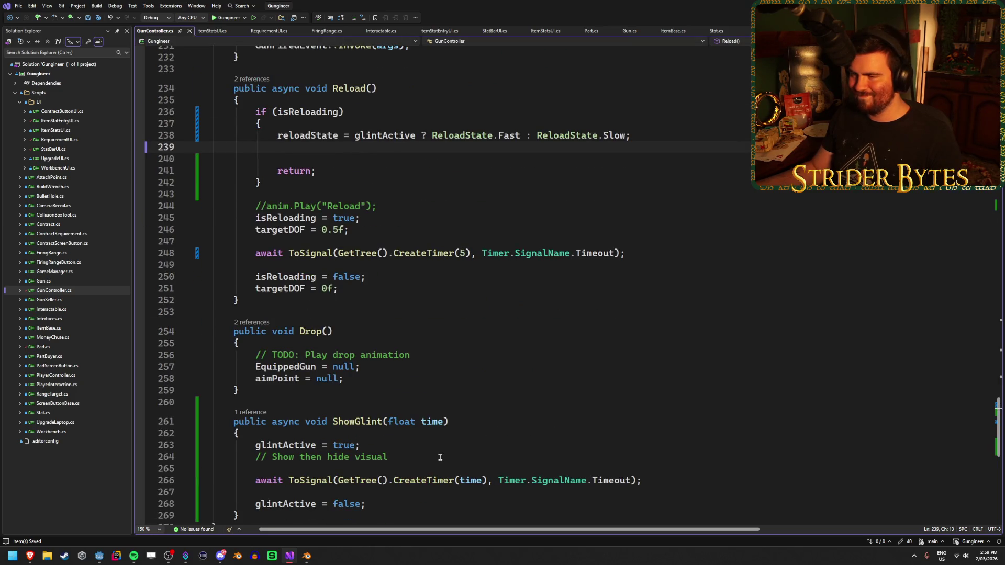
scroll(440, 456, up, 2)
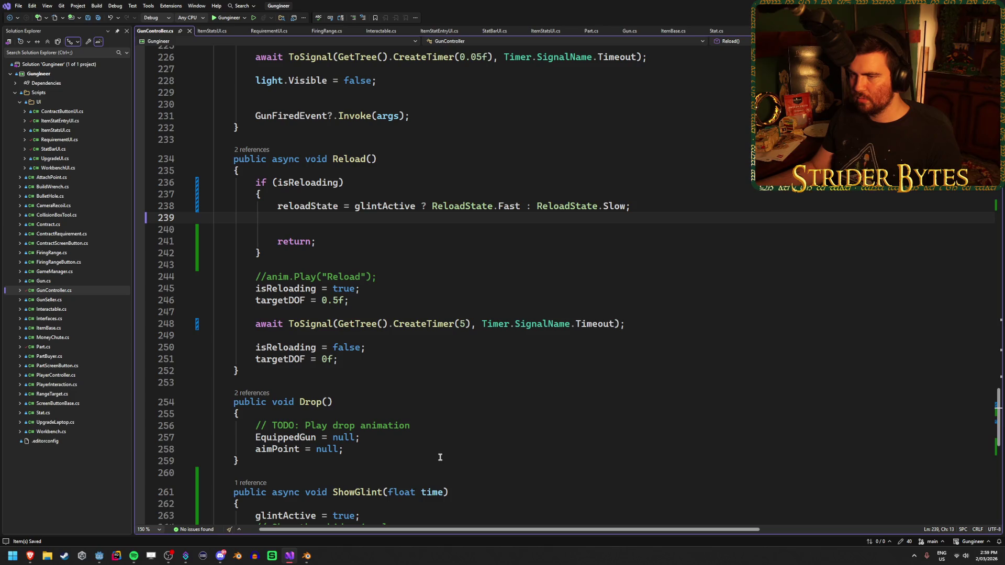
scroll(439, 458, down, 8)
scroll(440, 458, up, 10)
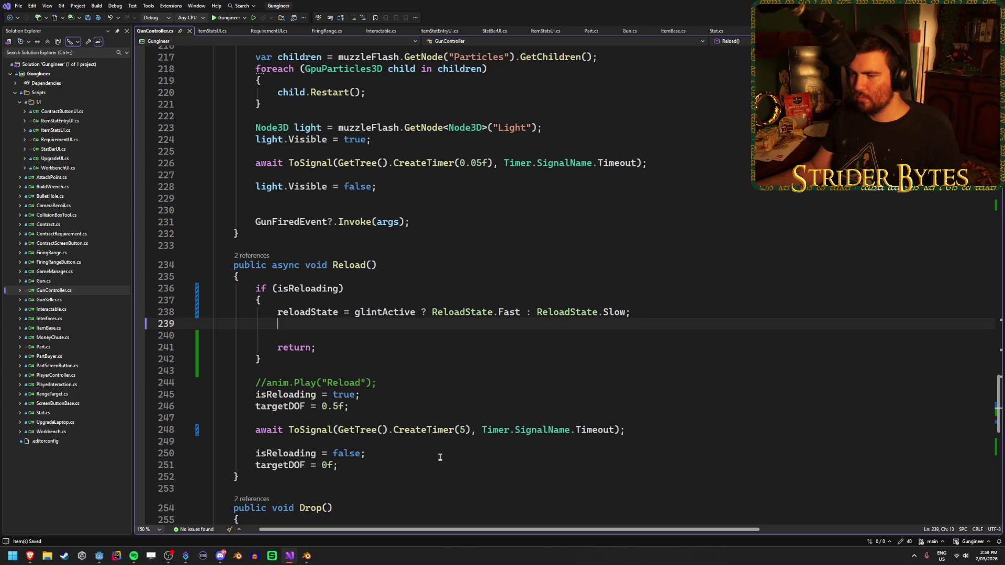
text(glintActive)
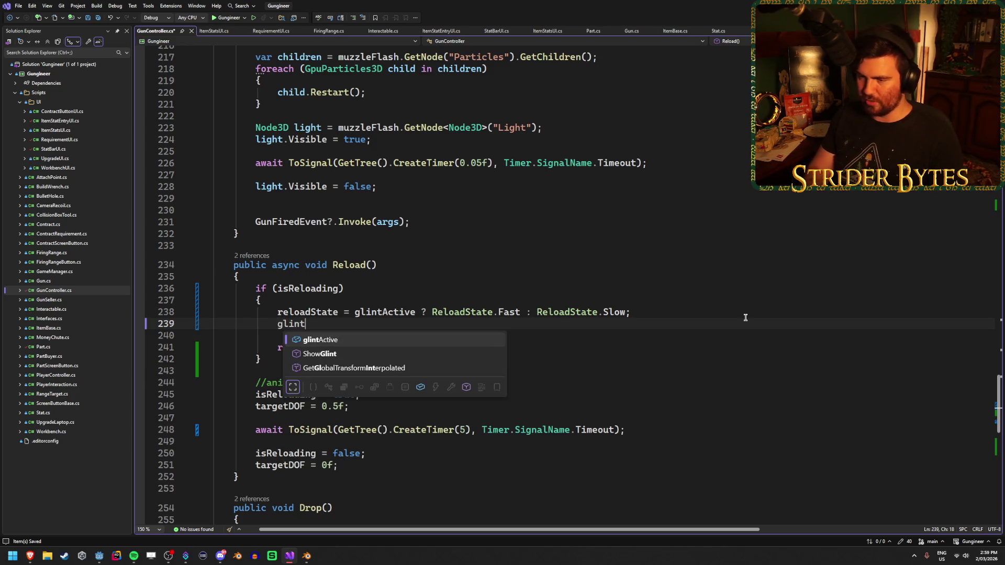
key(Tab)
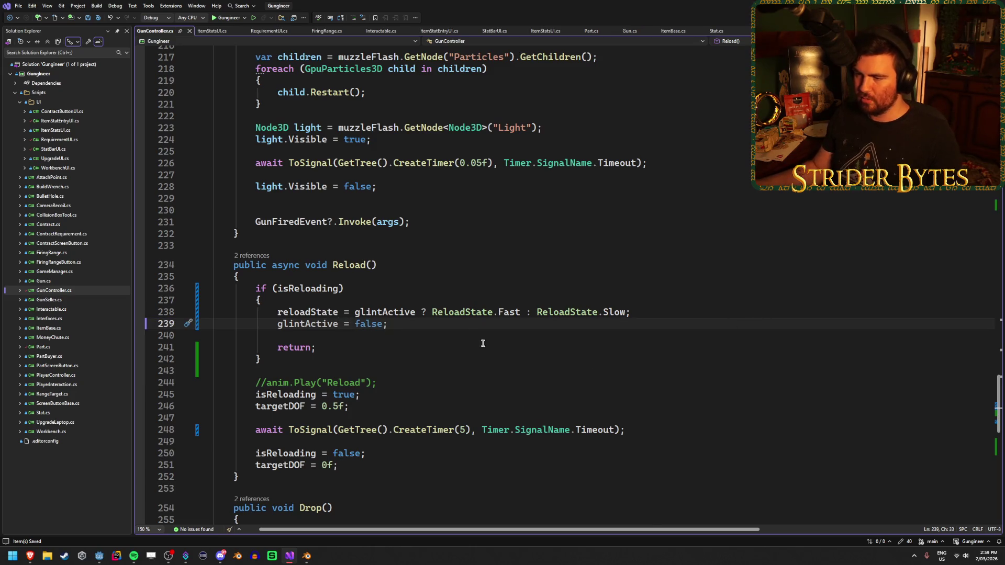
Delete the blank line above return in the isReloading block.
click(476, 345)
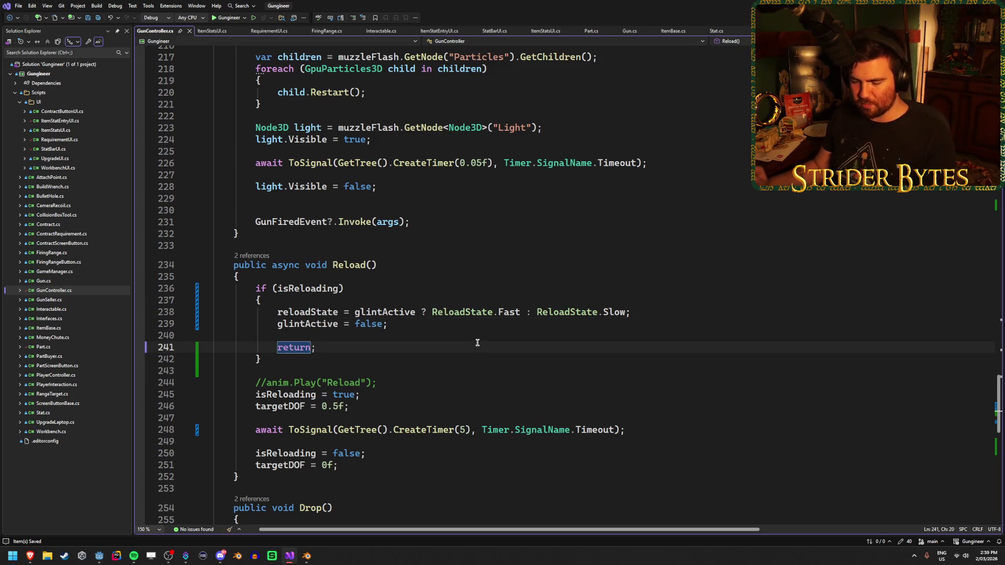
click(483, 329)
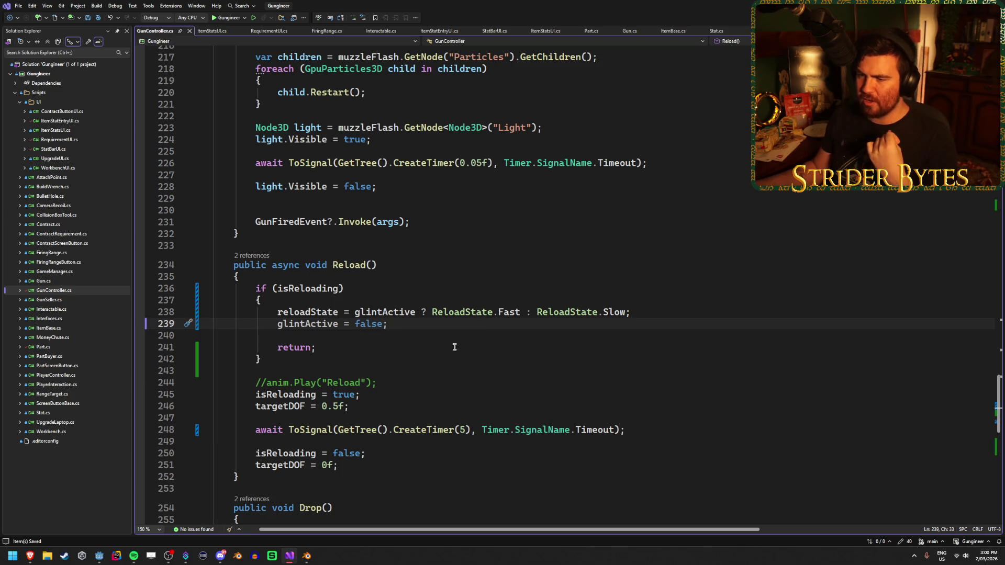
click(399, 336)
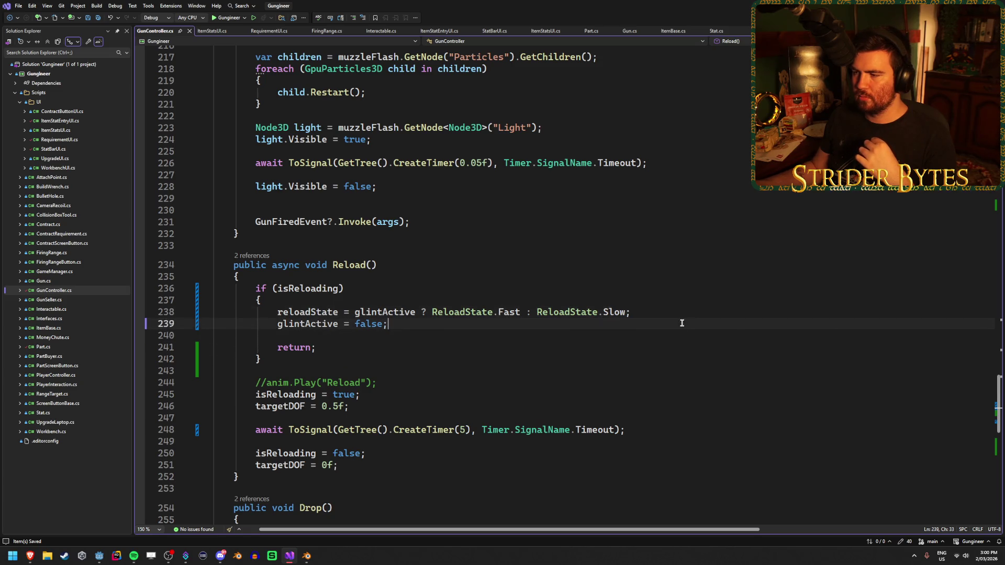
key(BackSpace)
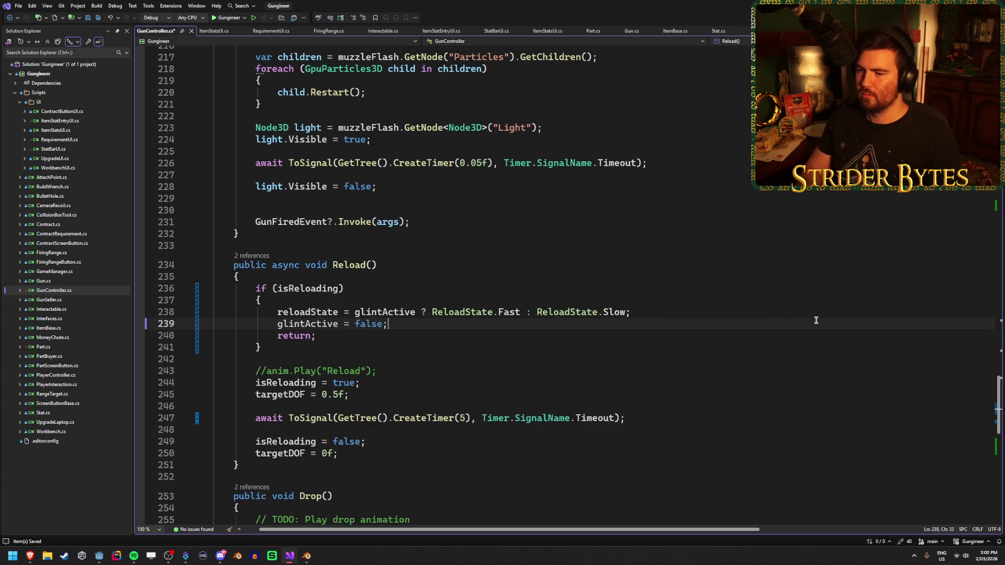
click(433, 335)
click(423, 359)
click(434, 335)
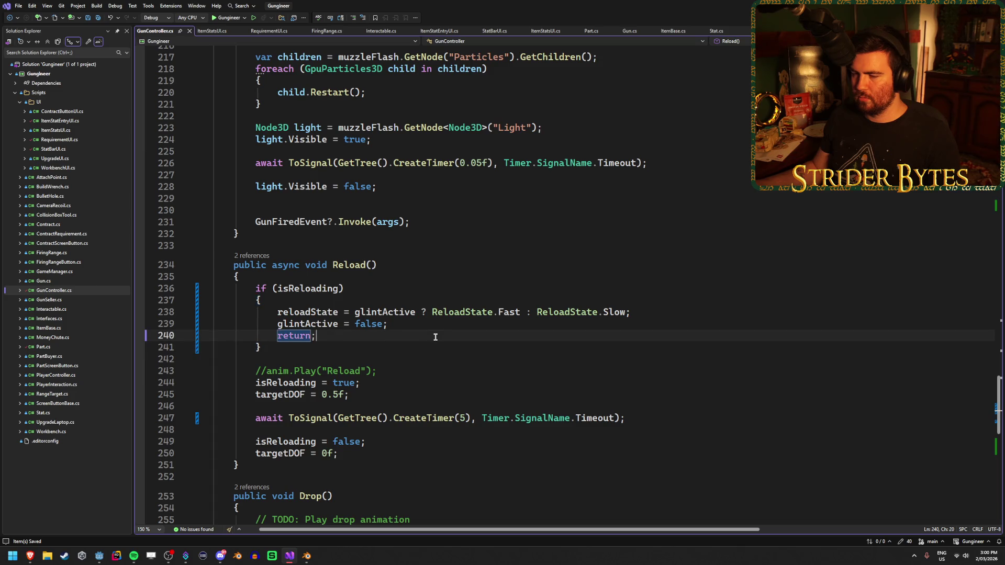
click(448, 329)
scroll(448, 329, down, 10)
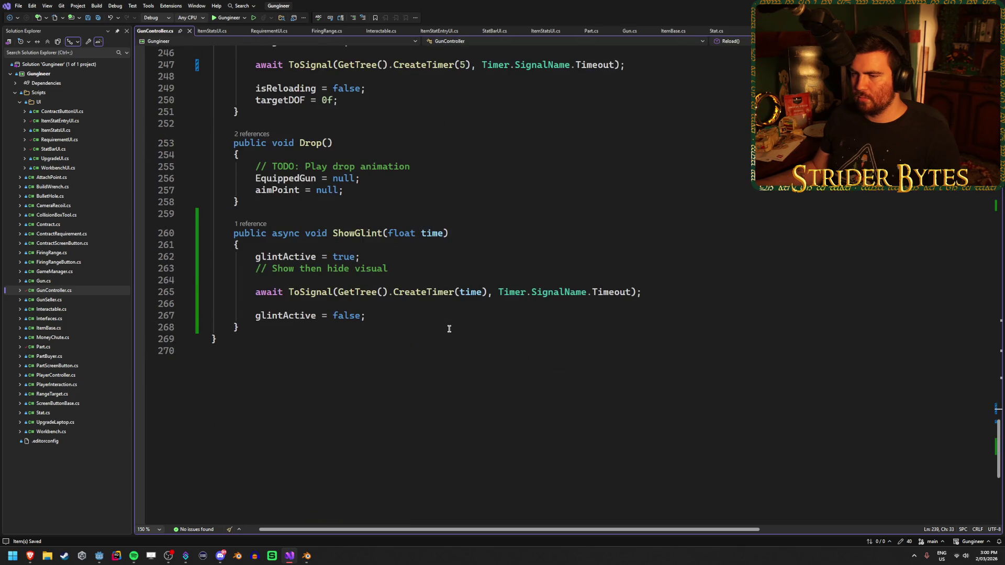
scroll(448, 329, up, 4)
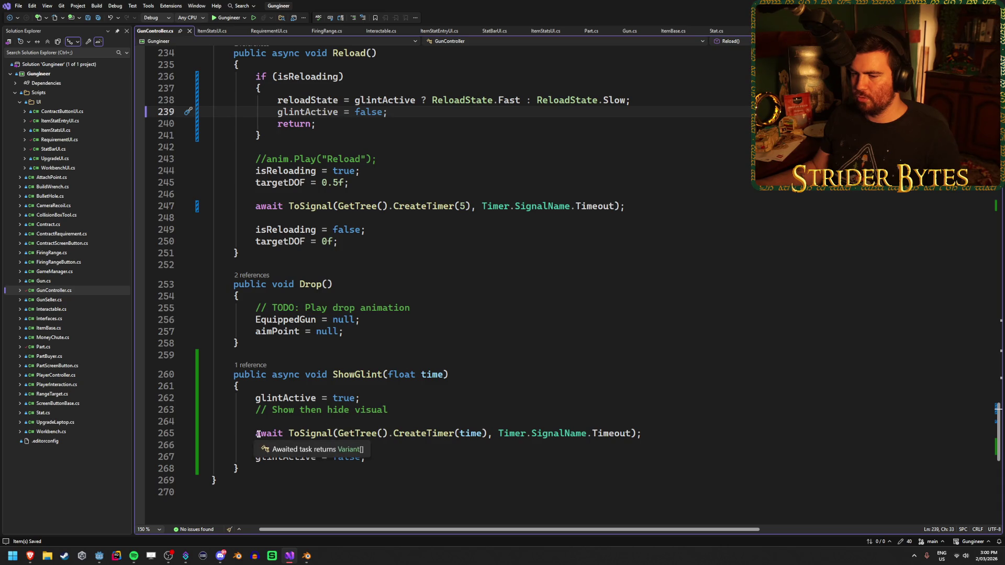
mouse_move(255, 433)
mouse_down()
mouse_move(635, 433)
mouse_move(215, 432)
mouse_move(259, 437)
mouse_up()
click(417, 460)
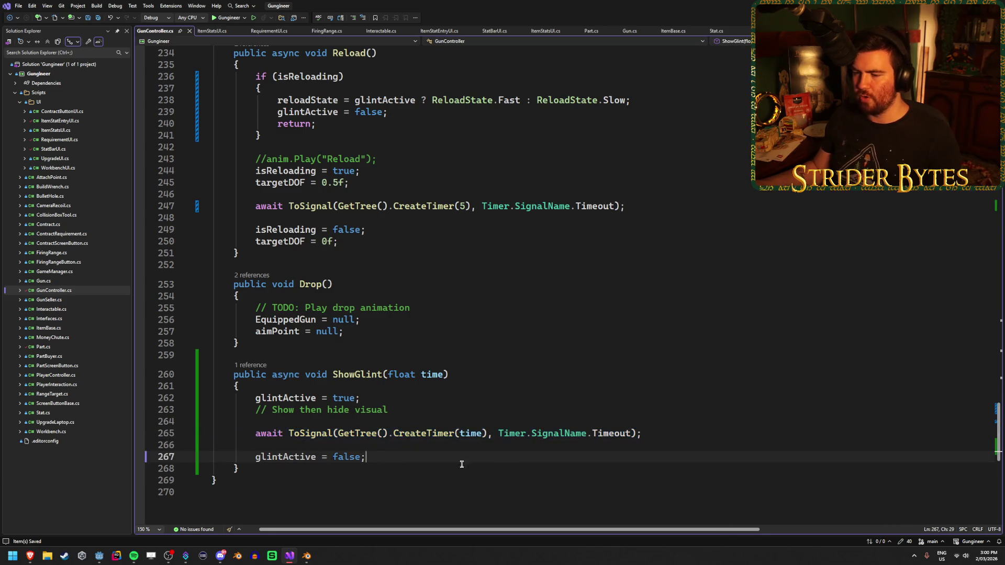
click(666, 436)
click(412, 412)
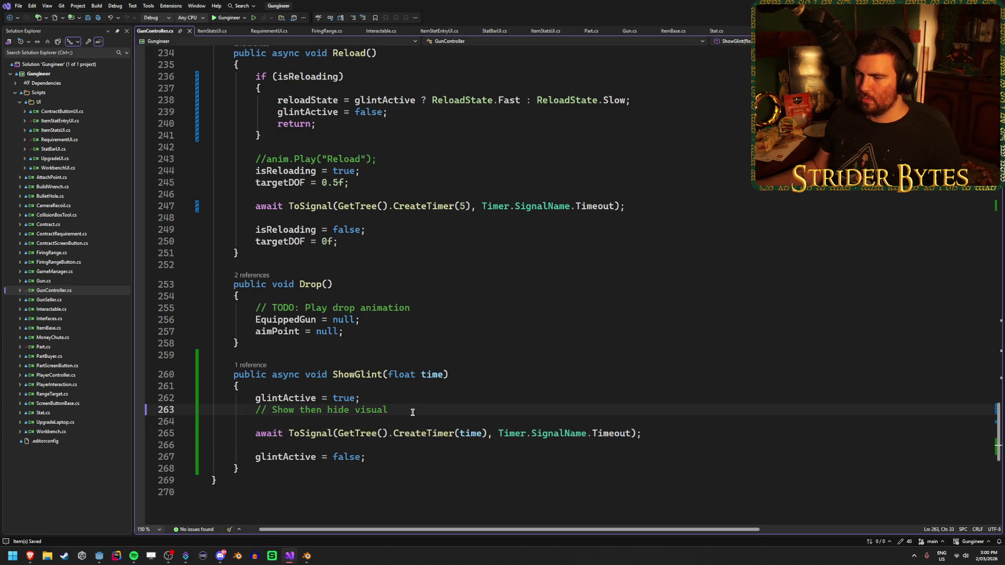
scroll(412, 414, up, 10)
scroll(412, 413, up, 5)
scroll(412, 414, down, 18)
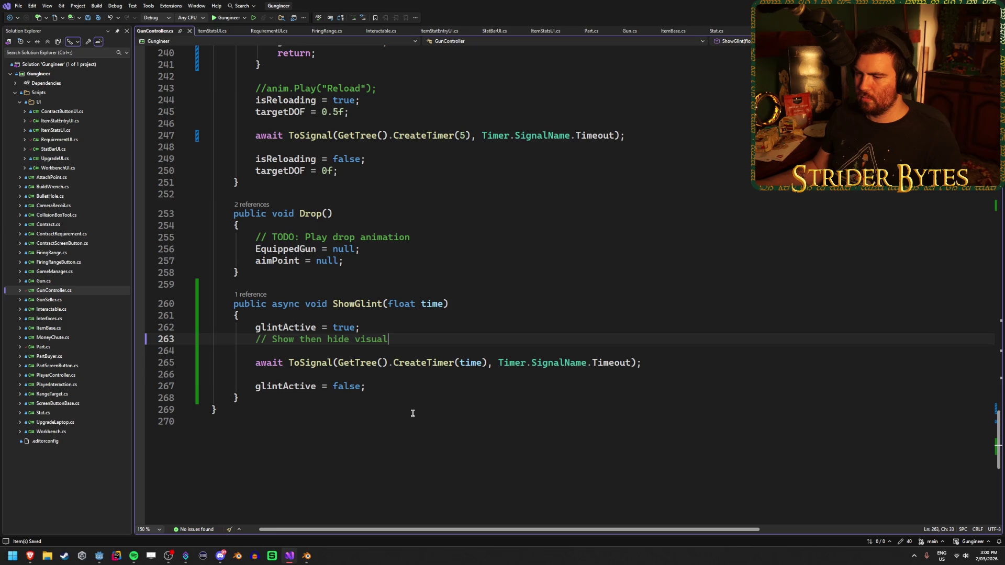
scroll(412, 413, up, 3)
scroll(413, 414, up, 20)
scroll(412, 414, up, 12)
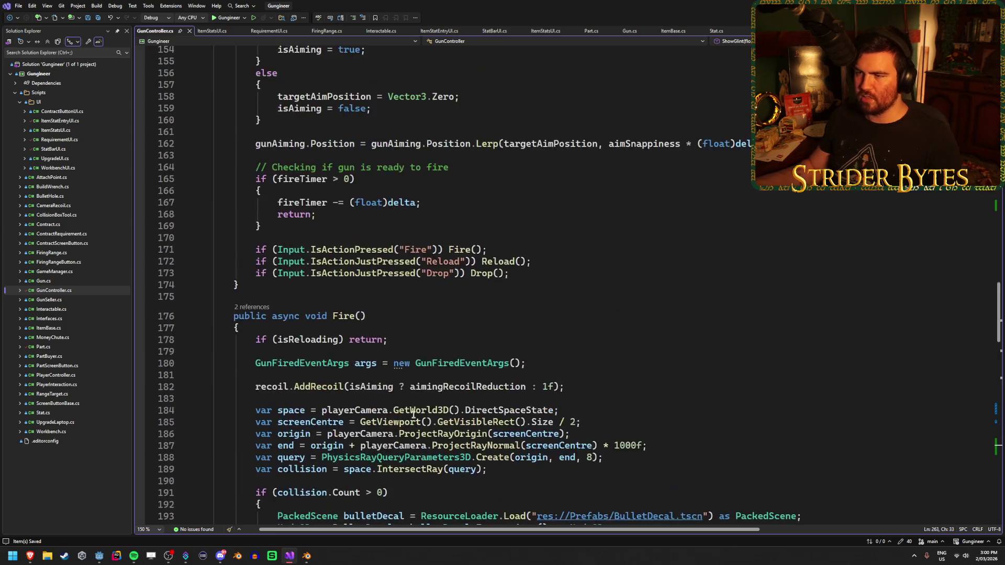
scroll(418, 398, down, 20)
scroll(425, 386, up, 3)
scroll(425, 386, up, 14)
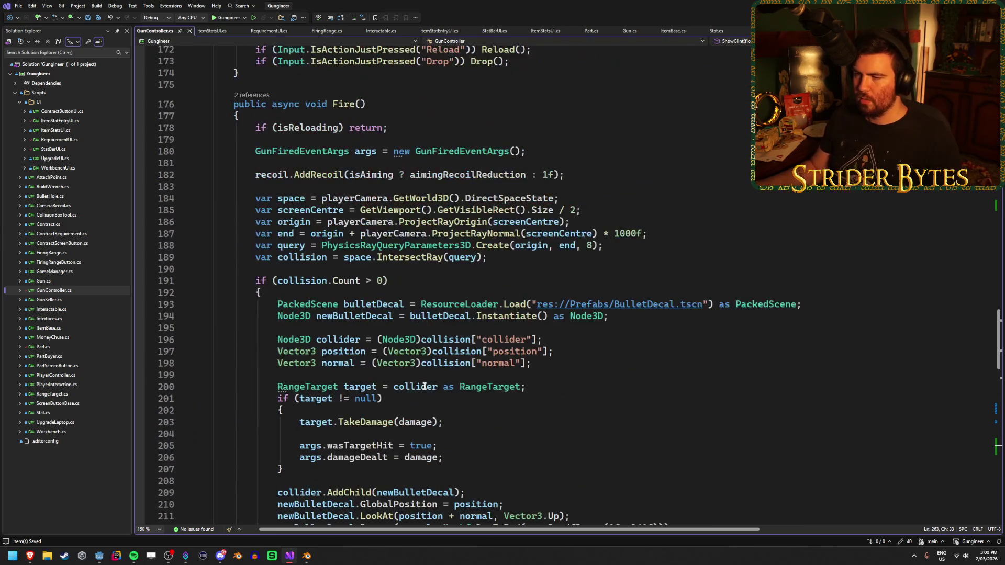
scroll(425, 386, down, 20)
scroll(424, 386, down, 6)
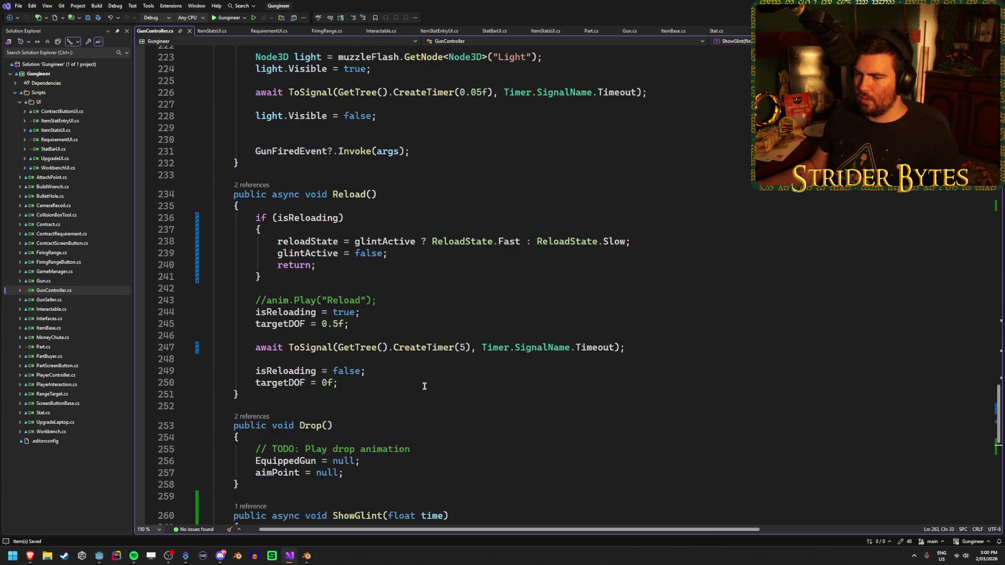
scroll(424, 386, down, 1)
click(346, 233)
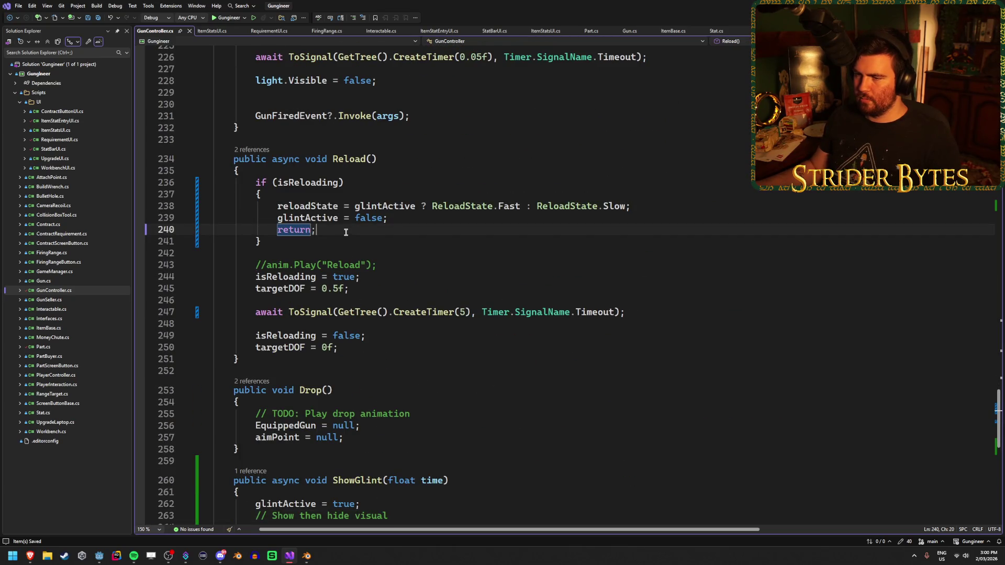
click(377, 242)
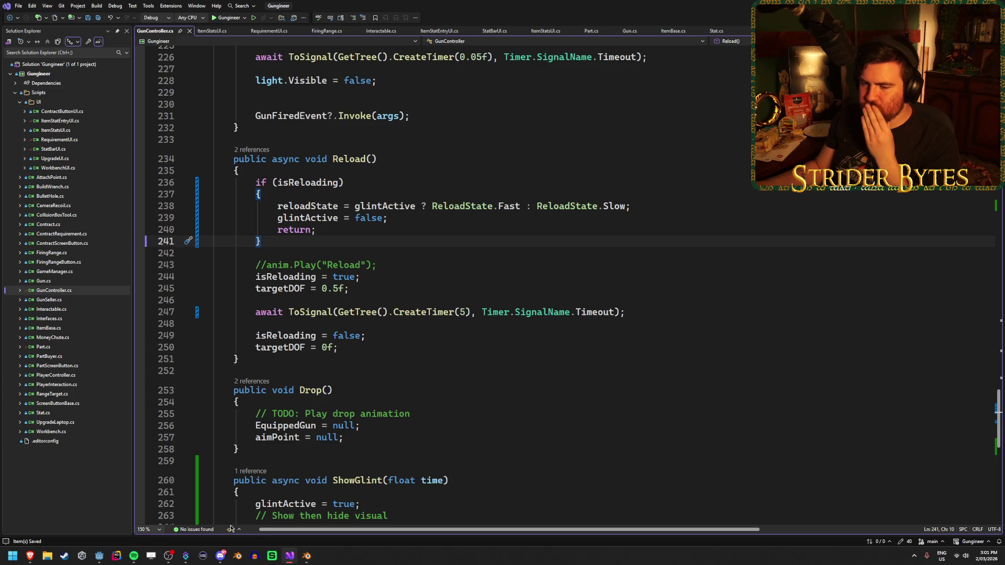
Switch from Visual Studio to the Godot editor showing the Workshop.tscn scene.
click(103, 557)
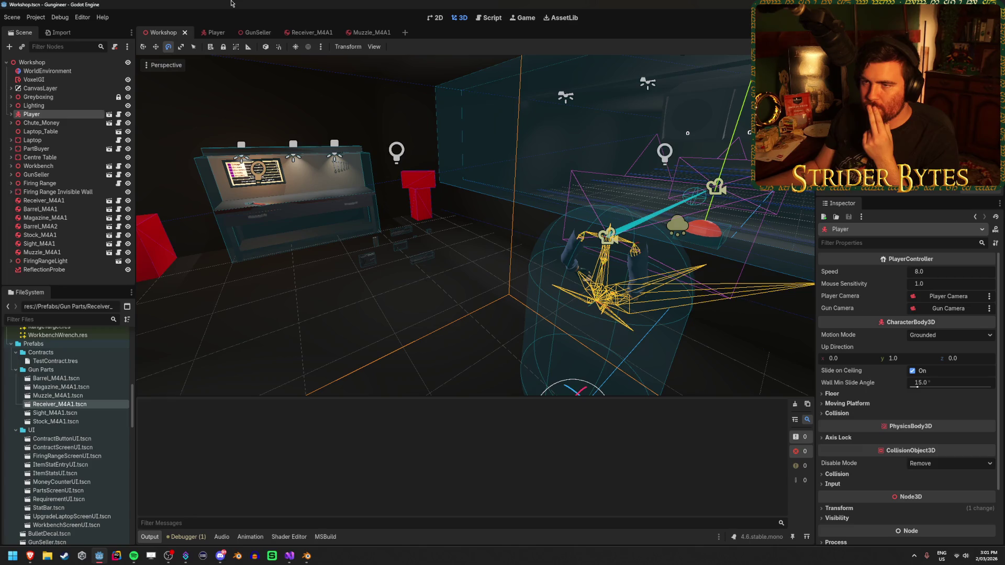
Open the Player scene and frame the Aim Parent and Gun Bone nodes in the viewport.
click(50, 113)
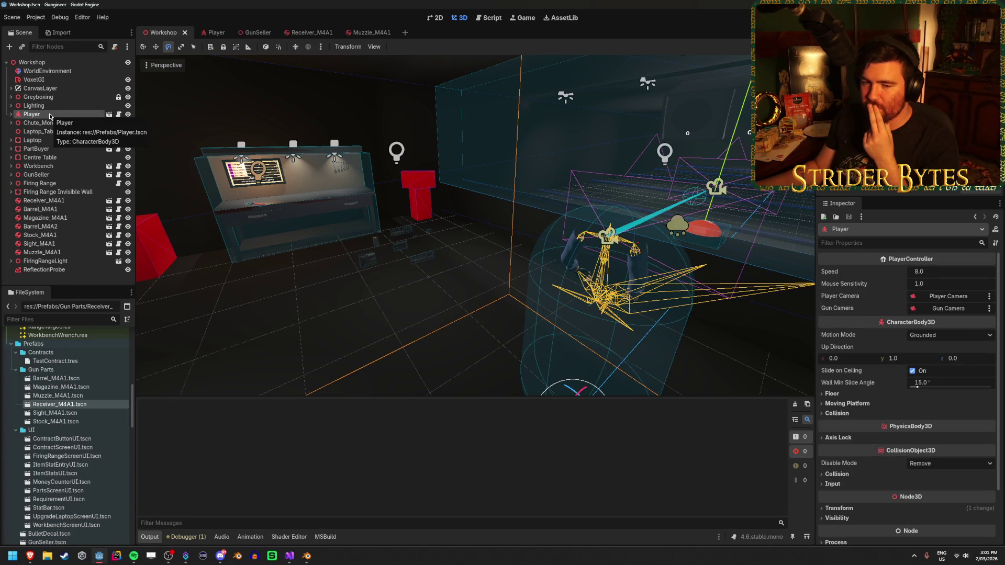
click(213, 32)
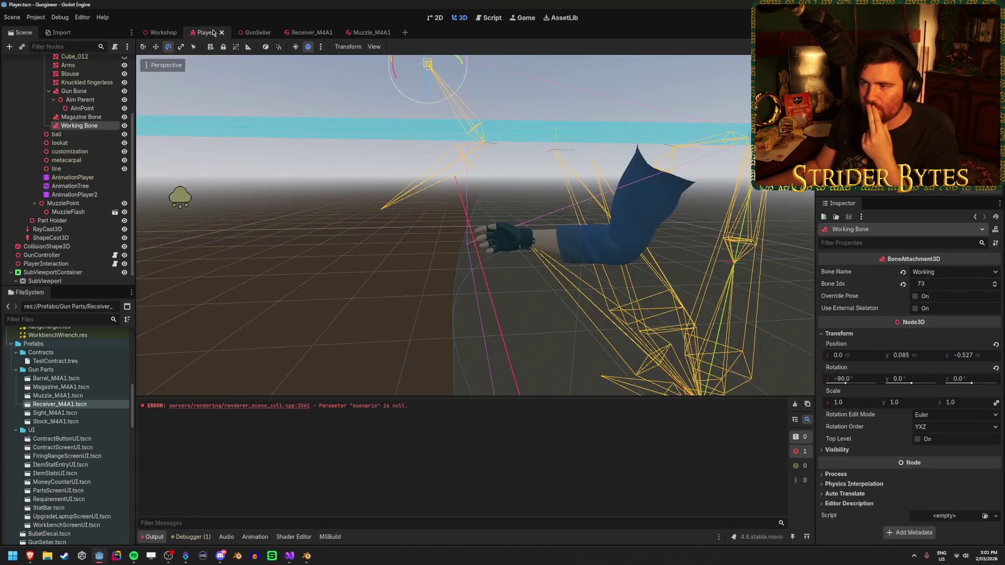
scroll(79, 173, up, 3)
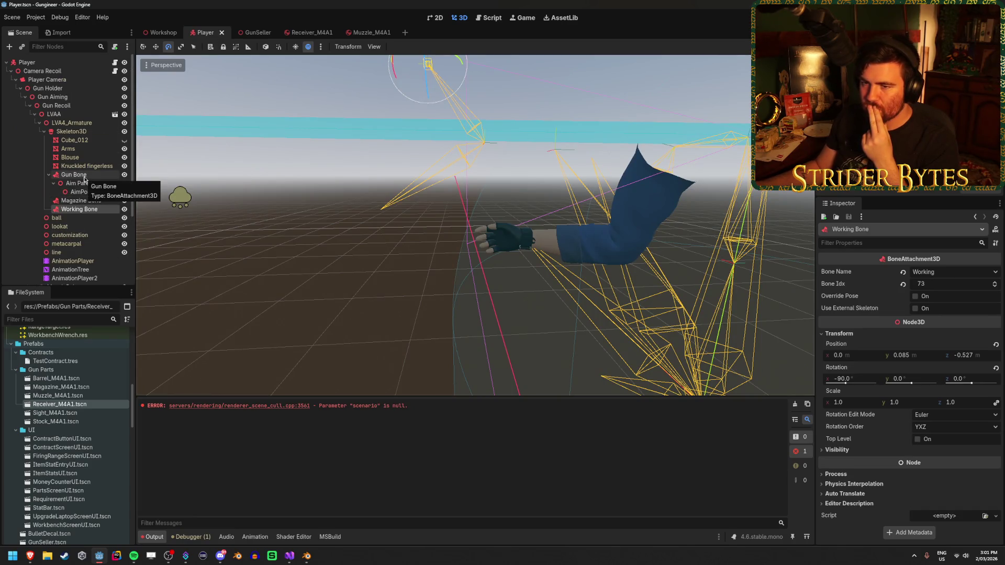
click(84, 177)
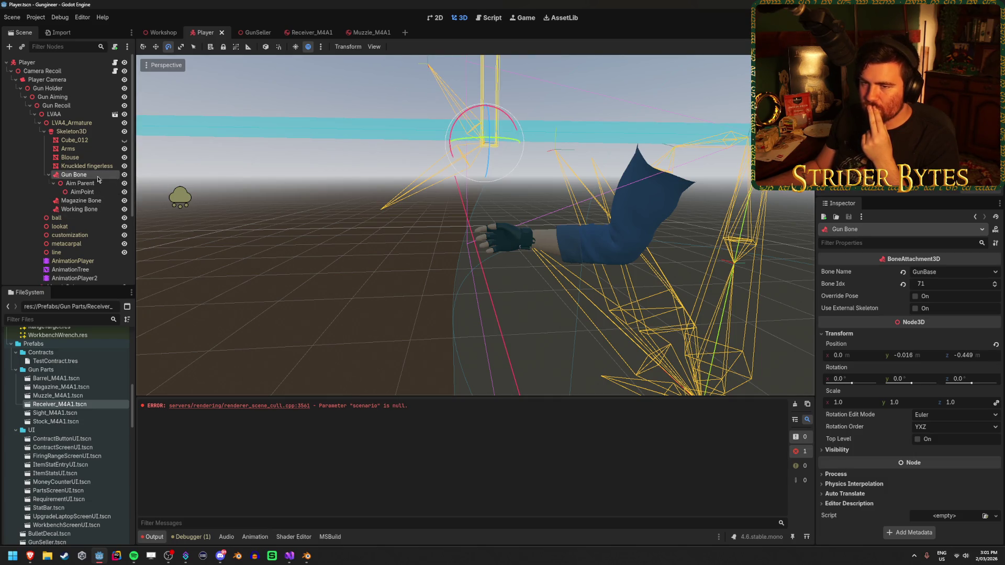
click(80, 183)
key(f)
key(s)
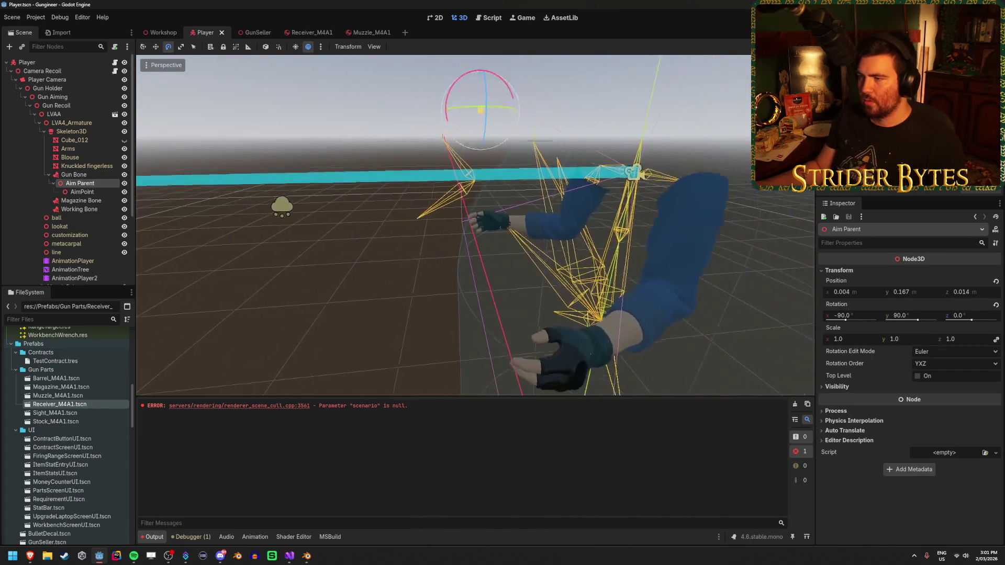
click(82, 176)
key(w)
key(f)
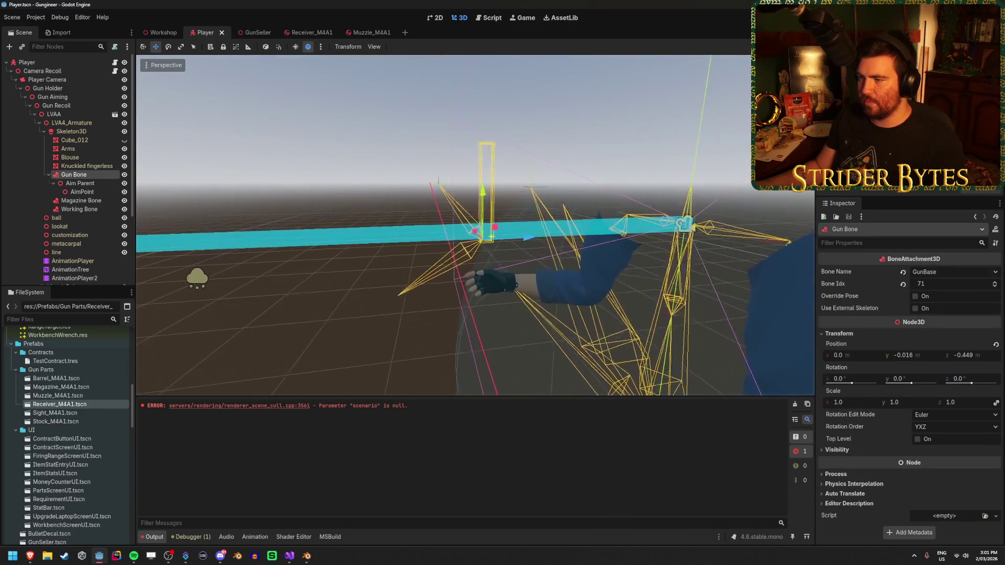
Start adding a child under Gun Bone, cancel it, and switch to the bf1 sniper glint results.
right_click(91, 176)
click(137, 180)
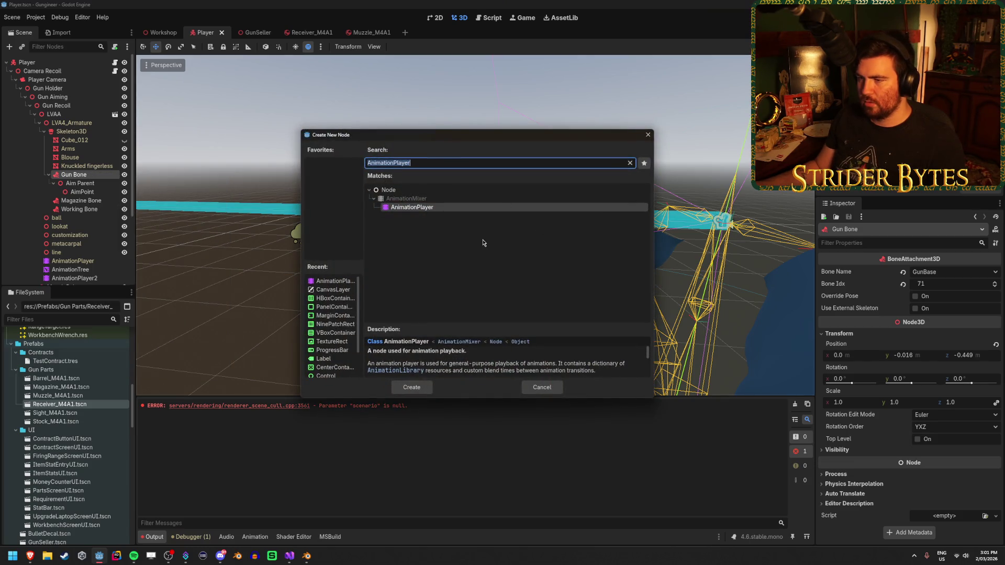
click(542, 387)
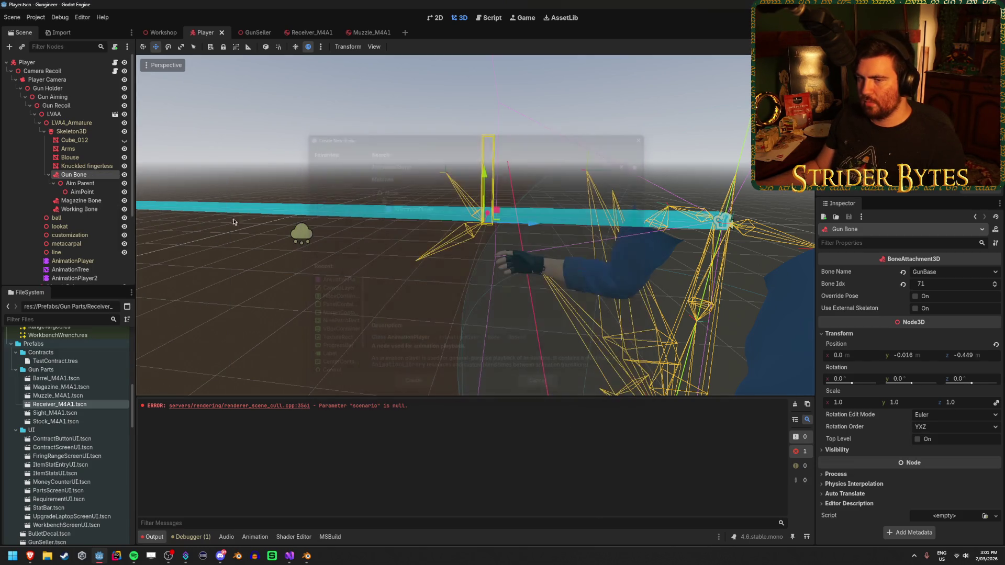
right_click(91, 176)
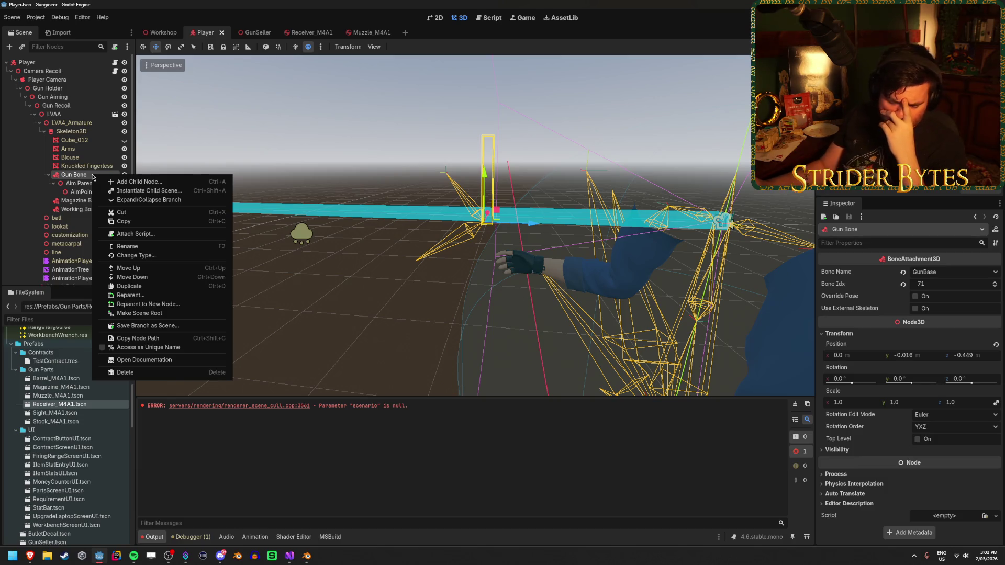
key(Escape)
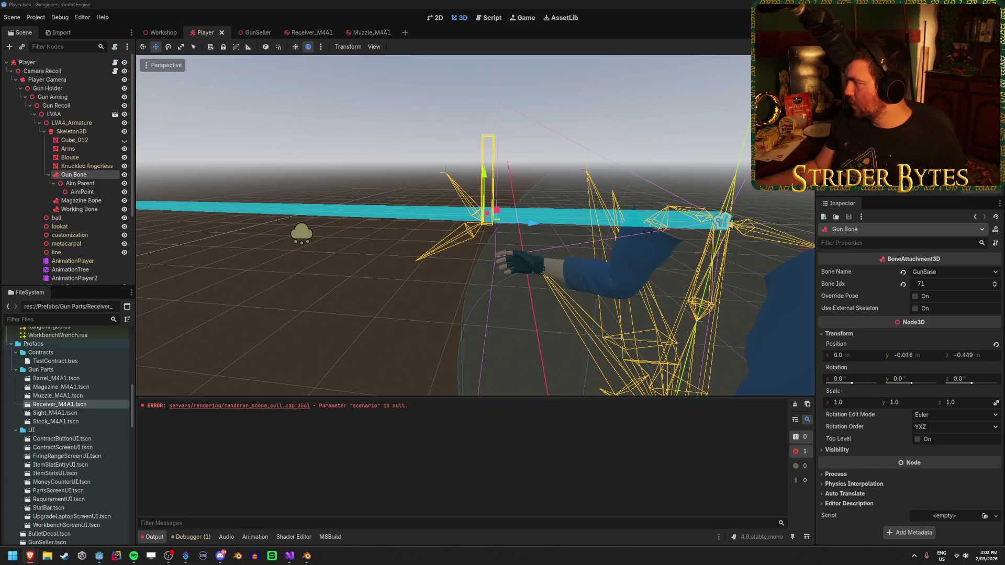
key(alt+Tab)
right_click(726, 188)
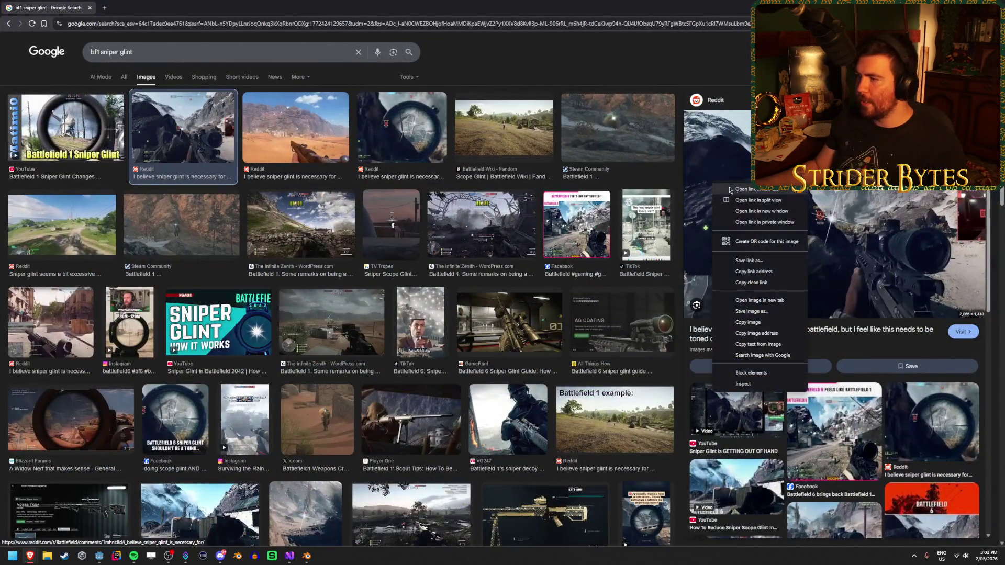
Open the sniper glint and scope glint reference images in new browser tabs.
click(759, 299)
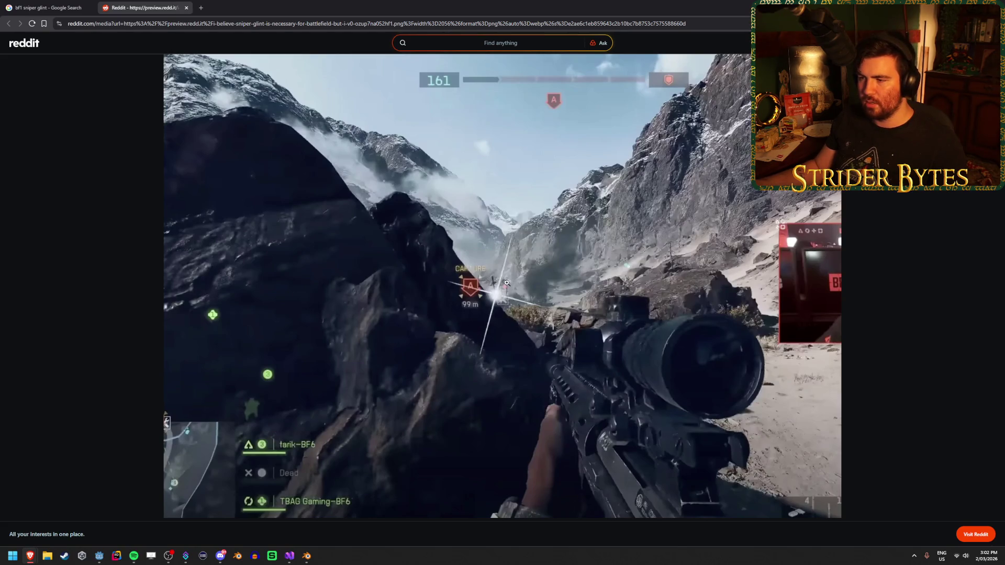
key(ctrl+shift+Tab)
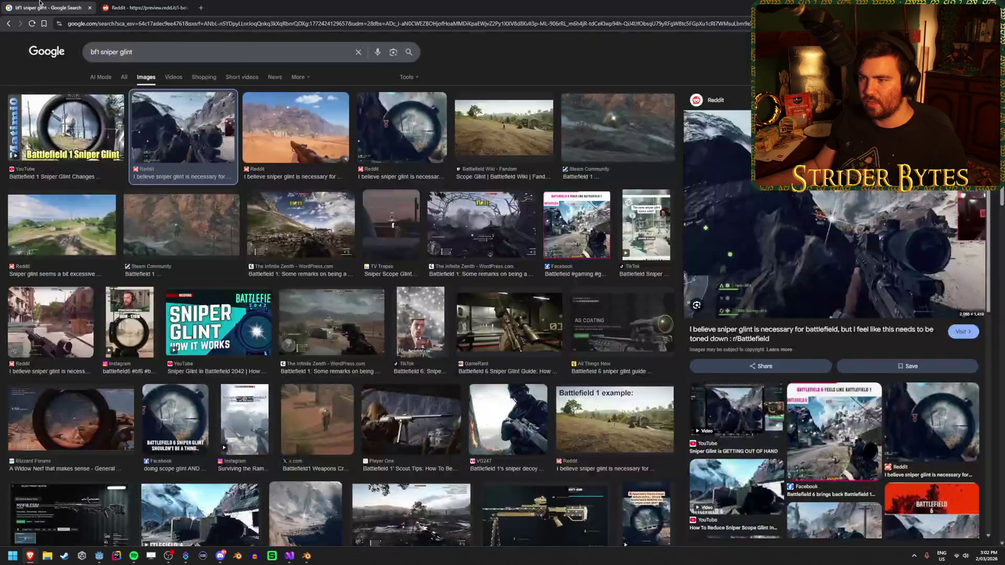
click(303, 129)
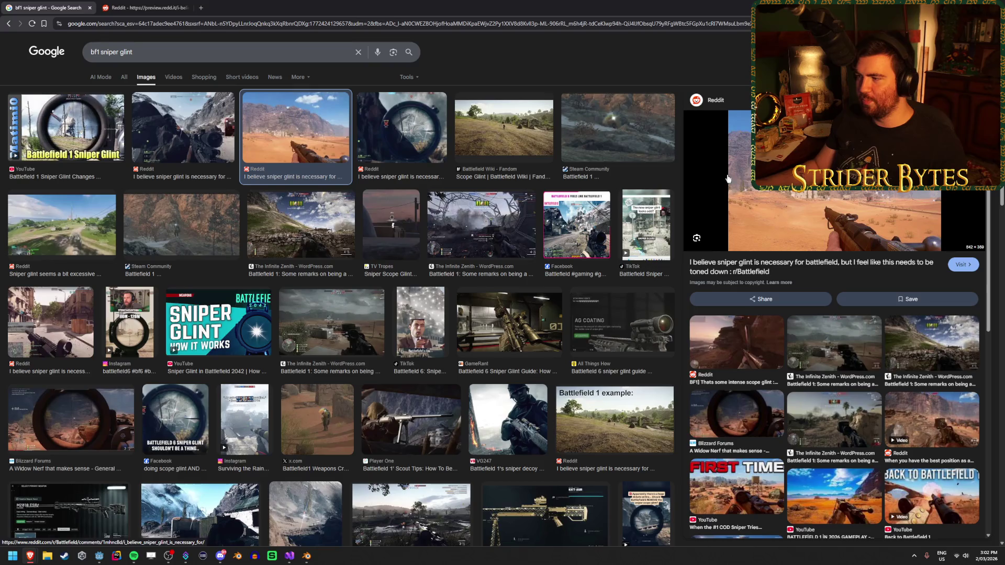
key(Right)
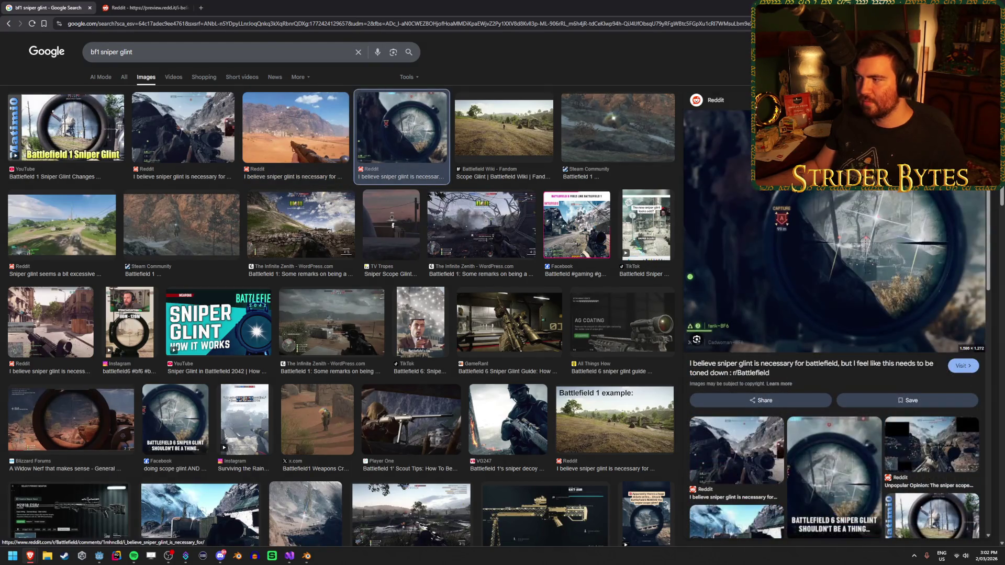
right_click(857, 240)
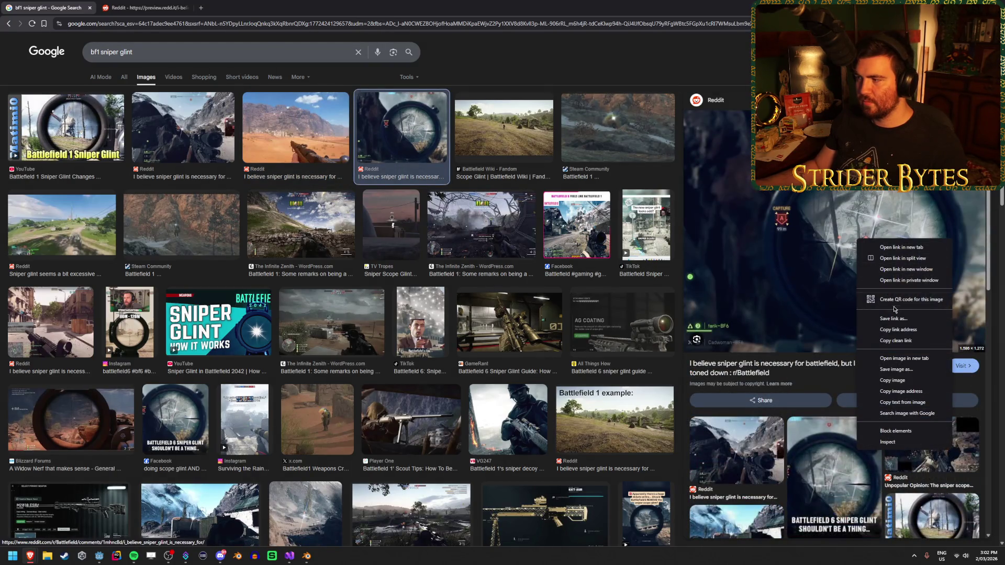
click(901, 358)
click(227, 6)
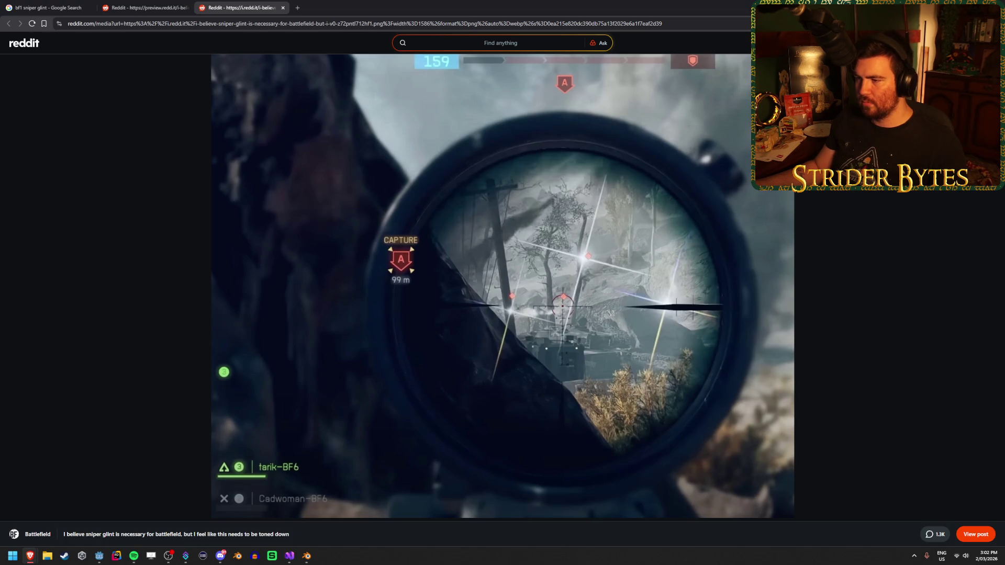
Flip through the opened Reddit reference images, then return to the Godot editor.
click(57, 4)
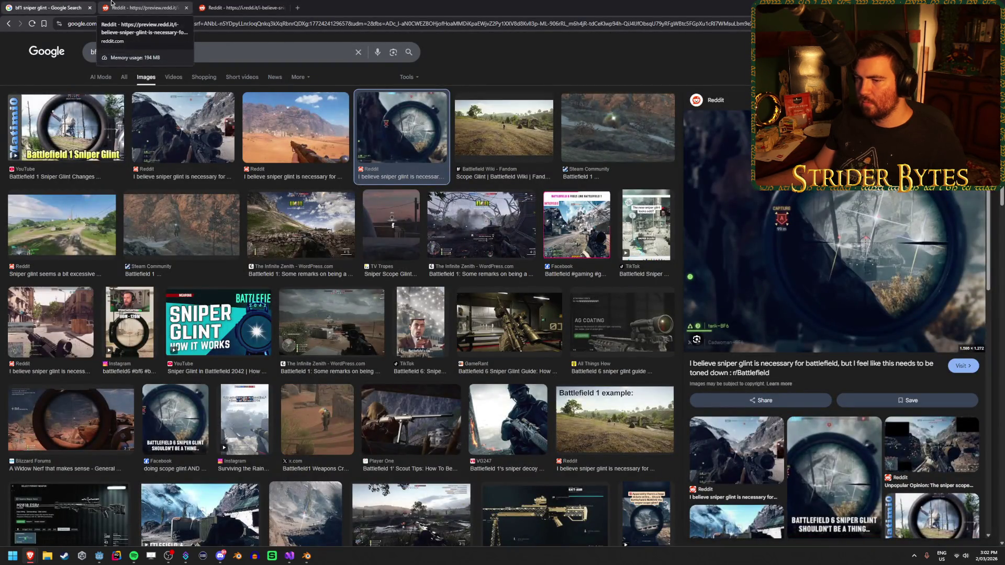
click(111, 2)
key(ctrl+Tab)
key(ctrl+shift+Tab)
key(ctrl+Tab)
key(alt+Tab)
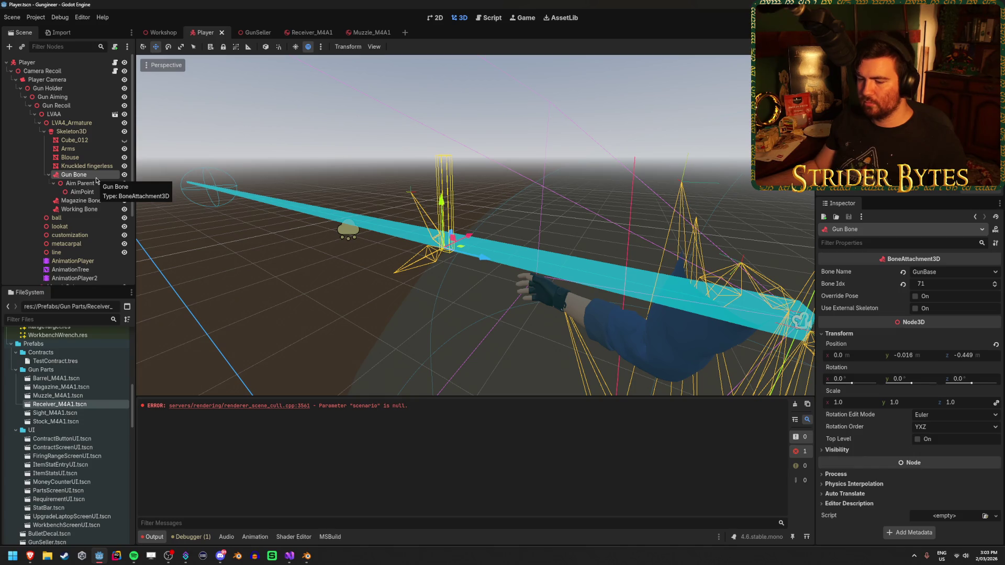
Add a MeshInstance3D child node under Gun Bone.
double_click(95, 178)
right_click(93, 176)
click(66, 193)
right_click(89, 178)
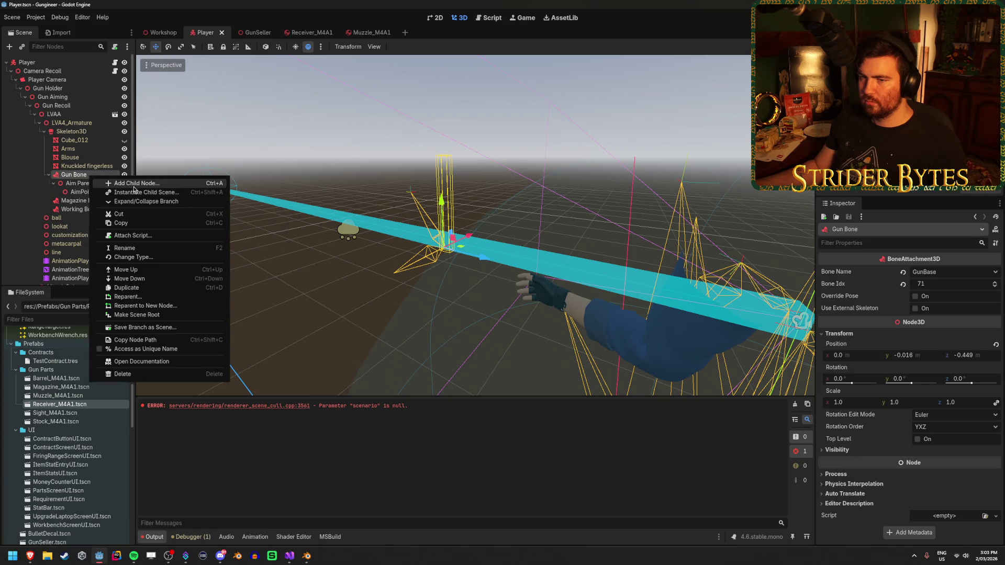
click(131, 181)
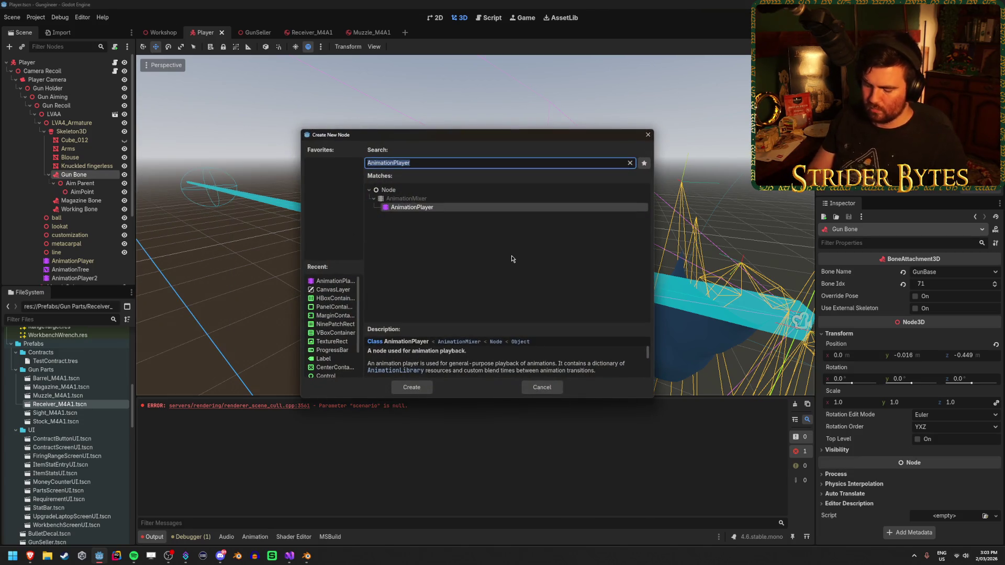
text(mesh)
click(481, 252)
key(Return)
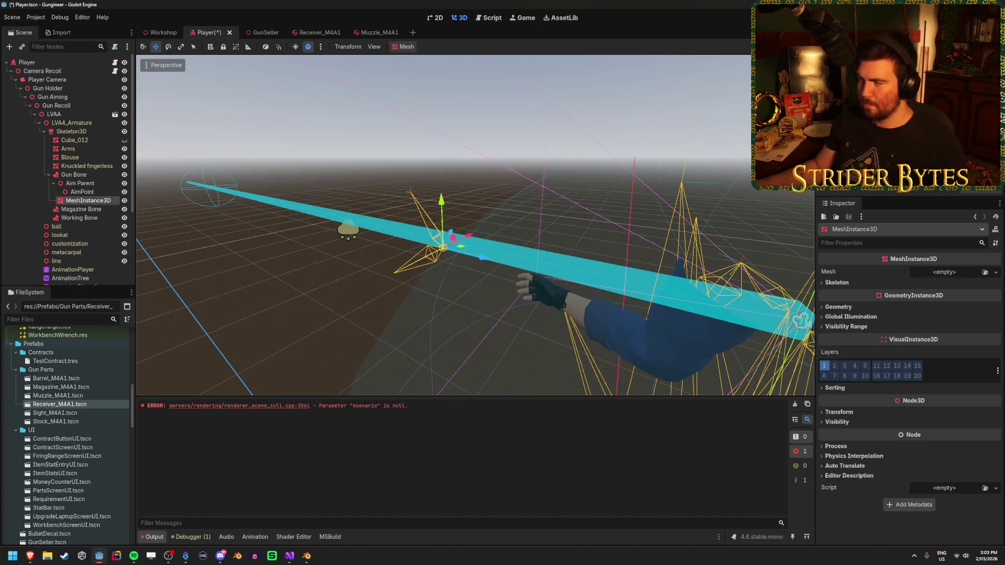
Give the MeshInstance3D a new QuadMesh sized 0.1 by 0.1.
click(995, 273)
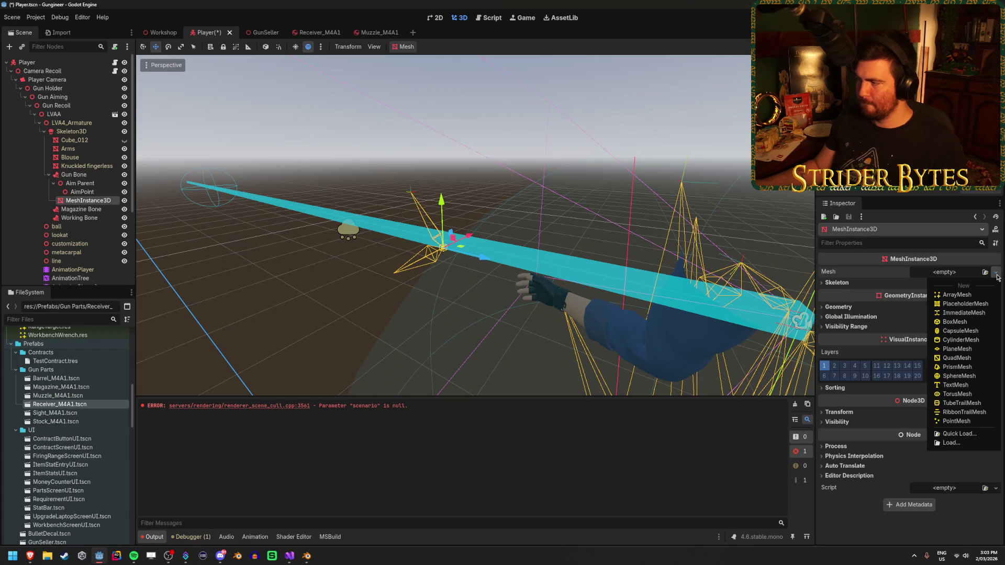
click(956, 358)
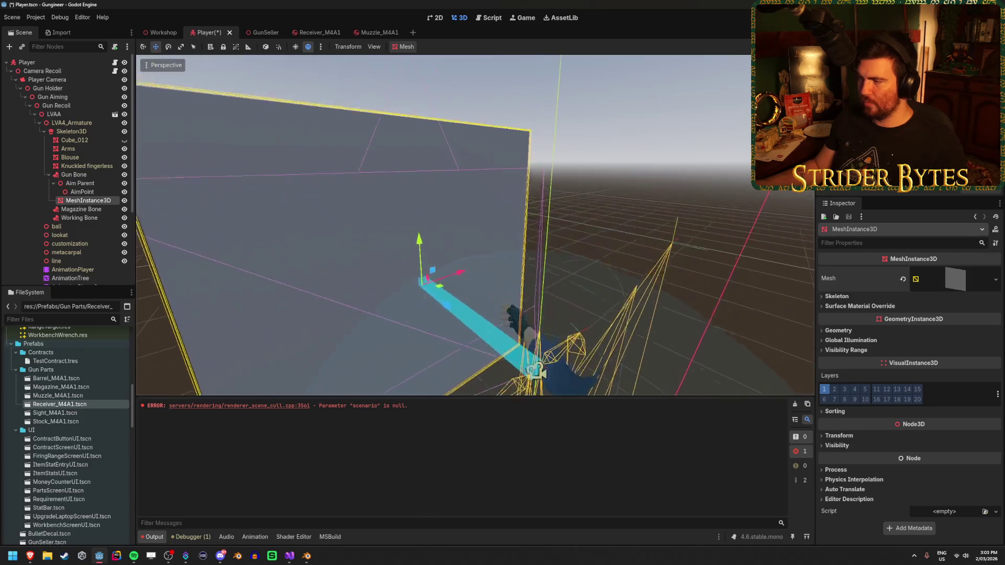
click(971, 285)
click(948, 359)
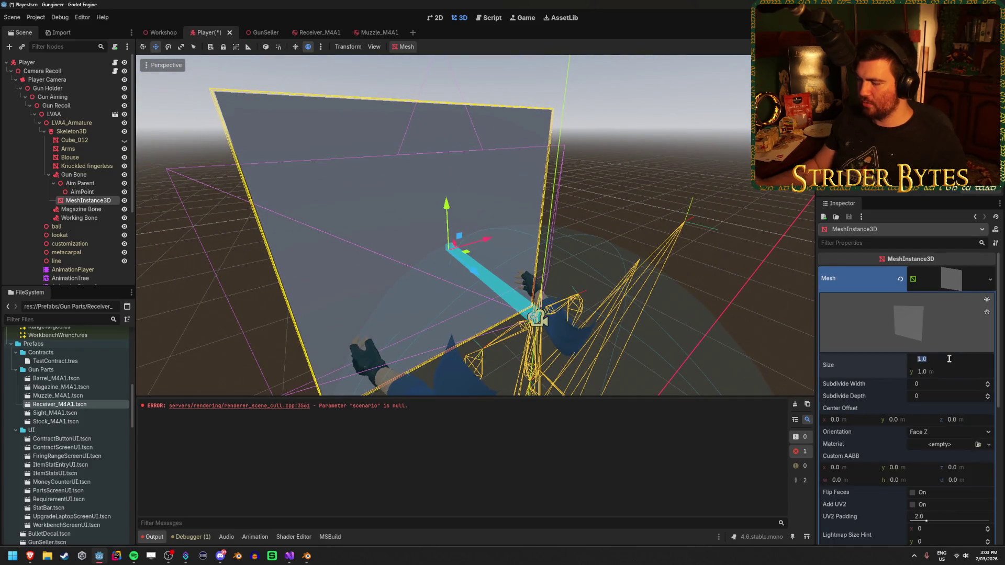
key(Tab)
text(.1)
key(Return)
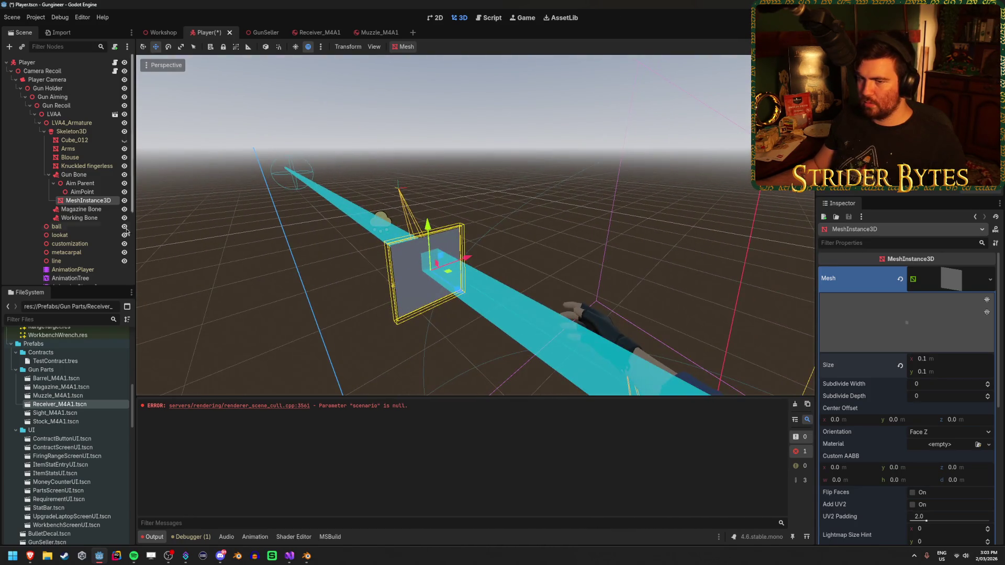
scroll(92, 242, down, 1)
click(73, 242)
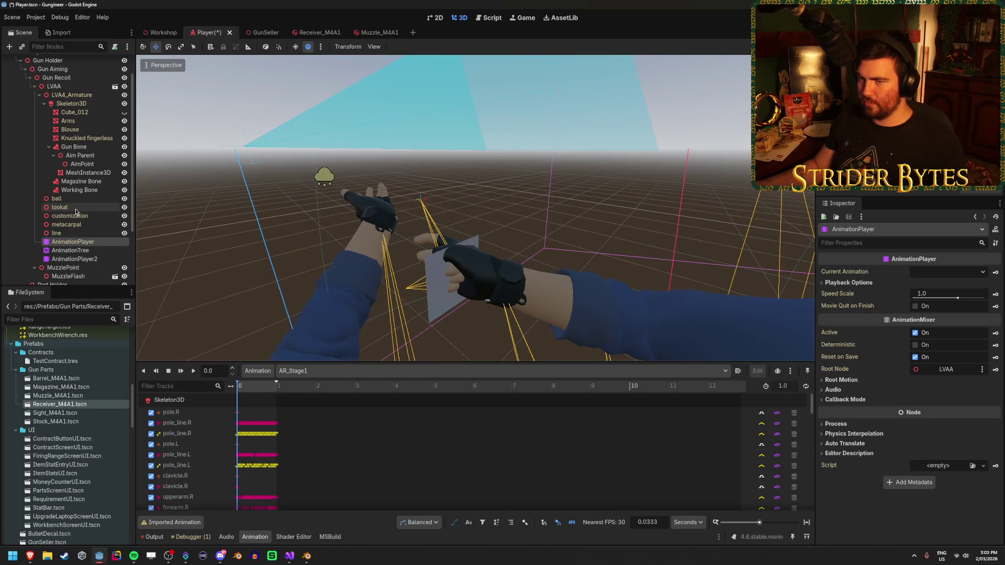
Rename the new quad mesh node to ReloadGlint.
drag(79, 404, 88, 127)
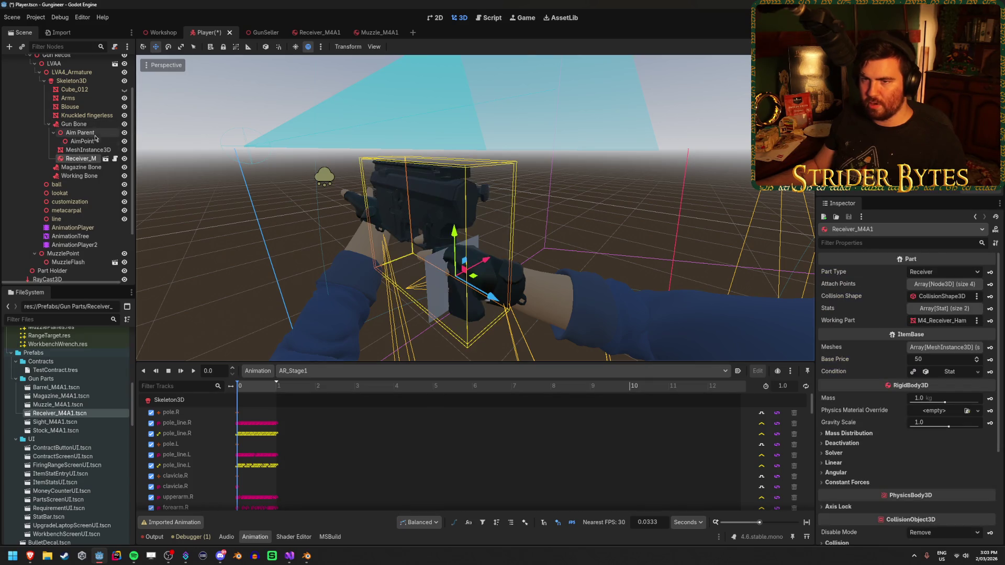
click(95, 150)
key(F2)
text(R)
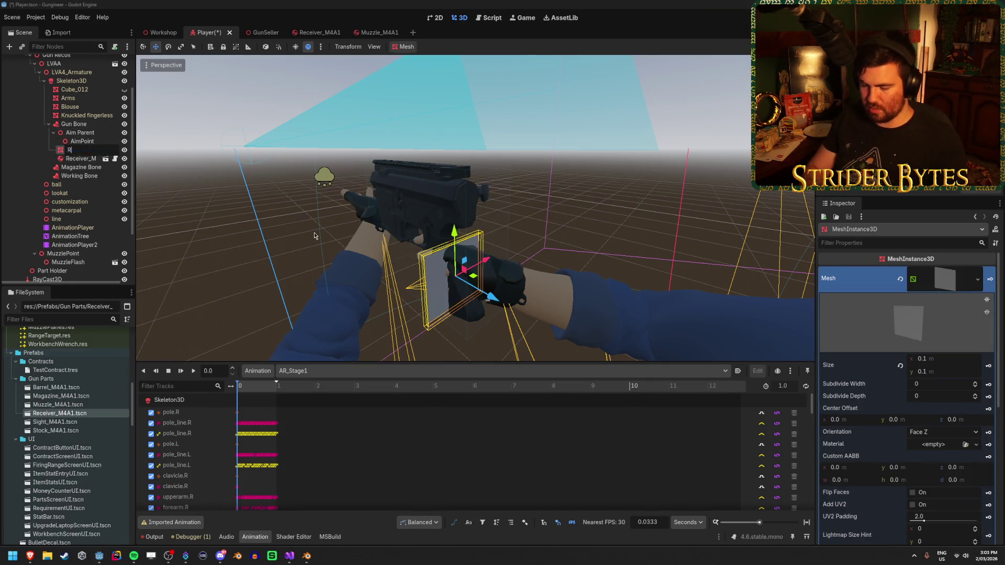
text(eloadGlint)
key(Return)
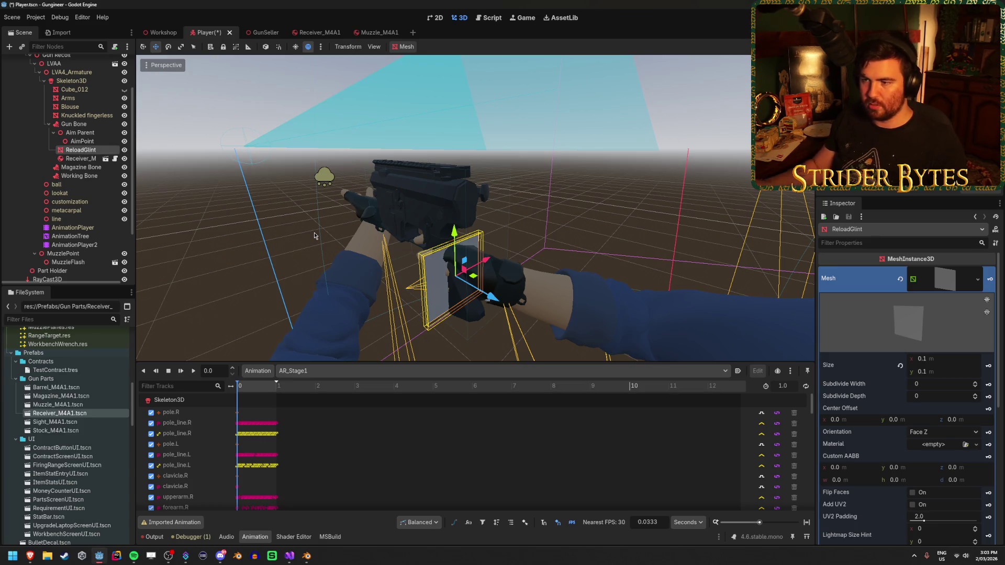
Rotate and move the ReloadGlint quad in front of the gun, then save the Player scene.
key(w)
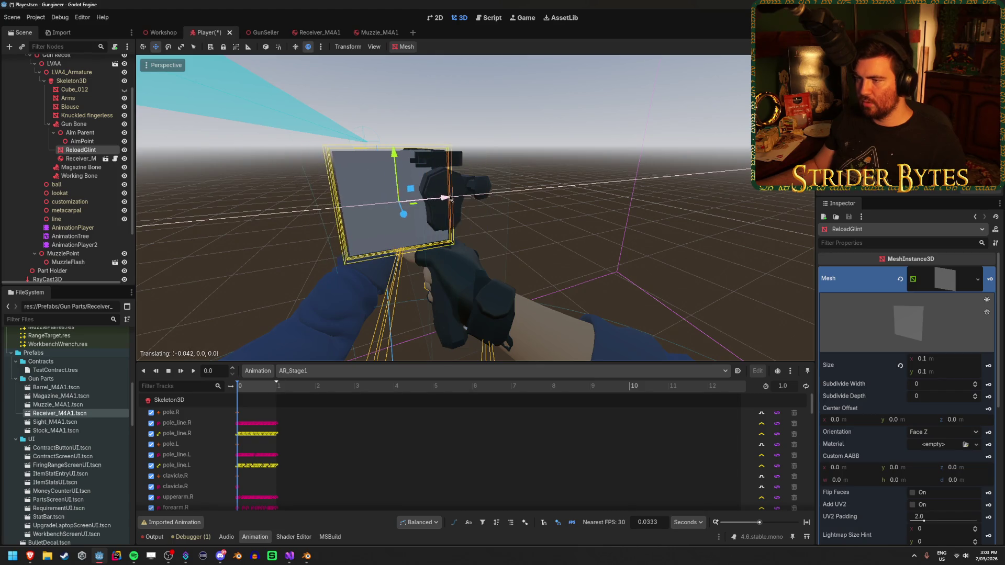
key(e)
drag(420, 224, 413, 227)
key(w)
key(s)
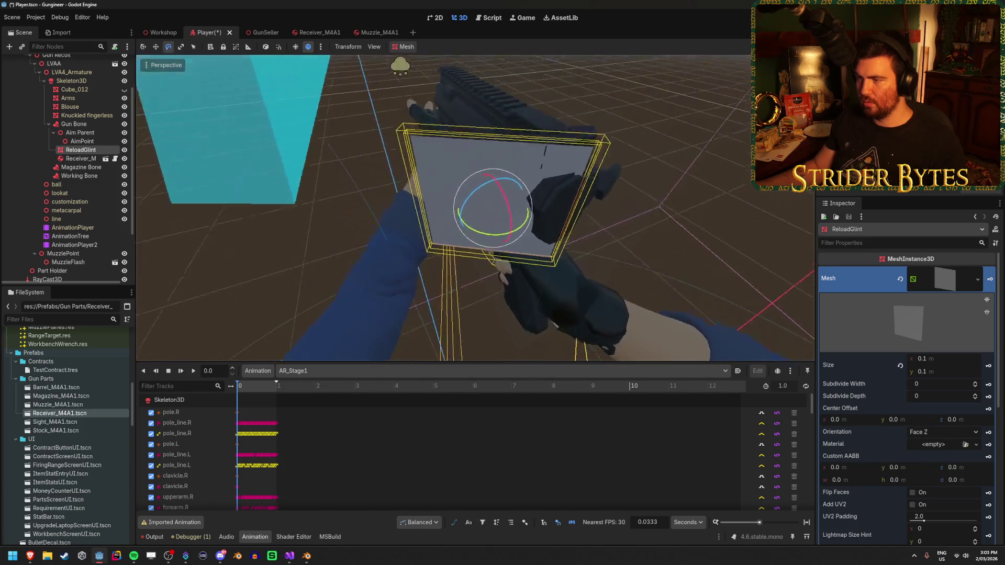
key(w)
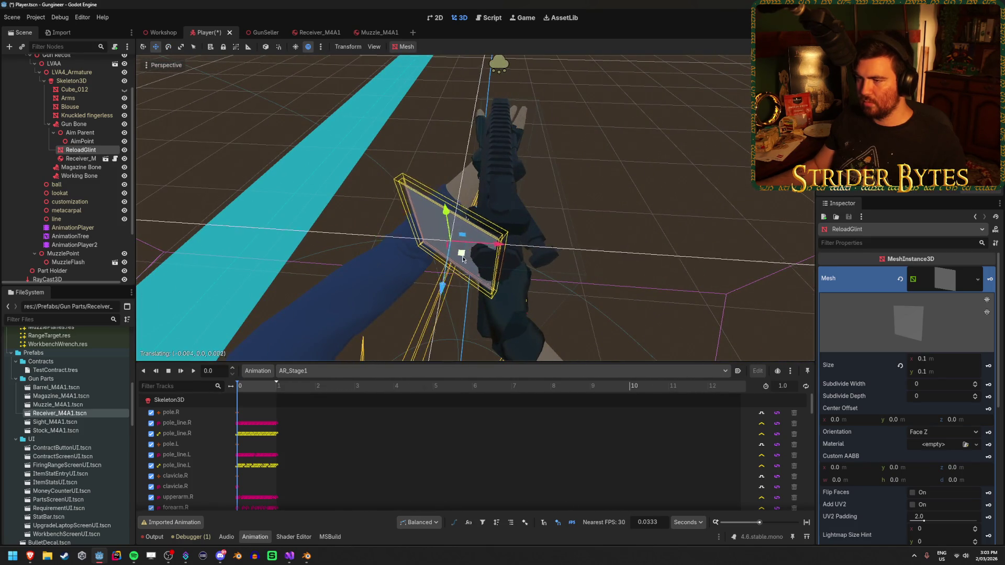
key(e)
key(t)
mouse_move(420, 246)
mouse_down()
mouse_move(432, 264)
mouse_move(450, 264)
mouse_move(434, 262)
mouse_move(485, 227)
mouse_up()
key(ctrl+s)
key(w)
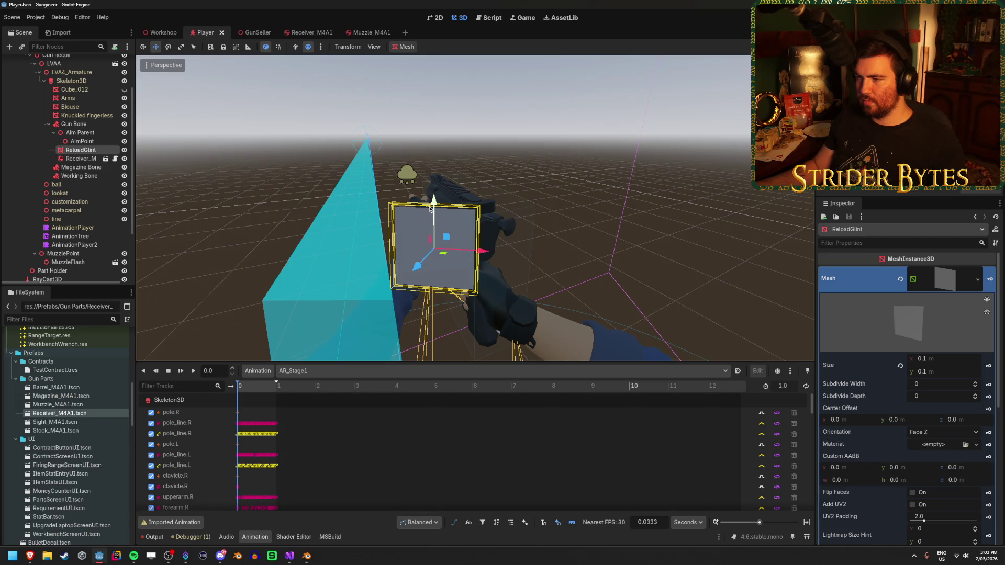
mouse_move(428, 210)
mouse_down()
mouse_move(517, 195)
mouse_move(539, 173)
mouse_move(513, 236)
mouse_up()
key(ctrl+s)
key(ctrl+s)
Preview the Workshop scene, briefly hide and restore ReloadGlint, then switch to Visual Studio.
click(156, 34)
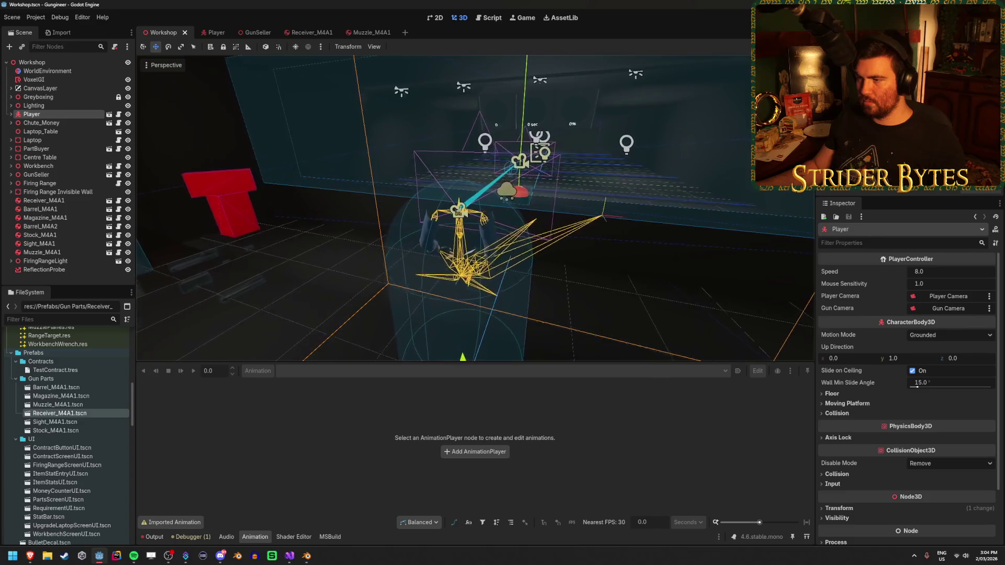
drag(471, 175, 475, 172)
click(211, 32)
mouse_move(337, 130)
mouse_down()
mouse_move(395, 137)
mouse_move(455, 192)
mouse_up()
click(124, 150)
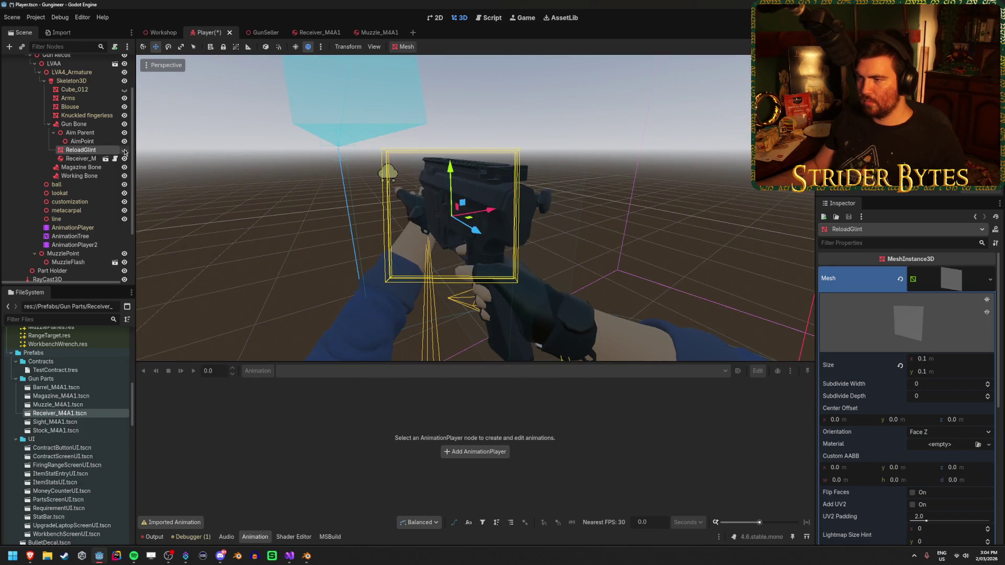
key(ctrl+z)
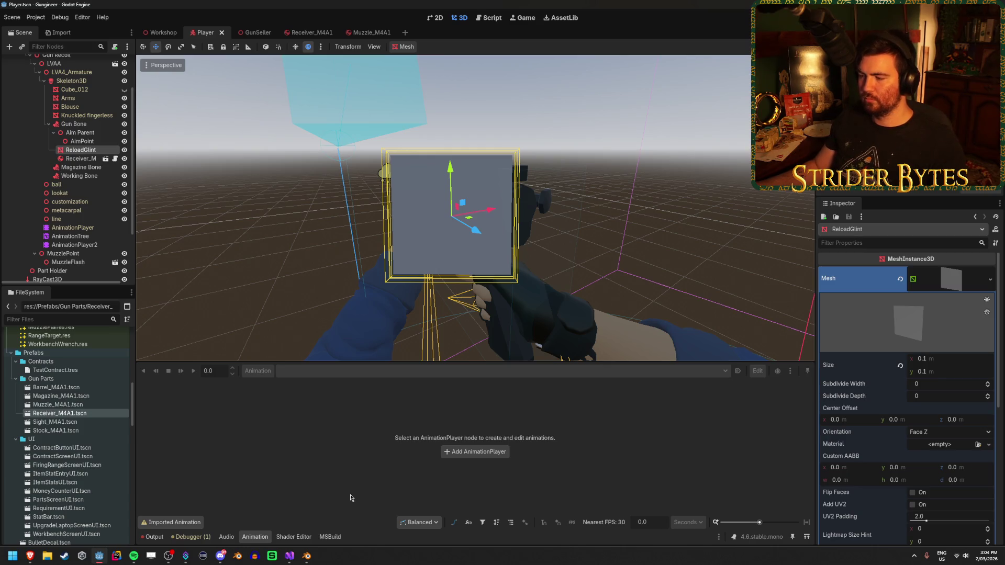
click(286, 558)
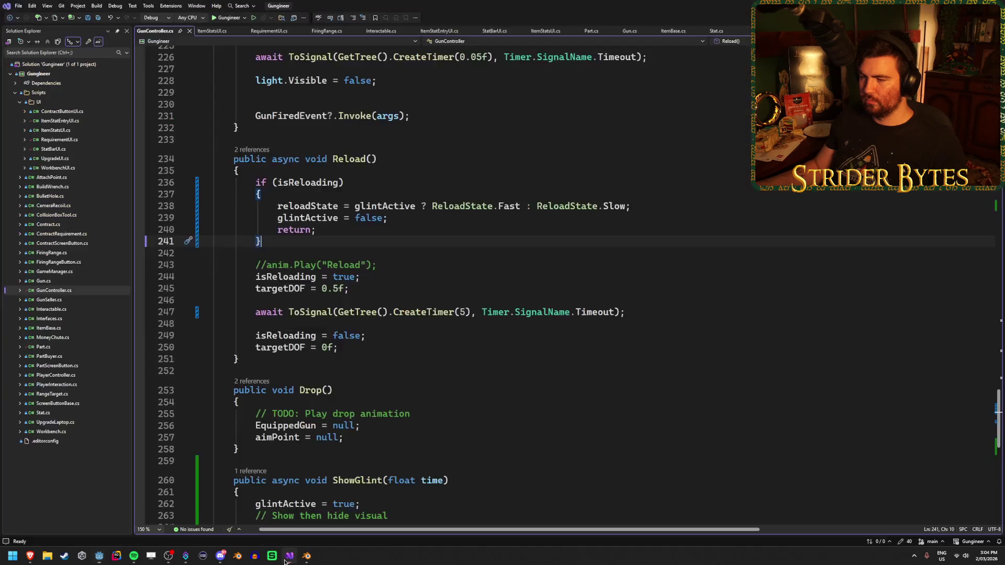
Declare '[Export] public Node3D glintMesh;' above glintActive in GunController.cs and save the script.
scroll(359, 241, up, 20)
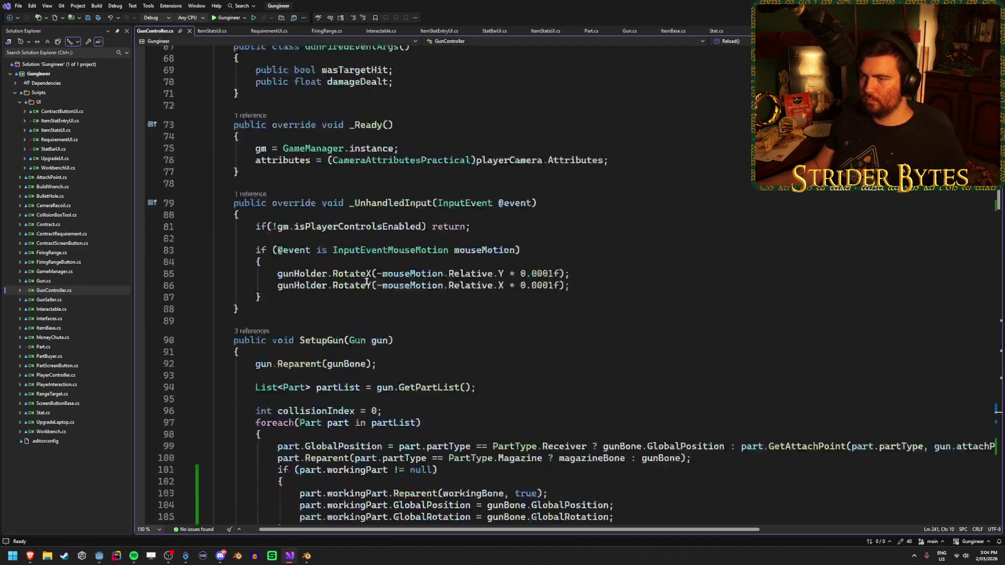
click(527, 291)
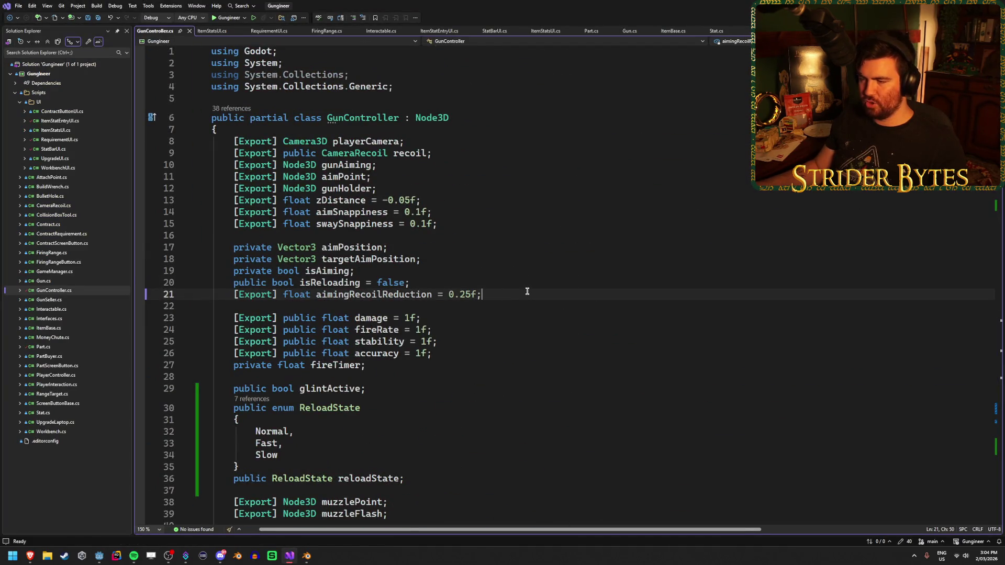
scroll(468, 302, down, 5)
click(467, 302)
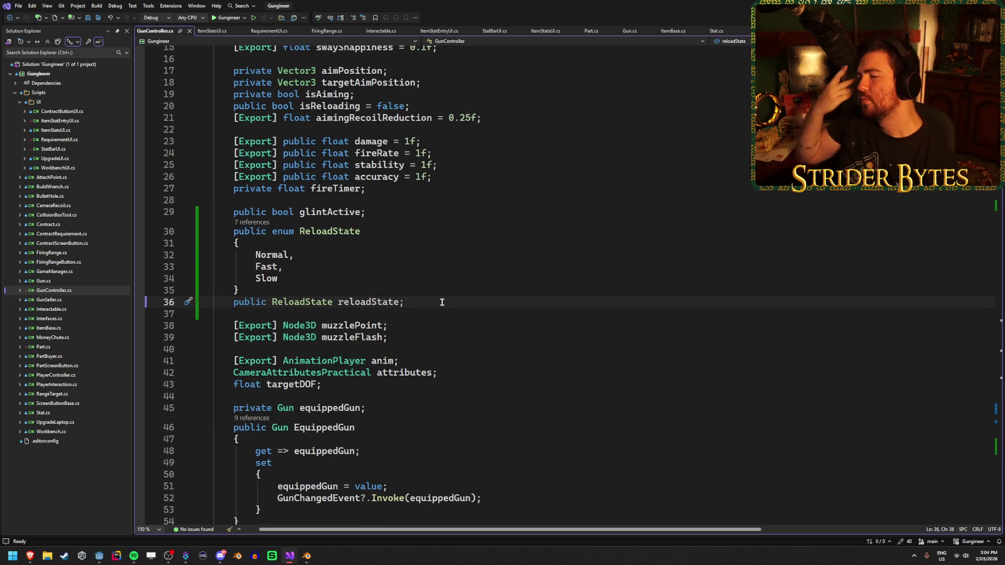
click(395, 204)
key(Return)
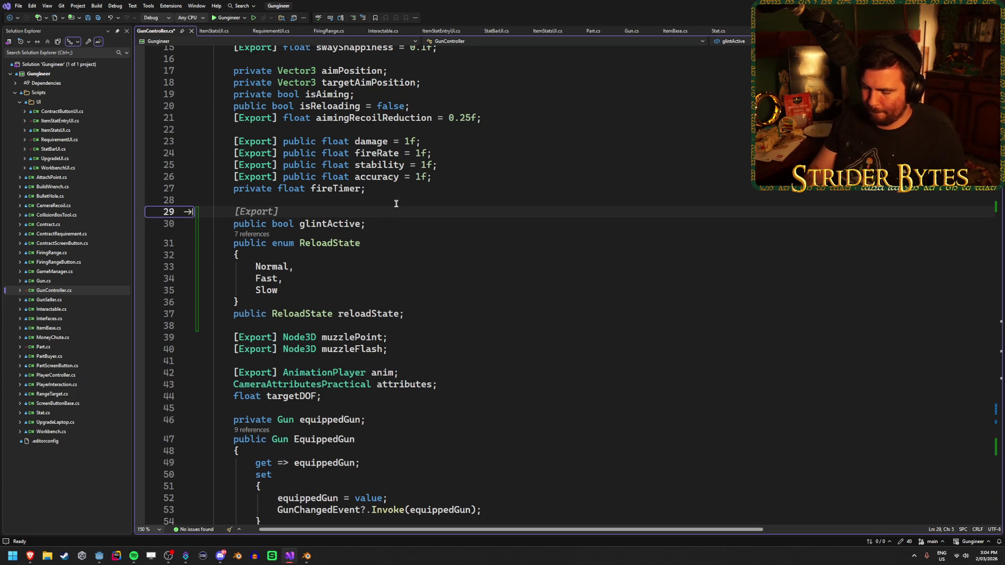
text([Export] )
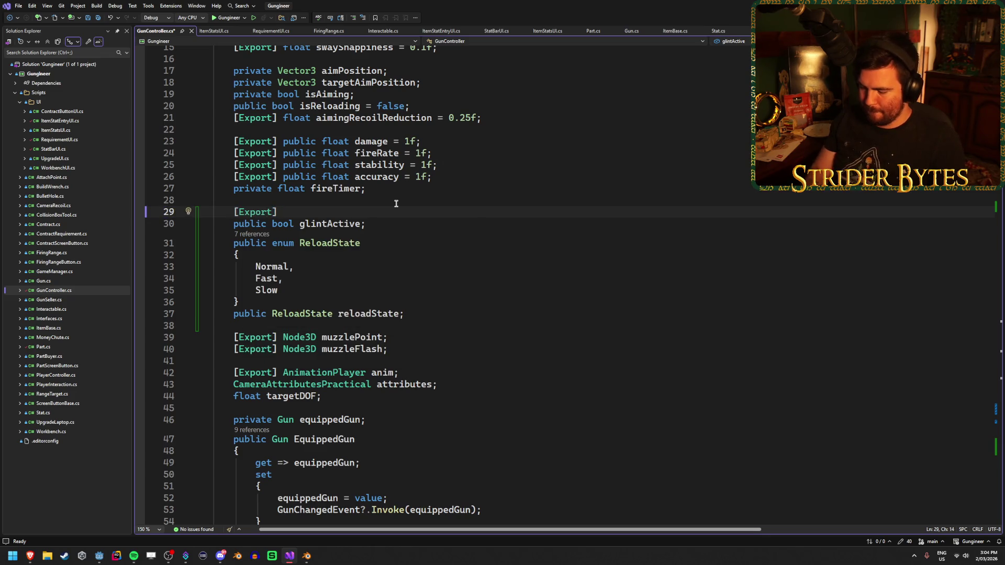
text(public )
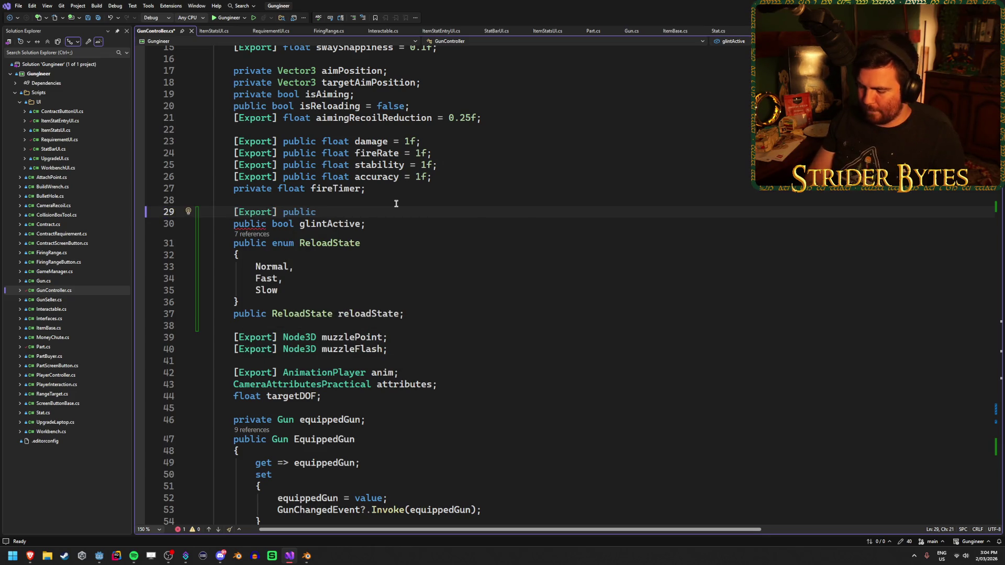
text(Node3D )
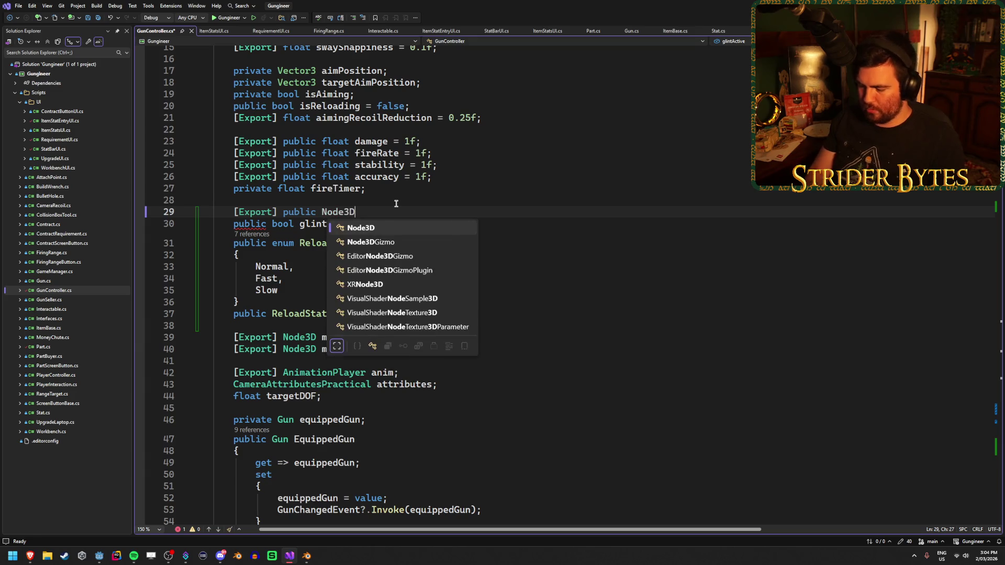
text(glint)
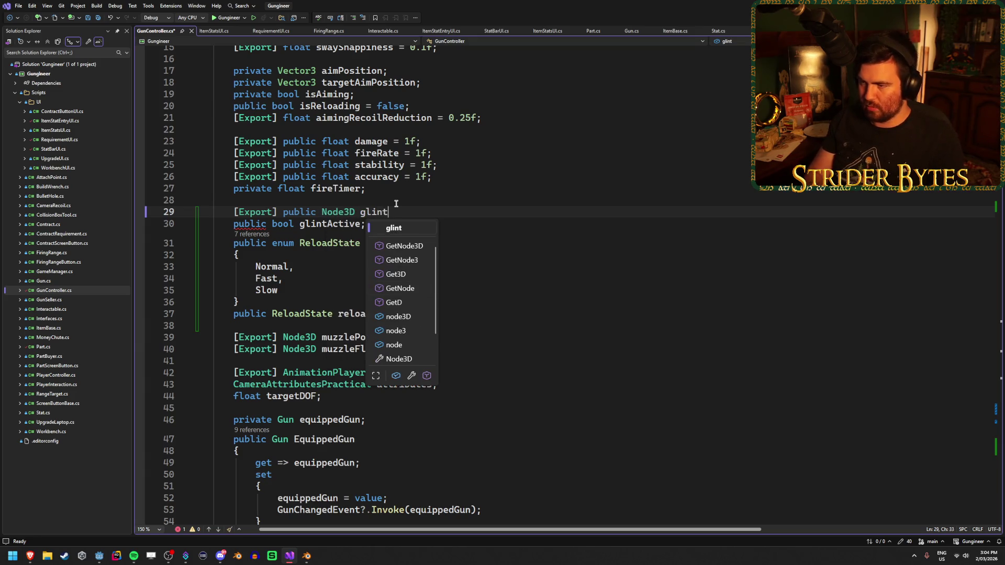
text(Mesh;)
key(ctrl+s)
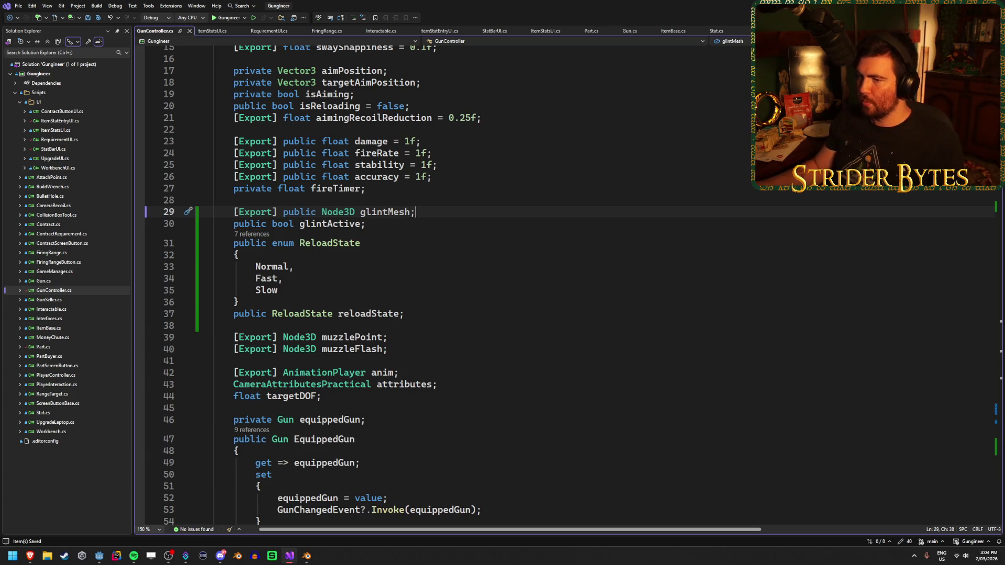
key(alt+Tab)
scroll(68, 157, up, 3)
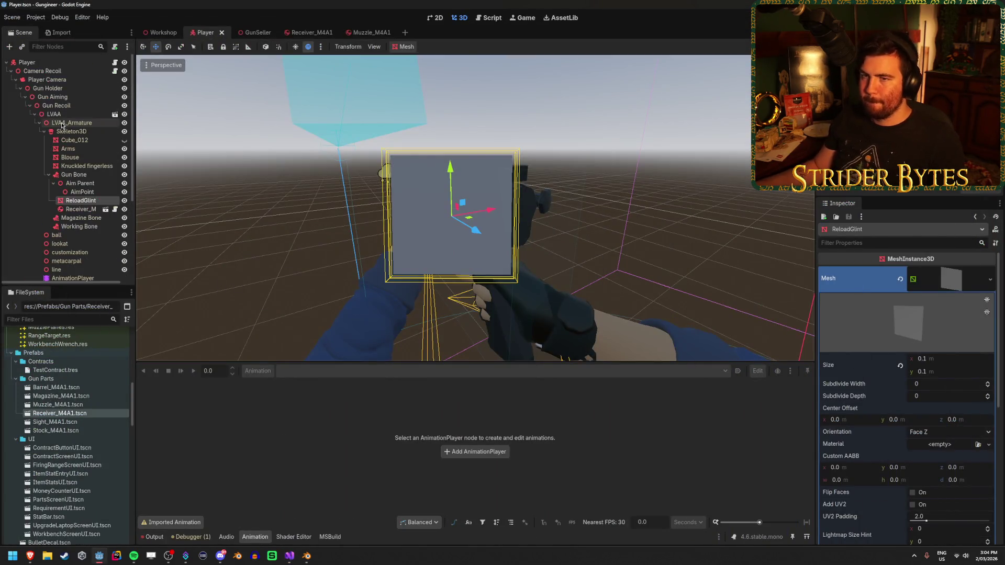
Rebuild the .NET project and assign ReloadGlint to GunController's Glint Mesh property.
click(42, 71)
key(F5)
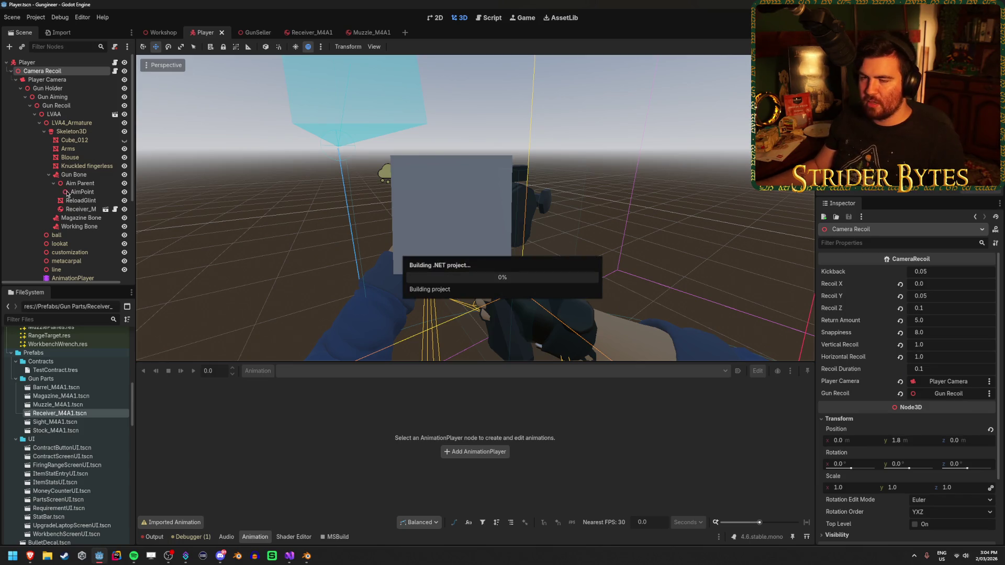
scroll(68, 198, down, 5)
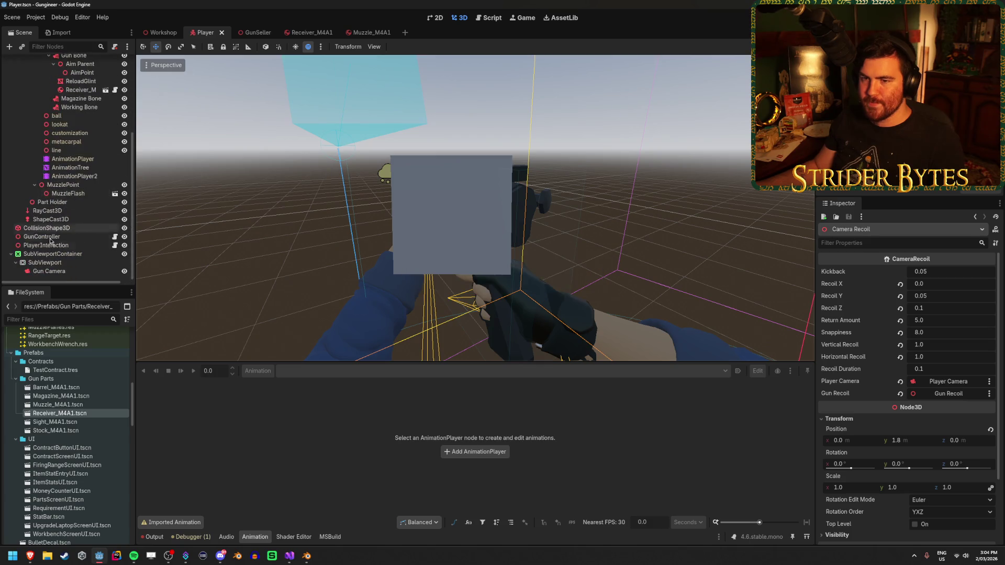
click(42, 236)
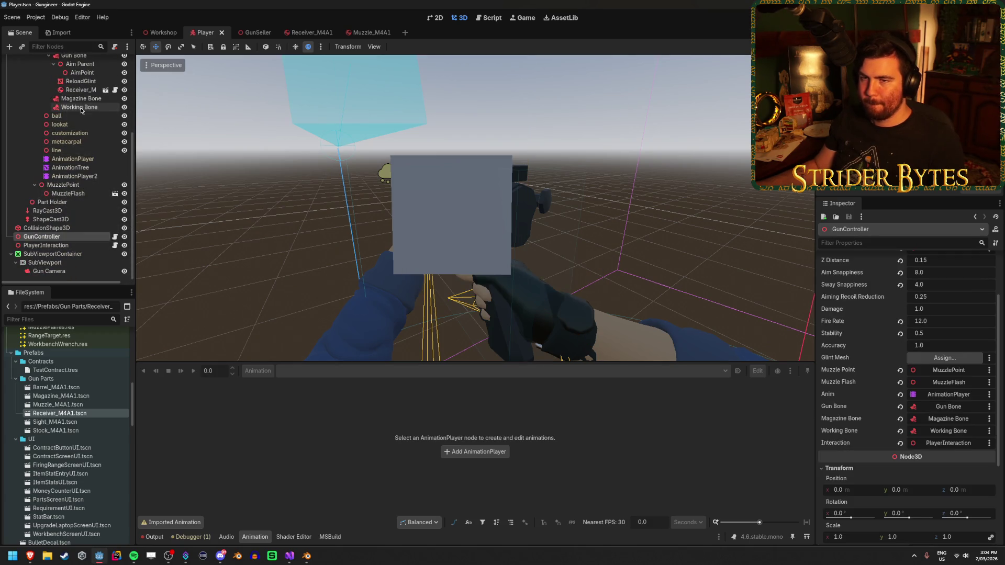
drag(80, 84, 622, 207)
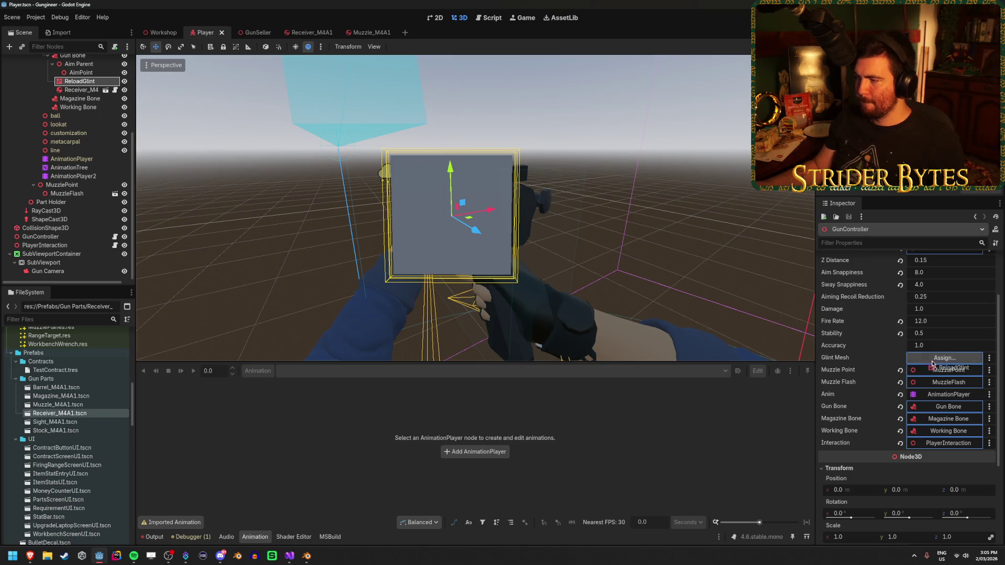
drag(929, 363, 937, 358)
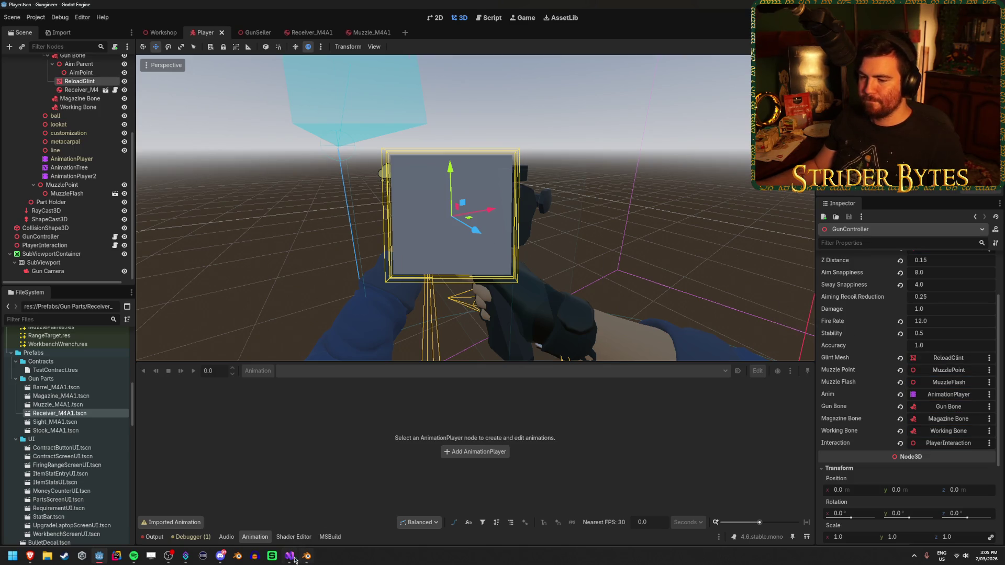
click(289, 557)
scroll(349, 324, down, 20)
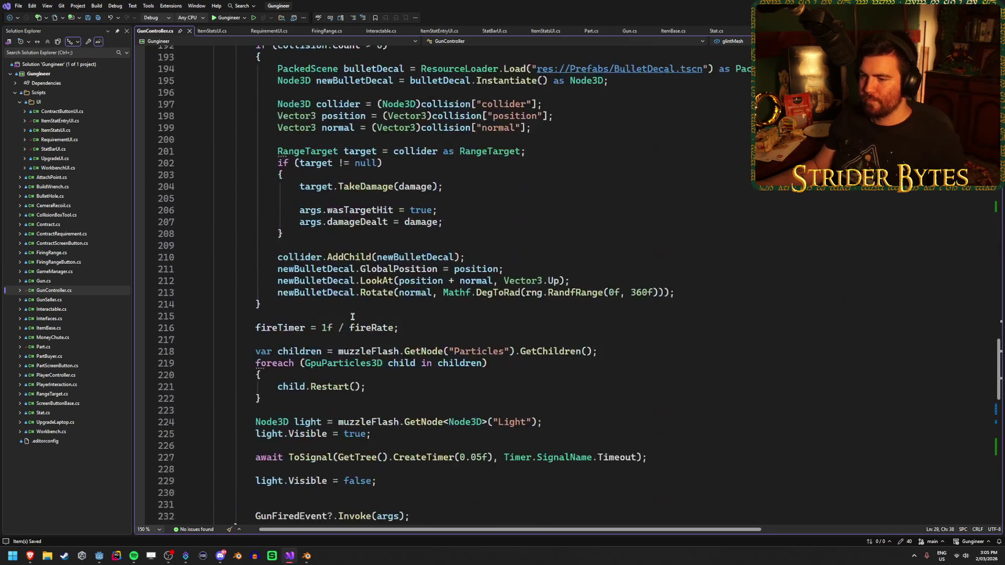
In ShowGlint, add glintMesh.Visible = true after glintActive = true.
scroll(366, 336, up, 6)
click(418, 341)
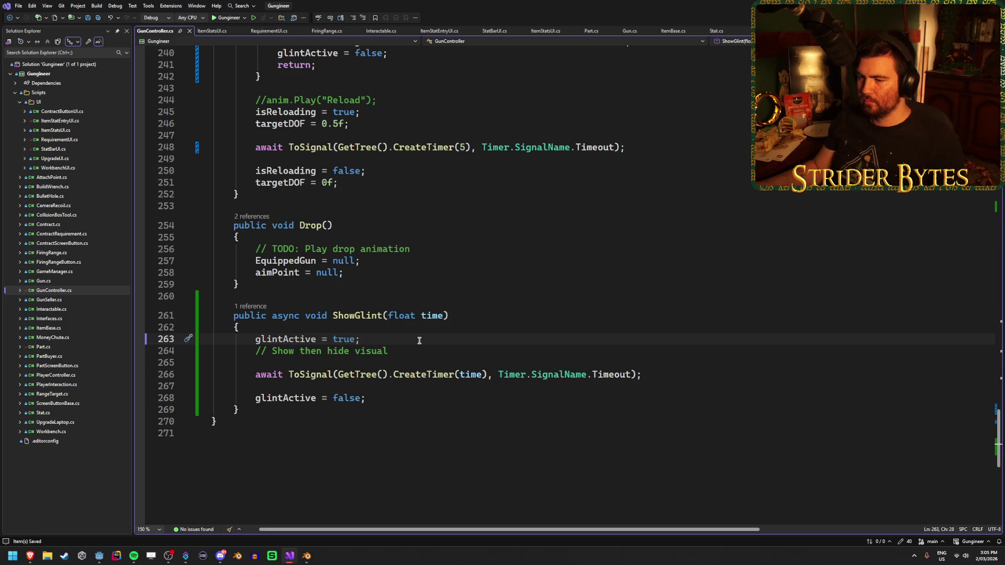
key(Return)
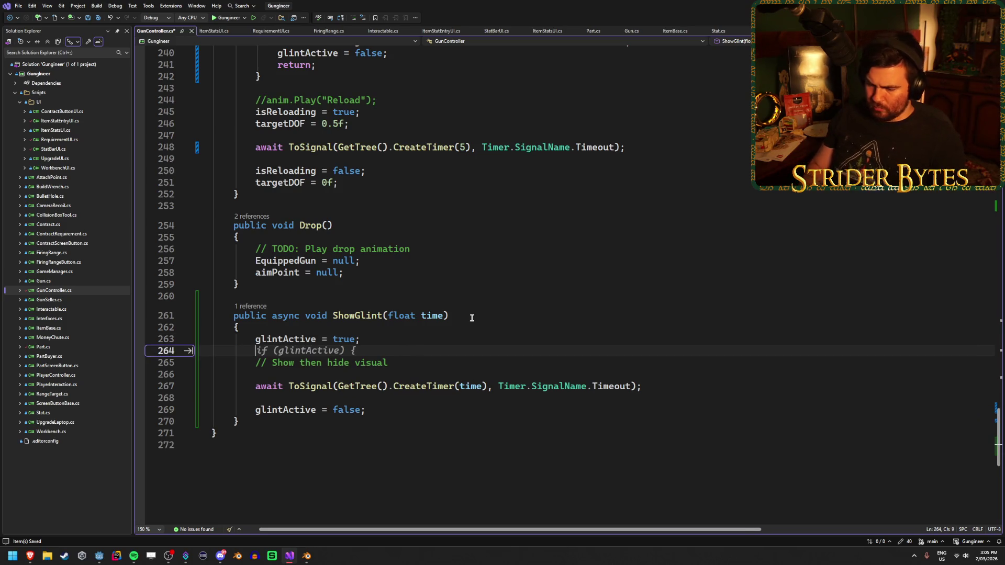
text(glintM)
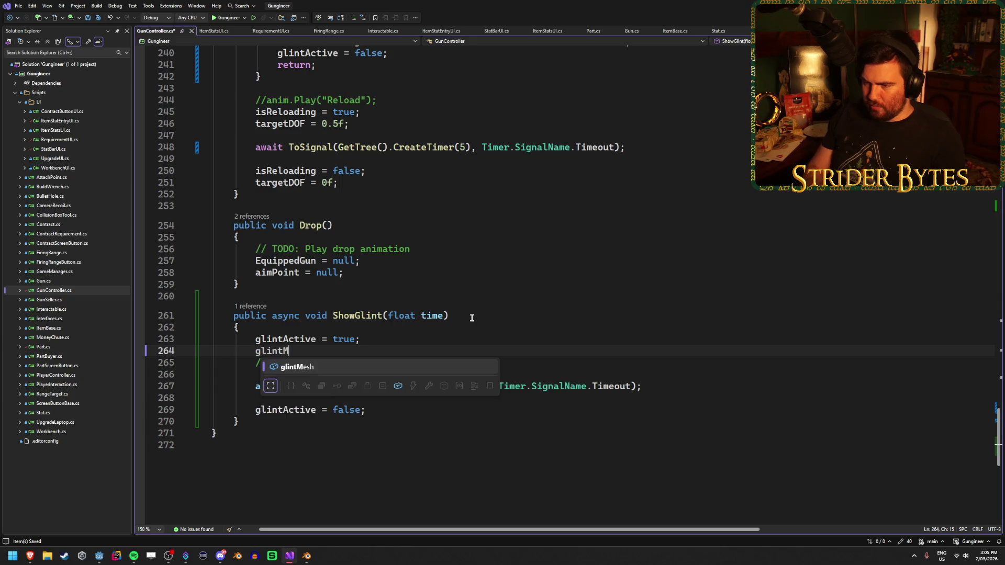
text(esh.Visibl)
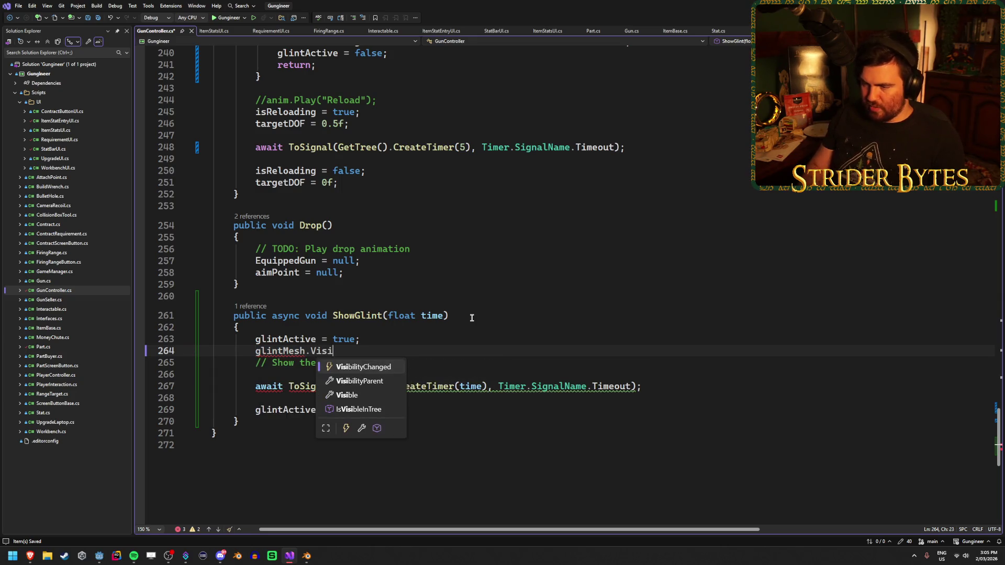
key(Tab)
text(= true)
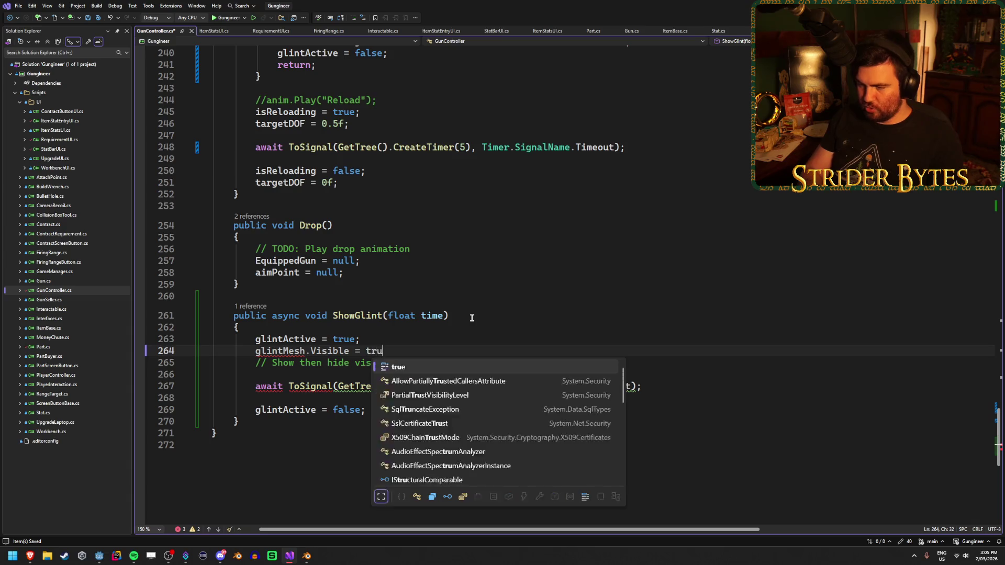
Add glintMesh.Visible = false after glintActive = false, then return to Godot.
click(392, 409)
key(Return)
text(glint)
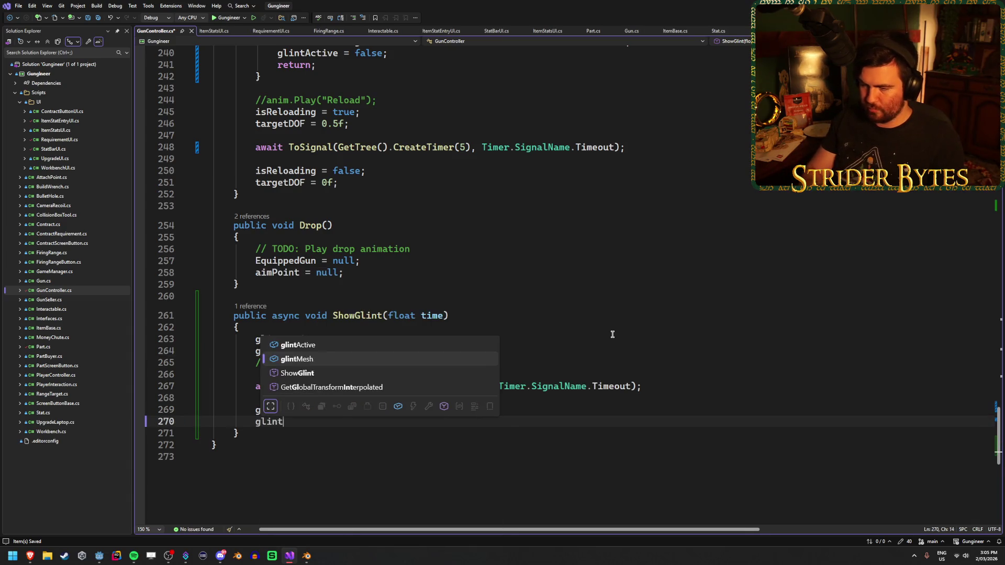
text(Mesh.Vis)
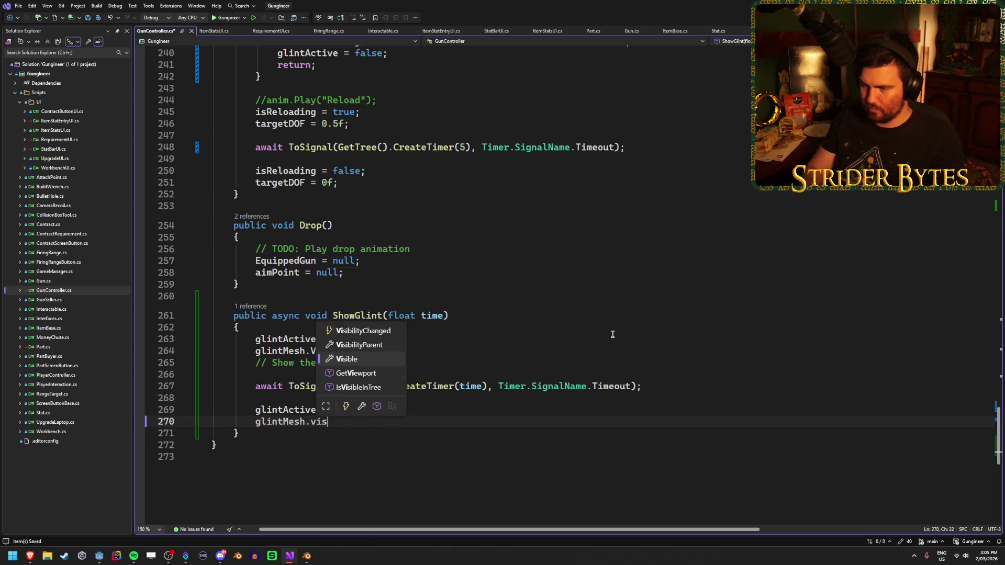
key(Tab)
text(false;)
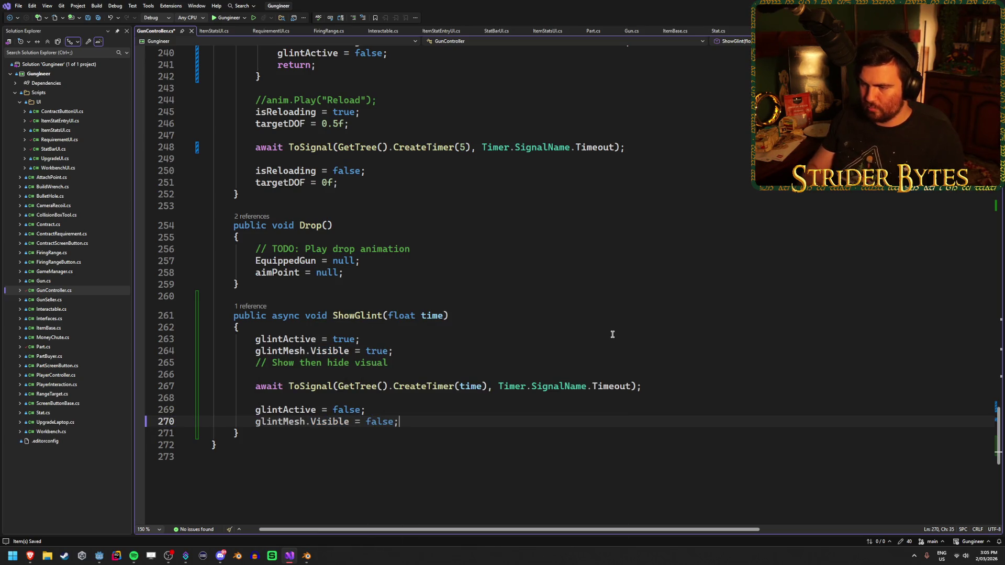
scroll(547, 340, up, 20)
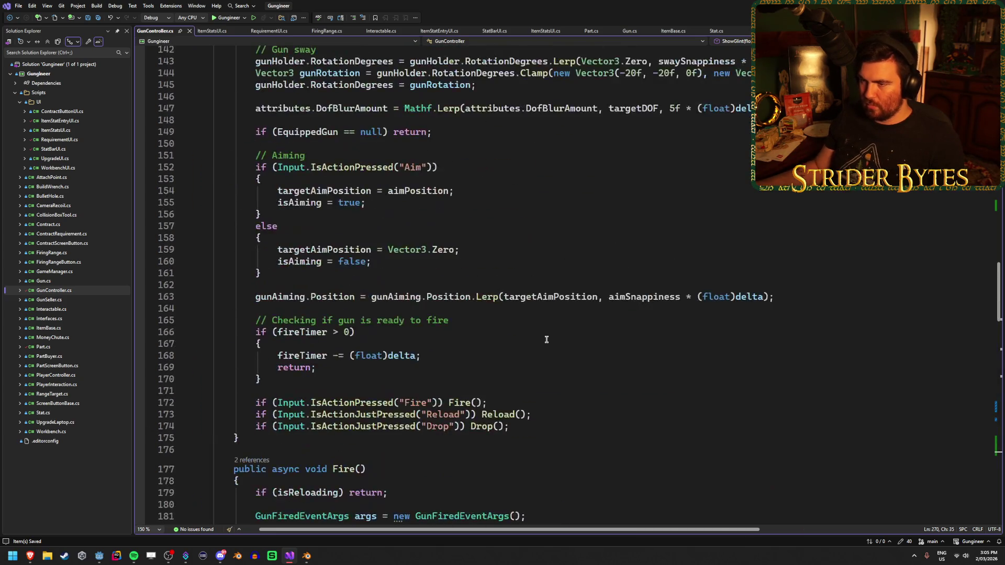
scroll(547, 340, up, 14)
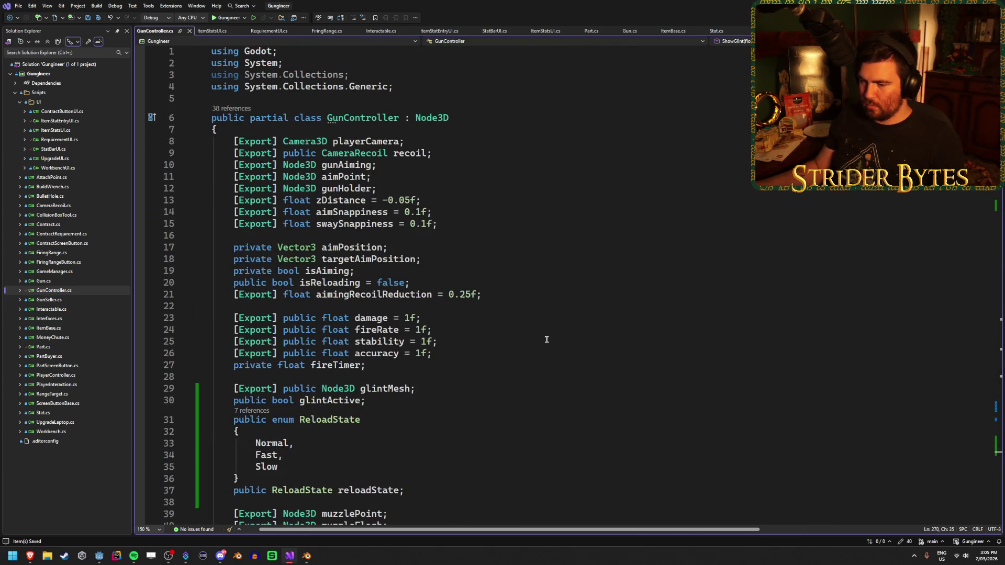
key(alt+Tab)
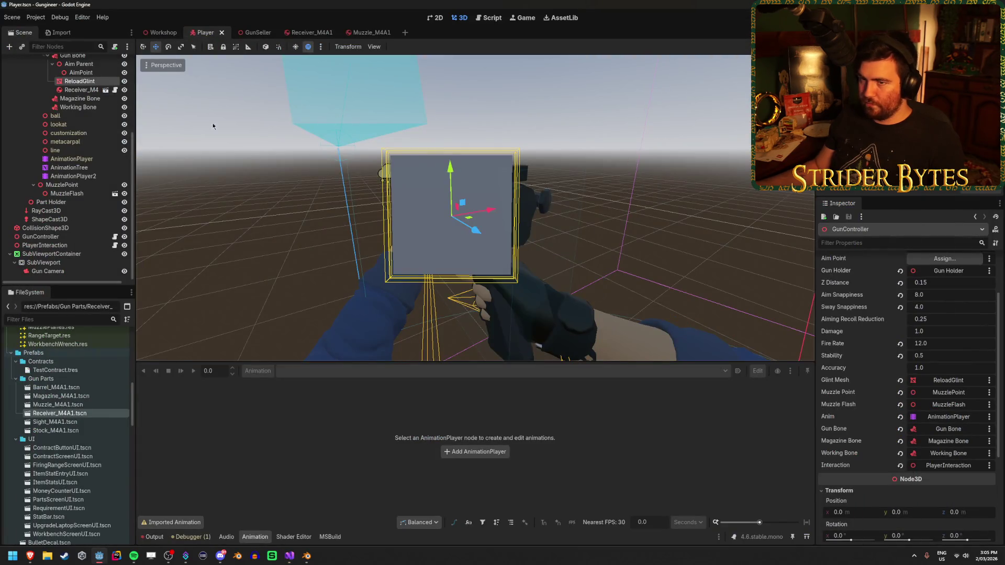
Toggle ReloadGlint's visibility off and back on, then return to GunController's _Ready code.
click(124, 81)
click(124, 81)
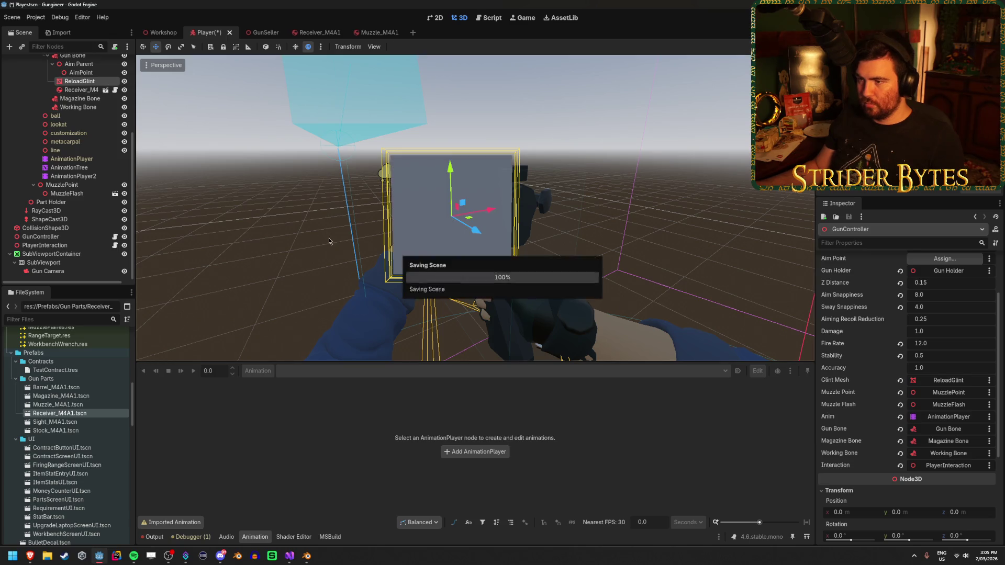
click(290, 556)
scroll(421, 373, down, 10)
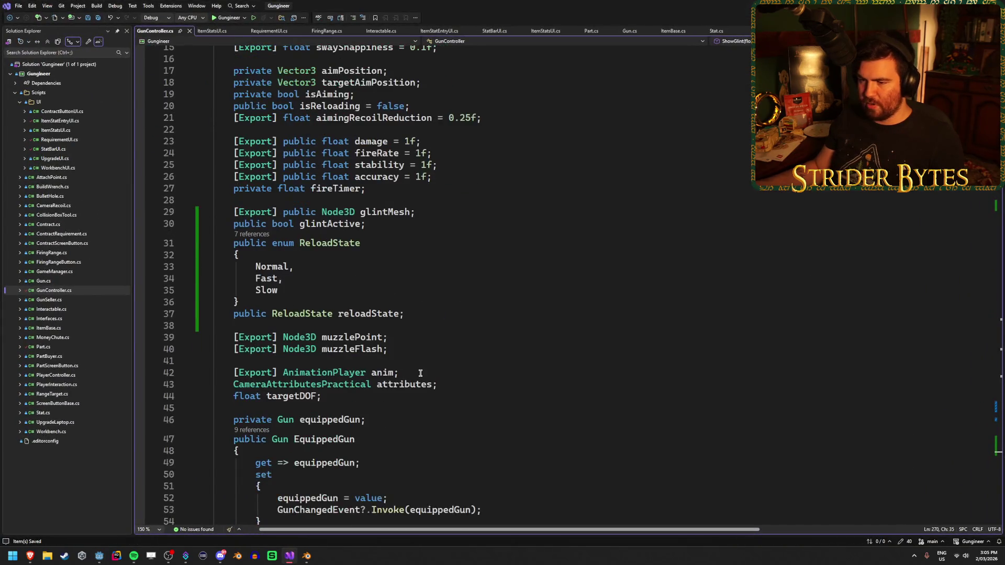
scroll(421, 373, down, 4)
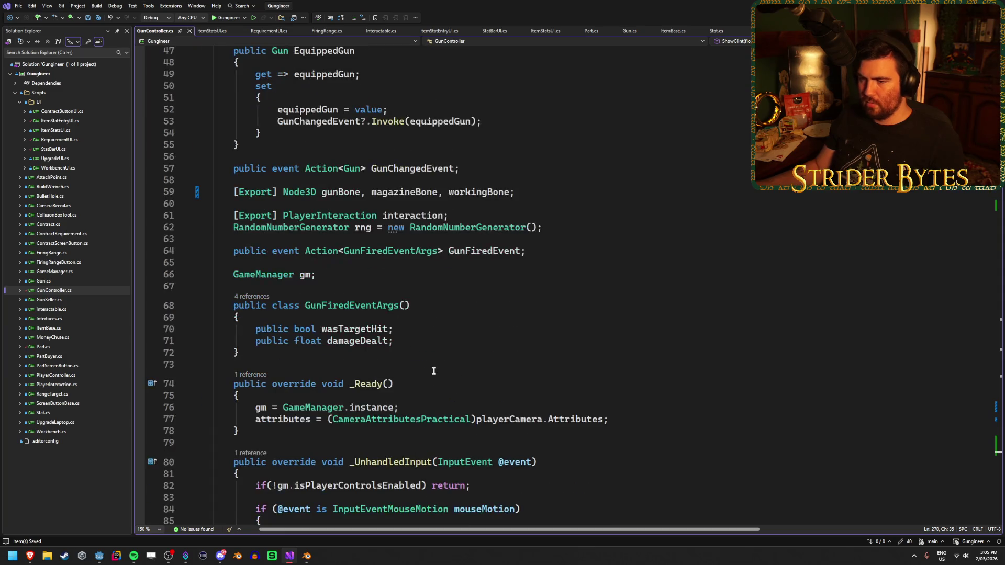
Add glintMesh.Visible = false to _Ready, save the script, and save the Player scene.
key(Return)
text(glintMesh)
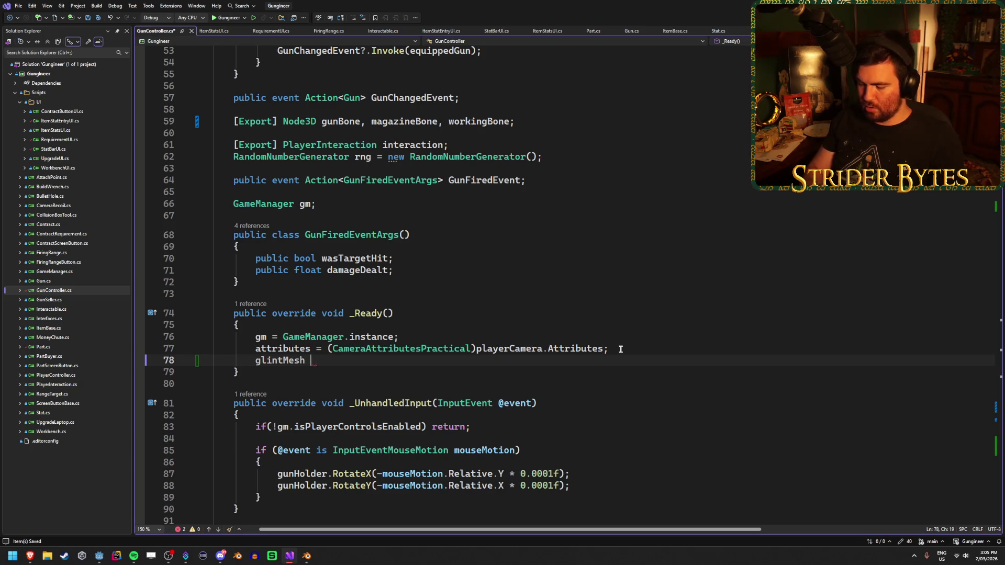
key(BackSpace)
text(.Visible =)
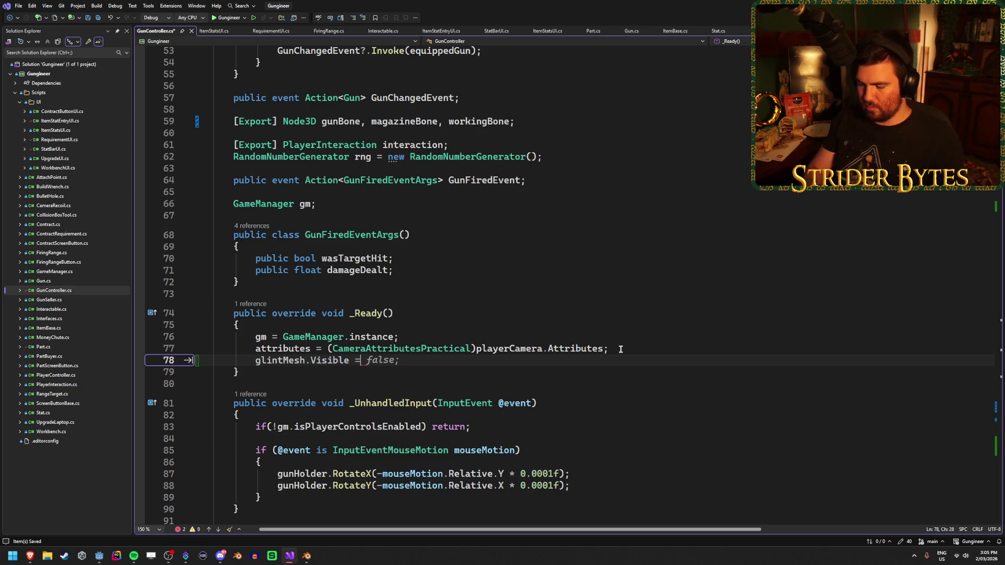
key(Tab)
key(ctrl+s)
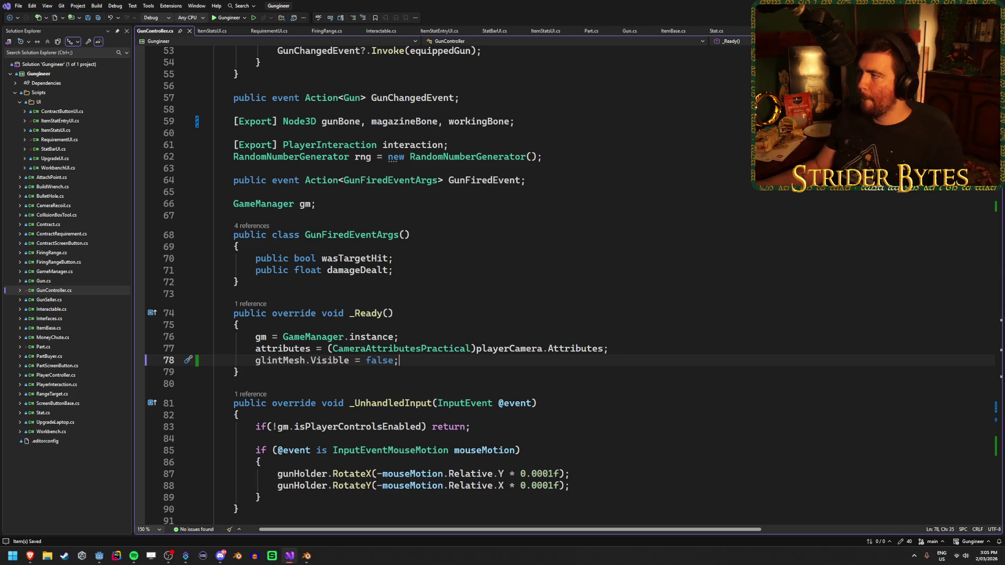
key(alt+Tab)
key(ctrl+s)
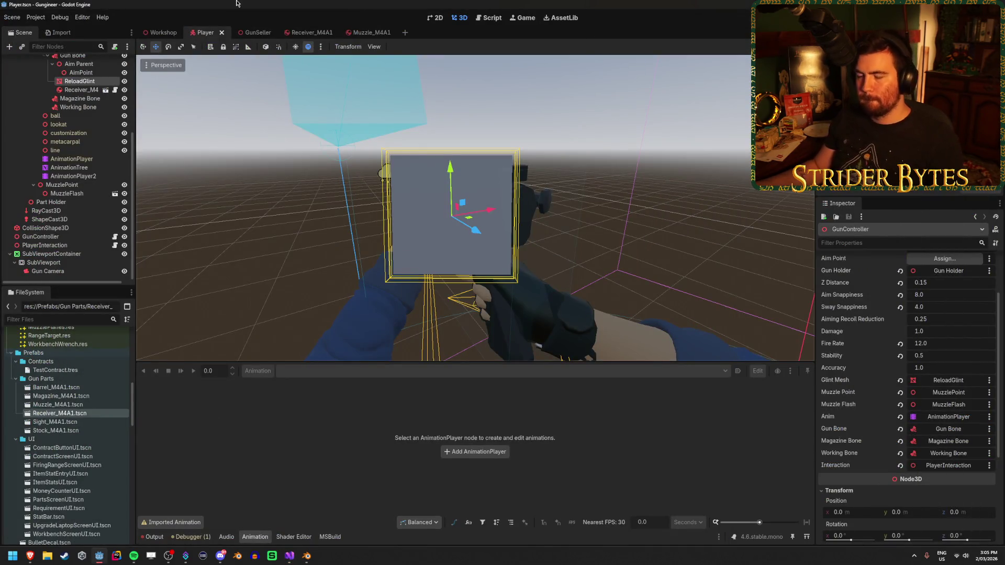
click(251, 206)
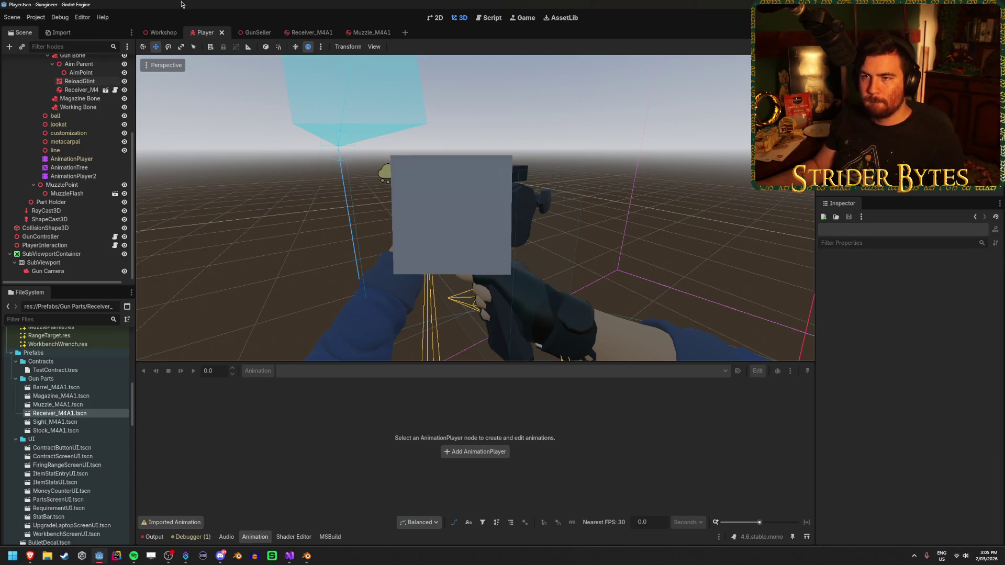
click(163, 35)
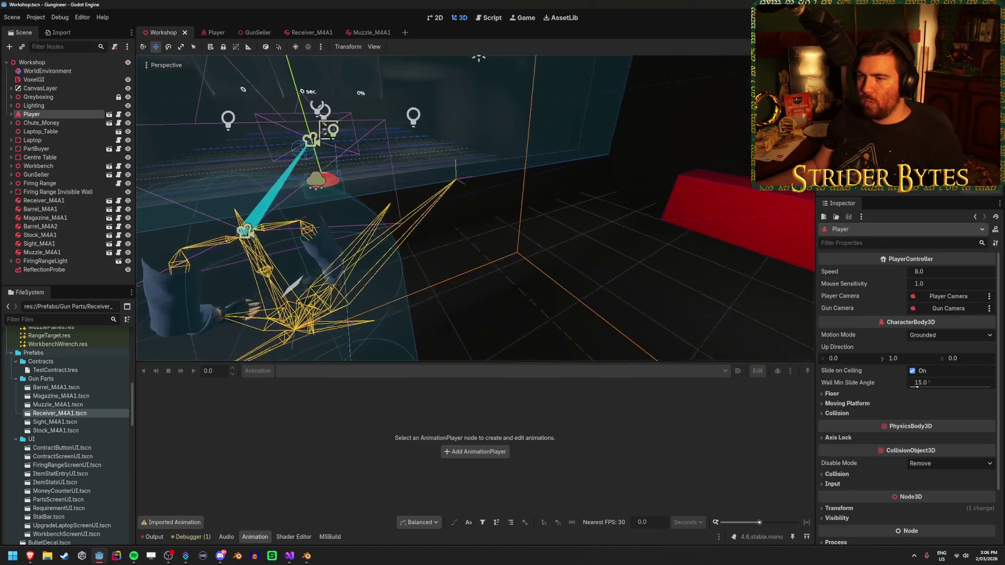
key(f)
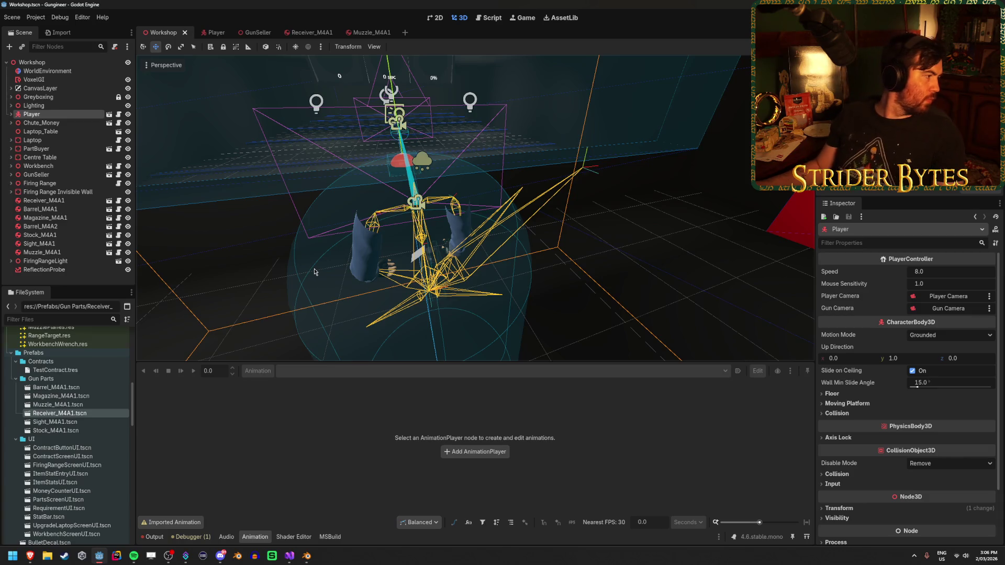
scroll(314, 272, down, 5)
key(w)
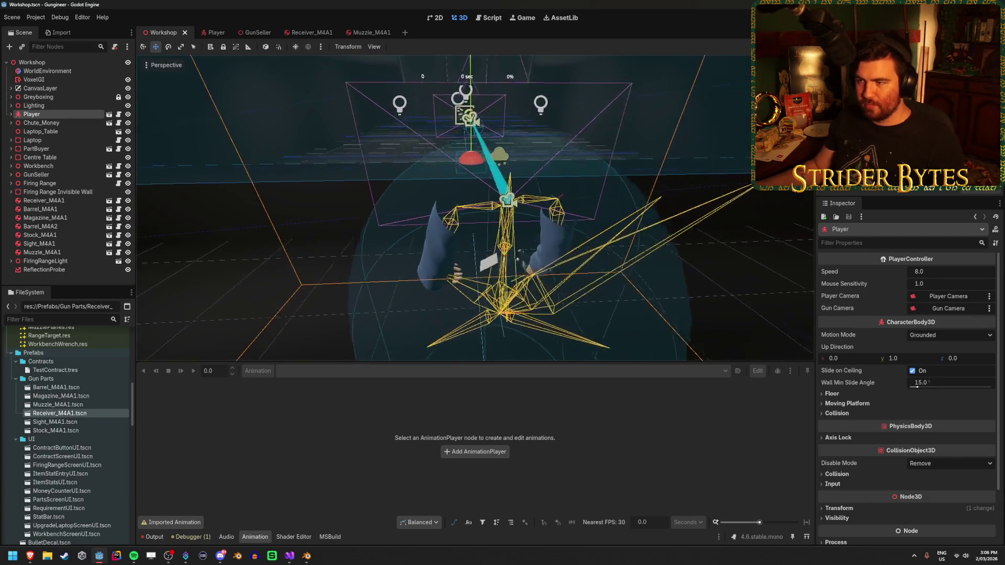
scroll(475, 208, up, 10)
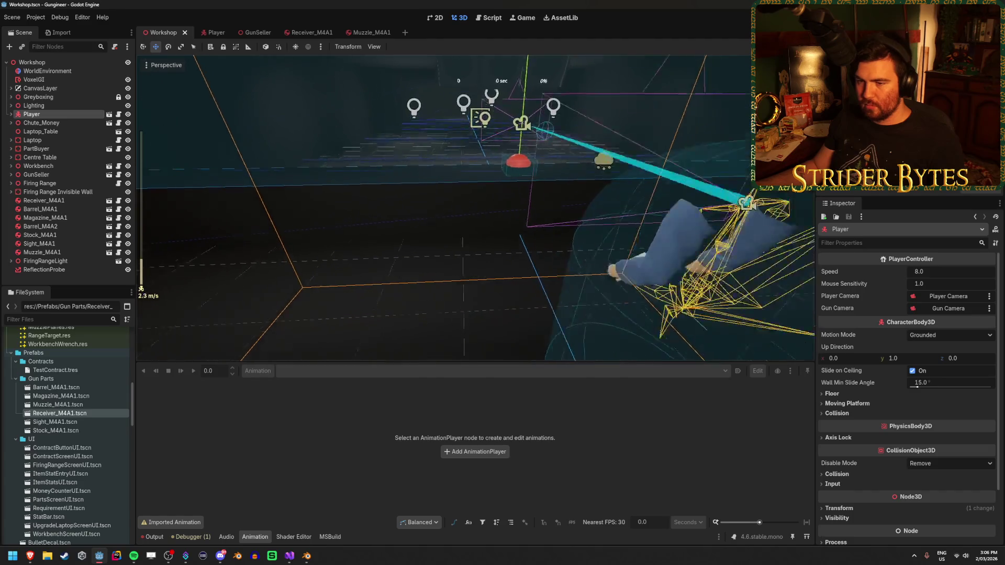
scroll(475, 208, down, 4)
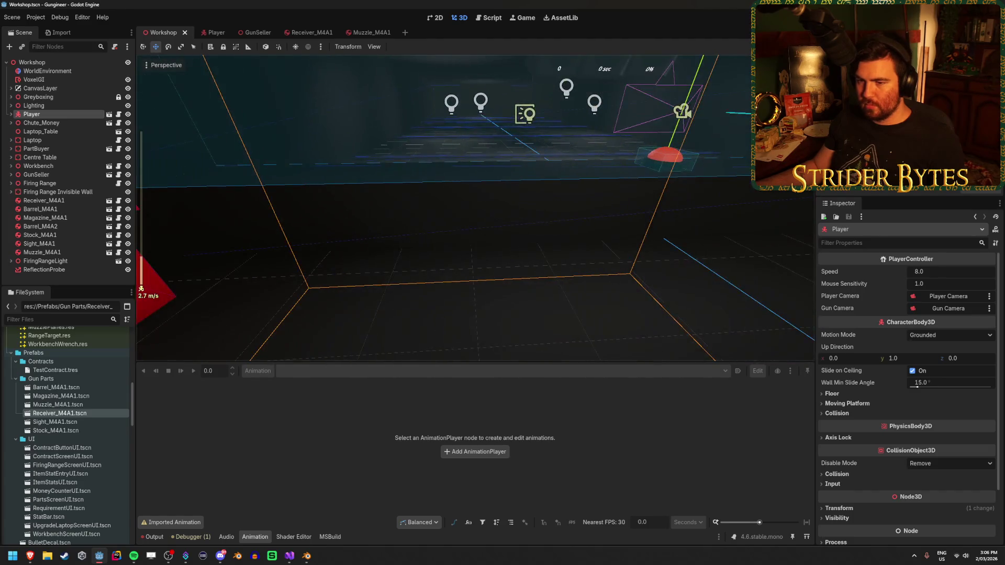
key(w)
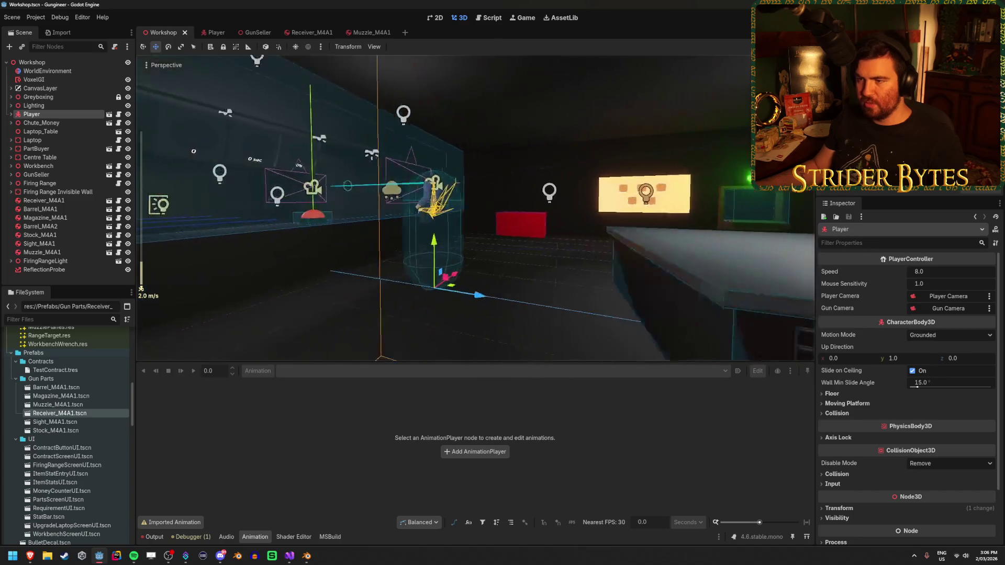
click(212, 32)
click(75, 176)
click(100, 157)
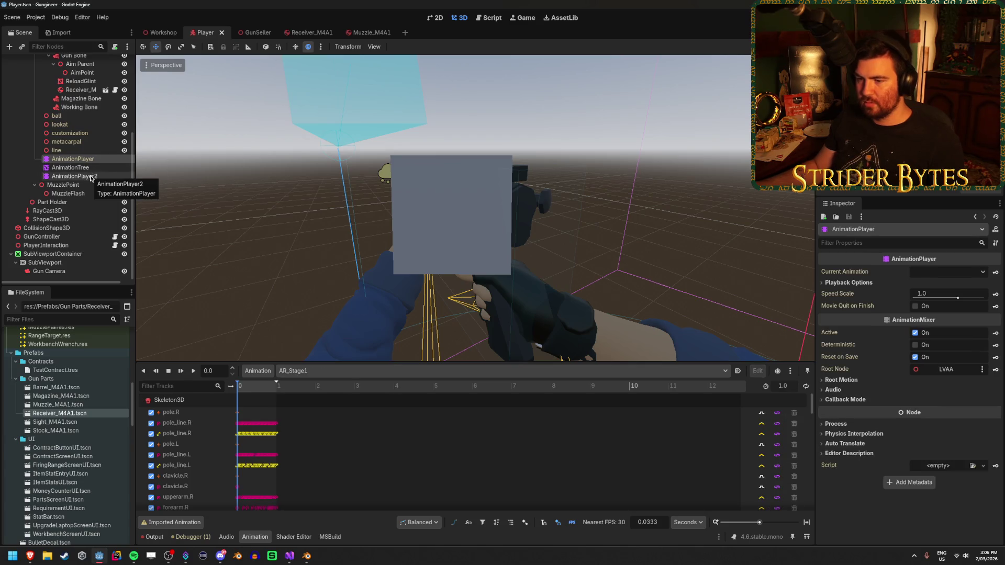
Compare AnimationPlayer's AR_Stage animations with AnimationPlayer2's animation list.
click(89, 176)
click(86, 158)
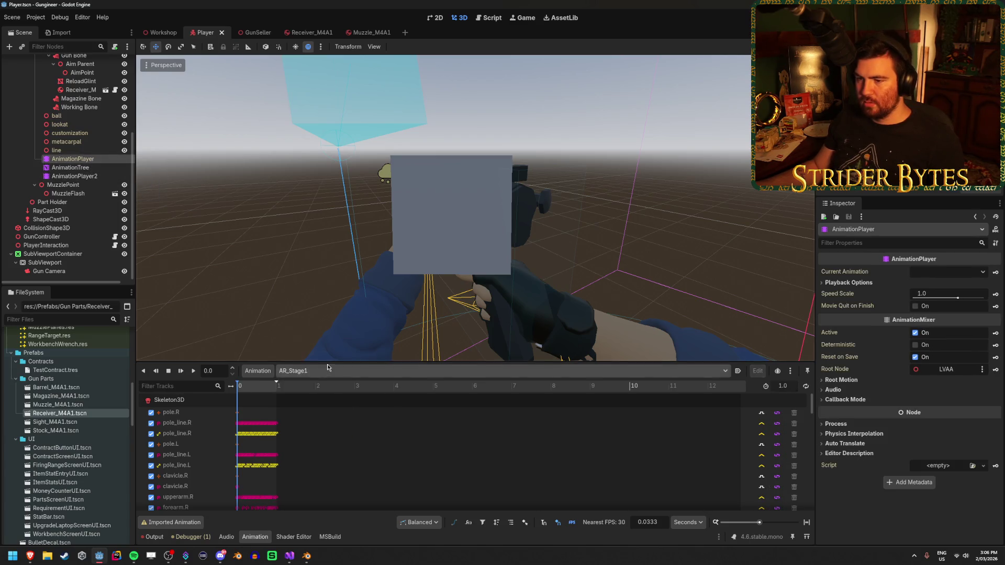
click(327, 371)
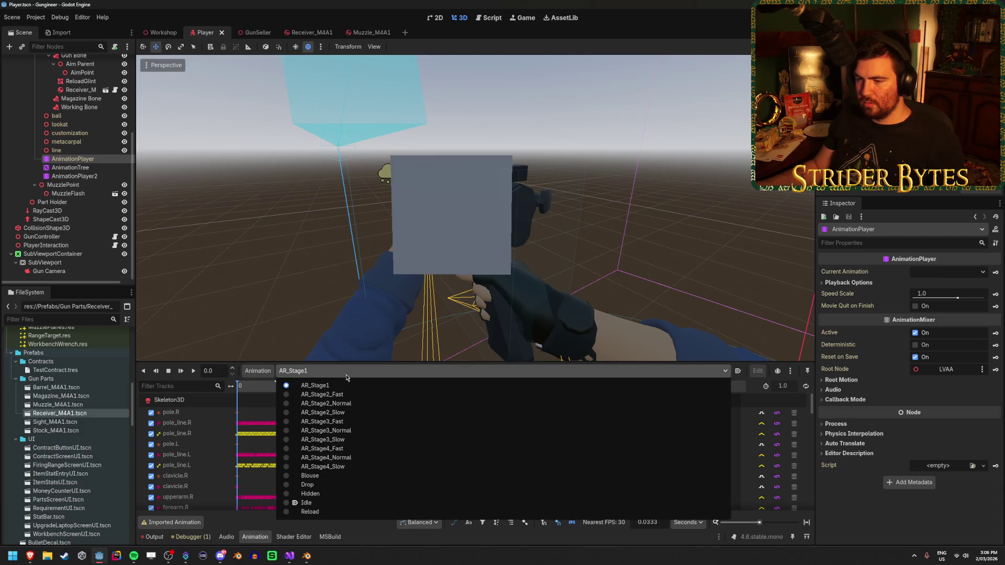
click(156, 260)
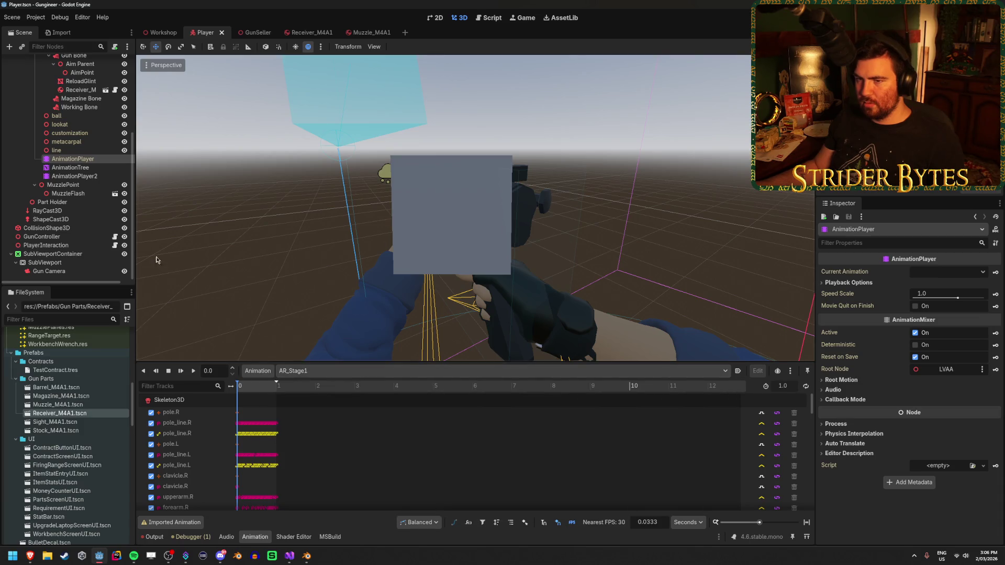
click(77, 176)
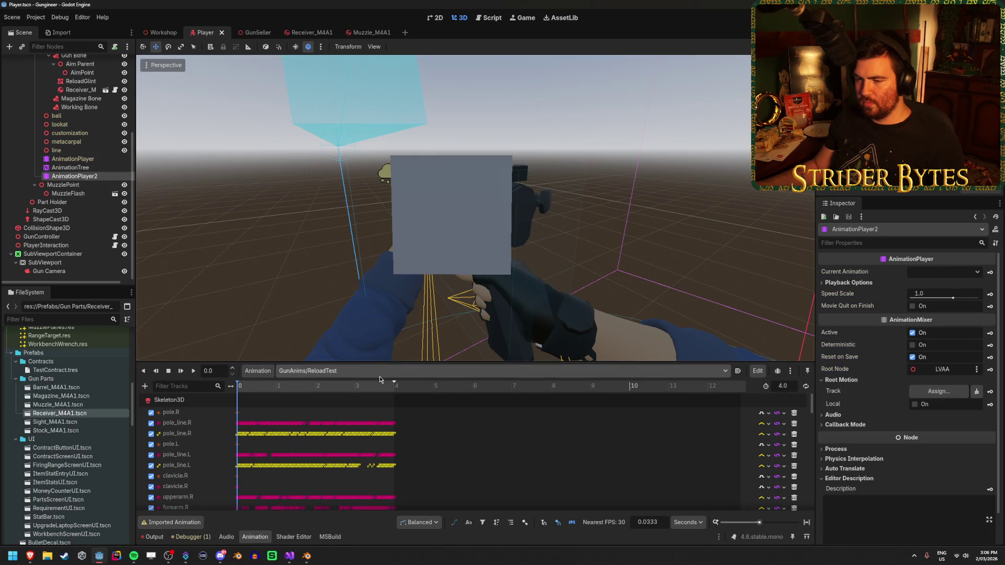
click(379, 374)
click(321, 403)
Scrub ReloadTest to around 1.87 seconds, then select the AnimationTree.
mouse_move(241, 390)
mouse_down()
mouse_move(394, 400)
mouse_move(282, 409)
mouse_move(274, 406)
mouse_move(388, 396)
mouse_move(239, 398)
mouse_up()
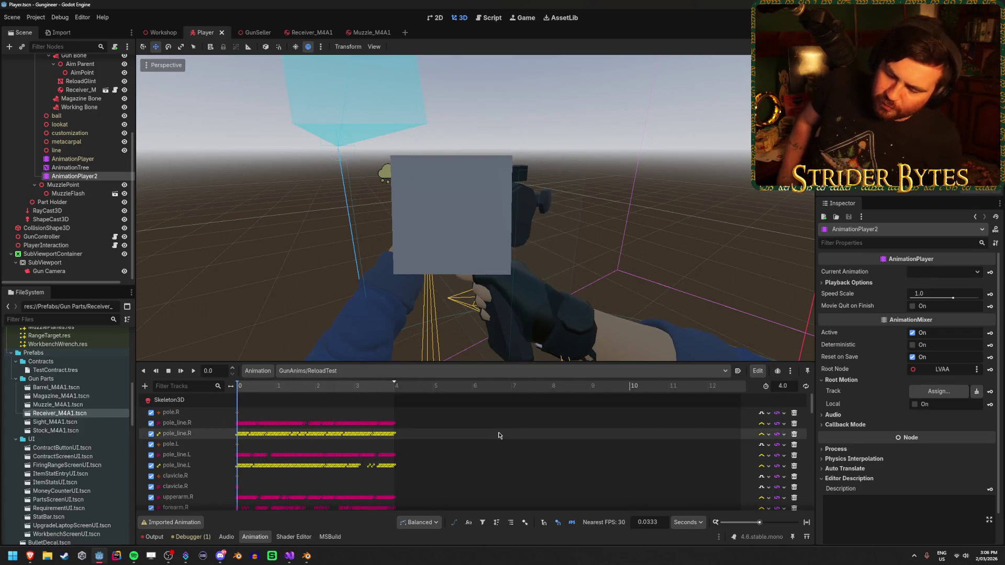
scroll(67, 396, up, 10)
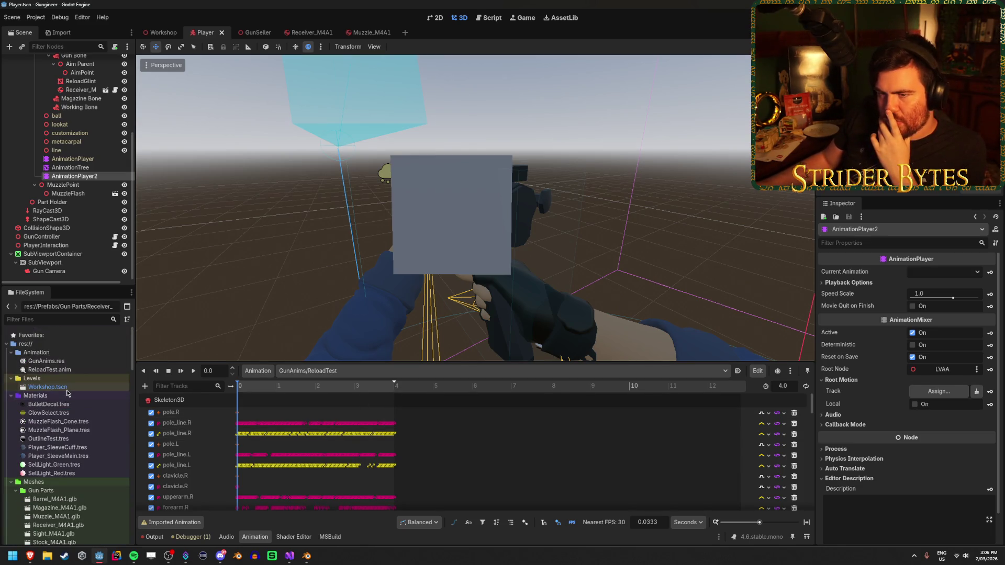
click(88, 167)
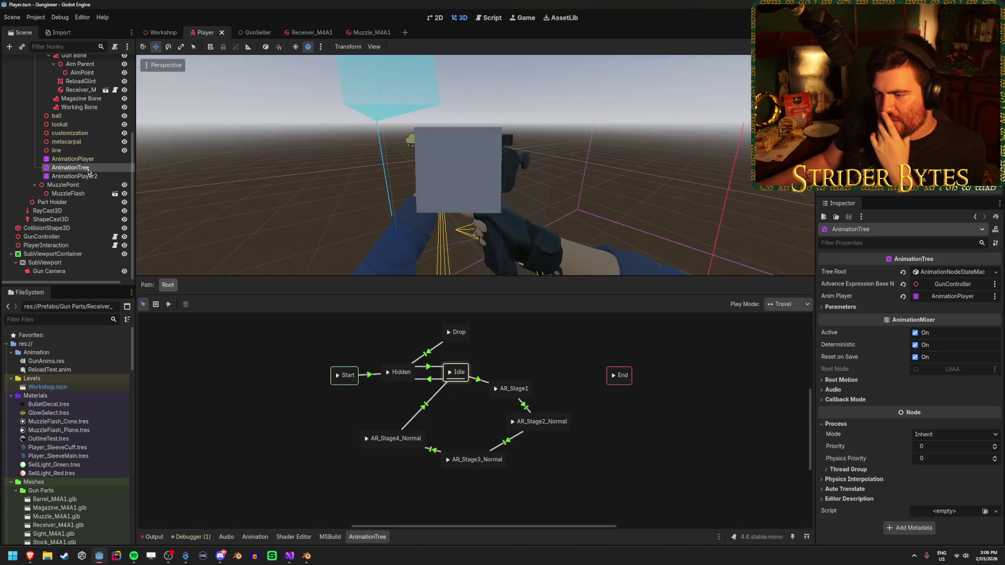
Try loading GunAnims.res as a state, dismiss the unsupported-node warning, and drag ReloadTest.anim into the graph.
click(318, 426)
right_click(316, 425)
mouse_move(355, 430)
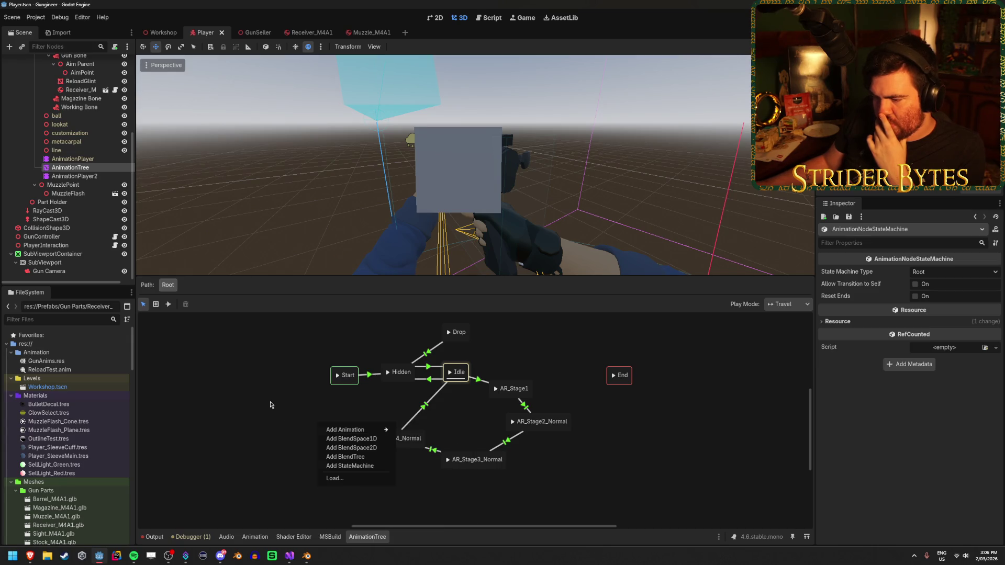
right_click(270, 351)
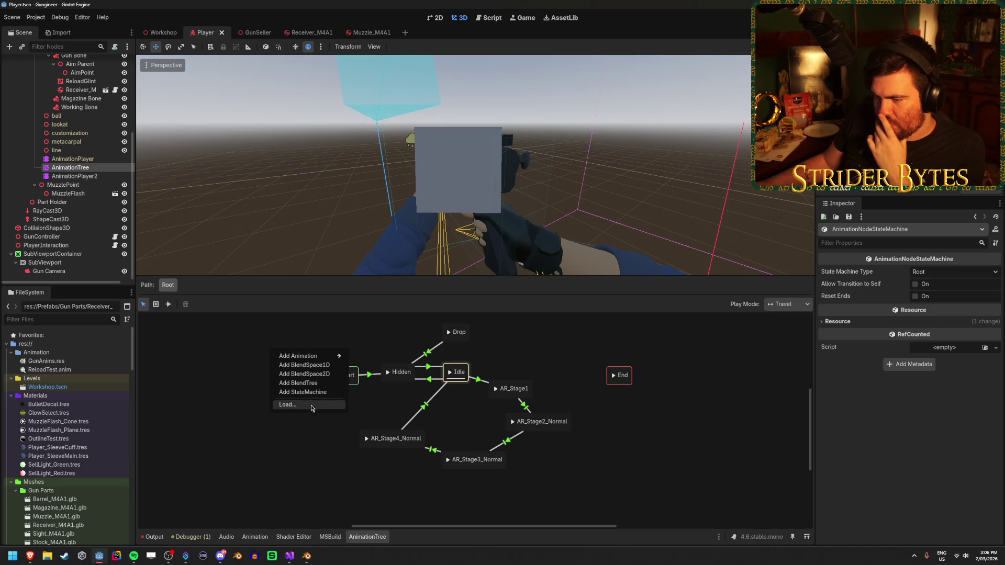
click(309, 406)
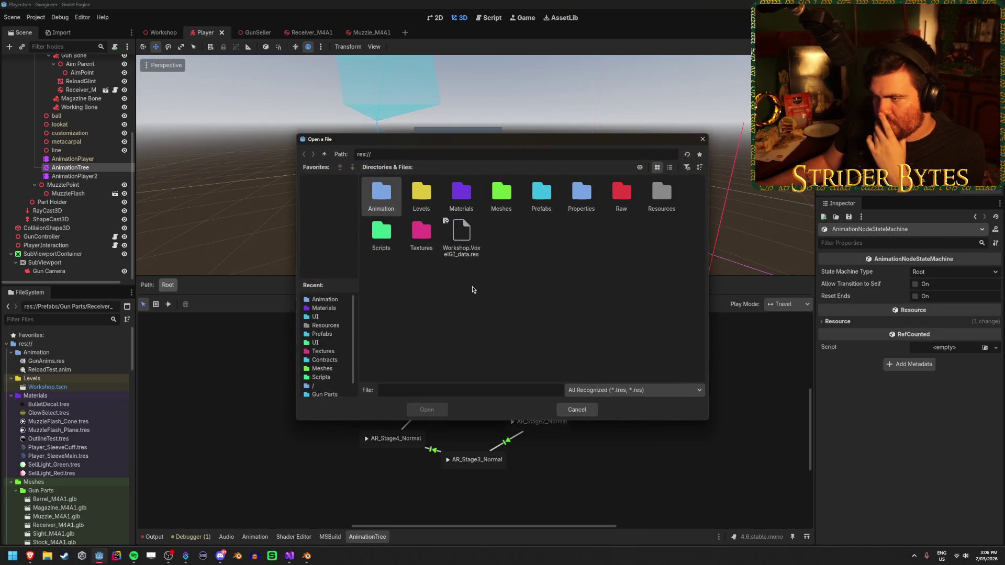
double_click(384, 198)
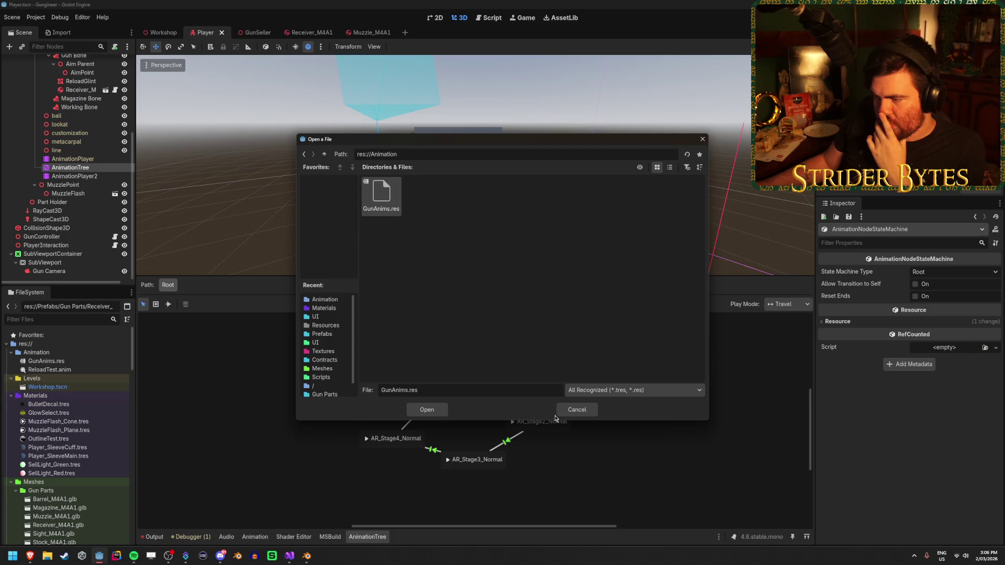
click(441, 410)
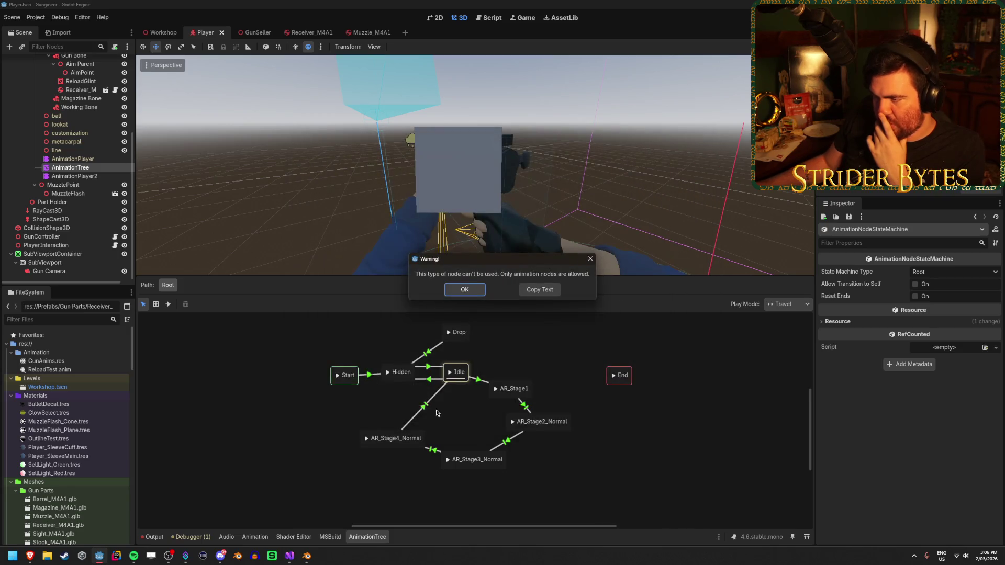
click(590, 259)
right_click(300, 373)
key(Escape)
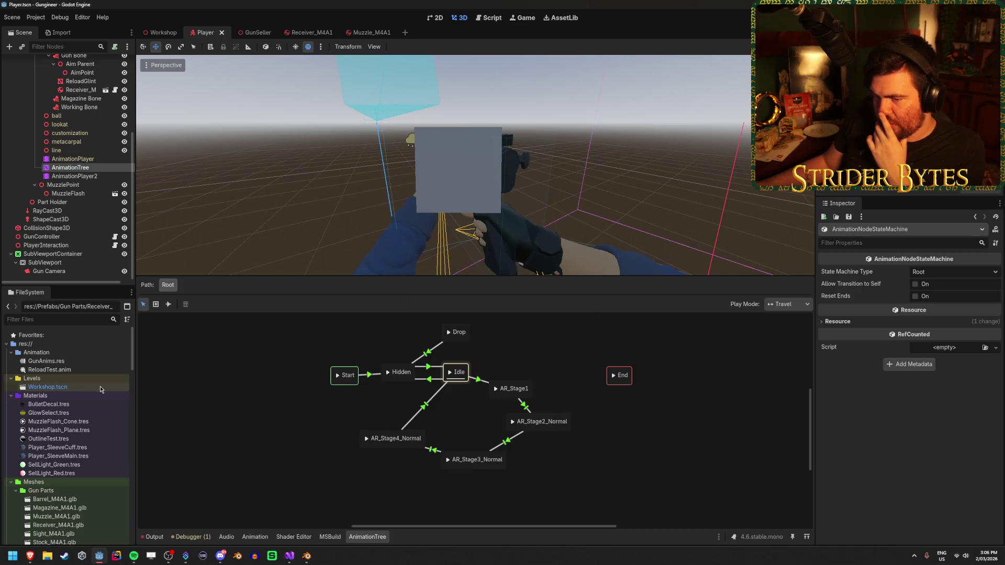
mouse_move(74, 372)
mouse_down()
mouse_move(314, 404)
mouse_move(346, 421)
mouse_move(237, 412)
mouse_up()
Check which animation AR_Stage4_Normal plays, leaving its name and animation unchanged.
double_click(394, 439)
click(397, 449)
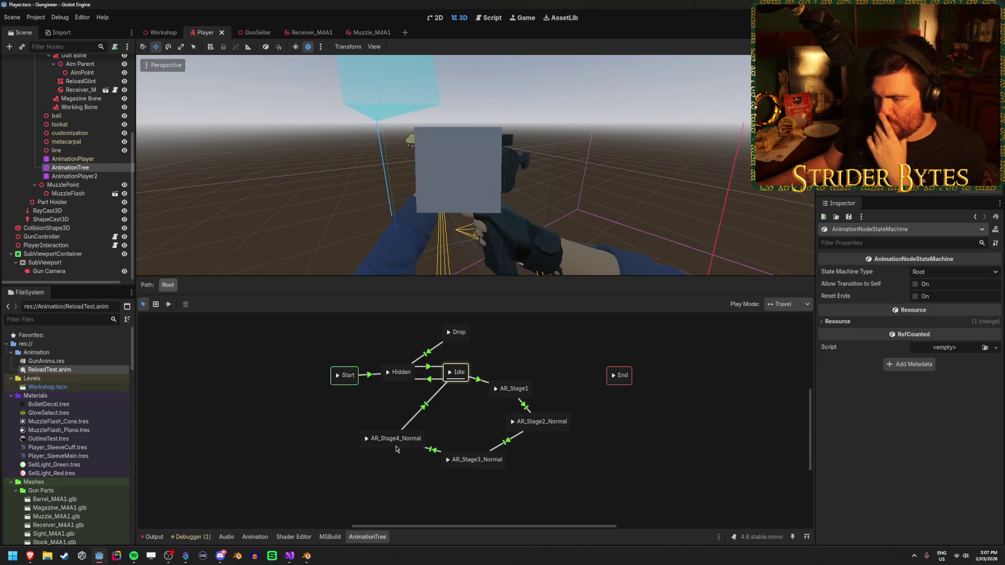
click(396, 446)
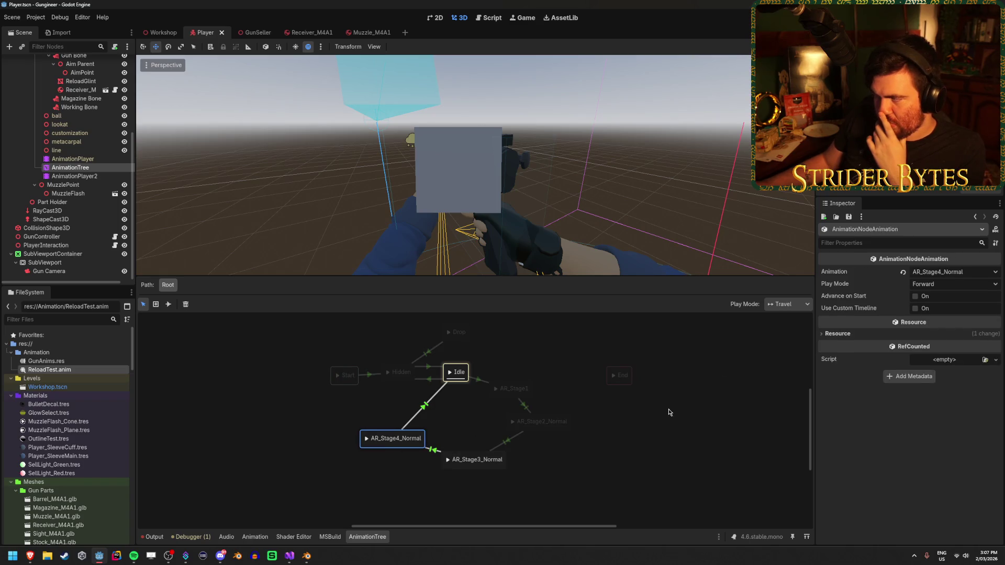
click(955, 272)
click(948, 358)
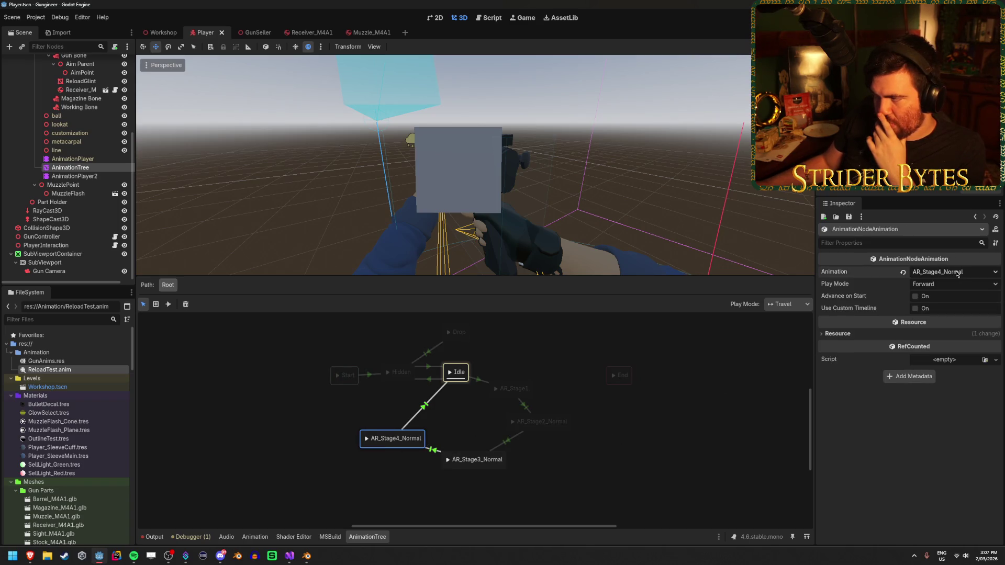
click(694, 460)
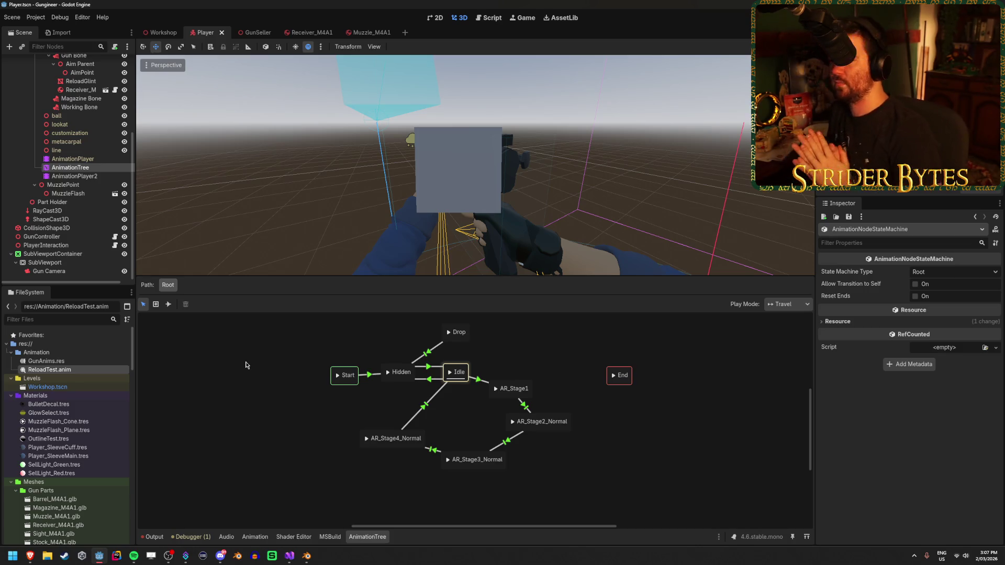
Add a Reload state, delete it again, and bring up AnimationPlayer2's GunAnims/ReloadTest timeline.
click(59, 362)
click(61, 370)
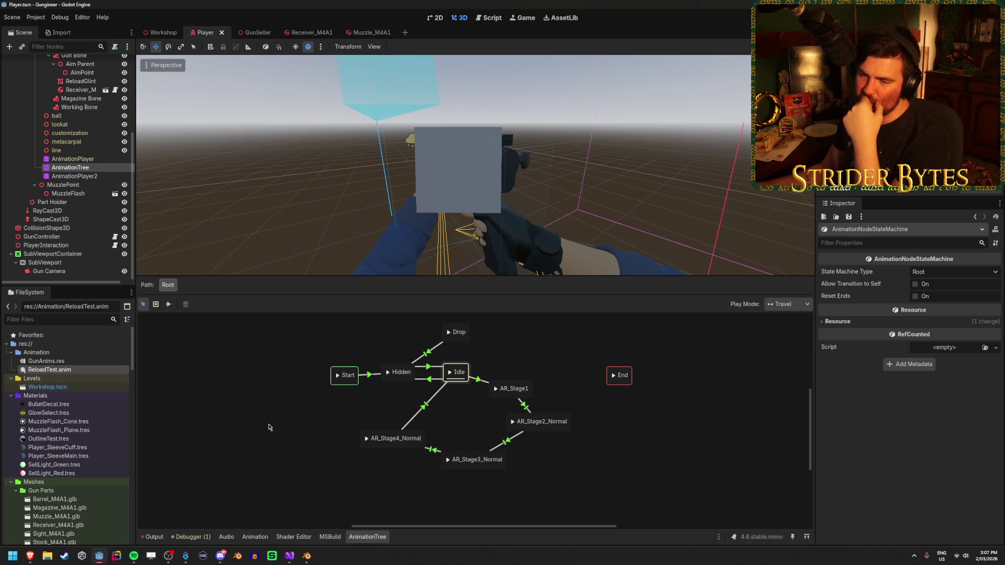
click(156, 306)
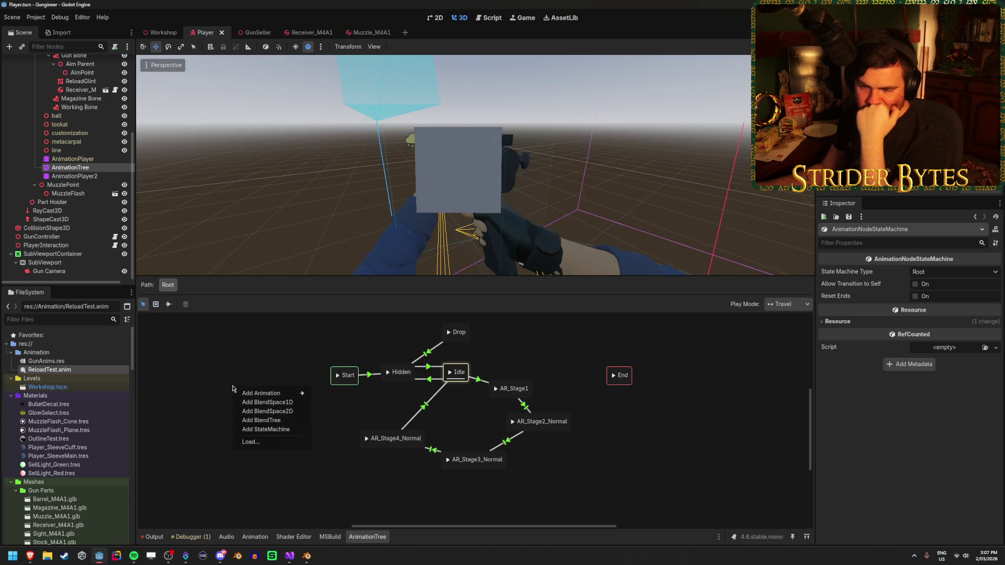
mouse_move(256, 395)
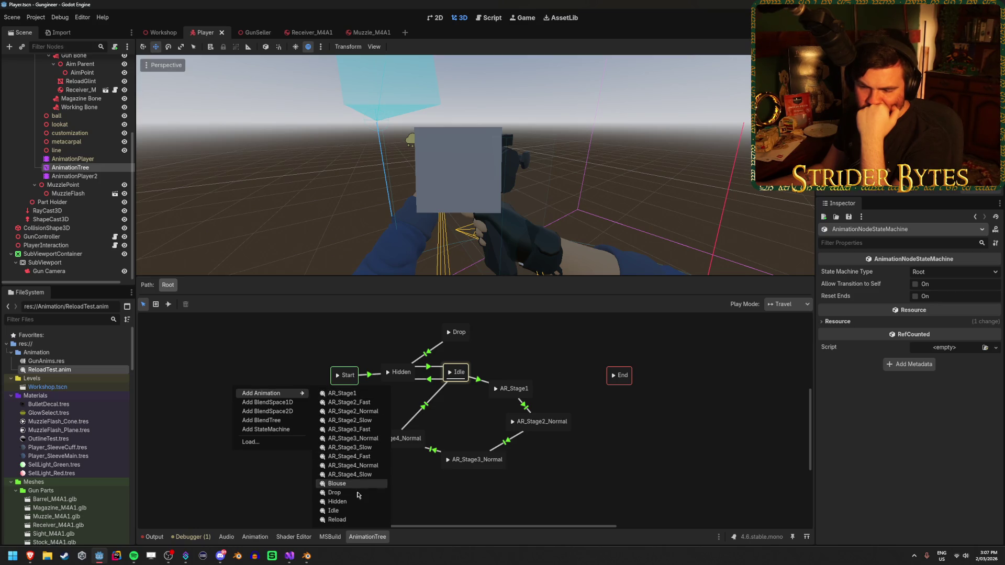
click(355, 521)
click(232, 384)
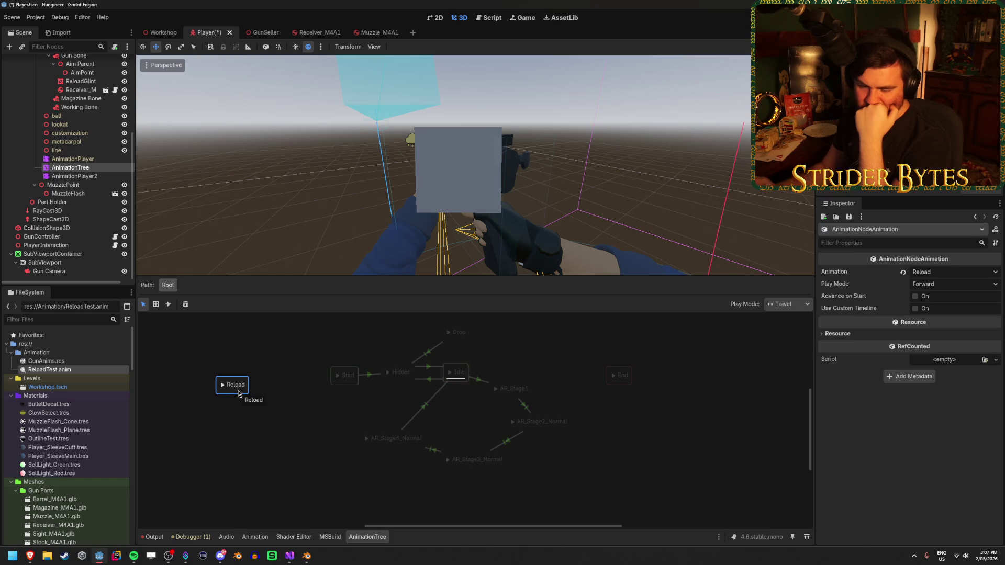
key(Delete)
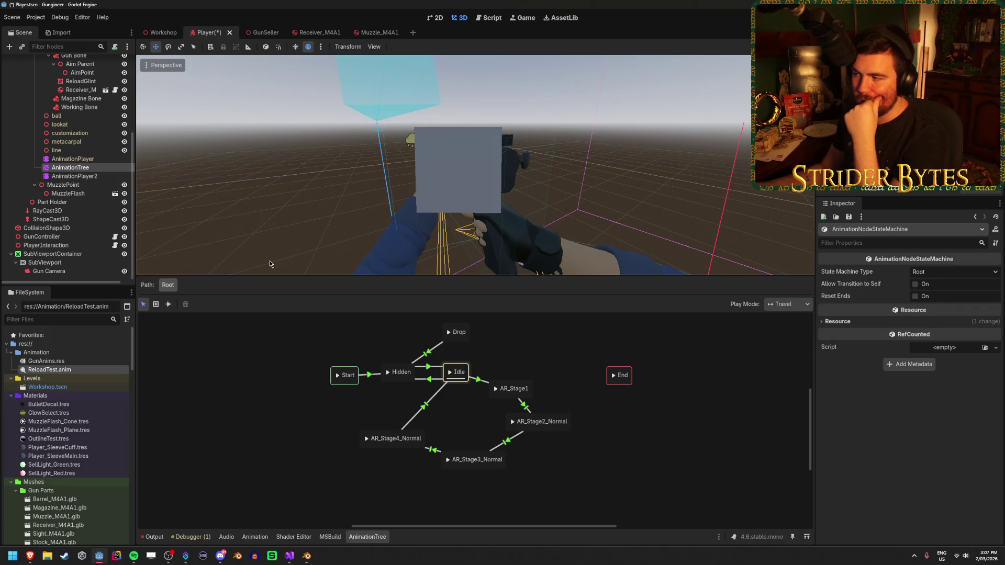
click(84, 176)
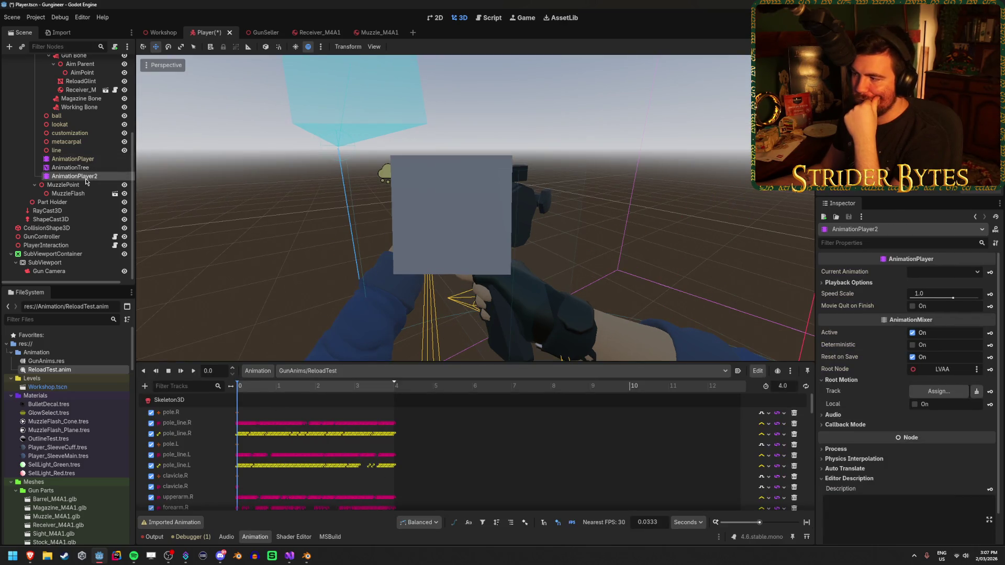
Select the AnimationTree and set its Anim Player to AnimationPlayer2.
click(73, 168)
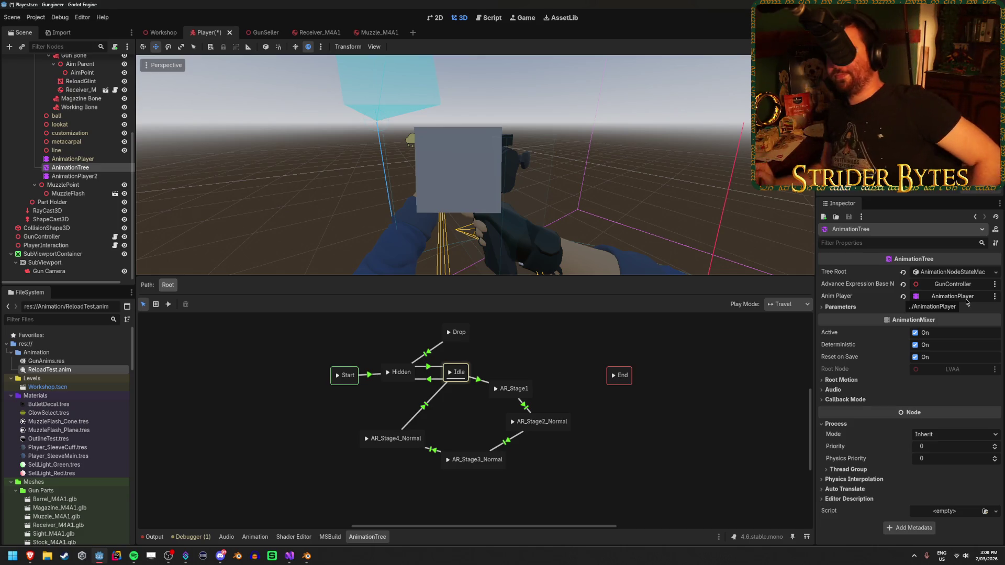
click(963, 298)
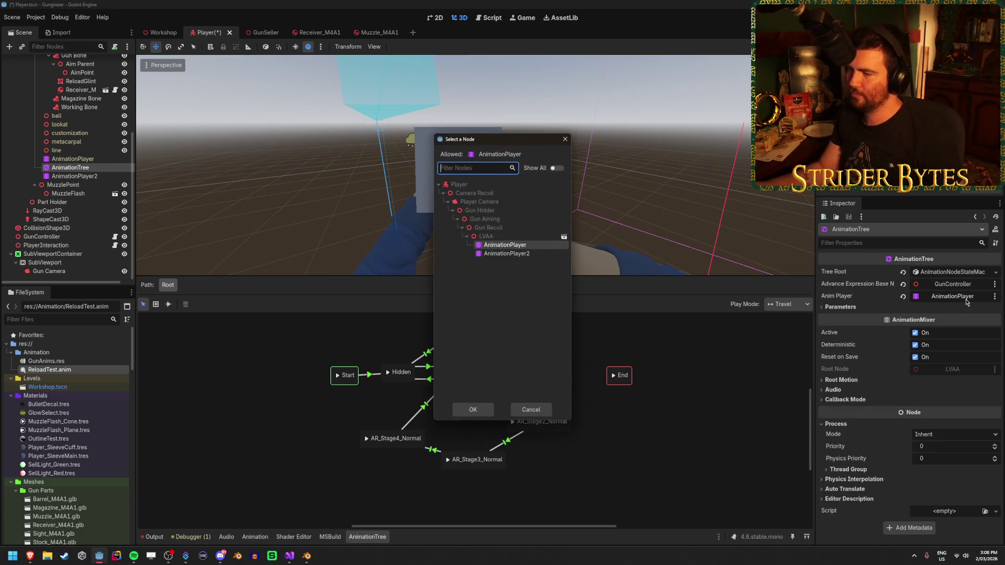
click(524, 255)
click(482, 407)
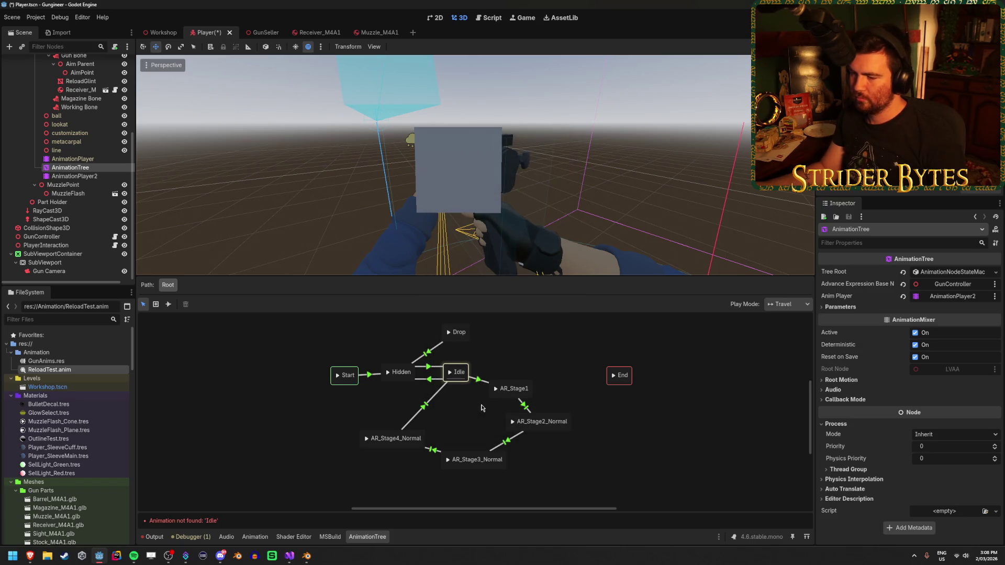
Check the add-state animation list, revert to the original AnimationPlayer, and show the state machine graph.
click(245, 389)
right_click(303, 395)
mouse_move(340, 399)
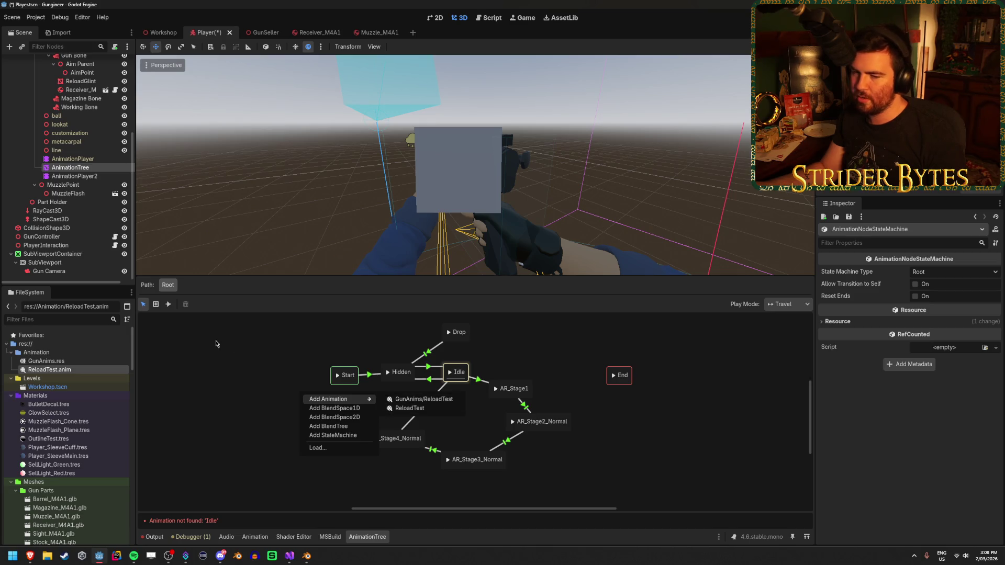
click(239, 365)
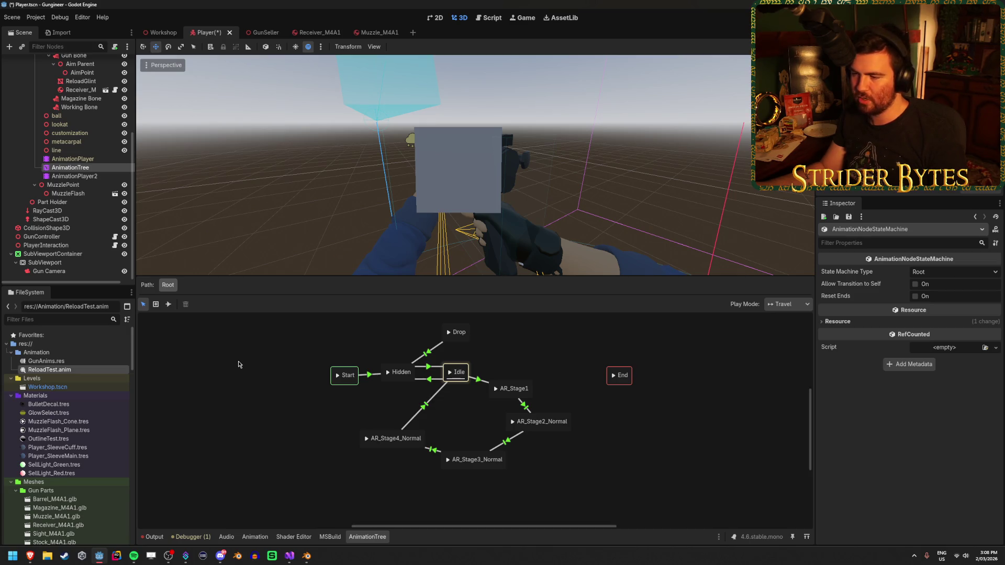
click(83, 168)
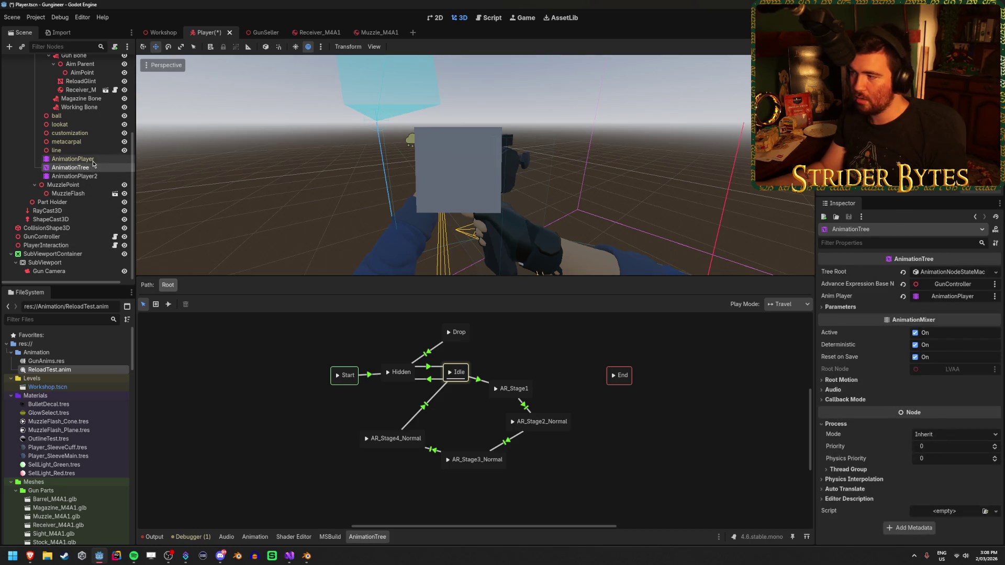
click(92, 160)
click(73, 168)
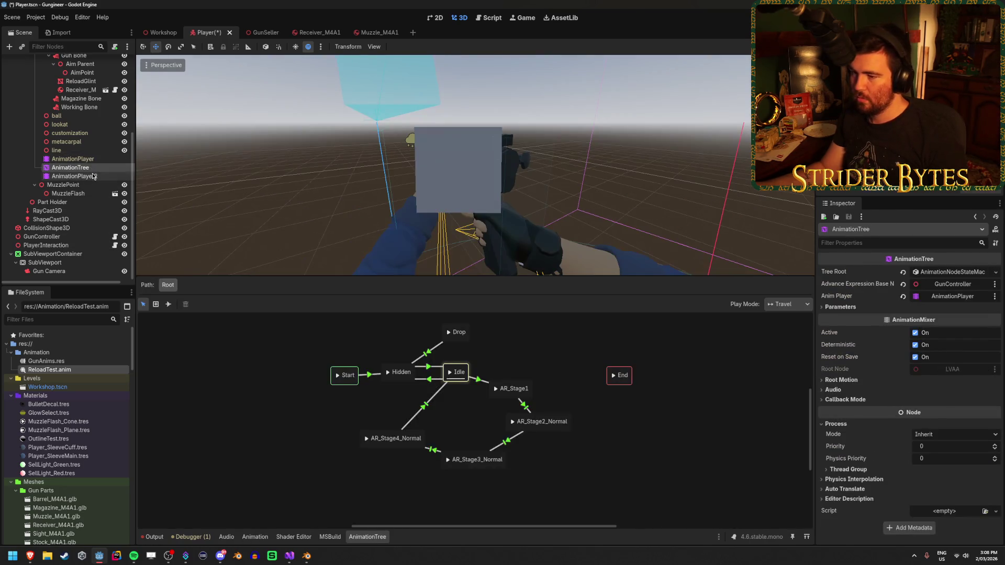
click(247, 416)
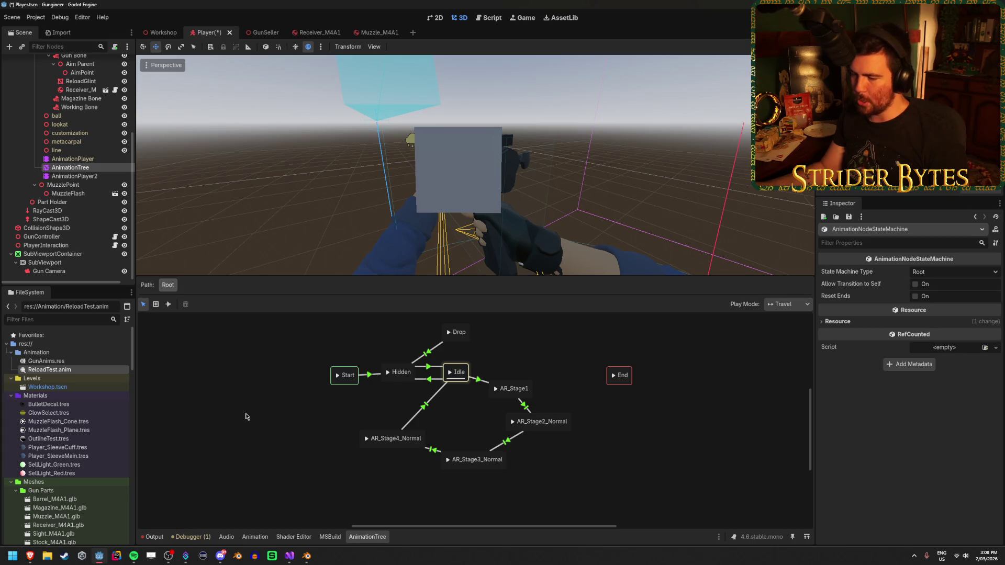
Delete the Drop state and its transition from the state machine.
drag(309, 398, 477, 329)
click(458, 331)
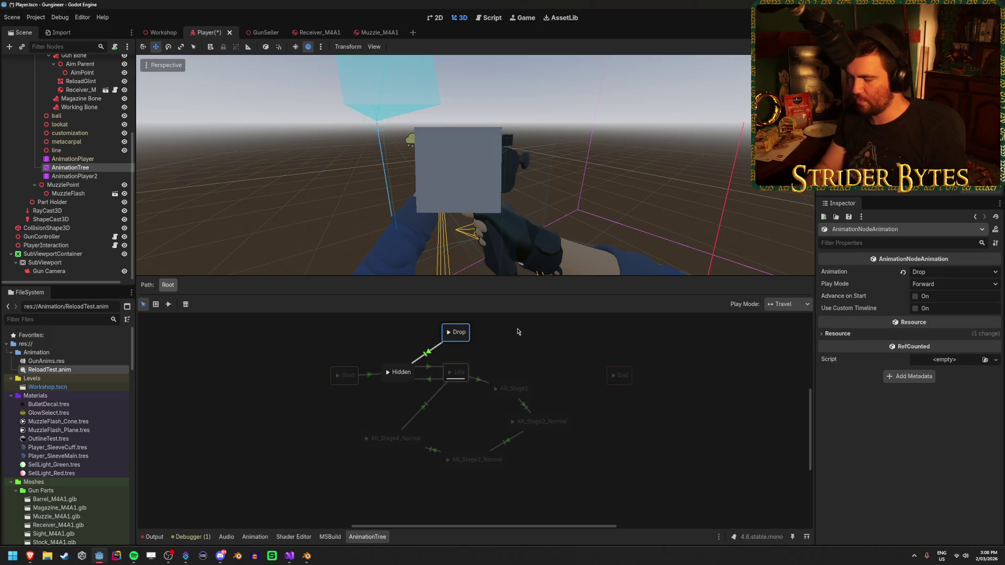
key(Delete)
Arrange AR_Stage1 through AR_Stage4_Normal into a neat vertical column.
mouse_move(316, 350)
mouse_down()
mouse_move(471, 390)
mouse_move(381, 367)
mouse_up()
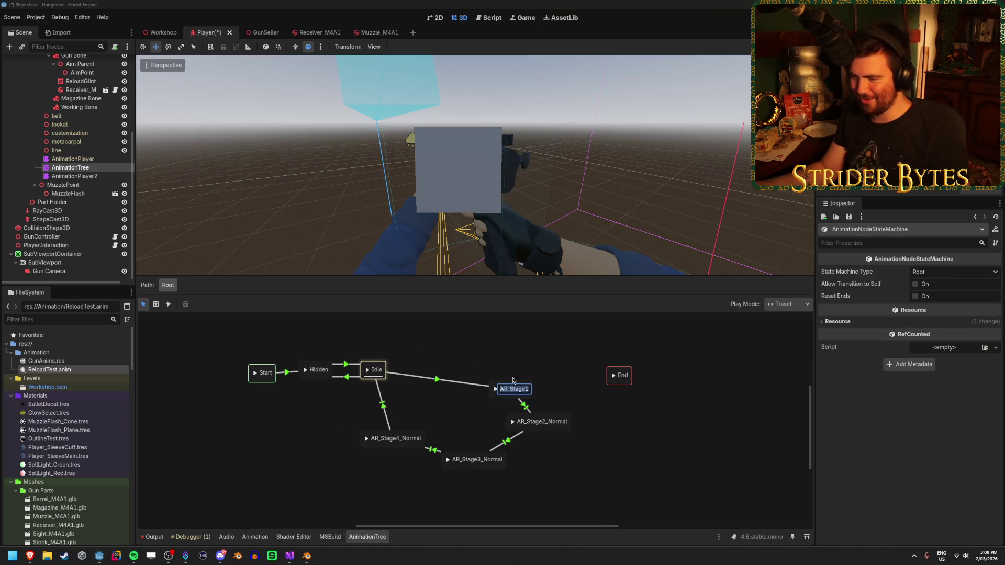
mouse_move(513, 386)
mouse_down()
mouse_move(462, 370)
mouse_move(462, 330)
mouse_move(477, 322)
mouse_move(501, 377)
mouse_move(463, 347)
mouse_up()
drag(534, 453, 475, 395)
click(516, 465)
mouse_move(468, 494)
mouse_down()
mouse_move(463, 456)
mouse_move(473, 444)
mouse_up()
mouse_move(394, 470)
mouse_down()
mouse_move(474, 481)
mouse_move(474, 493)
mouse_up()
click(478, 468)
drag(465, 394, 464, 394)
click(525, 378)
Move the Start, Hidden and Idle states further left of the column.
scroll(526, 414, down, 2)
scroll(526, 414, left, 1)
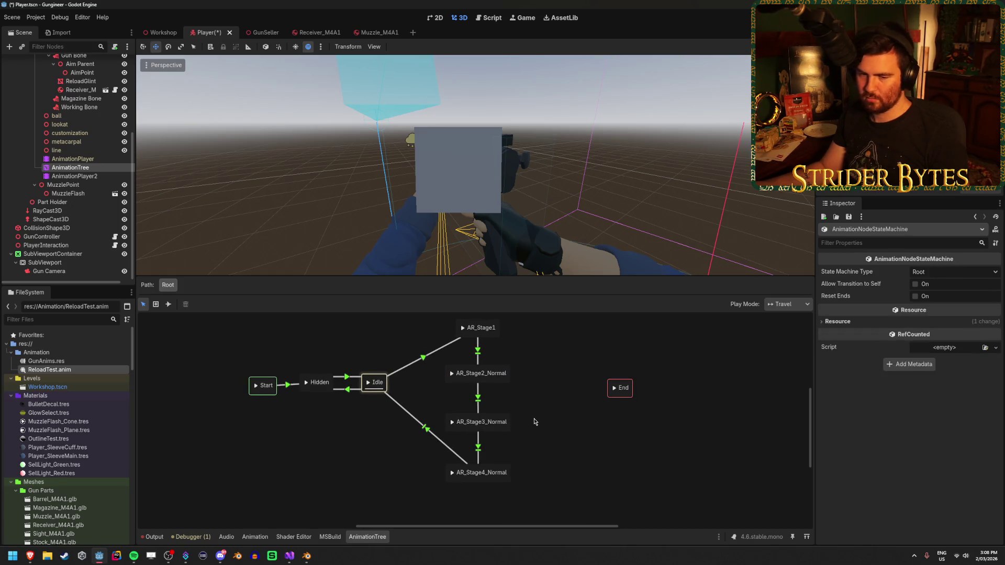
scroll(541, 384, up, 1)
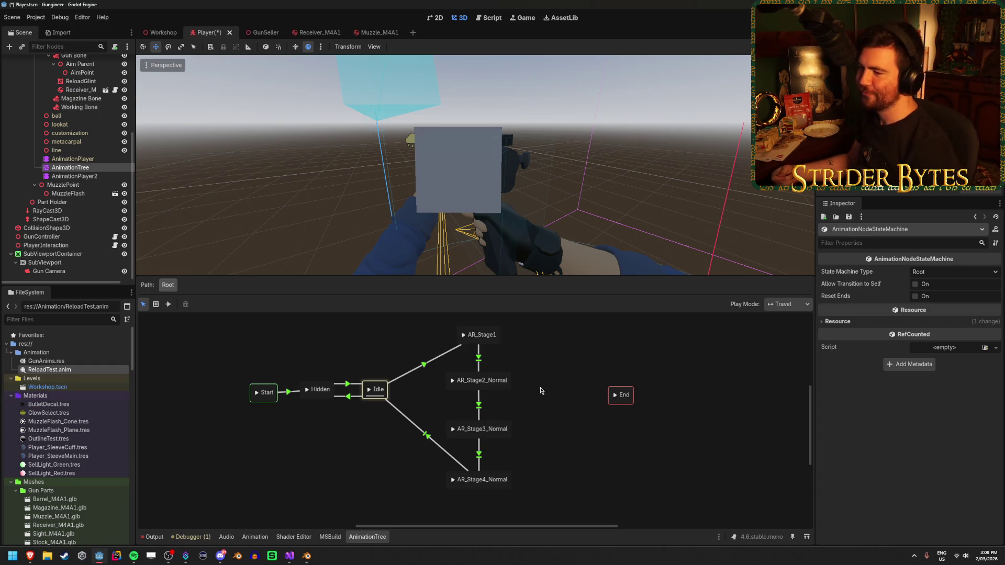
mouse_move(214, 349)
mouse_down()
mouse_move(341, 413)
mouse_move(340, 388)
mouse_move(298, 391)
mouse_up()
click(373, 345)
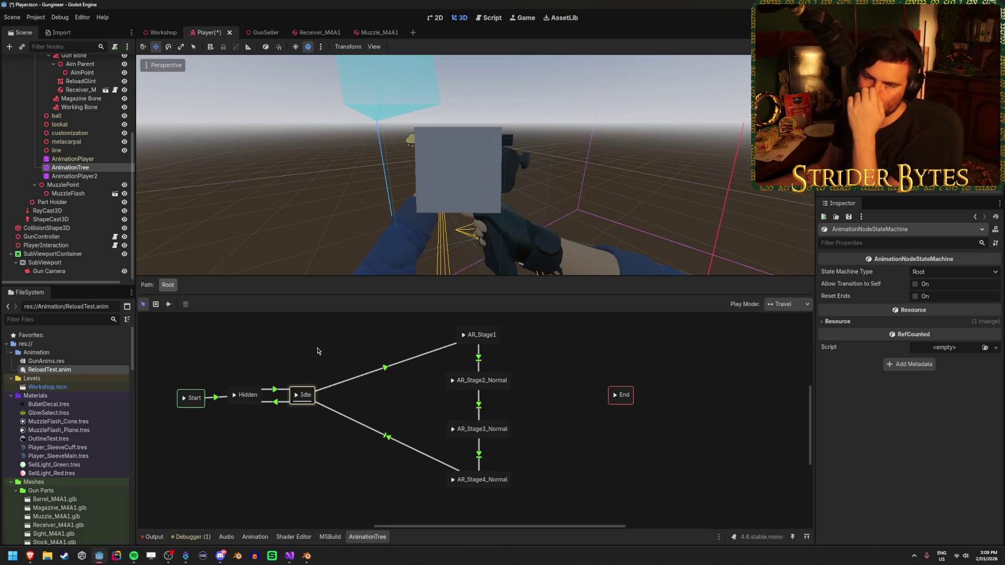
Select ReloadTest.anim in the FileSystem to view its details.
key(Up)
click(60, 370)
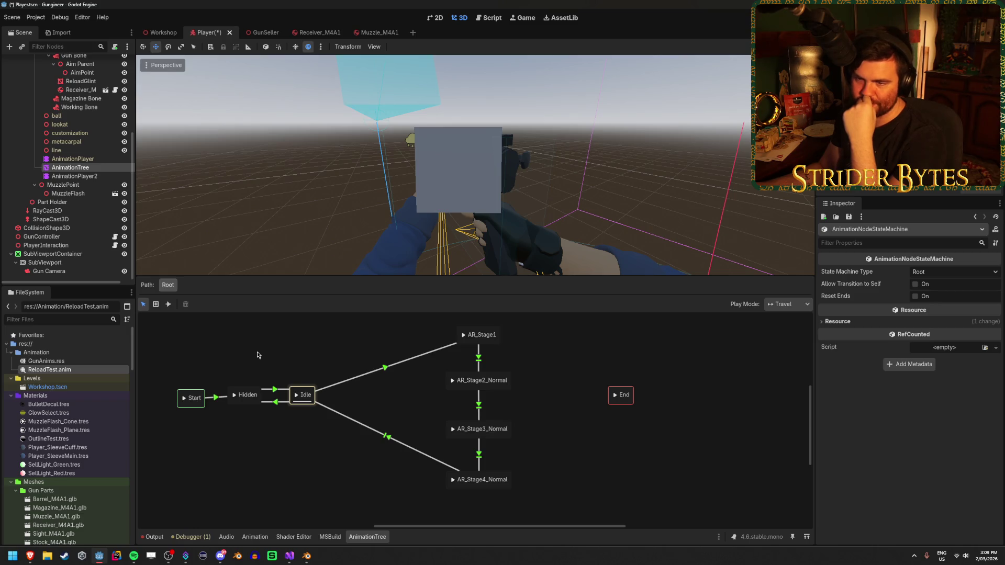
scroll(82, 421, down, 5)
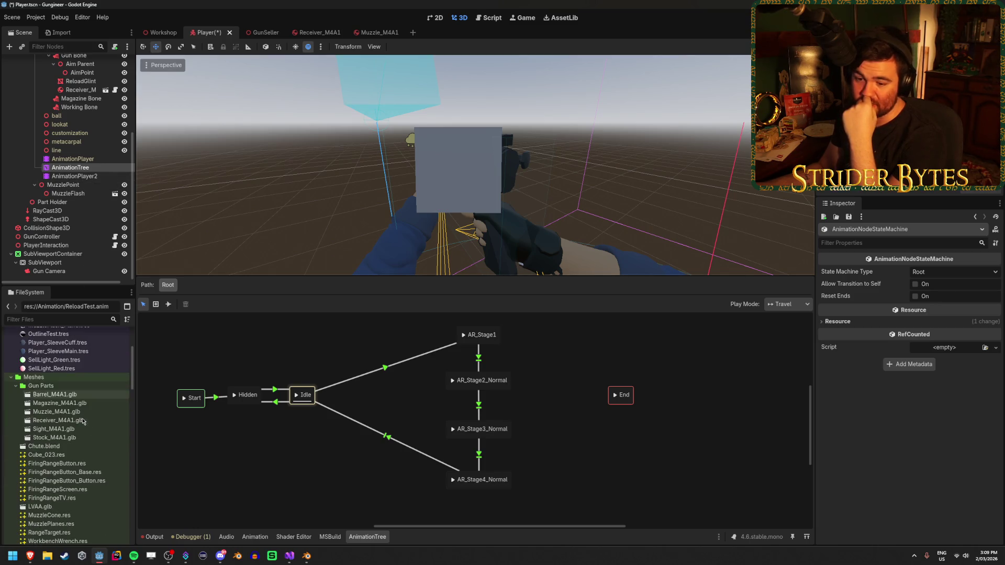
Open LVAA.glb's import settings and preview the AR_Stage, Idle and Reload animations.
scroll(79, 416, down, 5)
click(67, 402)
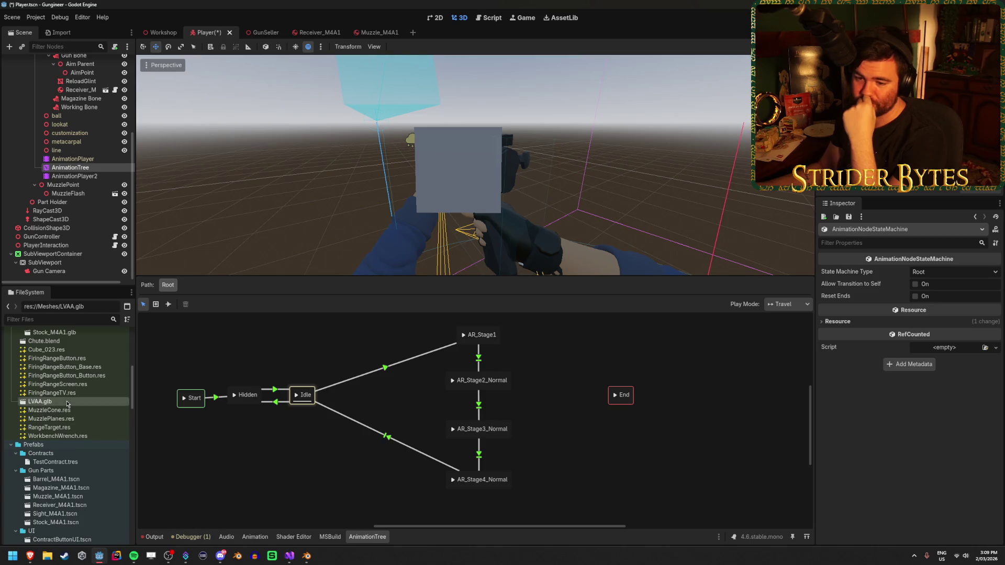
double_click(67, 402)
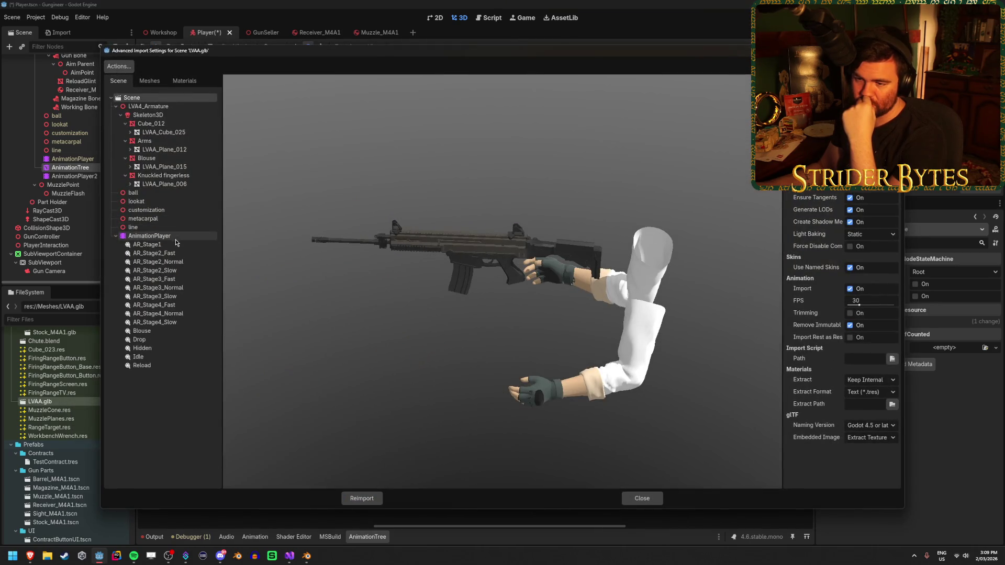
click(175, 243)
click(164, 322)
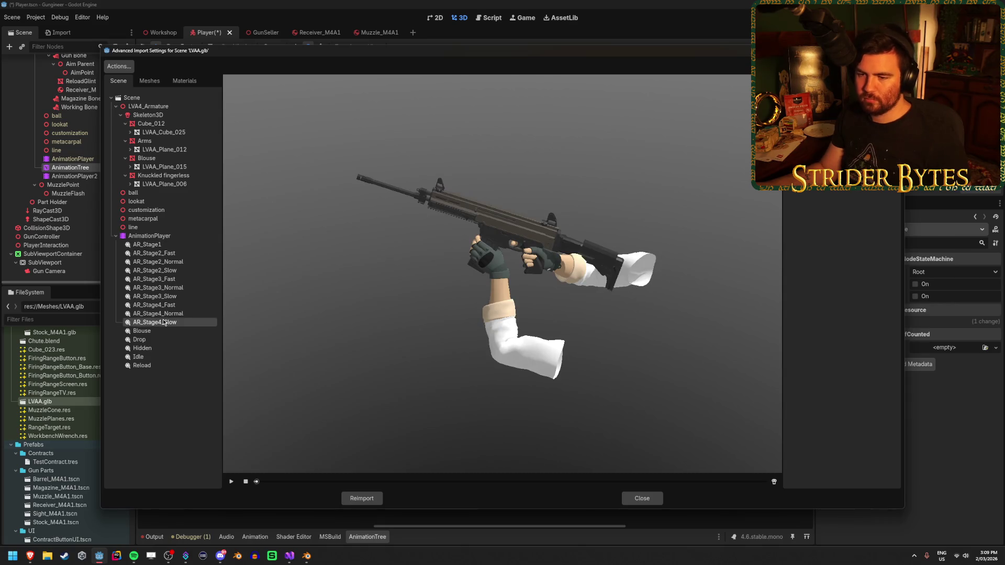
click(169, 245)
click(162, 270)
click(159, 305)
click(157, 323)
click(155, 358)
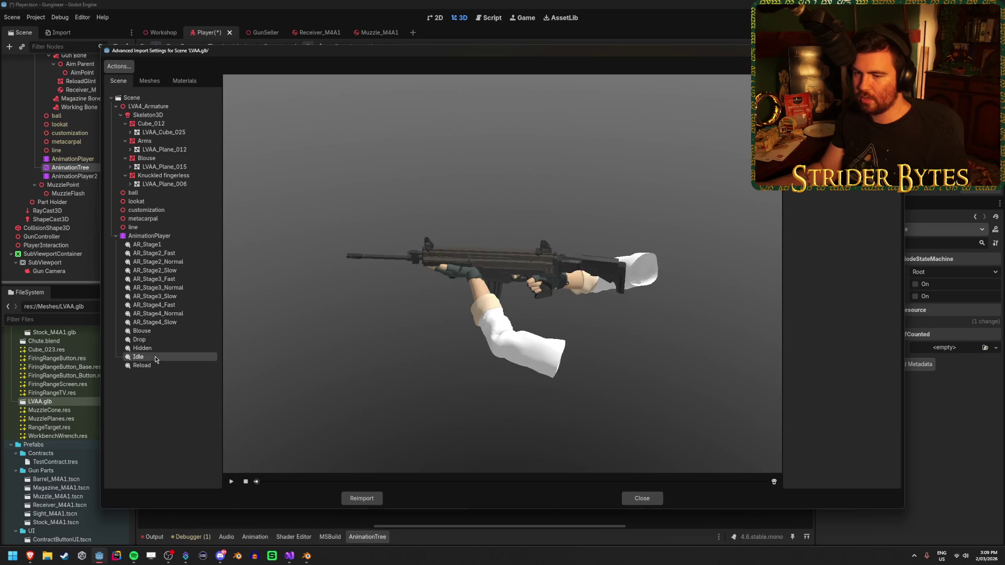
click(151, 365)
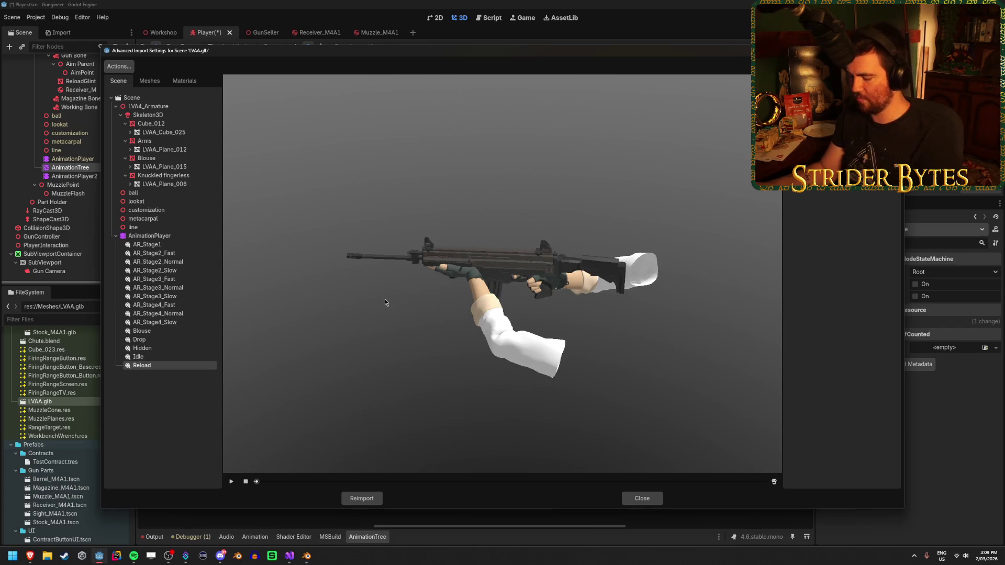
key(Up)
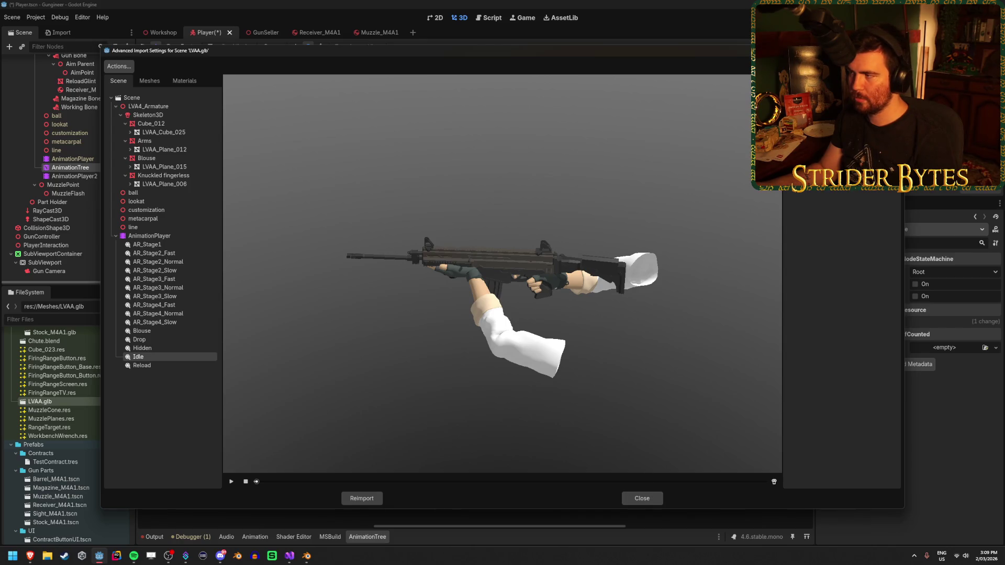
Save the Idle animation to the Animation folder as AR_Idle.
click(892, 137)
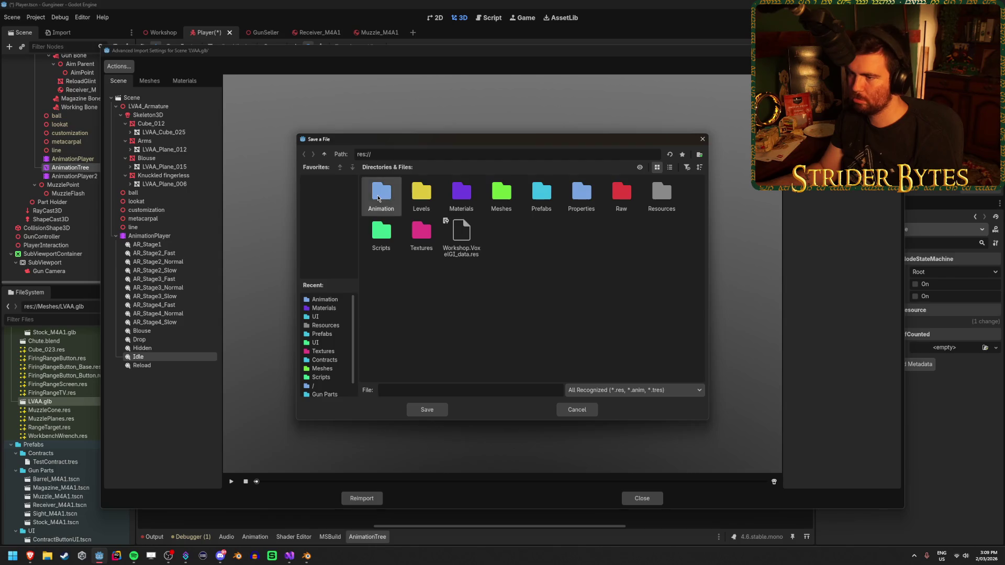
double_click(378, 197)
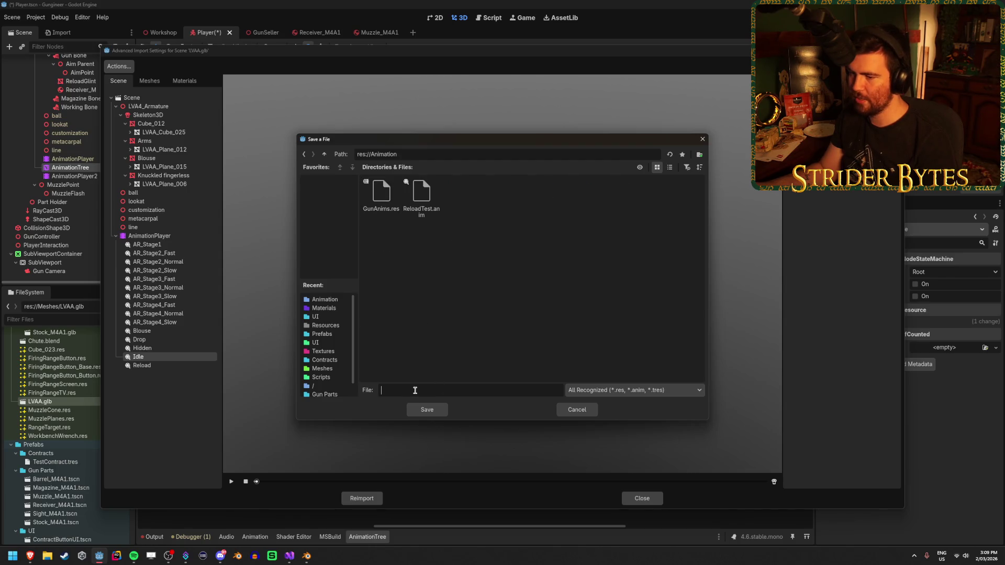
text(AR_Idle.a)
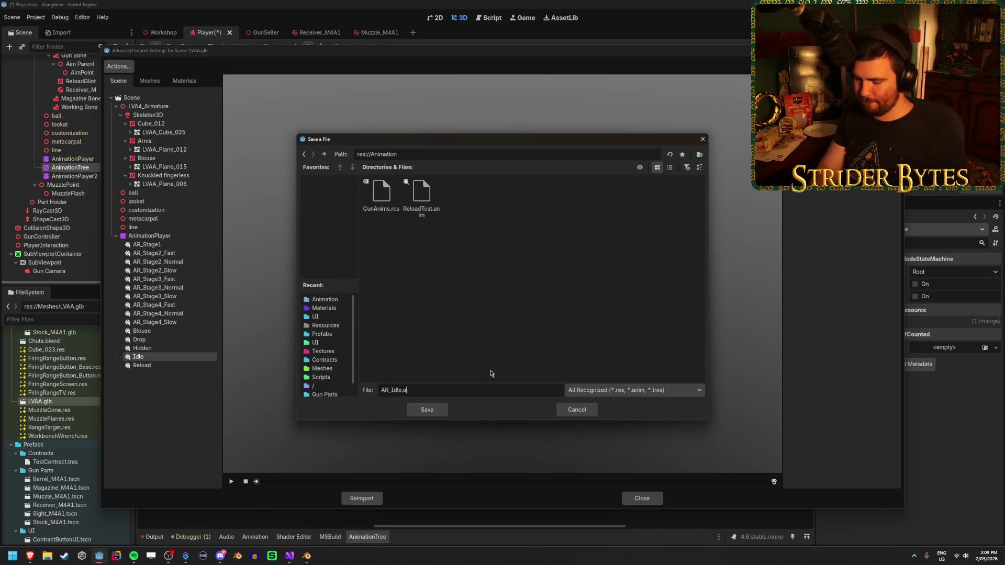
key(Return)
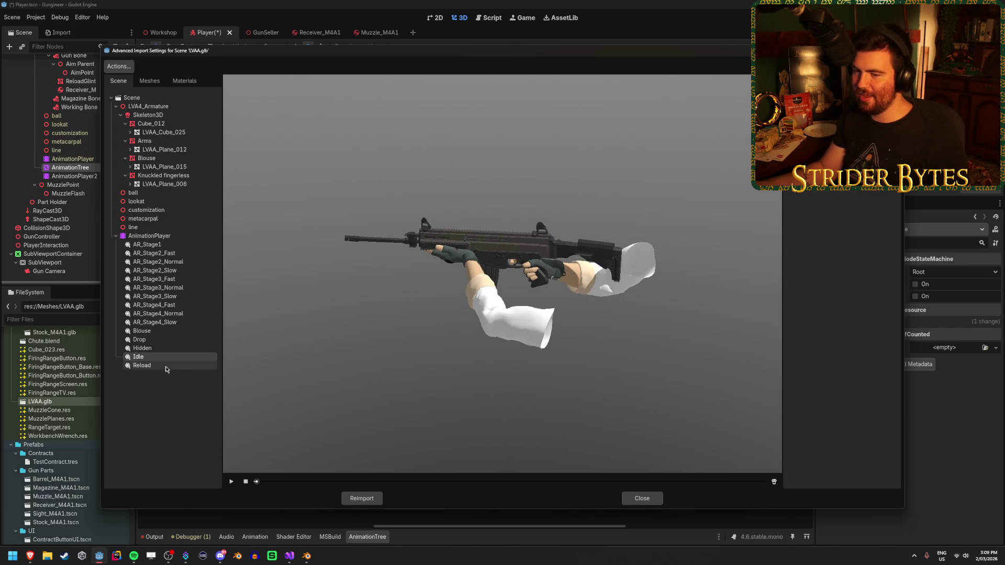
Preview AR_Stage1, AR_Stage4_Slow, AR_Stage3_Slow and AR_Stage3_Fast, then view AnimationPlayer track options.
click(179, 246)
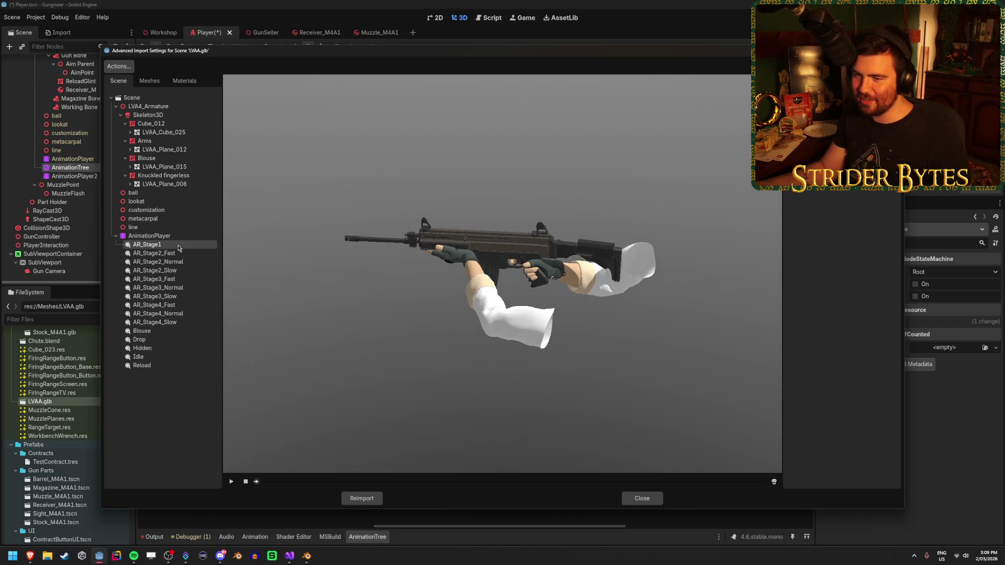
click(173, 322)
click(176, 296)
click(176, 279)
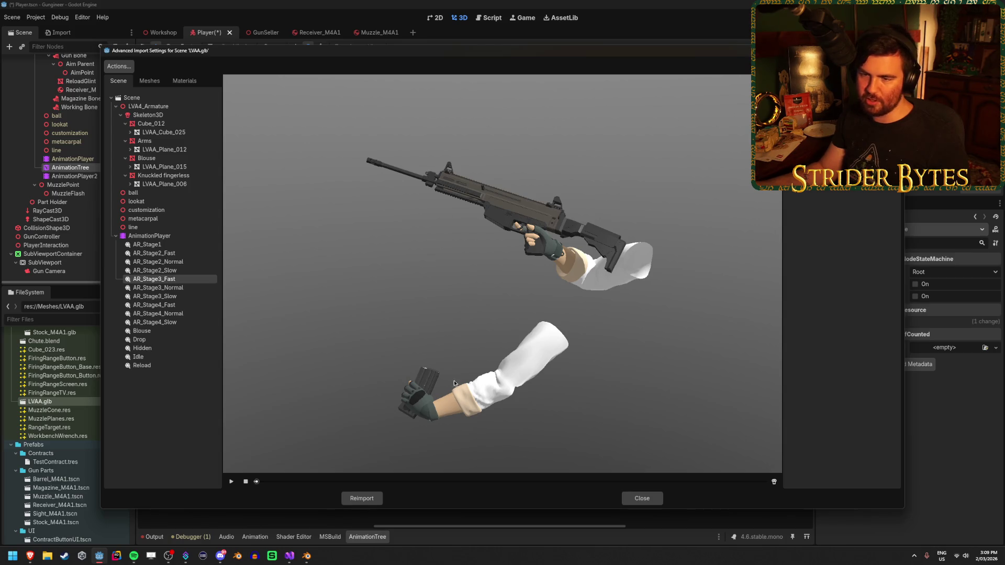
click(162, 235)
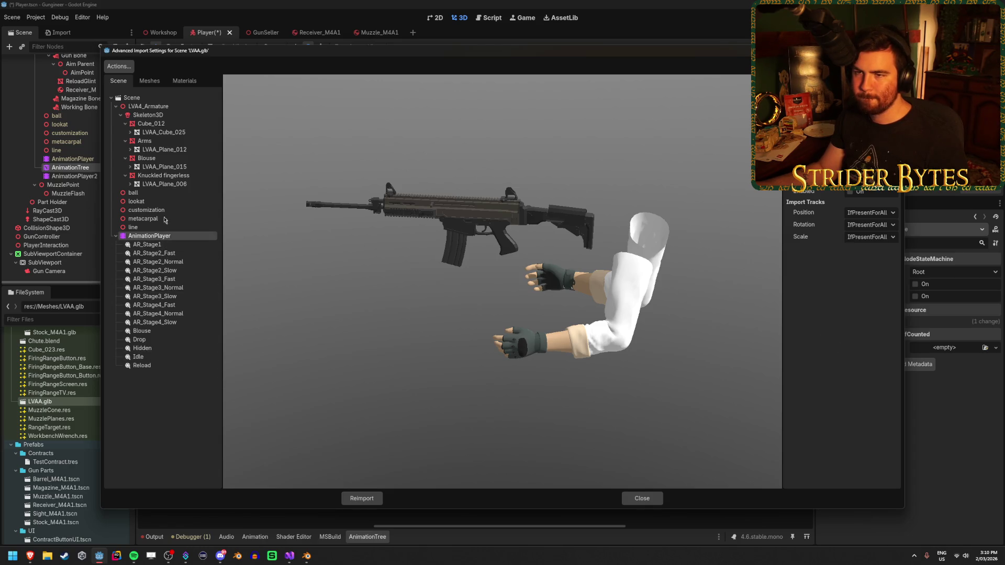
Set the scene's animation import FPS to 60 and reimport LVAA.glb.
click(135, 98)
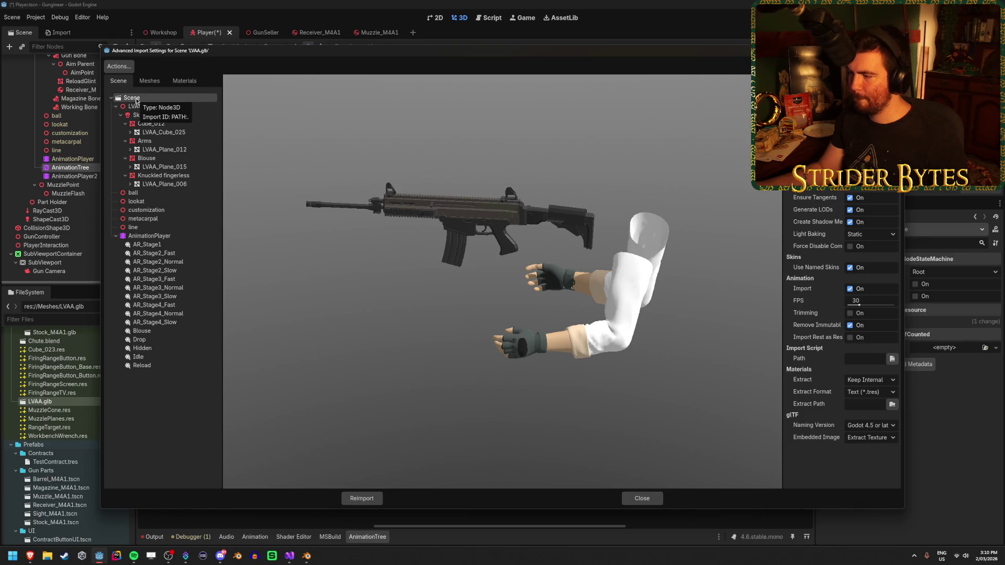
click(869, 304)
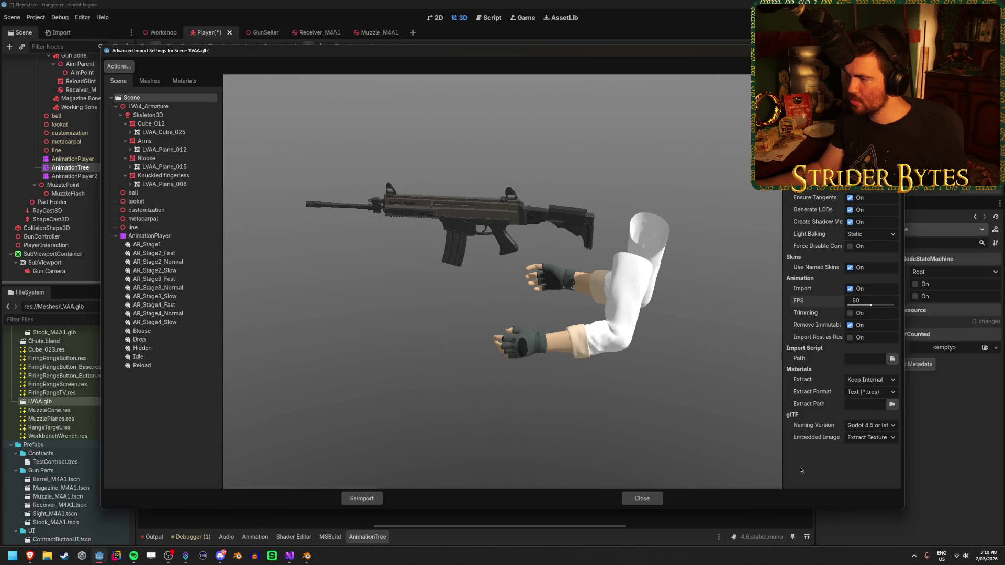
click(362, 498)
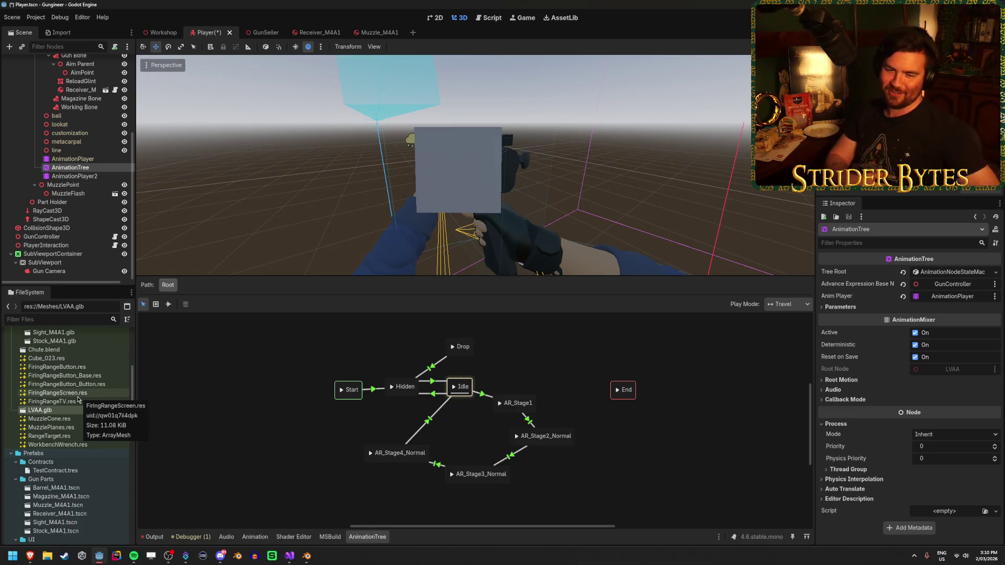
Save Player.tscn, check AnimationPlayer and AnimationTree, then switch to the browser forum thread.
mouse_move(249, 232)
mouse_down()
mouse_move(167, 217)
mouse_move(219, 199)
mouse_up()
key(ctrl+s)
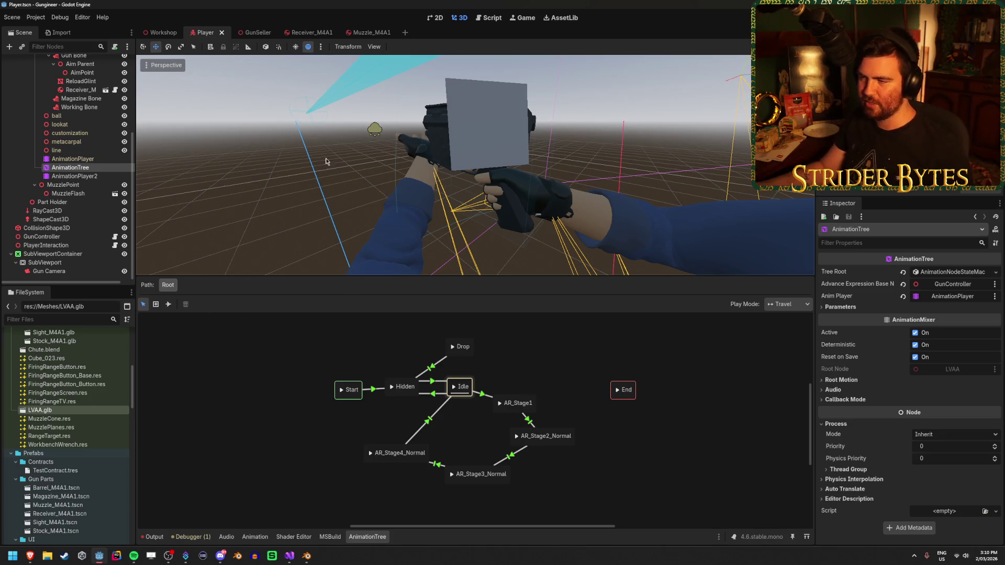
click(76, 159)
click(82, 167)
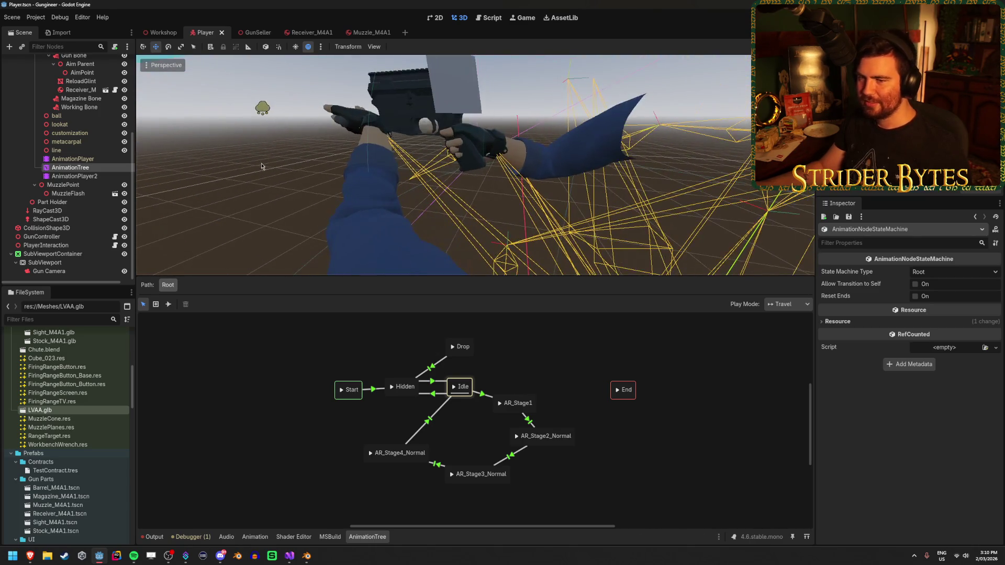
key(alt+Tab)
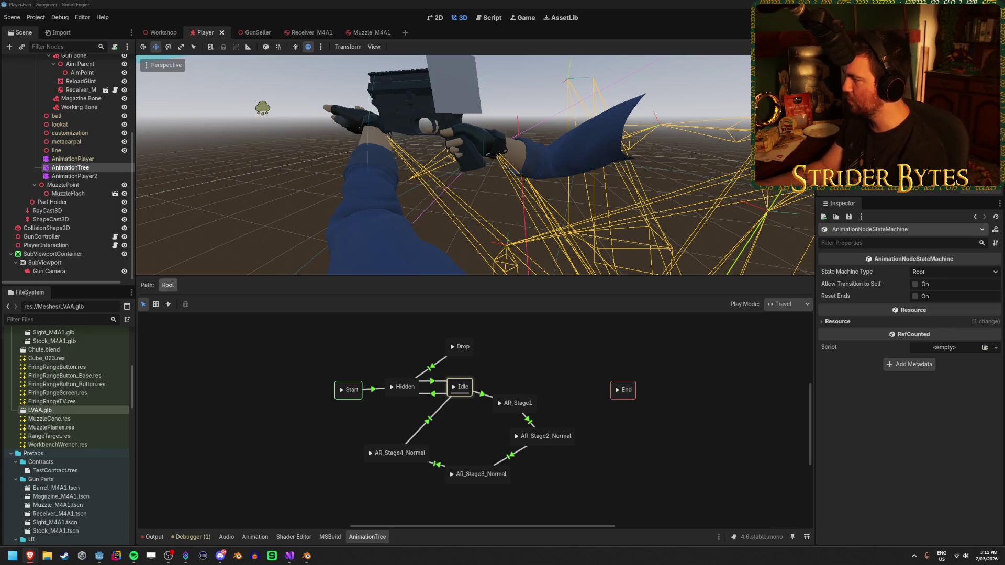
key(alt+Tab)
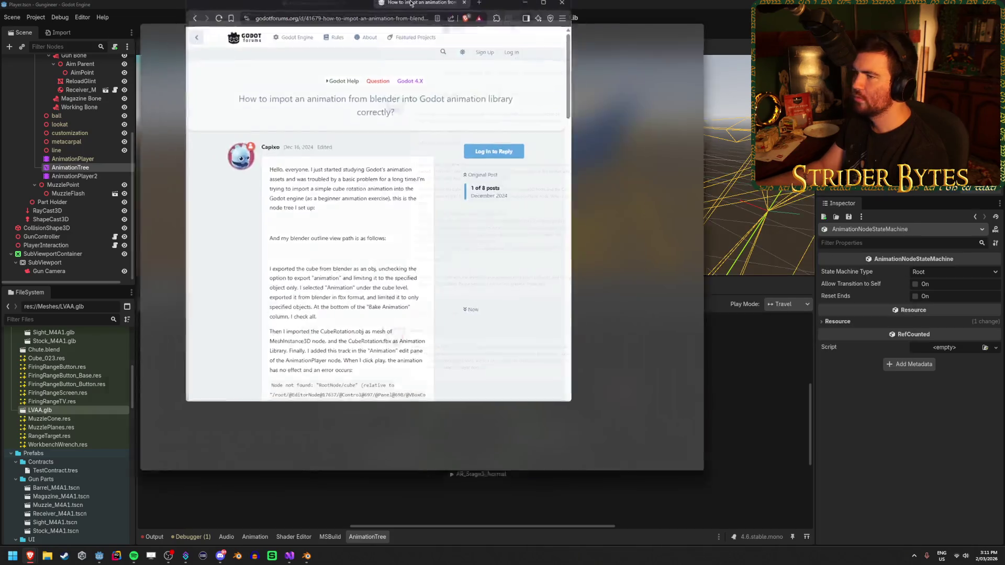
Scroll through the forum replies, glance at the GunController script and Godot, then bring up Blender.
scroll(197, 291, down, 5)
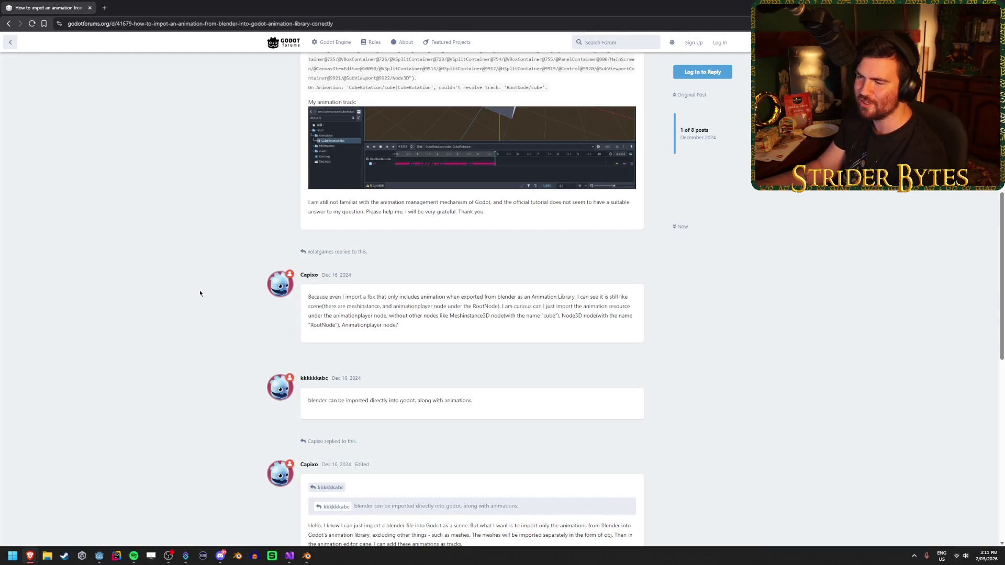
scroll(193, 286, down, 5)
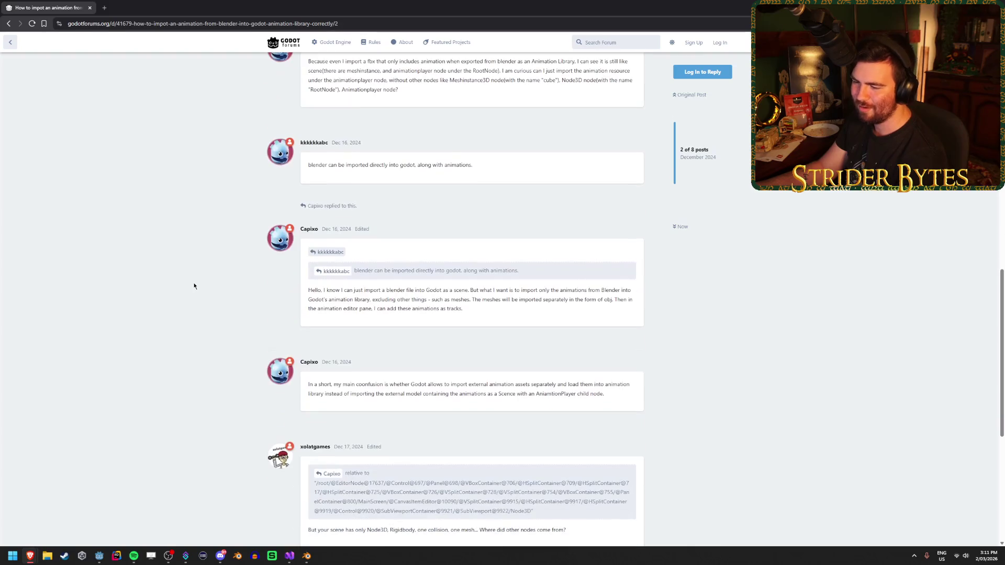
click(286, 561)
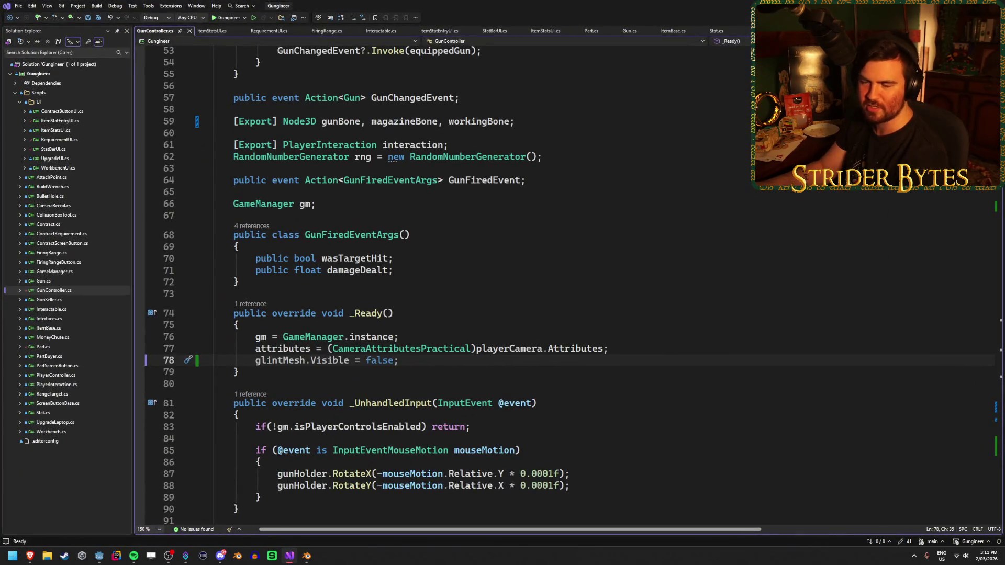
key(alt+Tab)
click(98, 555)
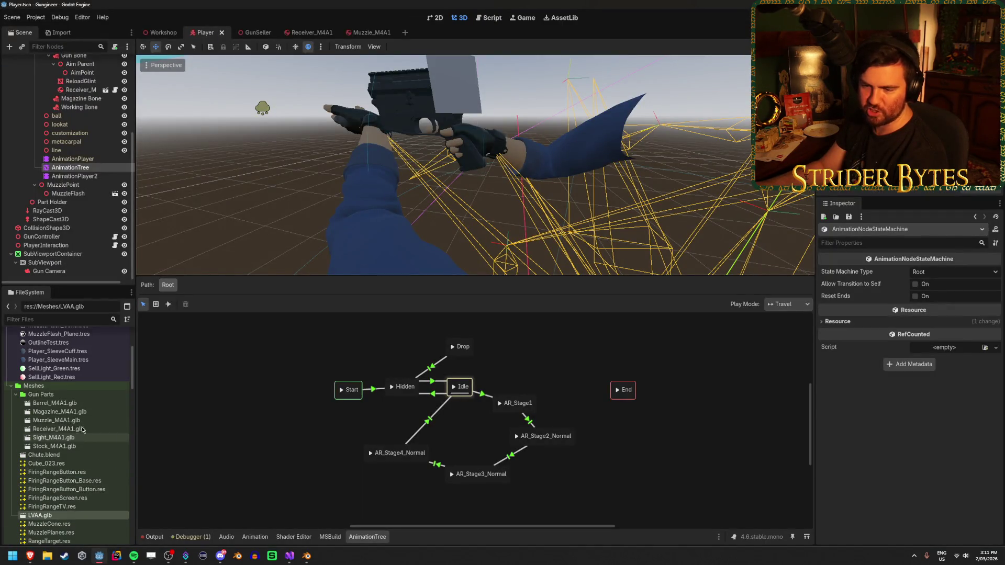
scroll(133, 419, down, 3)
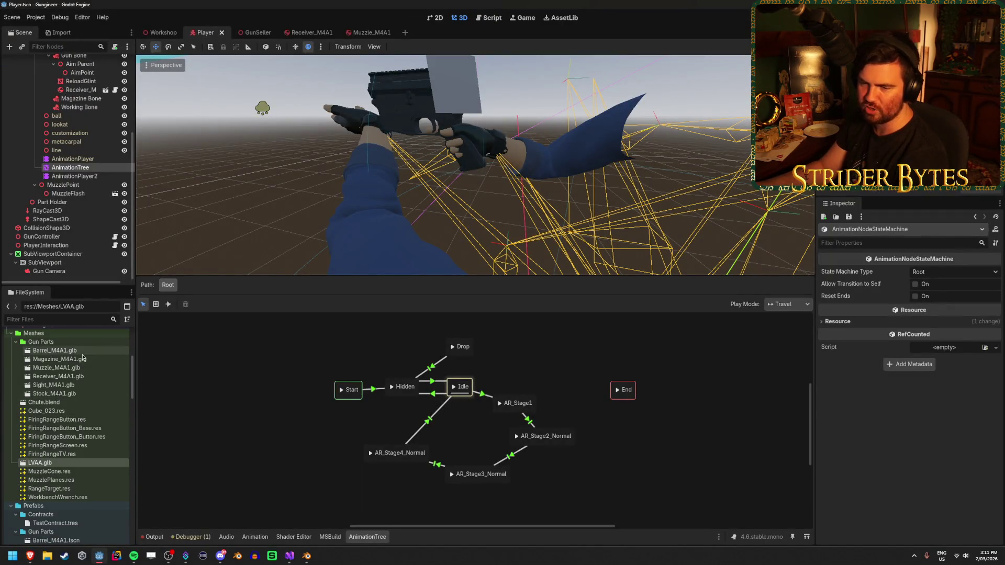
click(306, 555)
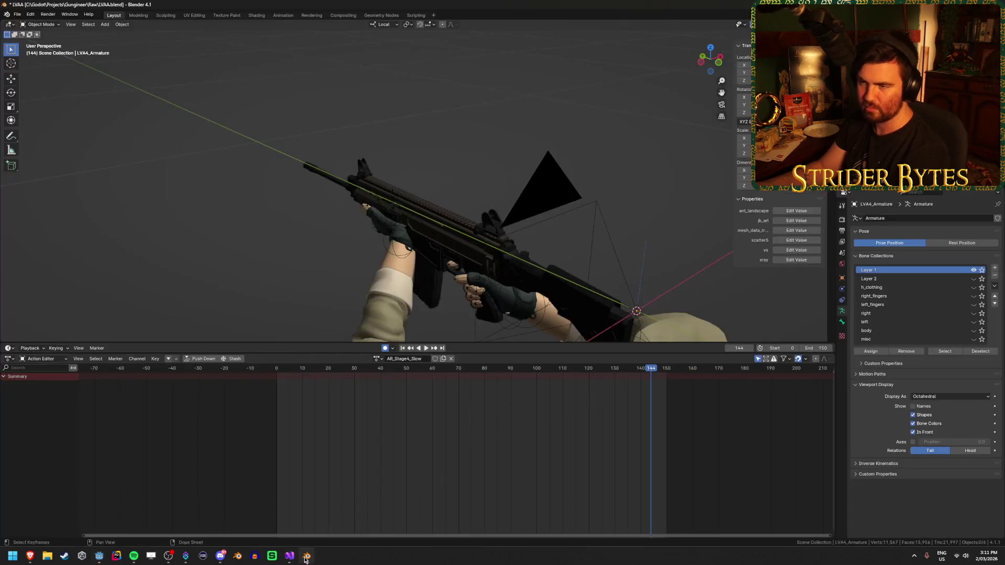
Save LVAA.blend, review the glTF 2.0 export Format options without exporting, and return to Godot.
key(ctrl+s)
key(ctrl+e)
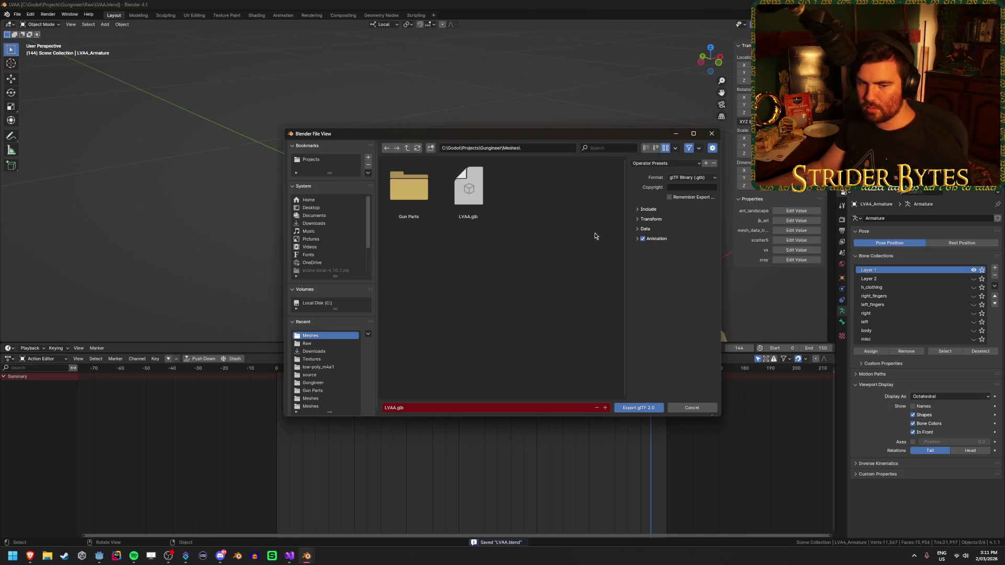
click(702, 178)
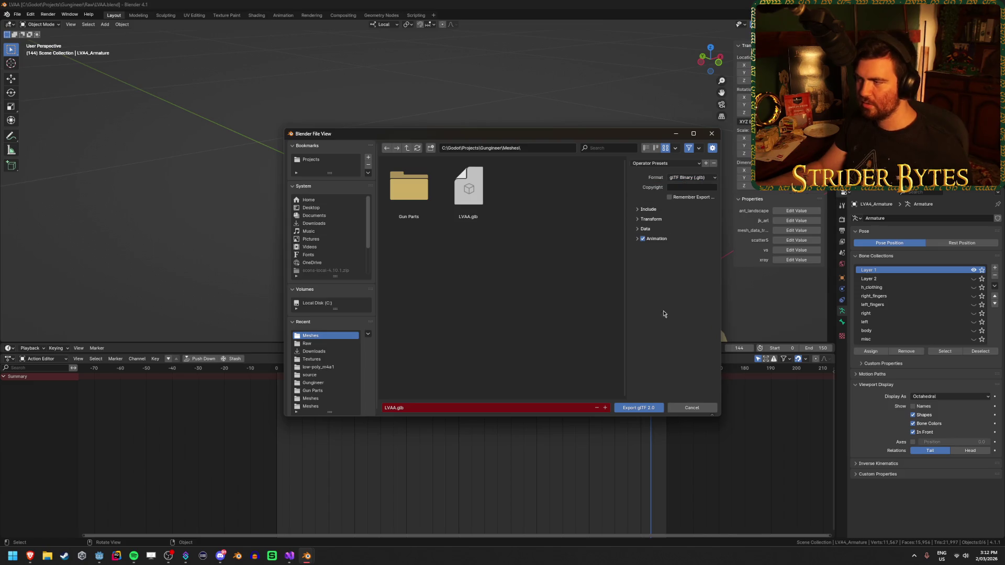
click(711, 134)
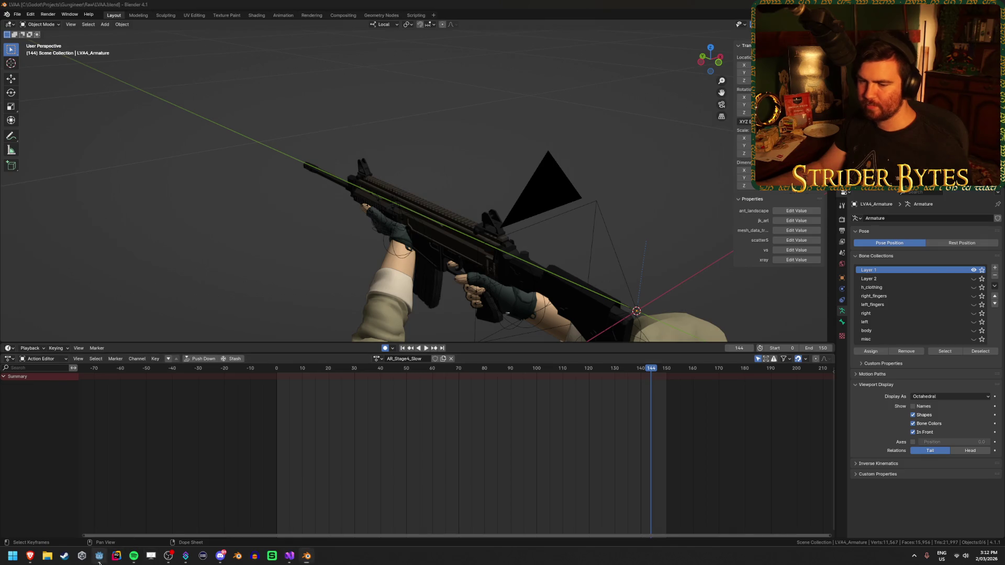
click(99, 556)
Scroll to the forum thread's final solution post, then go back to the Google results.
mouse_move(30, 556)
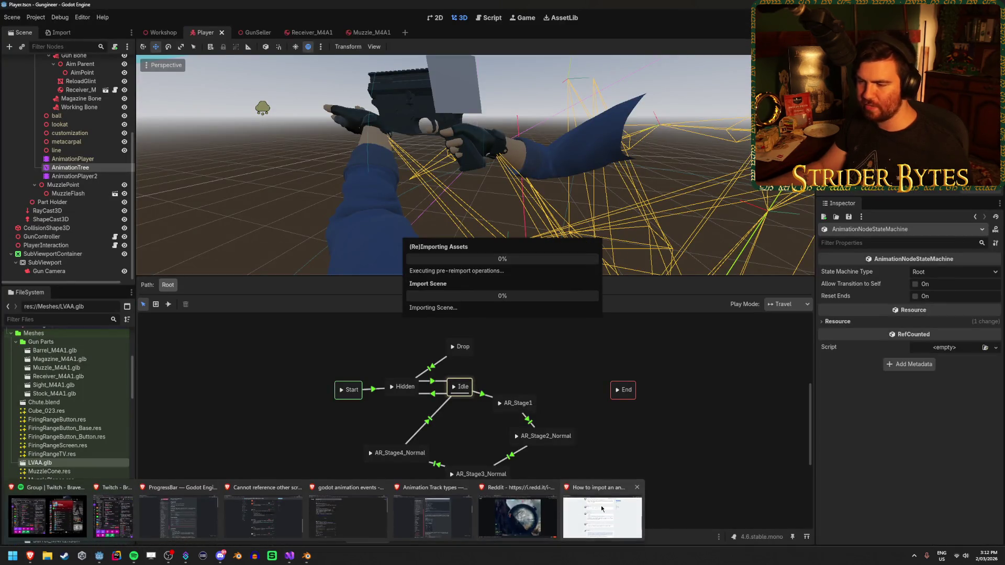
click(601, 504)
scroll(223, 314, down, 2)
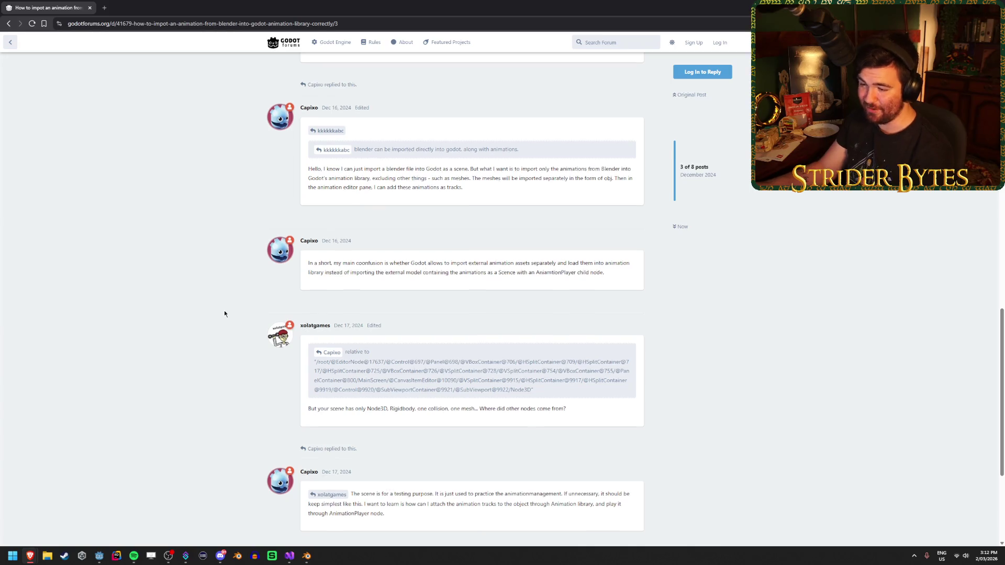
scroll(224, 310, down, 2)
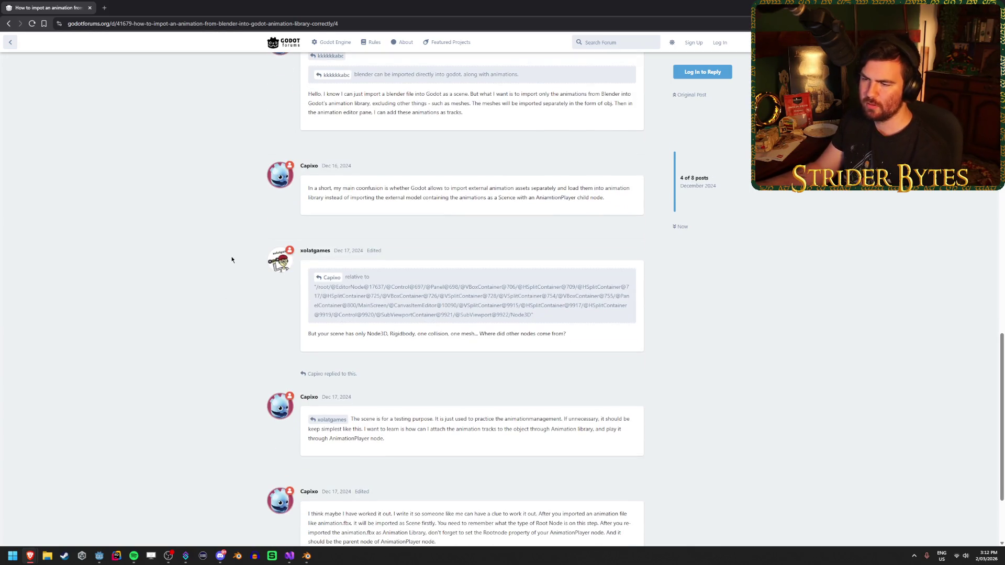
scroll(231, 256, down, 2)
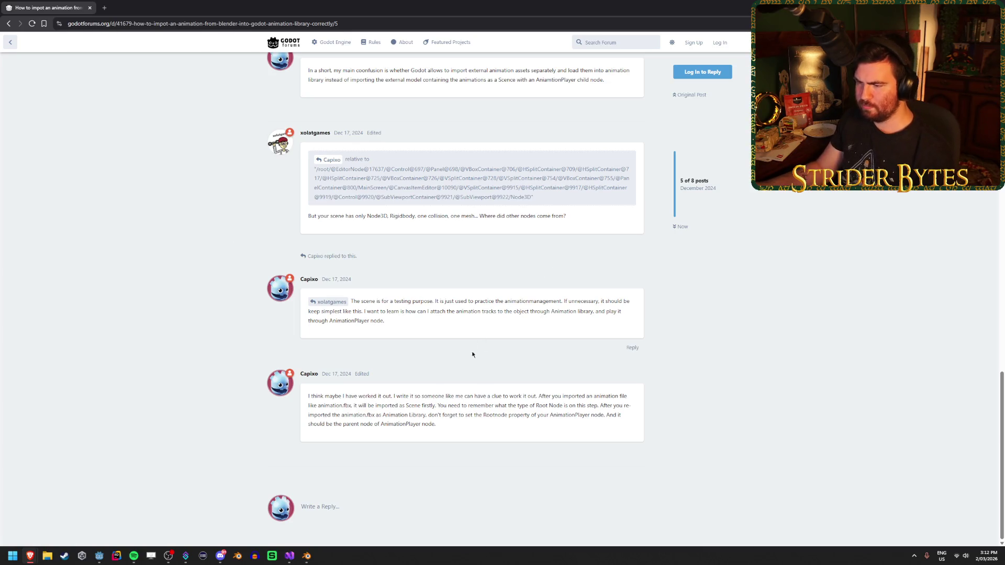
mouse_move(517, 396)
mouse_down()
mouse_move(630, 403)
mouse_move(538, 396)
mouse_up()
click(266, 414)
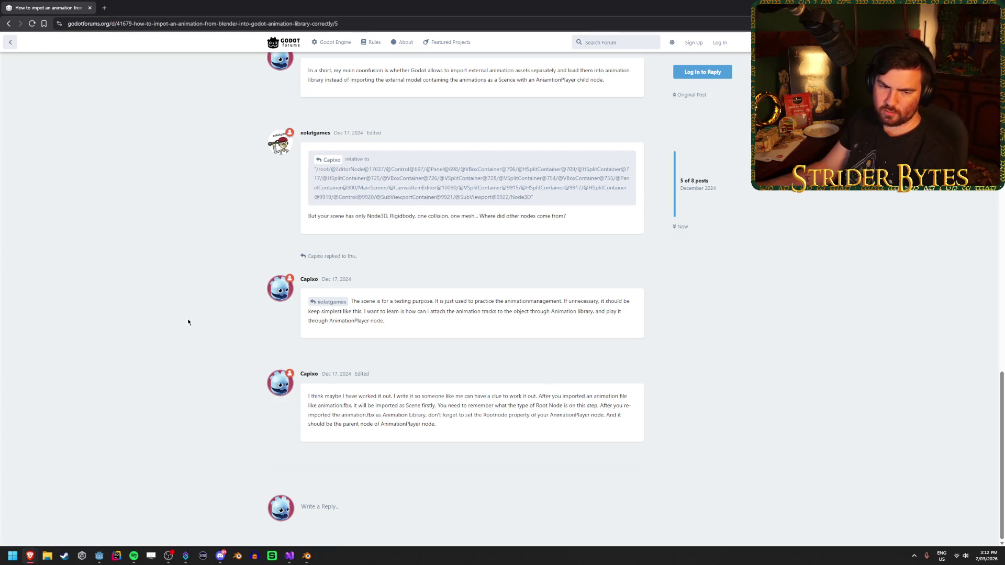
key(alt+Left)
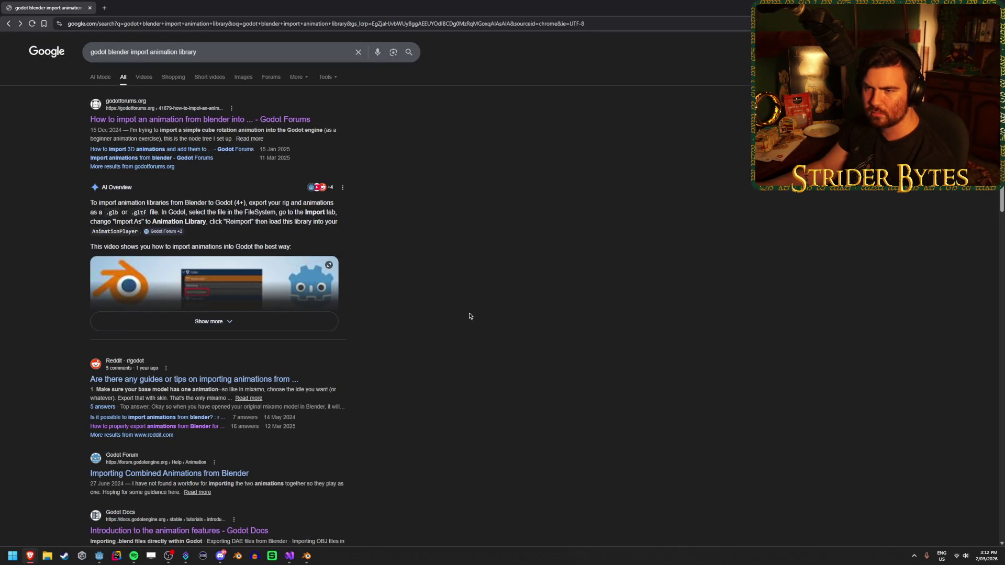
scroll(469, 316, down, 1)
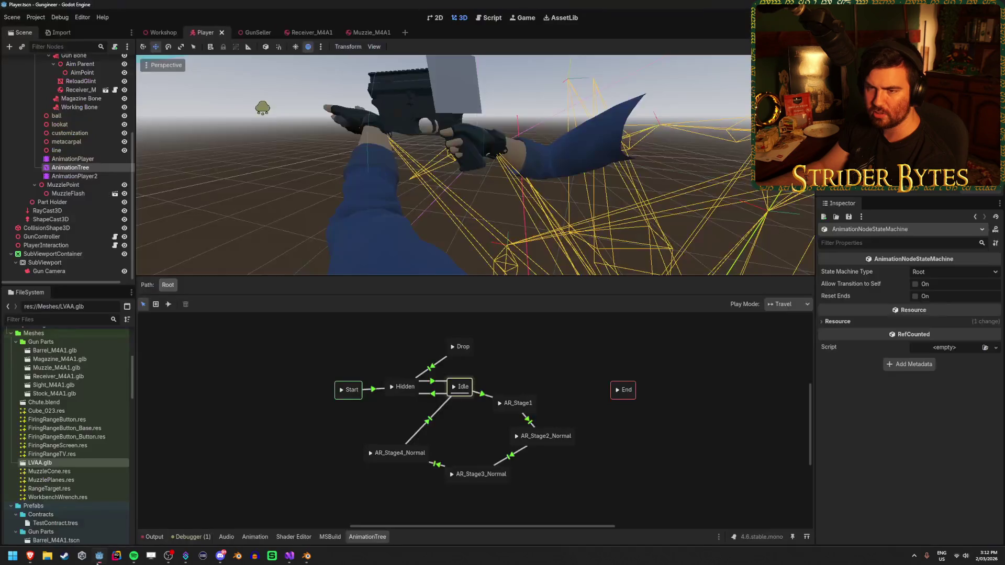
Reopen LVAA.glb's Advanced Import Settings, preview AR_Stage1 and view the AnimationPlayer track options.
click(99, 556)
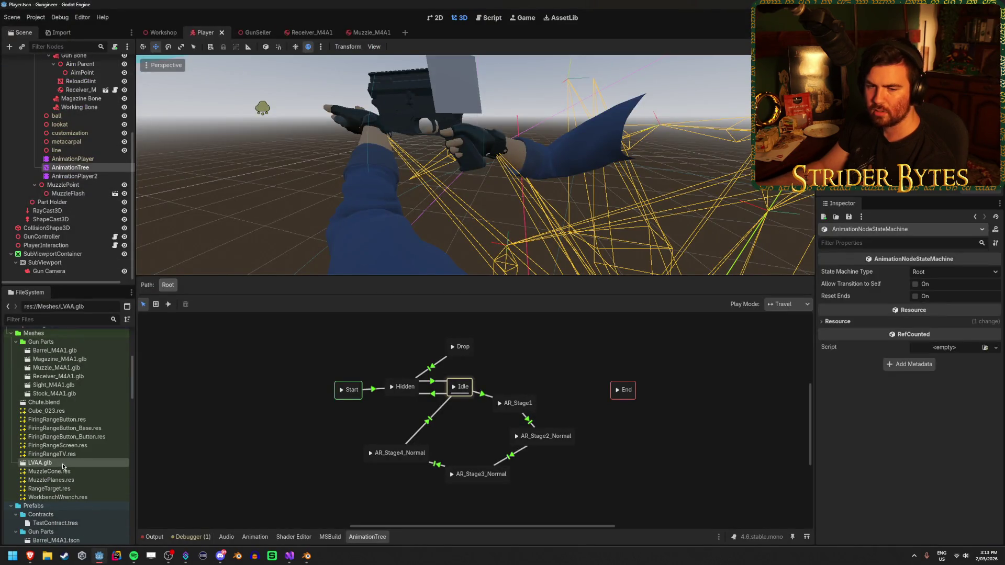
double_click(70, 460)
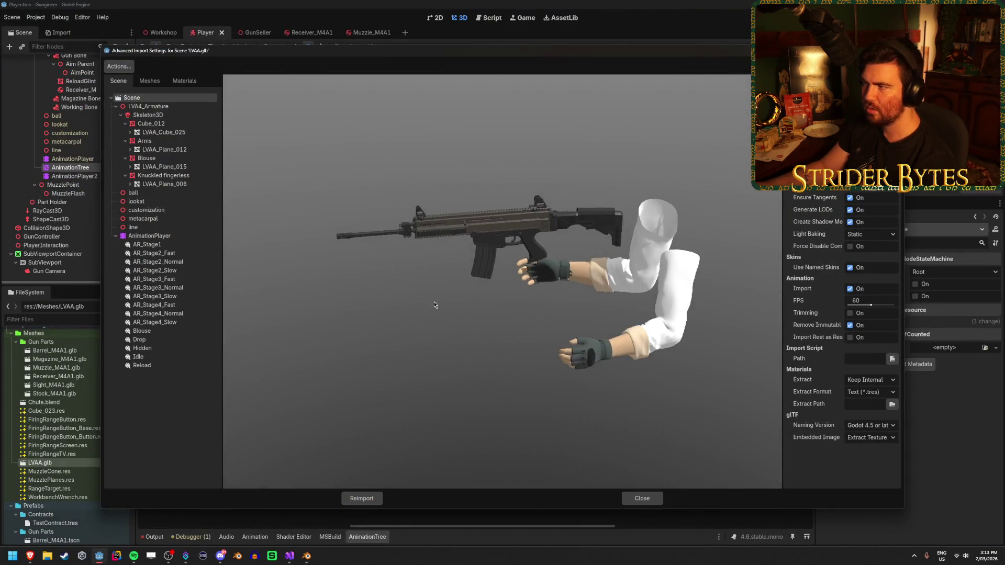
click(128, 67)
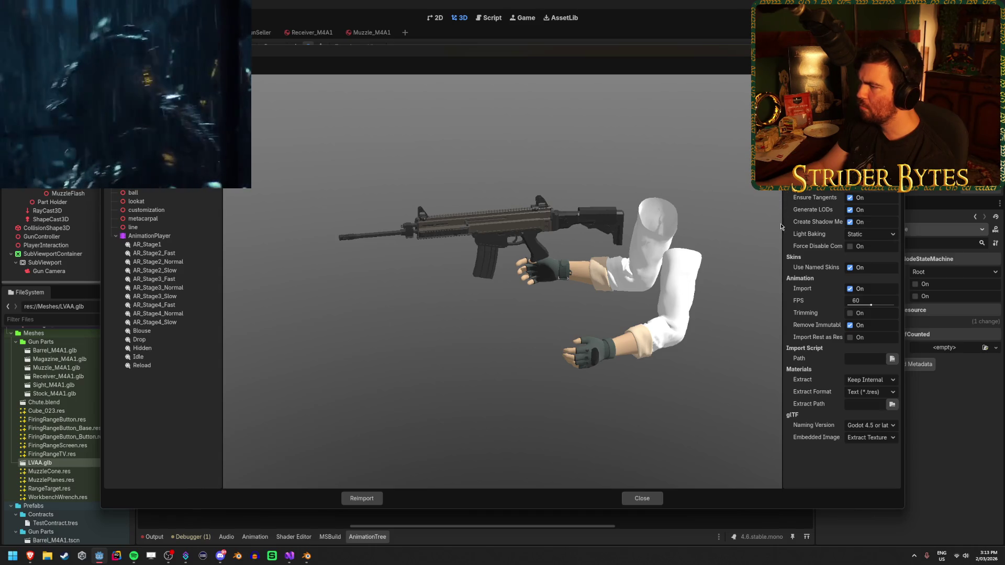
click(148, 244)
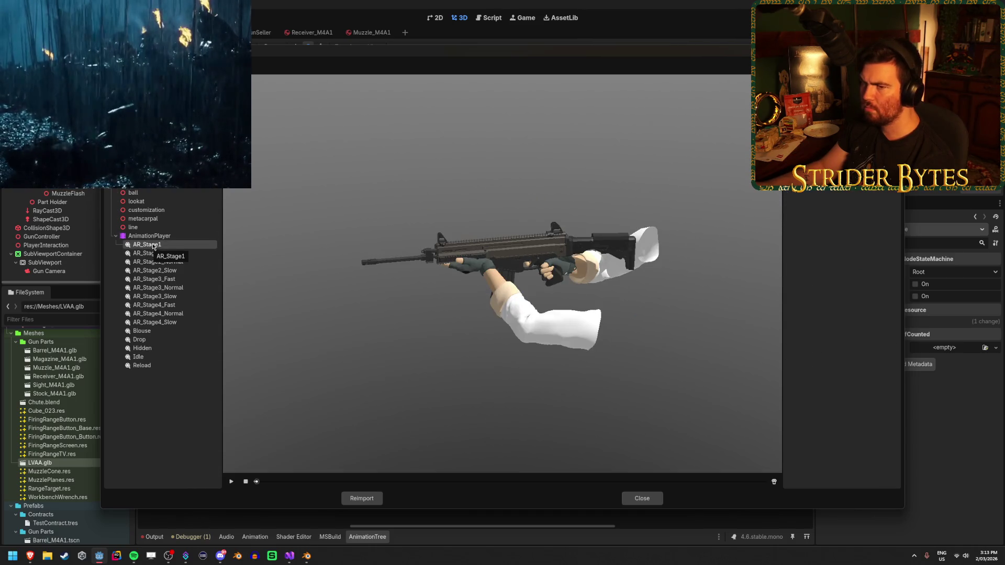
click(149, 236)
mouse_move(784, 282)
mouse_down()
mouse_move(749, 283)
mouse_move(759, 283)
mouse_up()
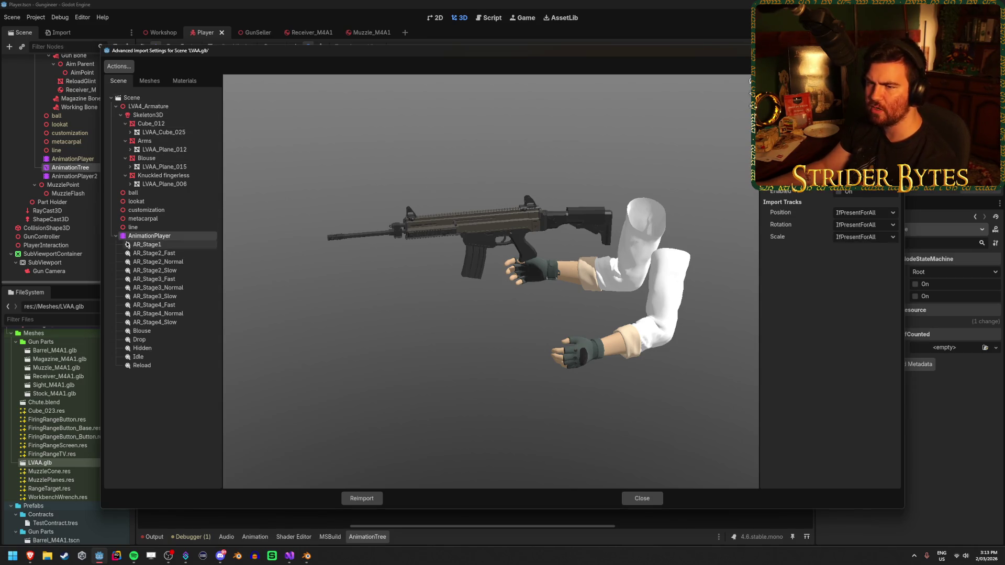
Inspect the Scene root's 60 FPS animation options, then switch back to the Google results.
click(150, 99)
click(150, 107)
click(153, 99)
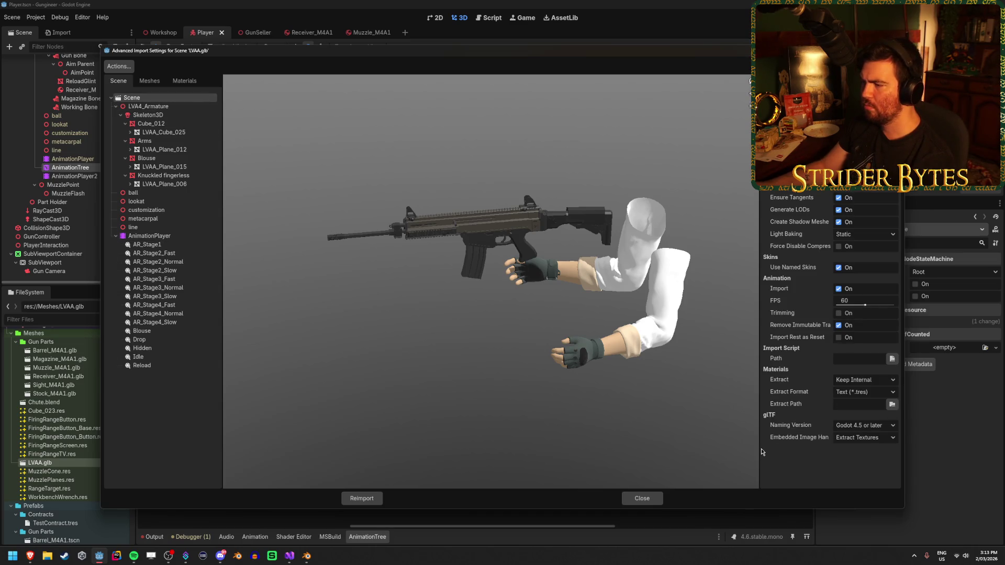
drag(759, 452, 737, 451)
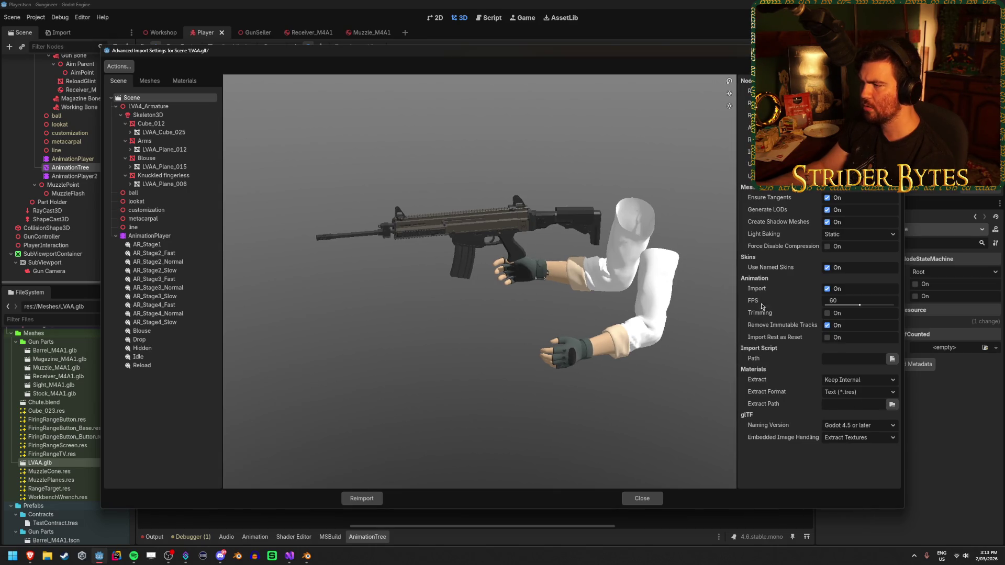
mouse_move(763, 343)
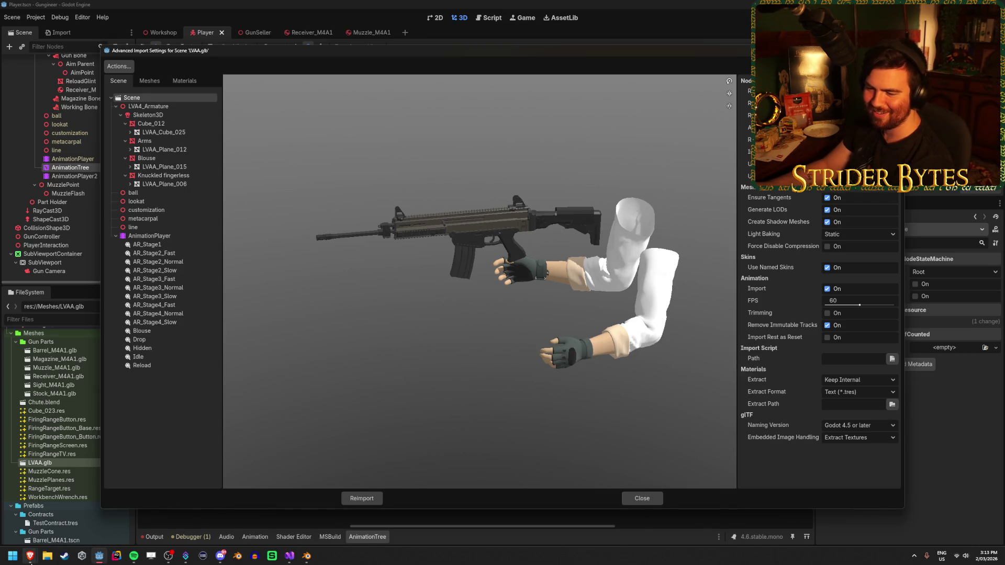
mouse_move(30, 556)
click(606, 536)
scroll(488, 349, down, 1)
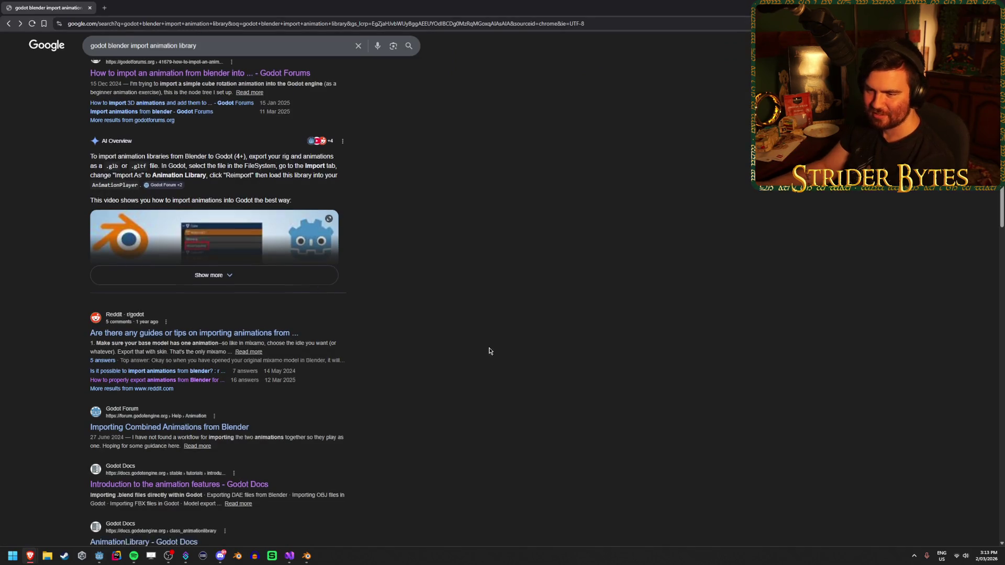
Open the Reddit guide in a background tab and the 'Importing Combined Animations from Blender' thread, then return to Godot.
middle_click(256, 302)
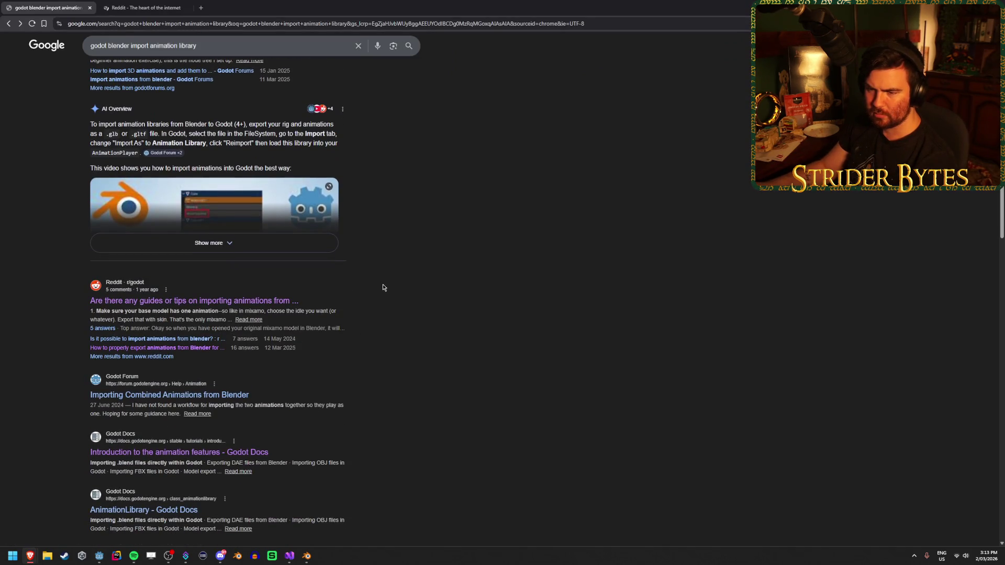
click(221, 398)
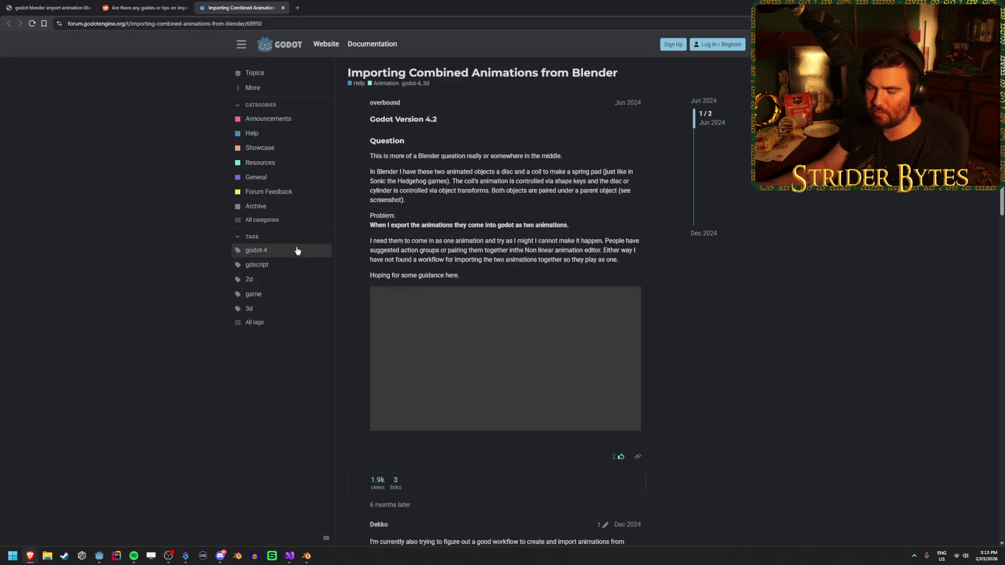
drag(582, 155, 406, 156)
click(576, 146)
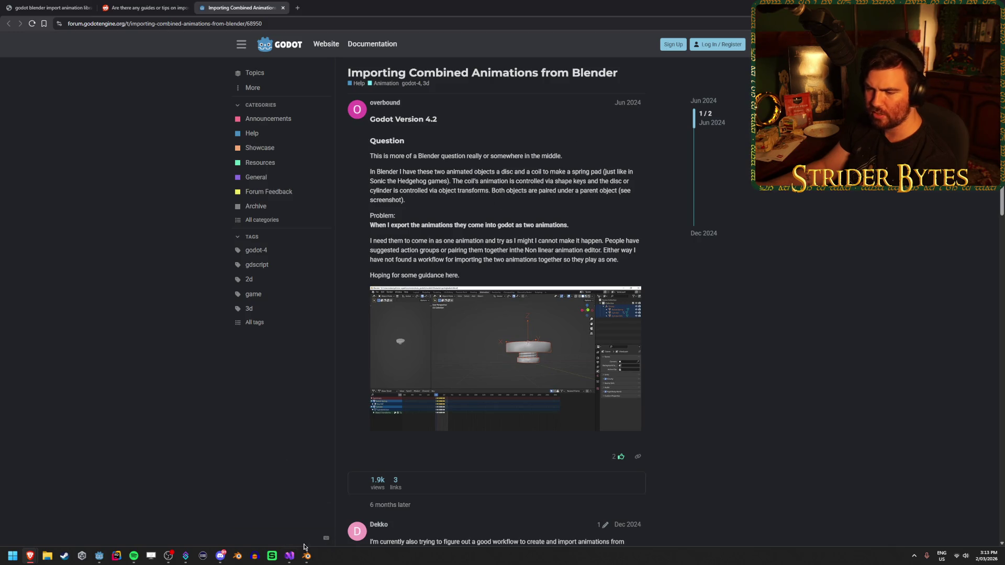
click(99, 555)
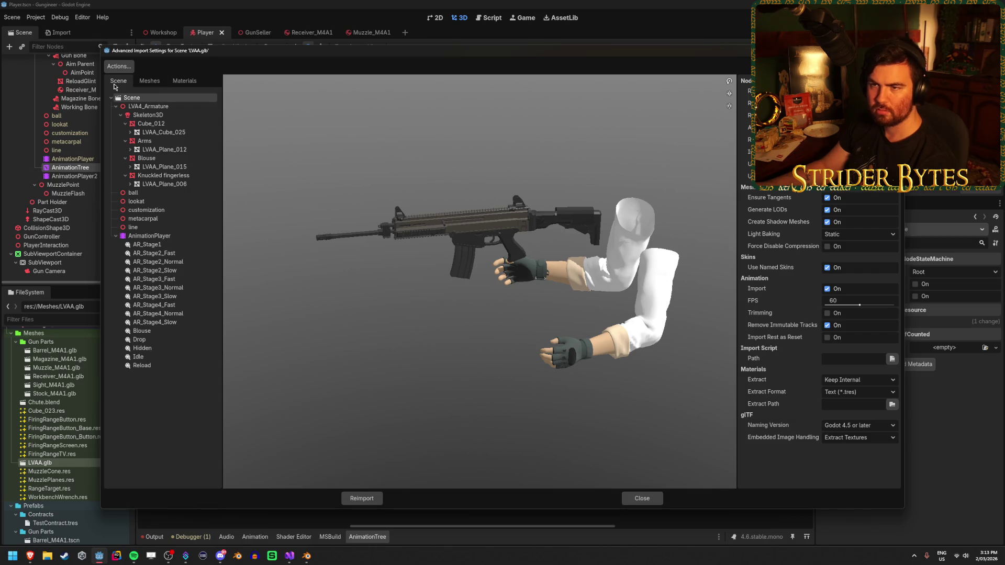
Inspect LVAA.glb's materials and four meshes, then close the advanced import settings.
click(184, 80)
click(149, 80)
mouse_move(220, 87)
mouse_down()
mouse_move(281, 99)
mouse_move(233, 111)
mouse_up()
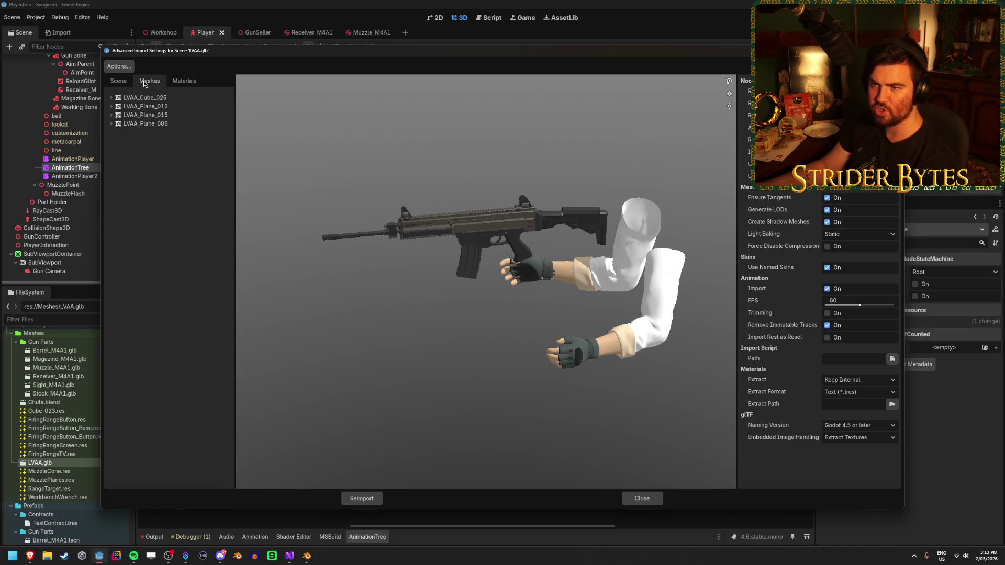
click(182, 82)
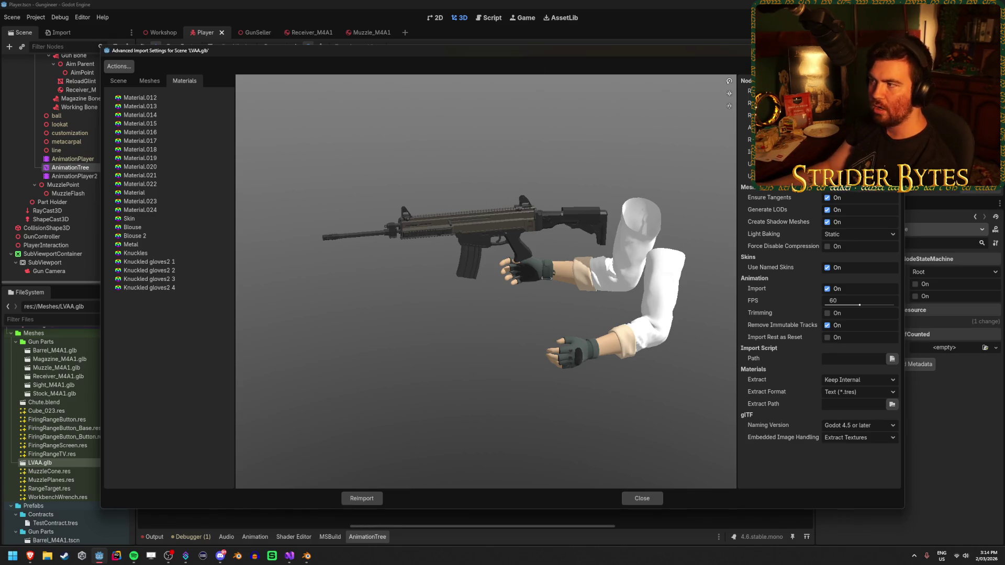
key(Escape)
Set LVAA.glb's Import As type to Animation Library in the Import dock.
click(59, 32)
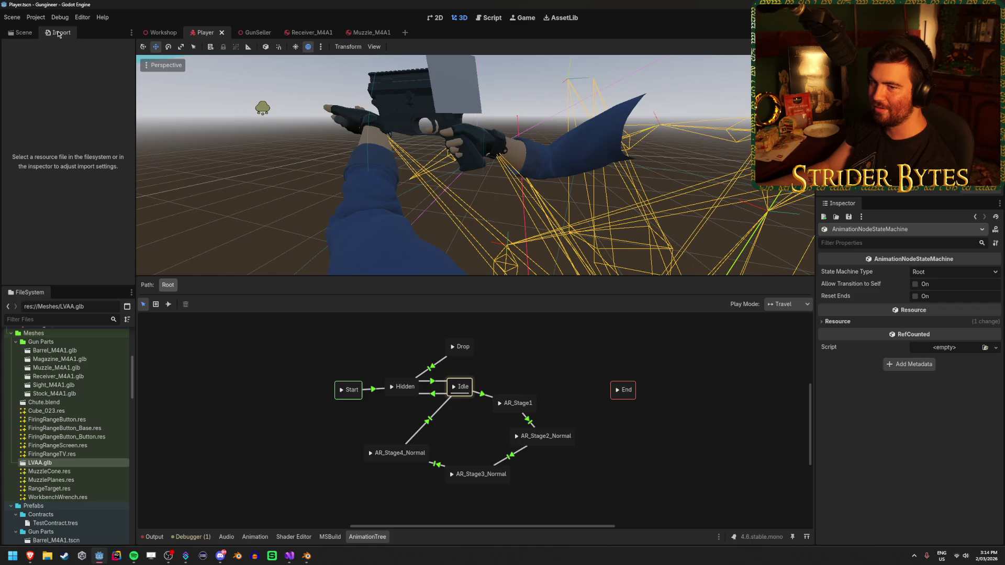
click(47, 463)
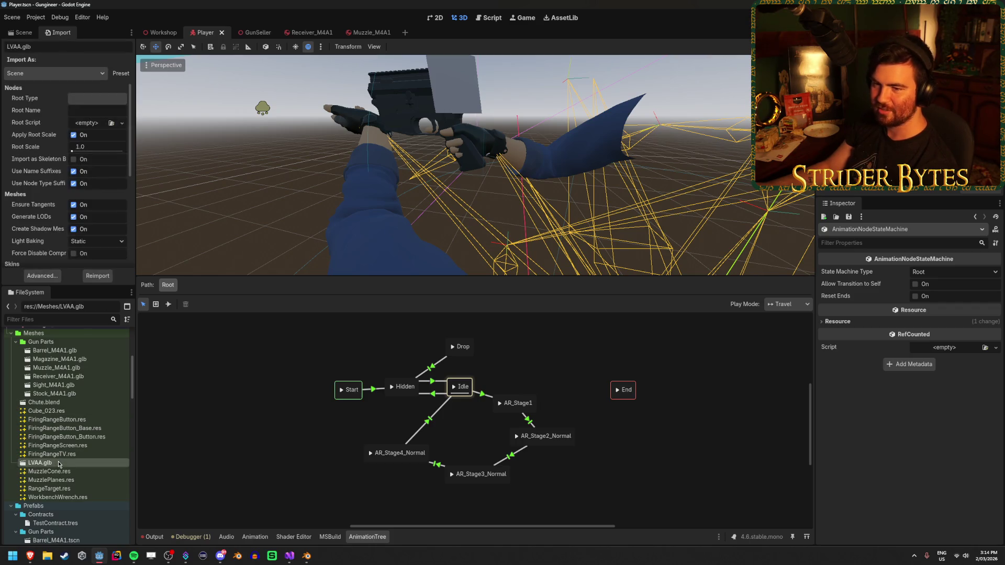
click(77, 76)
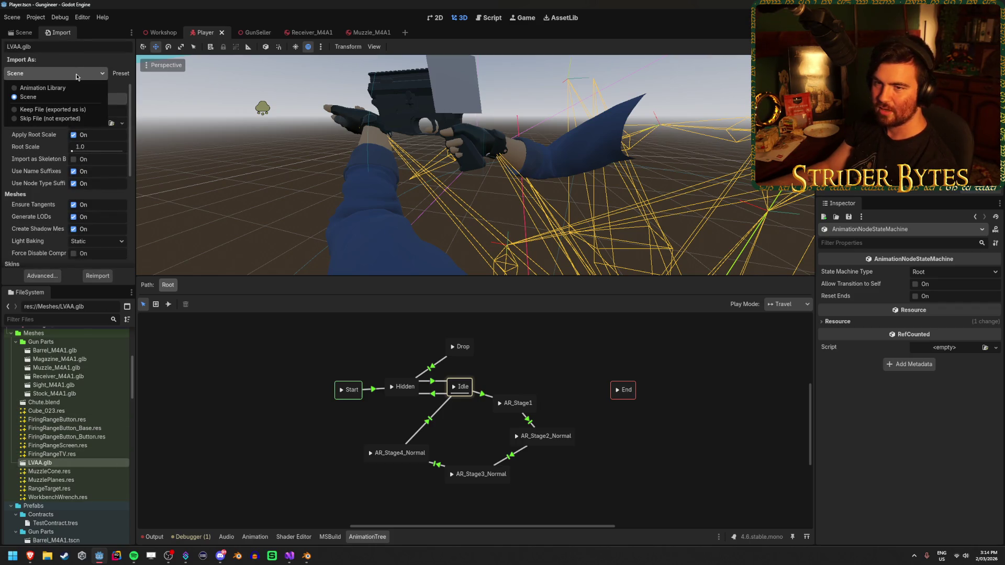
click(76, 73)
click(76, 73)
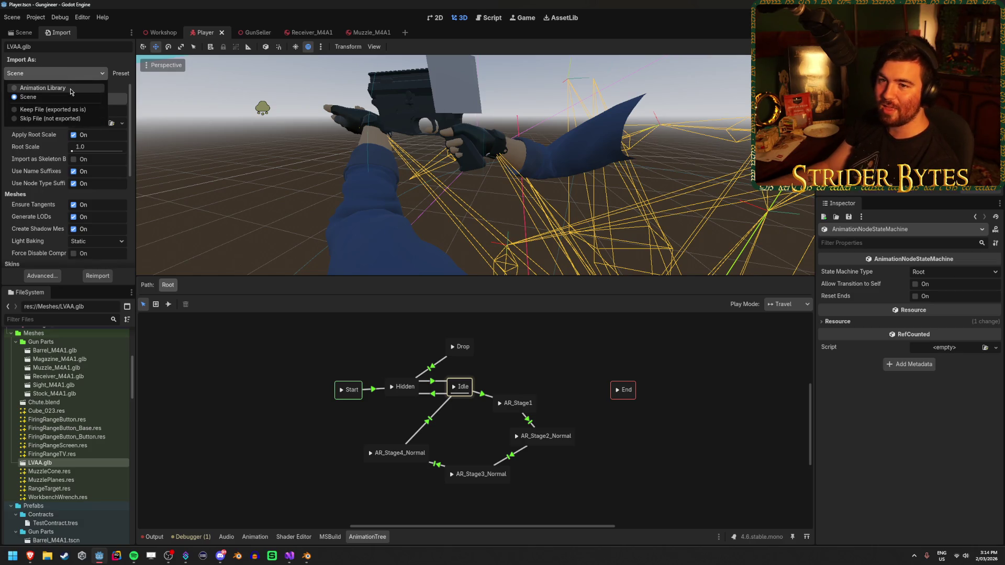
click(70, 89)
Cancel the Animation Library reimport and set LVAA.glb back to import as Scene.
click(98, 276)
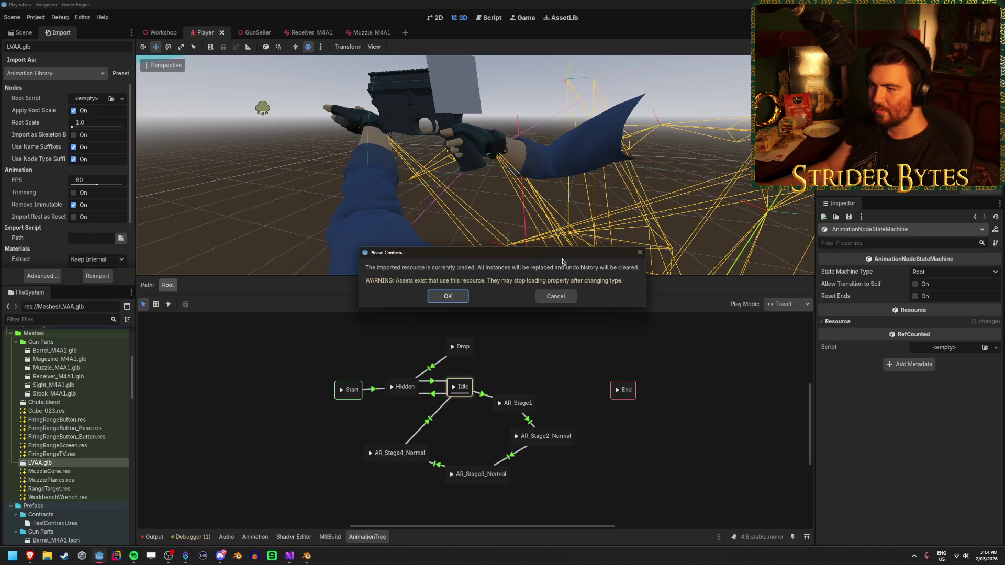
click(558, 298)
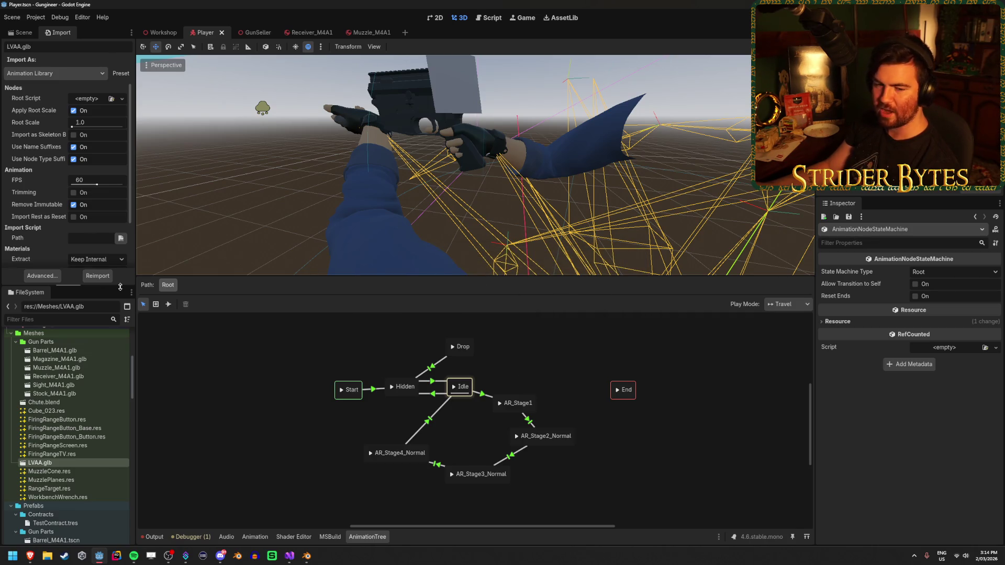
click(67, 76)
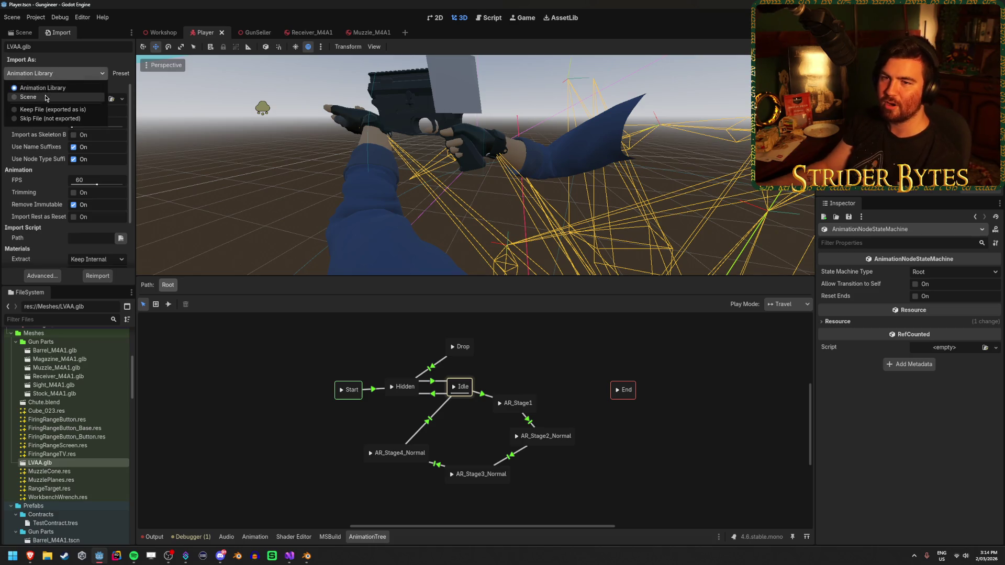
click(46, 88)
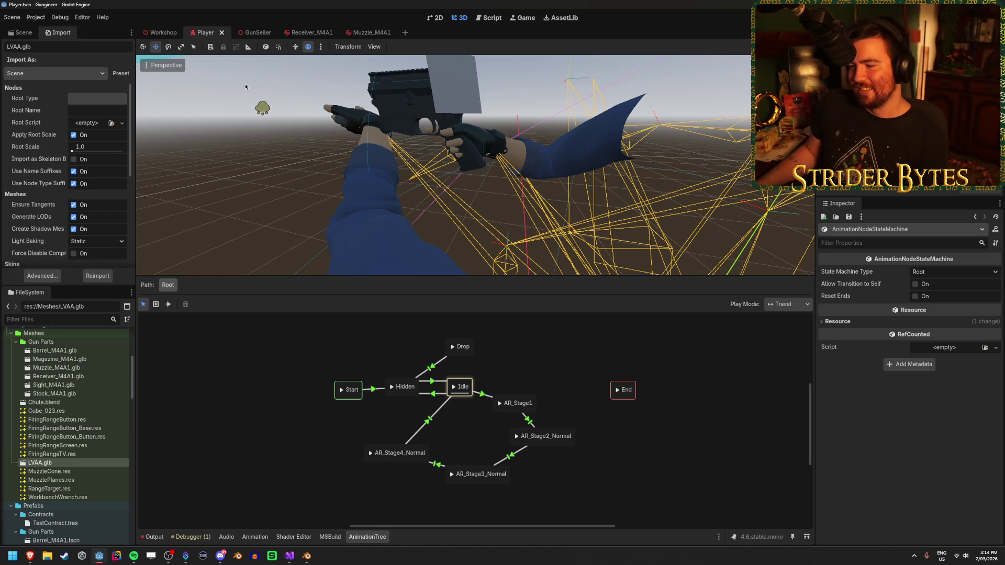
click(243, 381)
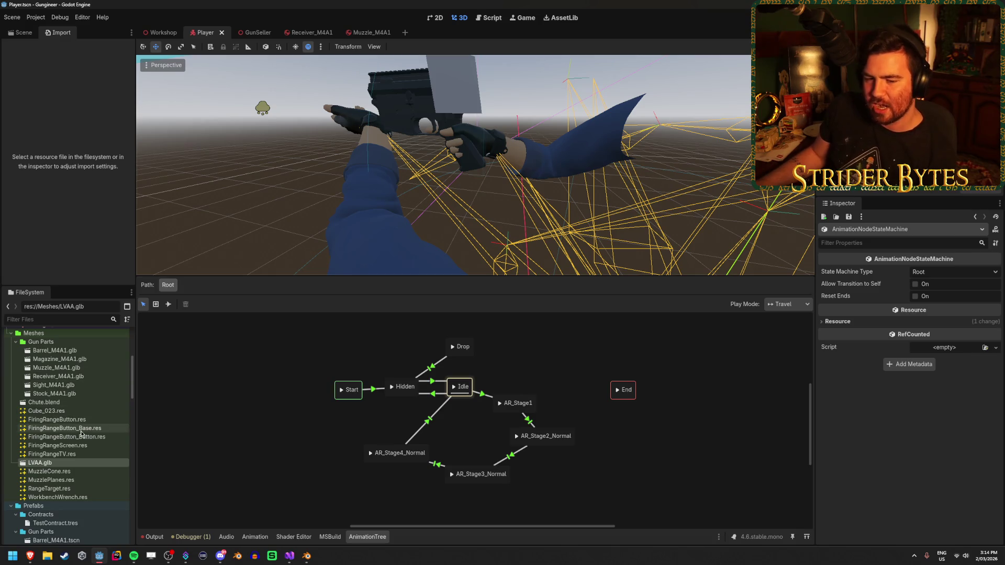
Review LVAA.glb's AnimationPlayer track import options, close the window and return to Blender.
double_click(40, 462)
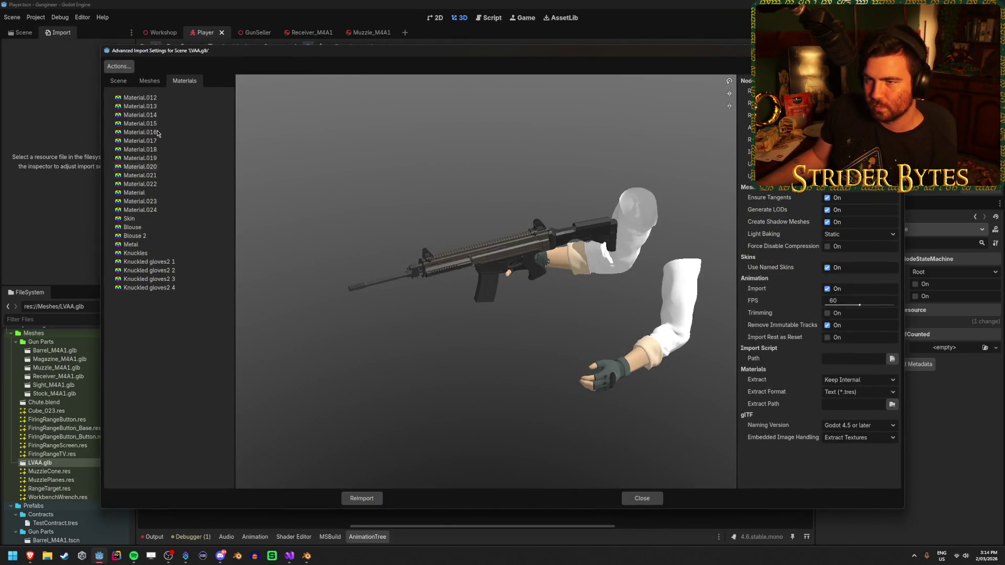
click(116, 81)
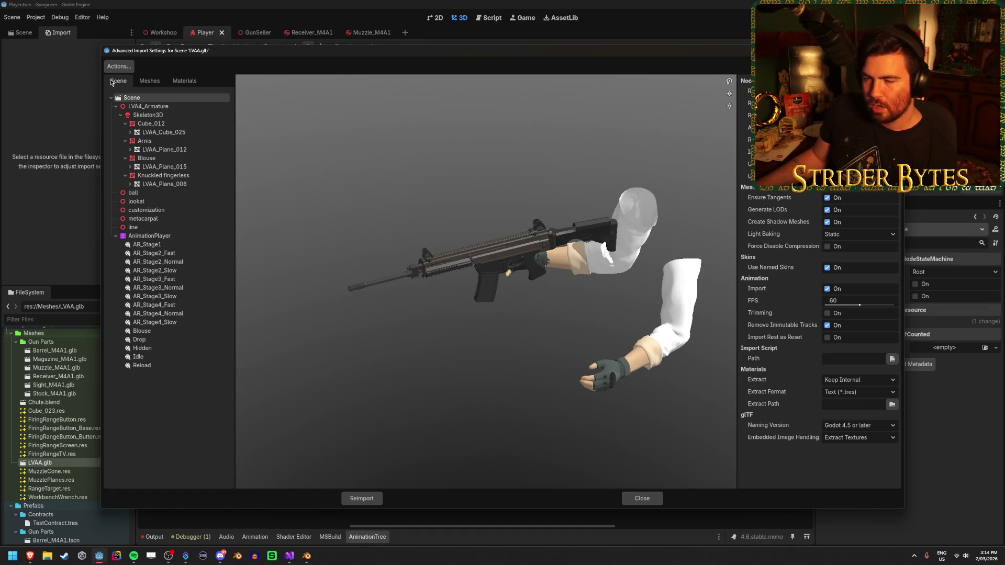
click(131, 237)
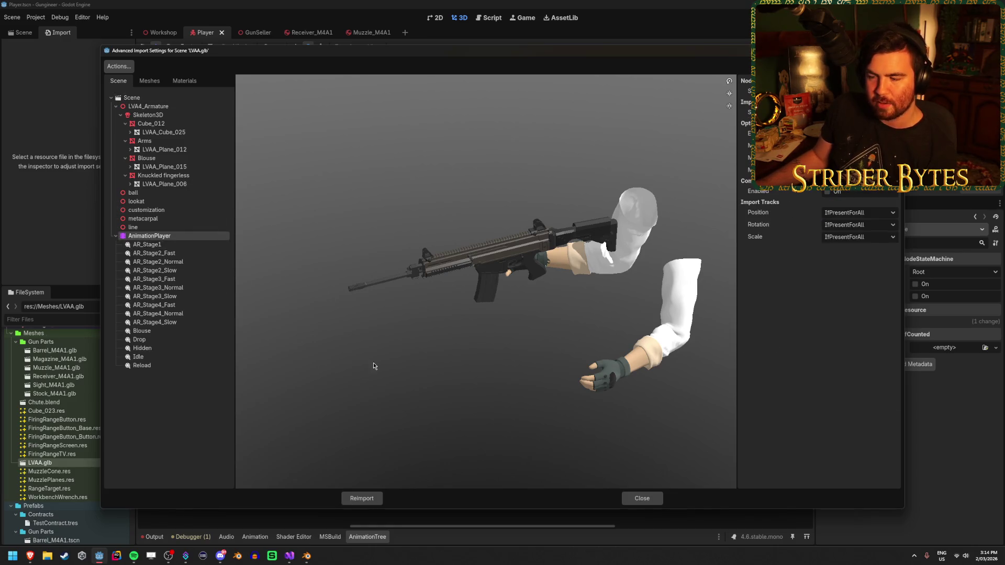
click(628, 497)
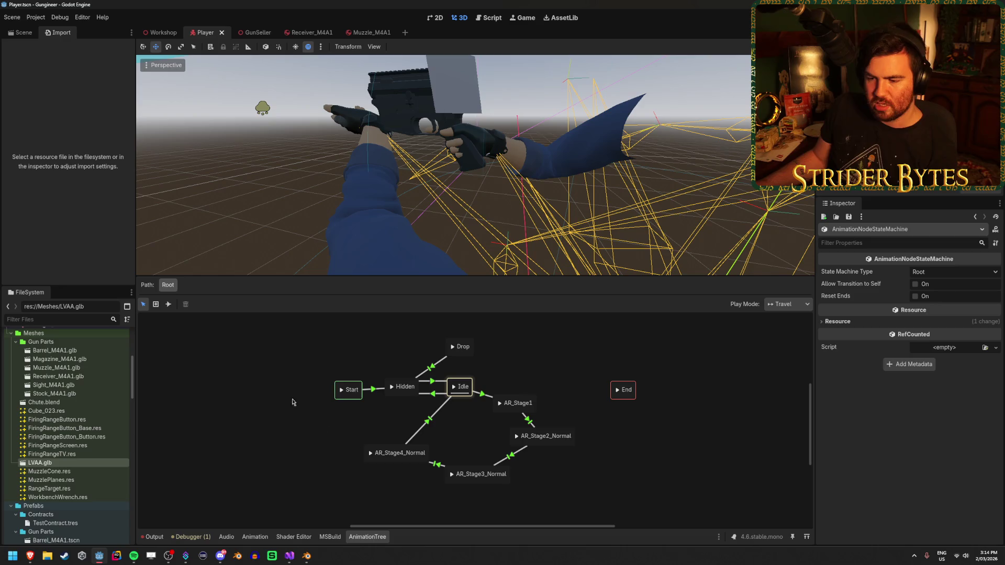
key(alt+Tab)
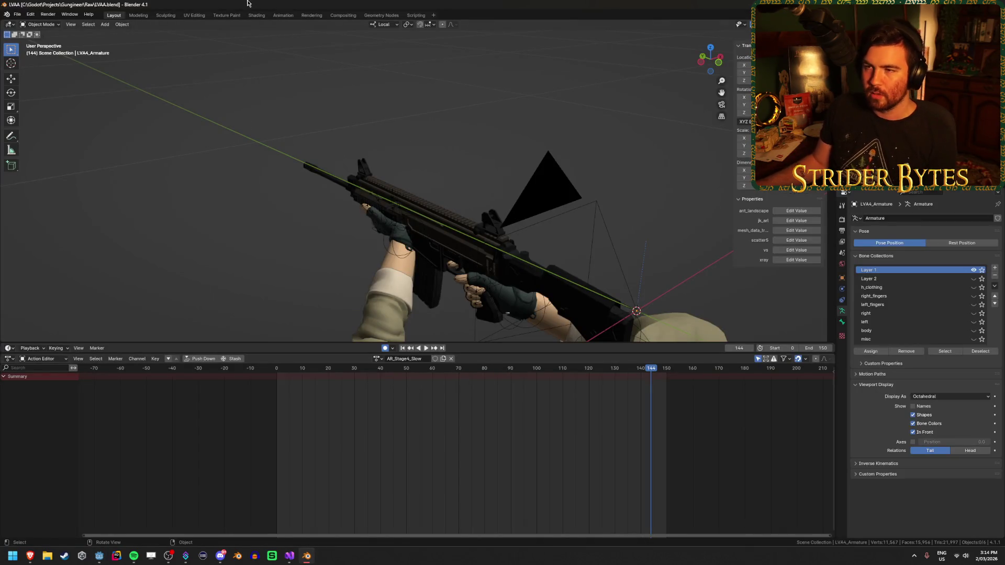
Start a glTF export into Gungineer/Animation and name the file Anim_AR.glb.
key(shift+r)
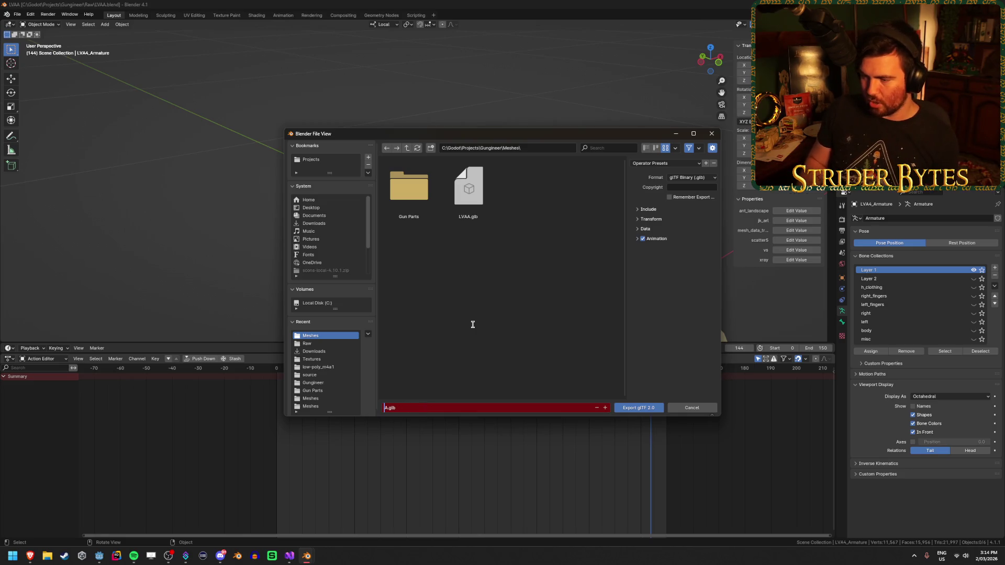
click(406, 148)
double_click(587, 188)
click(425, 408)
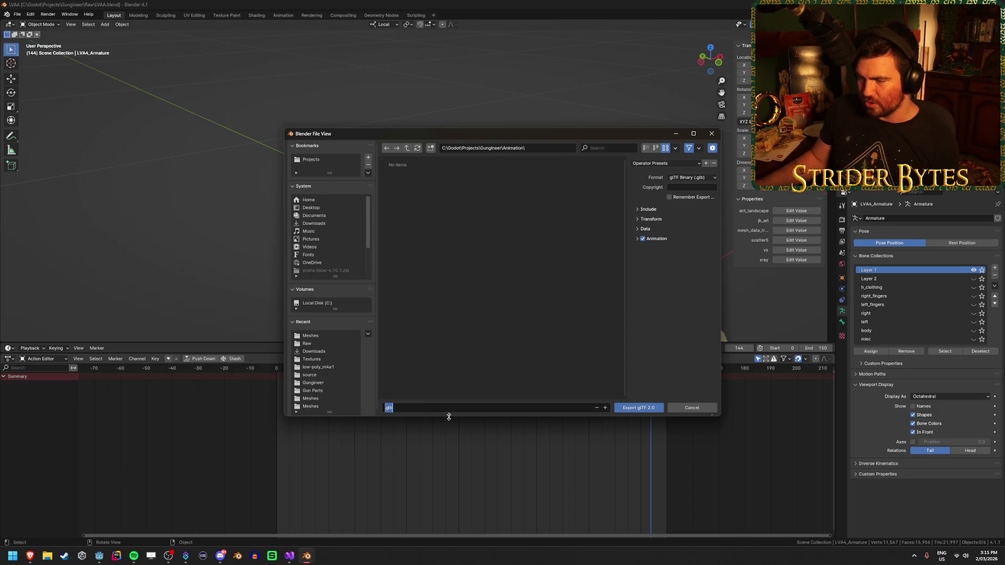
key(Home)
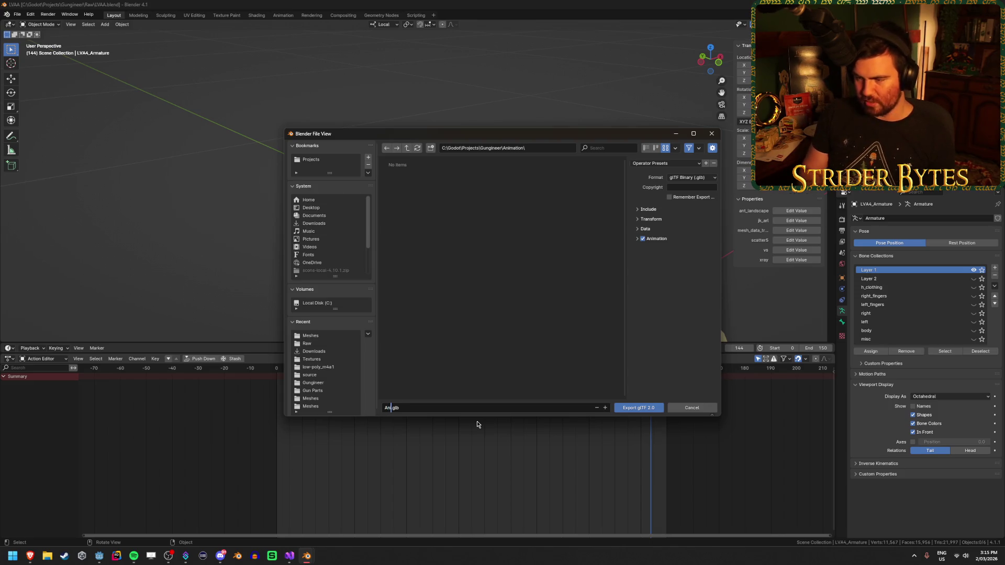
text(im_AR)
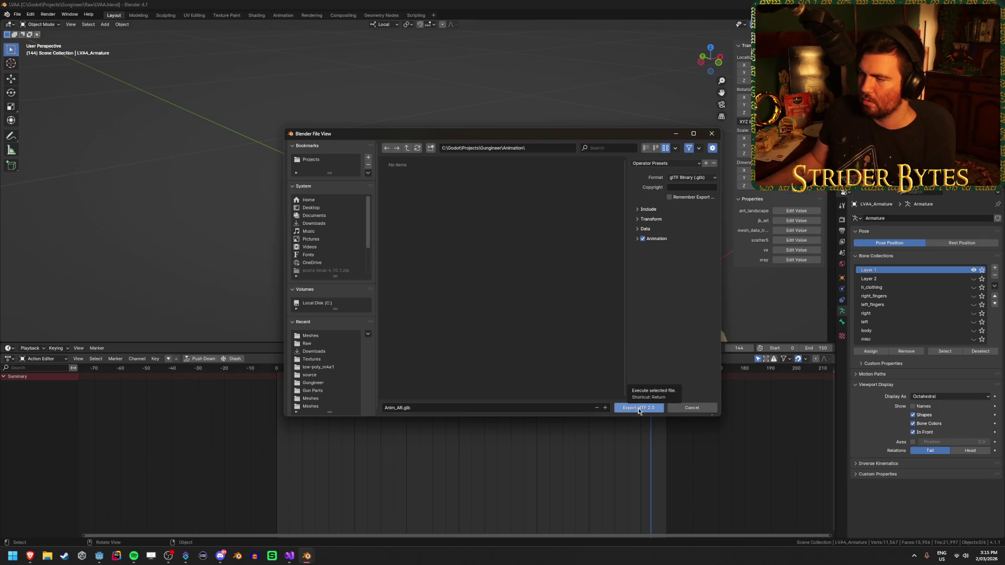
Review the Data, Transform, Include and Mesh export settings.
click(654, 228)
click(656, 219)
click(662, 211)
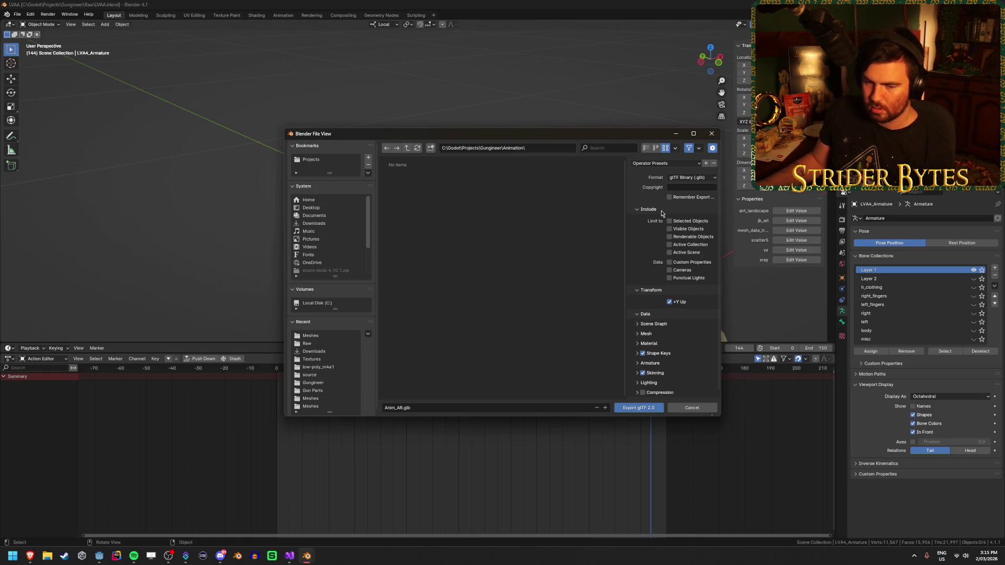
scroll(665, 293, down, 1)
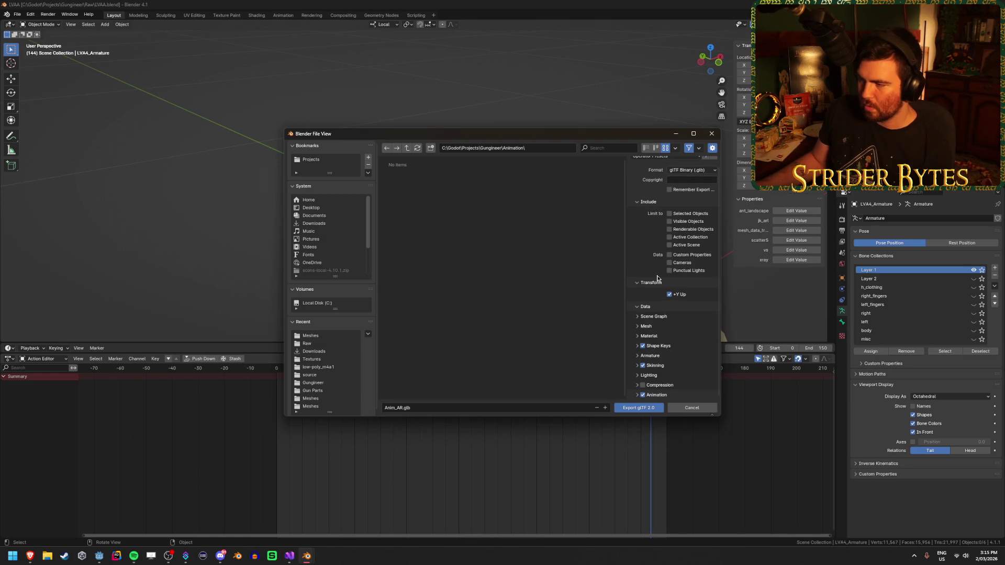
click(647, 326)
click(664, 327)
click(655, 282)
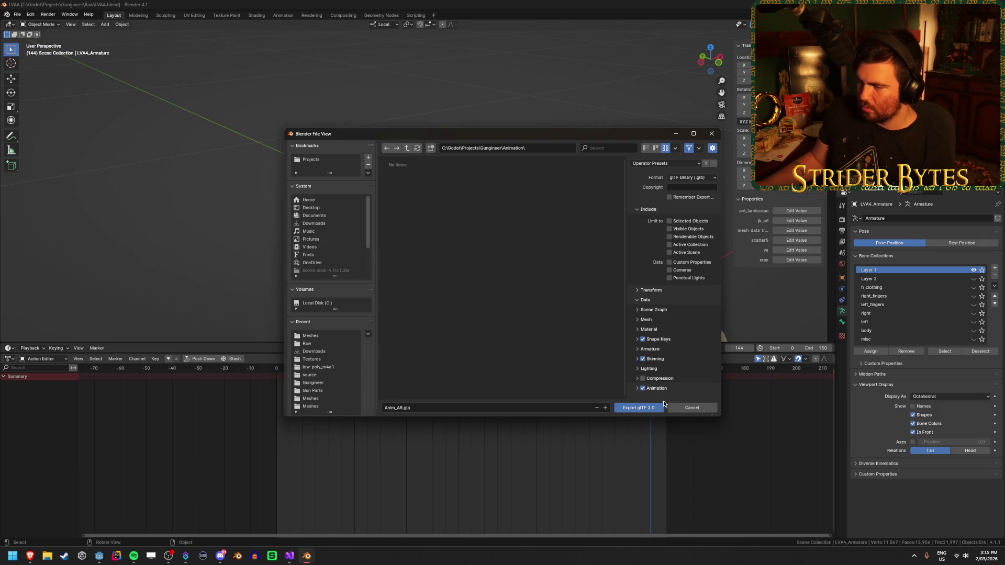
Keep the animation mode as Actions, check Armature options and export Anim_AR.glb.
click(649, 388)
scroll(707, 352, down, 5)
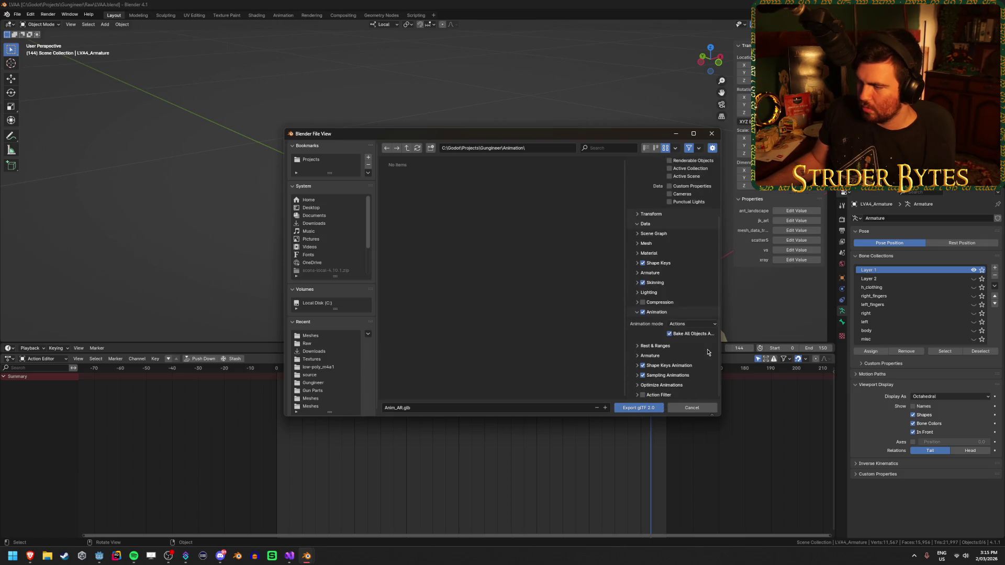
click(703, 329)
click(706, 328)
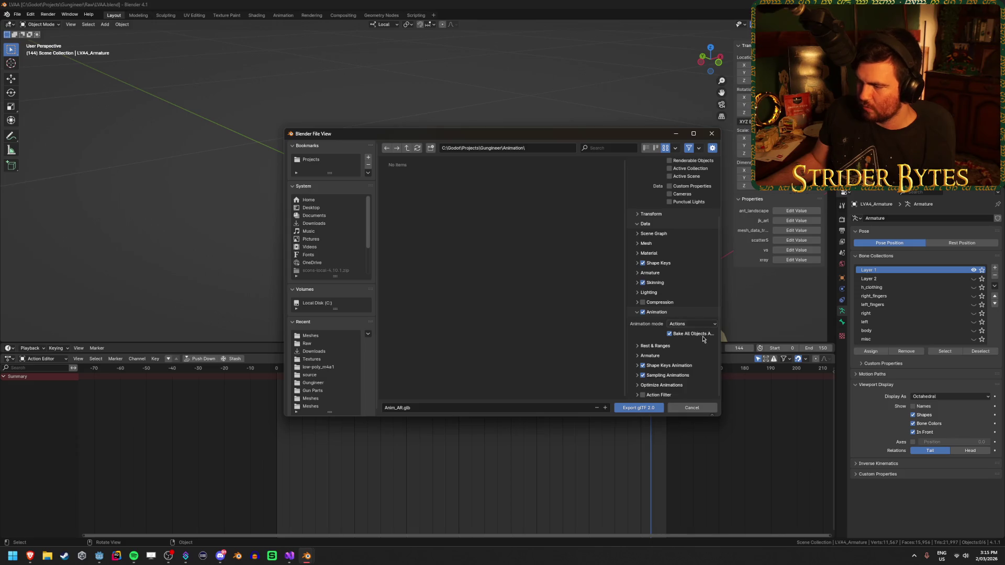
click(658, 356)
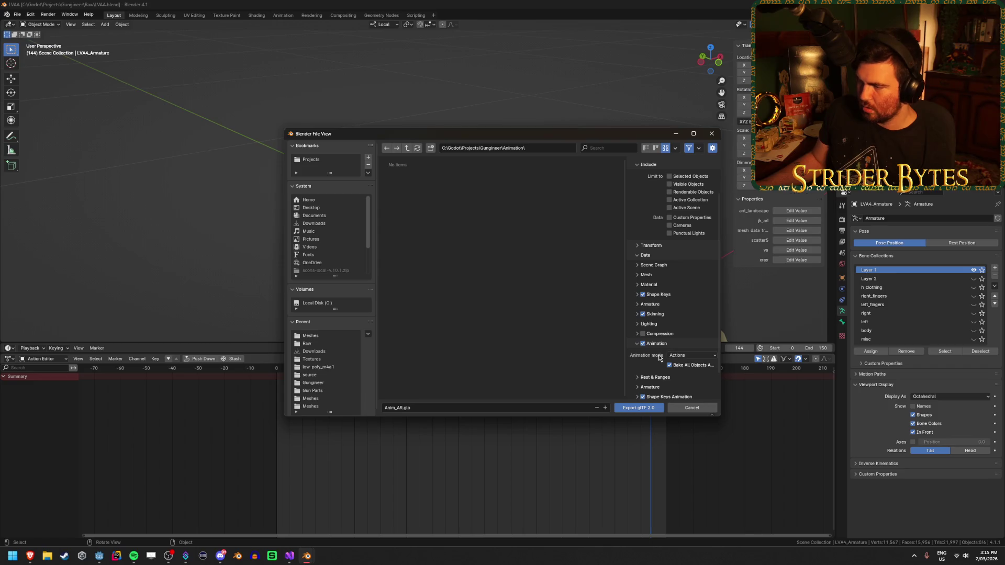
click(639, 408)
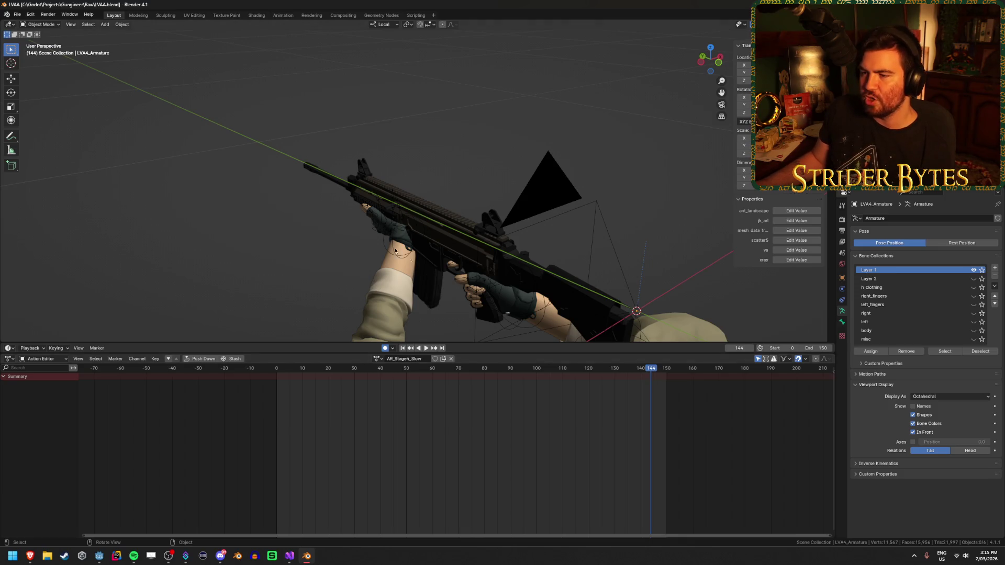
click(103, 559)
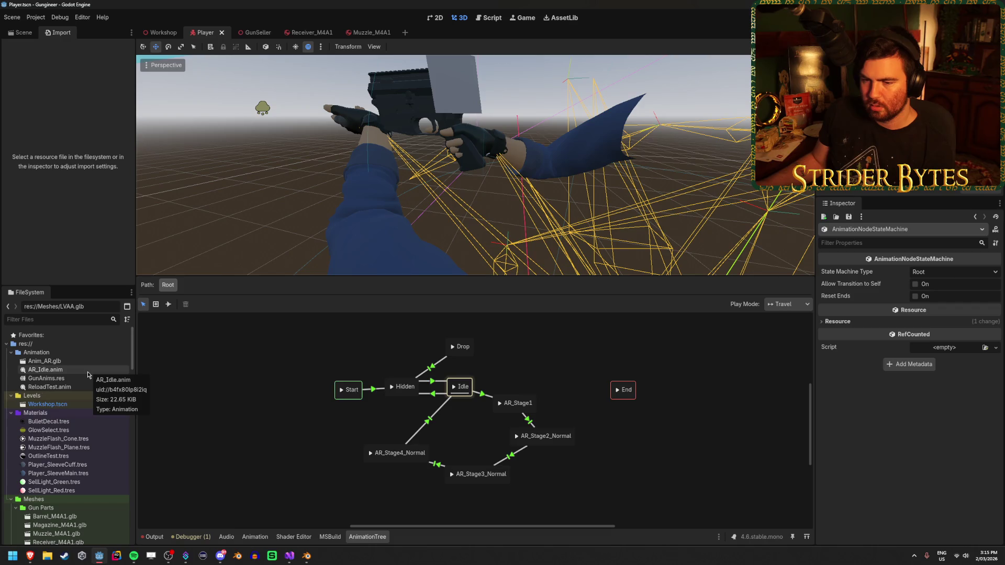
Set Anim_AR.glb to import as an Animation Library and confirm the reimport.
click(90, 362)
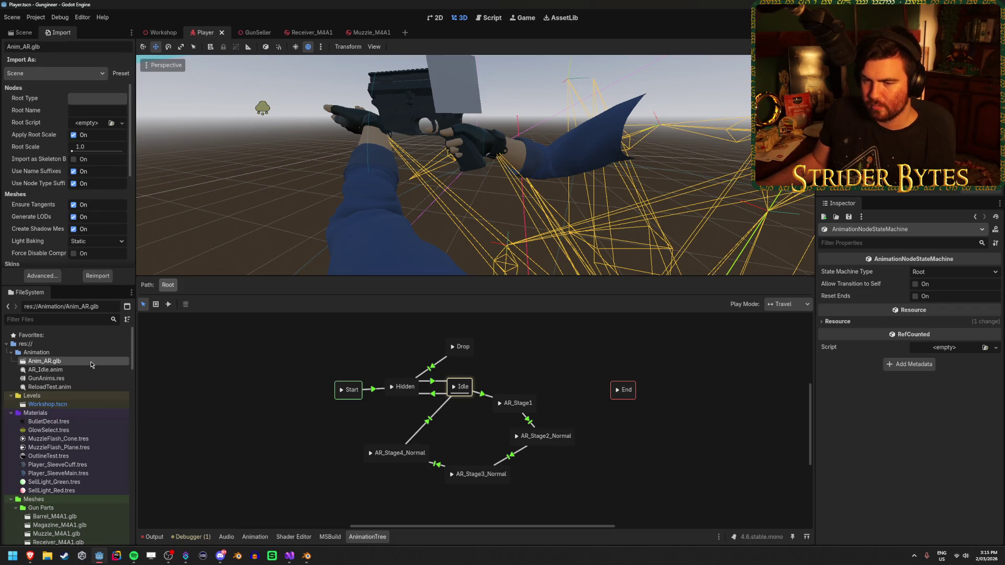
click(79, 73)
click(52, 96)
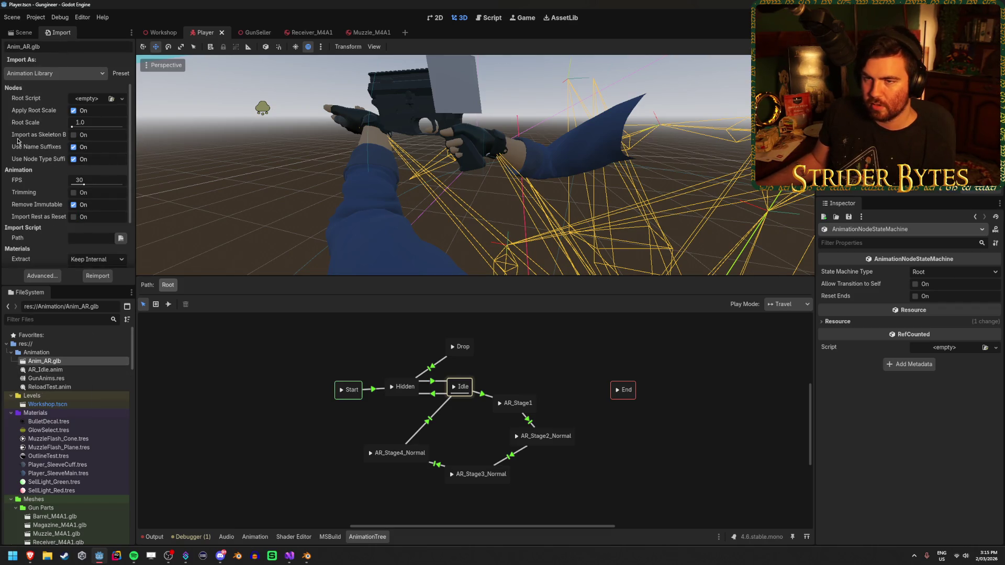
click(97, 276)
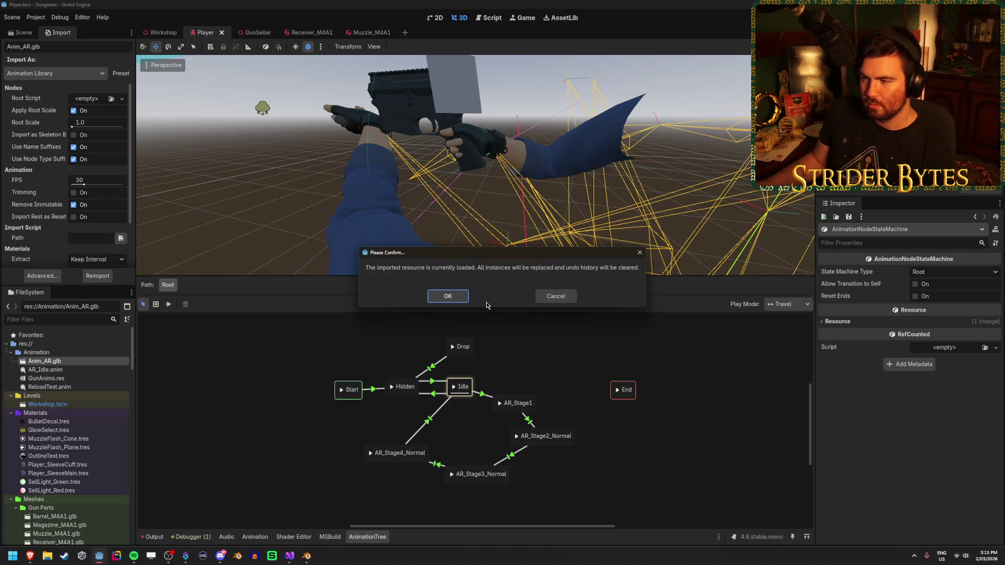
click(448, 297)
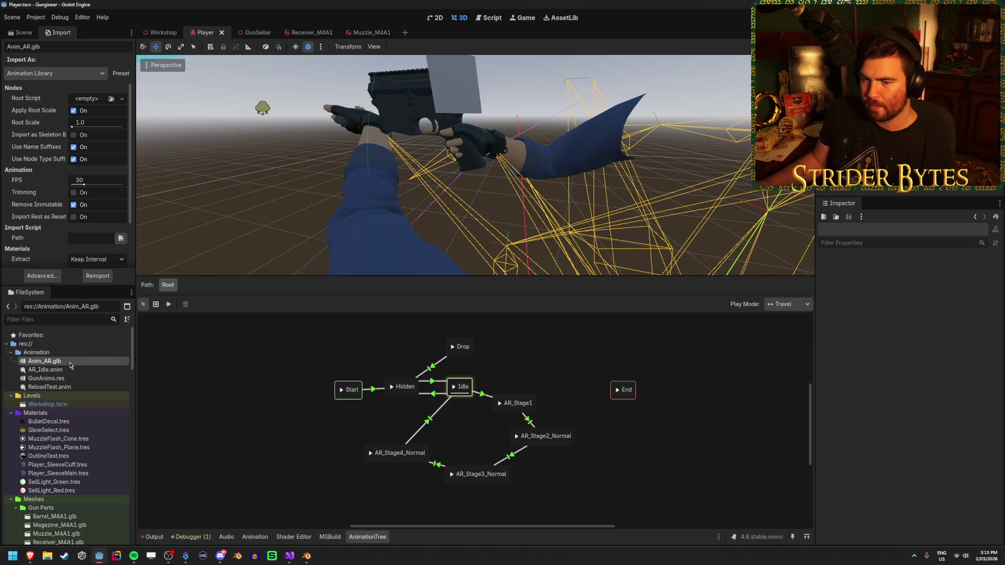
Set the animation FPS to 60 and reimport Anim_AR.glb.
click(97, 179)
text(60)
key(Return)
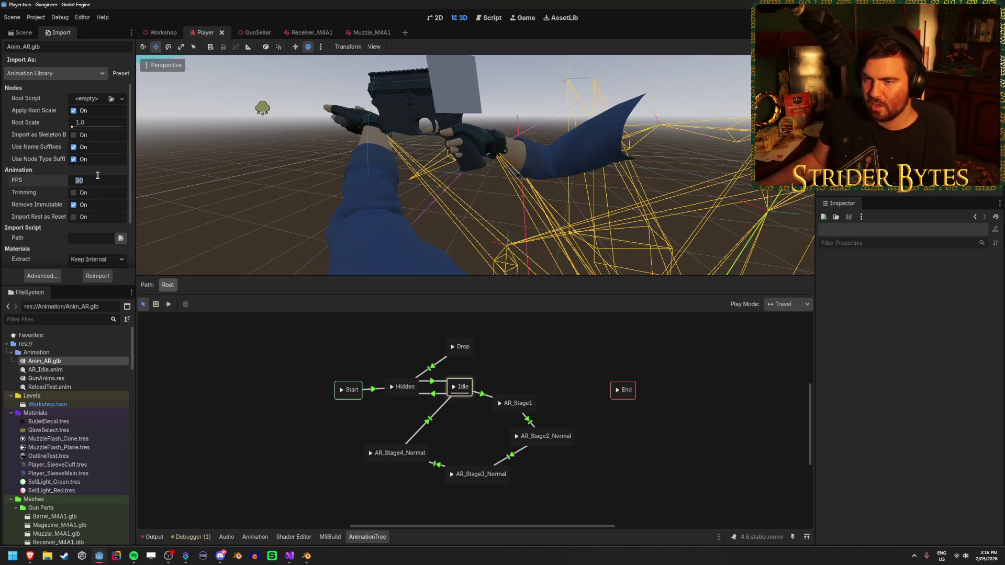
scroll(42, 219, down, 3)
click(96, 276)
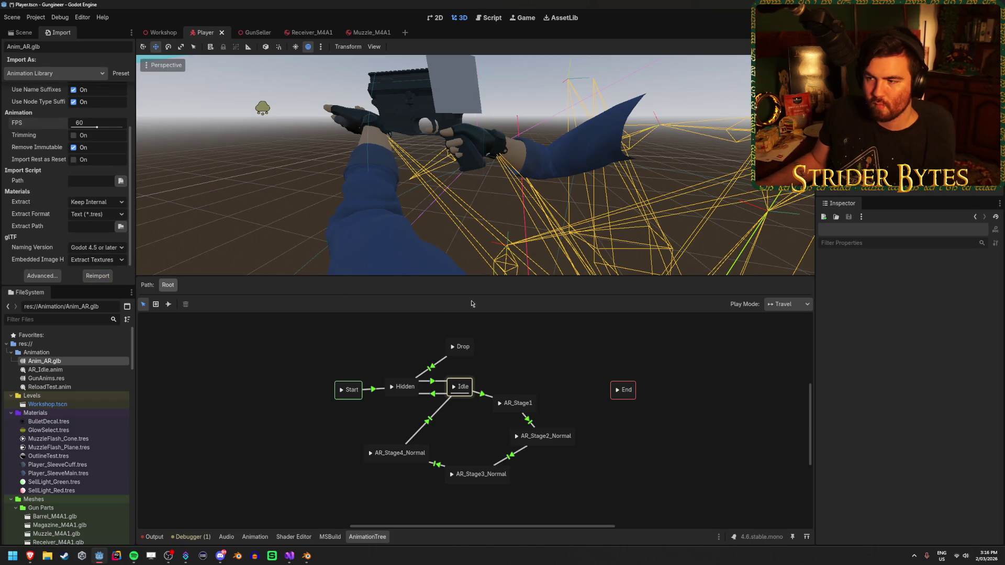
Choose Load... from the state machine graph's add menu.
click(209, 353)
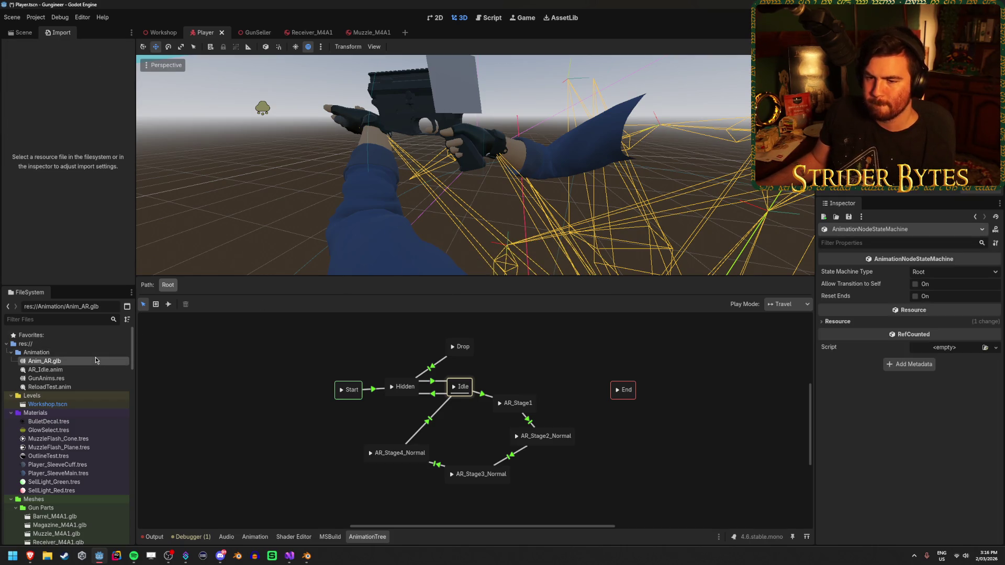
right_click(243, 364)
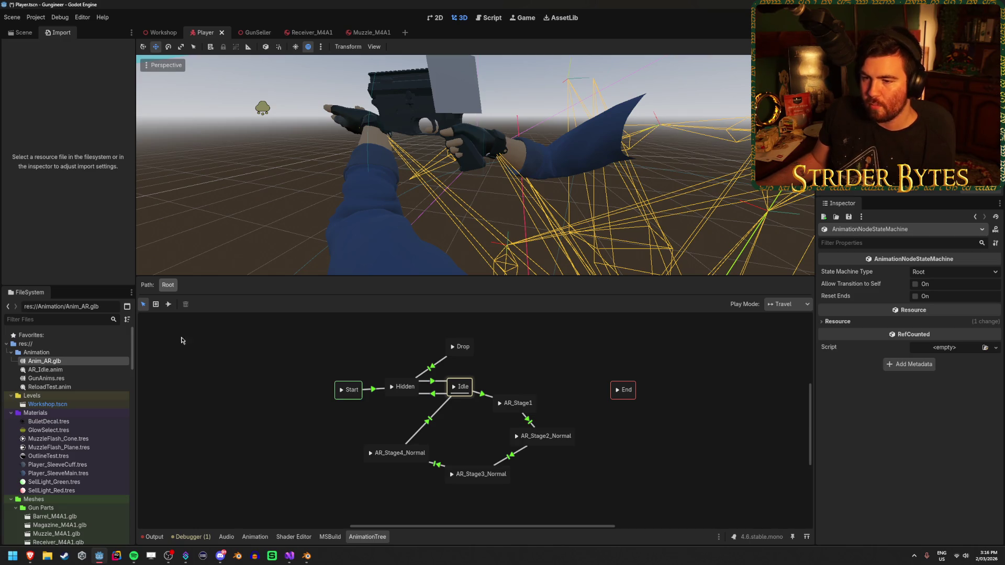
right_click(230, 377)
click(251, 432)
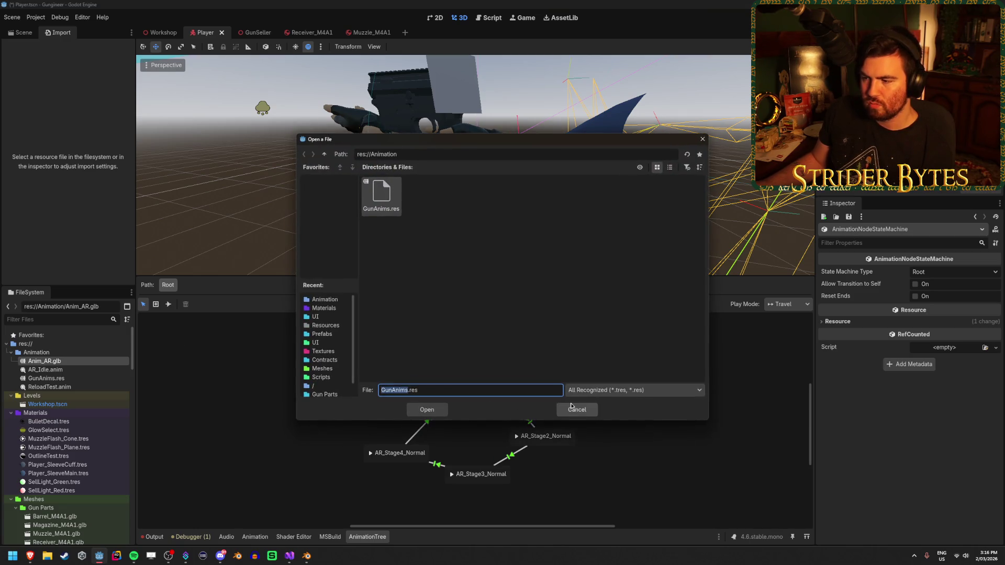
Cancel the file picker, select the AnimationTree node, then switch to the YouTube tutorial tab.
click(584, 407)
click(20, 32)
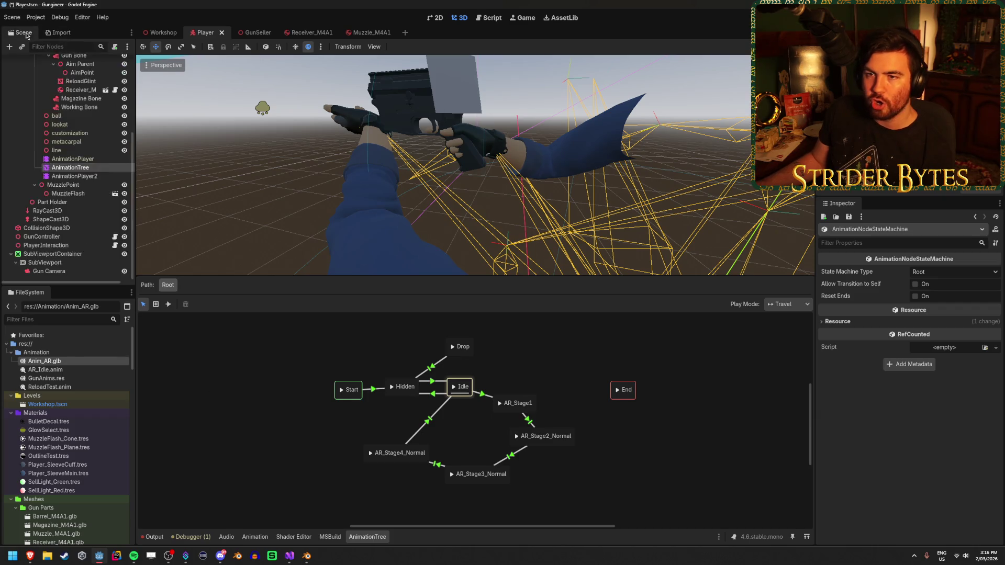
click(84, 176)
click(70, 167)
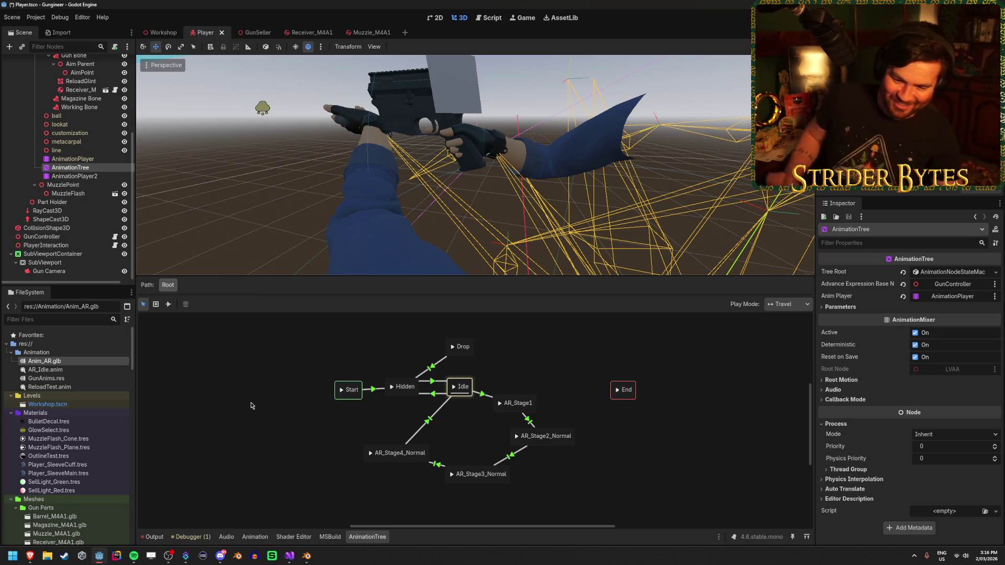
key(alt+Tab)
click(417, 34)
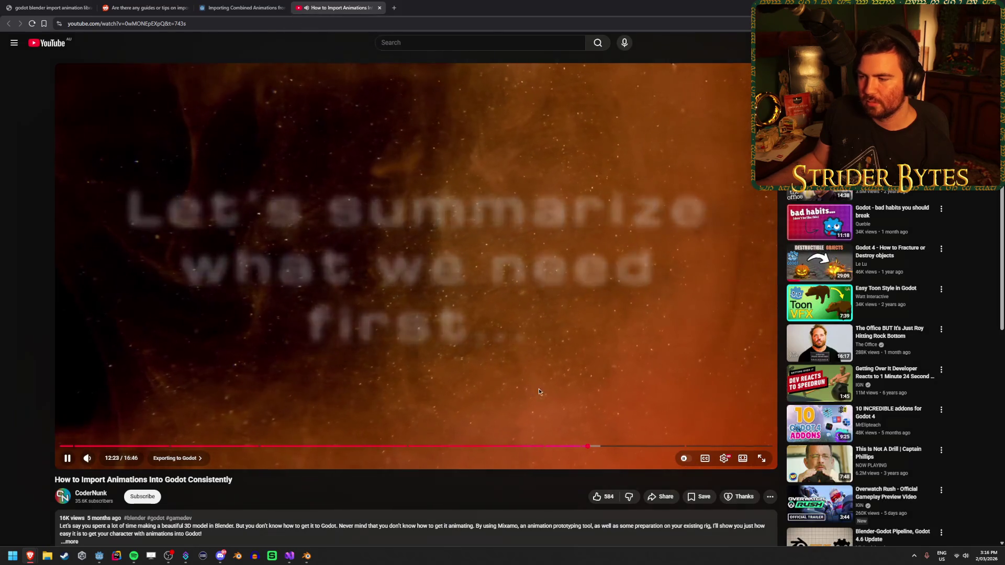
Watch the tutorial play from 12:23 into its summary of steps.
mouse_move(89, 459)
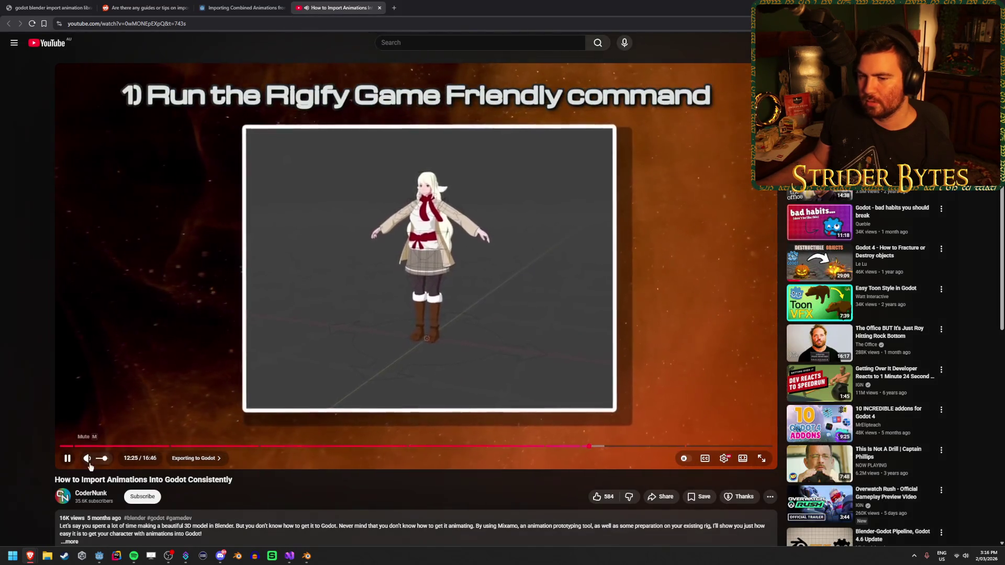
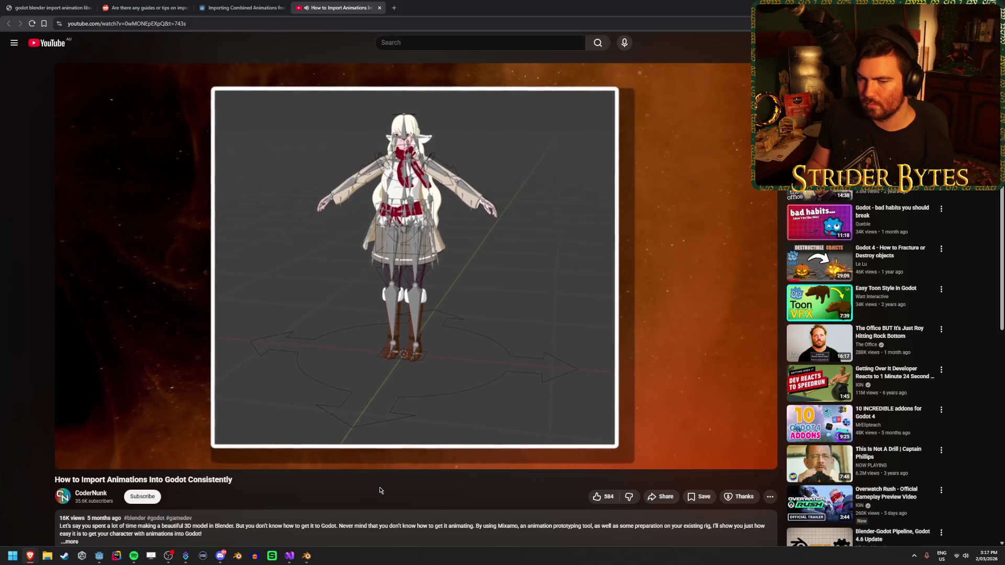
Skip the tutorial ahead to the Animation Libraries chapter covering the AnimationLibrary resource.
click(282, 266)
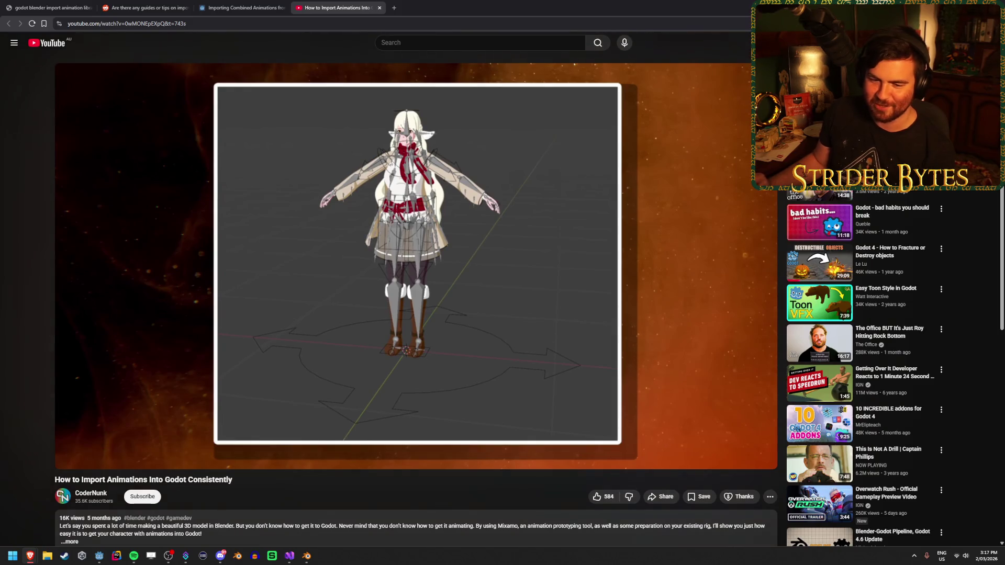
click(426, 456)
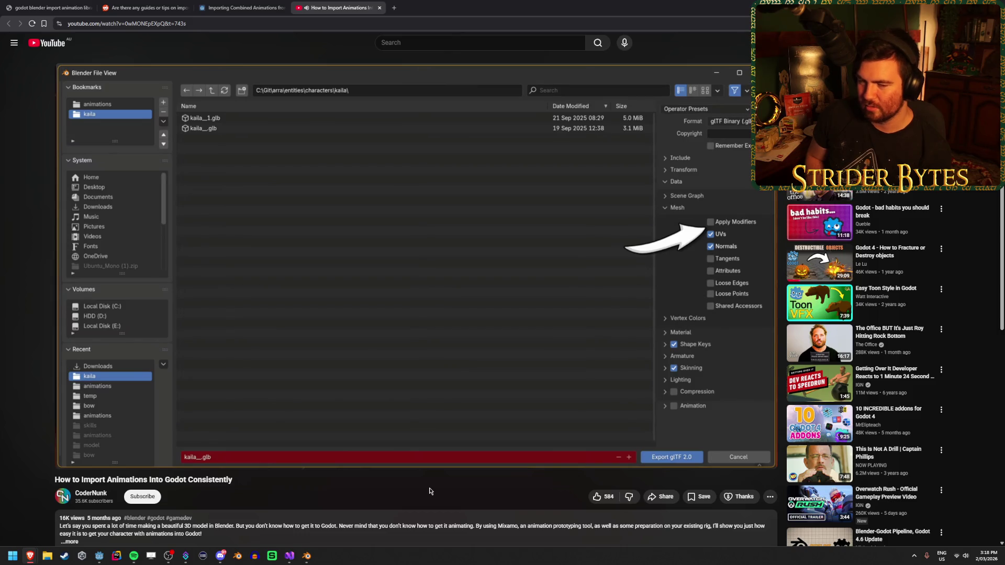
mouse_move(419, 314)
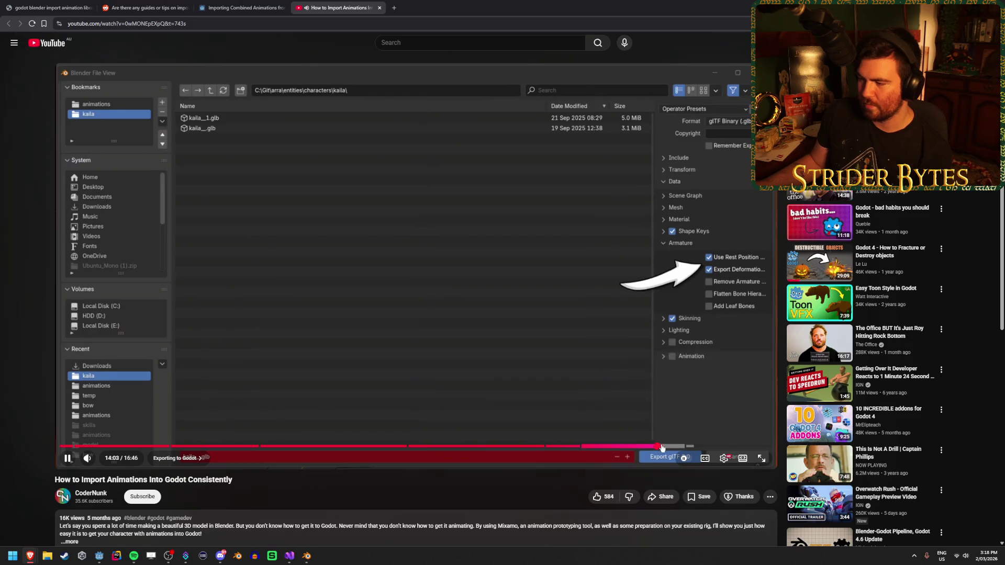
key(l)
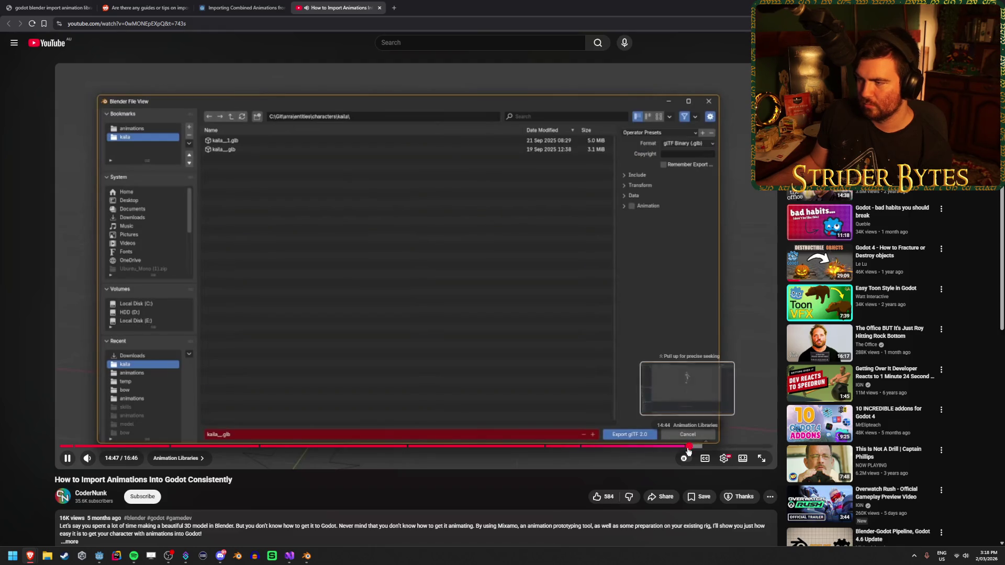
click(687, 447)
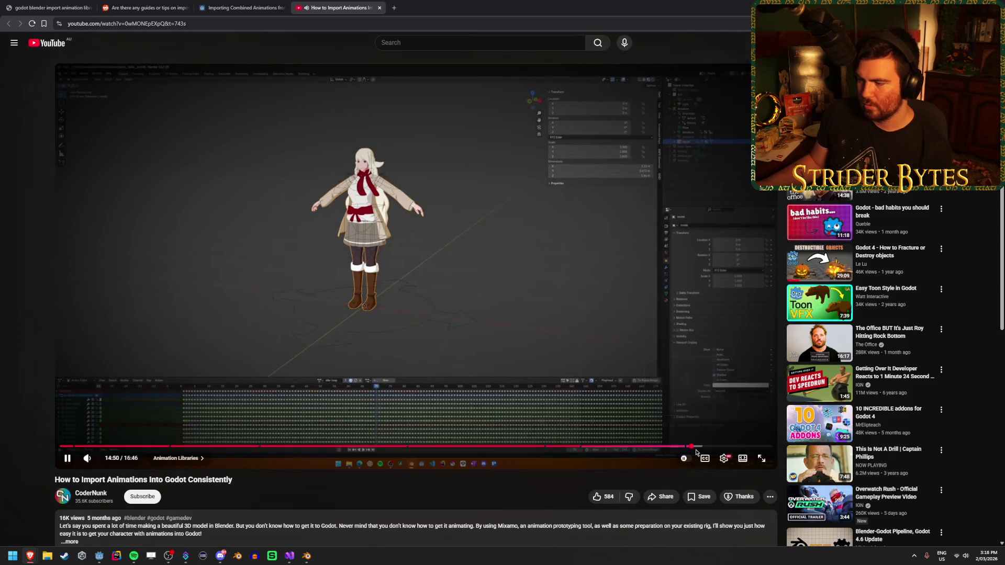
click(698, 447)
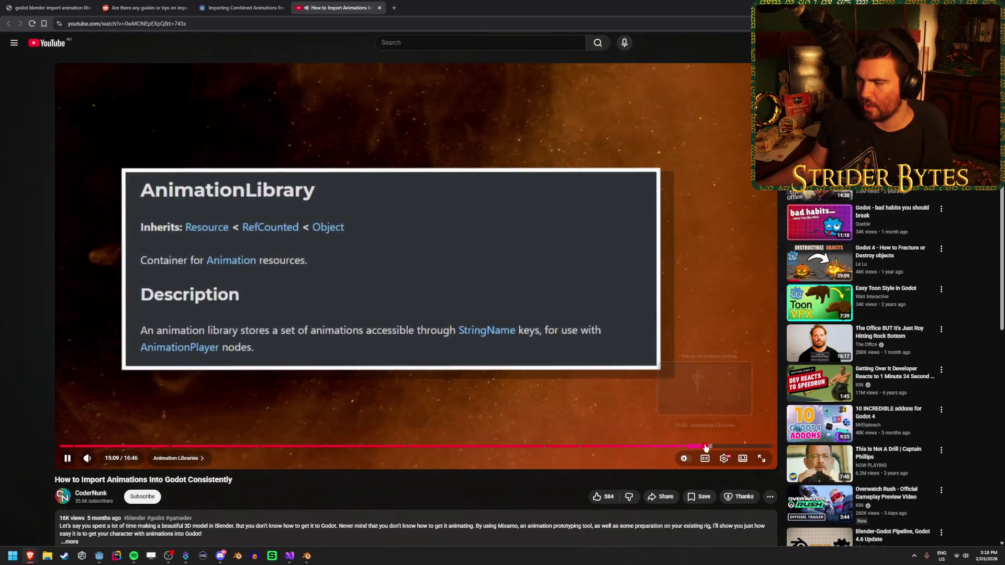
Seek through the tutorial and pause at 14:53 on the rigged Blender character.
click(705, 446)
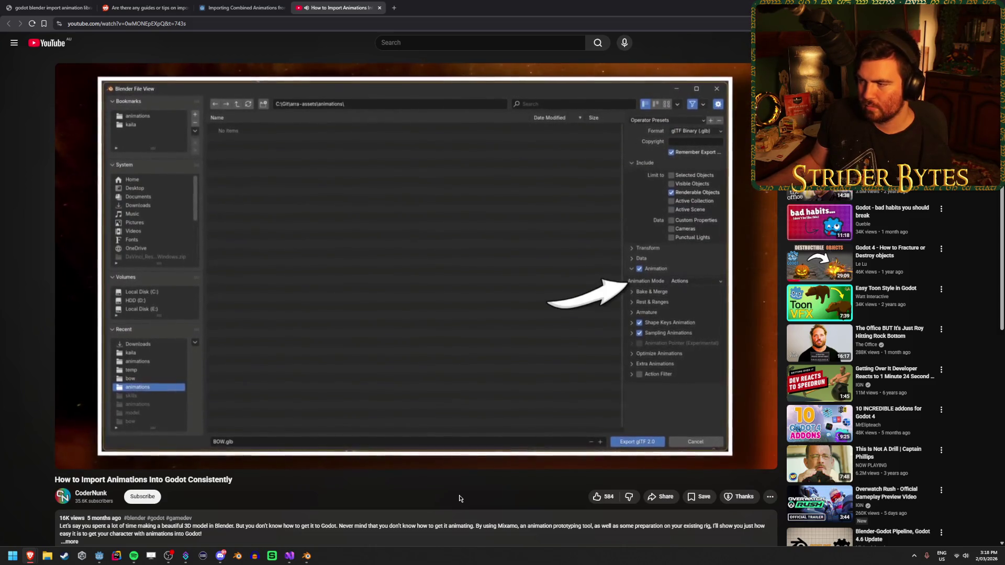
mouse_move(598, 363)
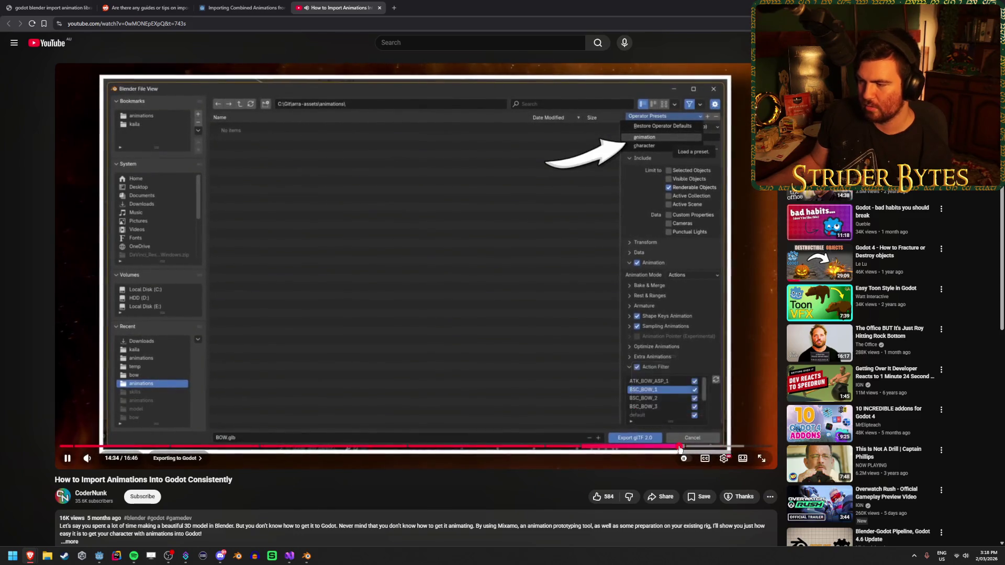
click(685, 446)
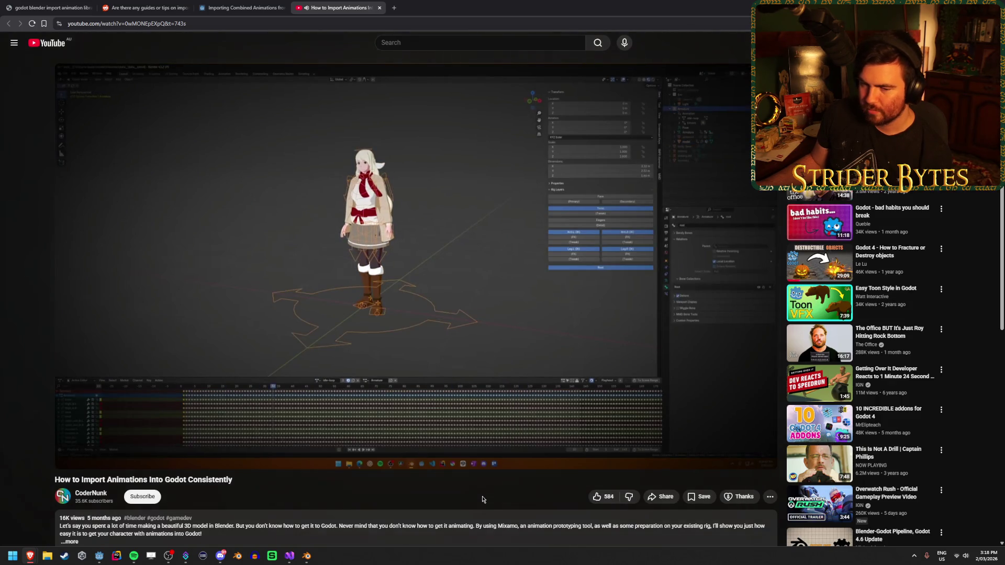
click(320, 287)
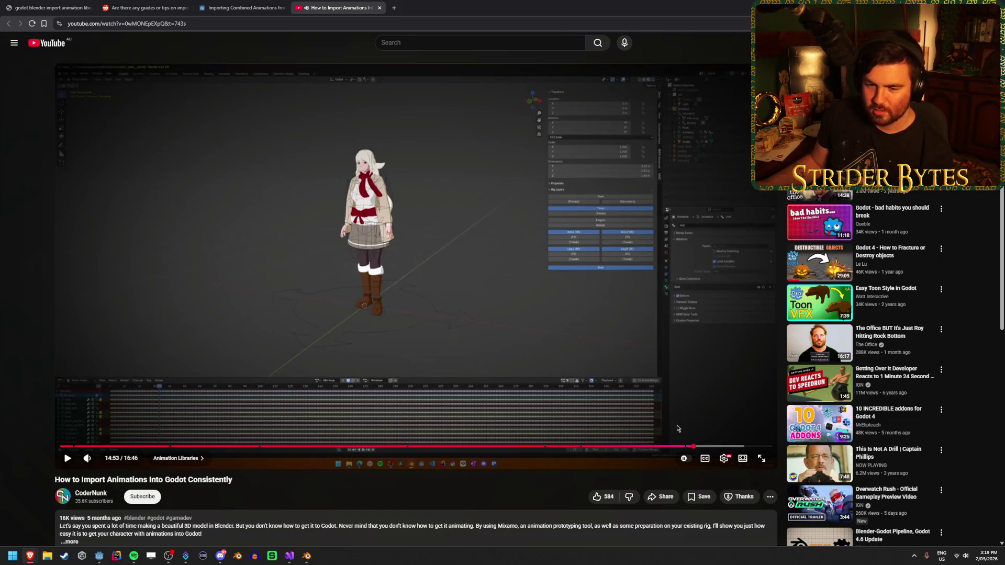
Rewind to the glTF export settings at 13:45, then jump ahead to 15:00 and 15:37.
click(644, 446)
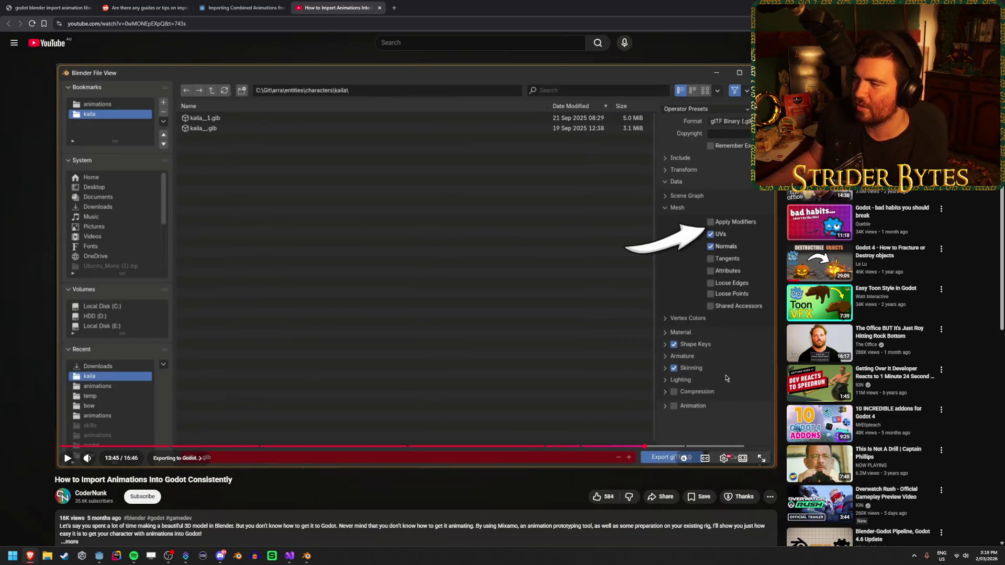
click(697, 446)
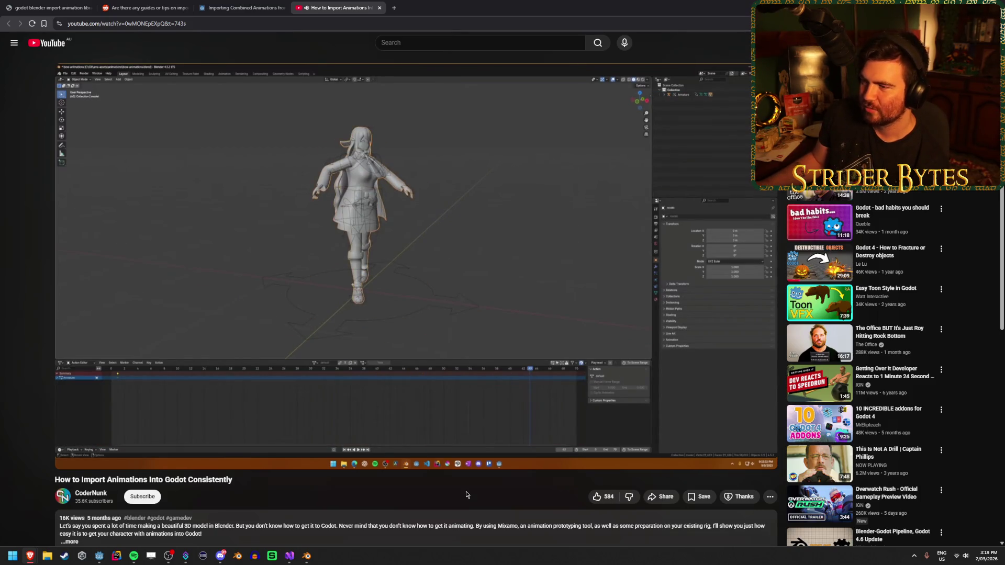
mouse_move(760, 457)
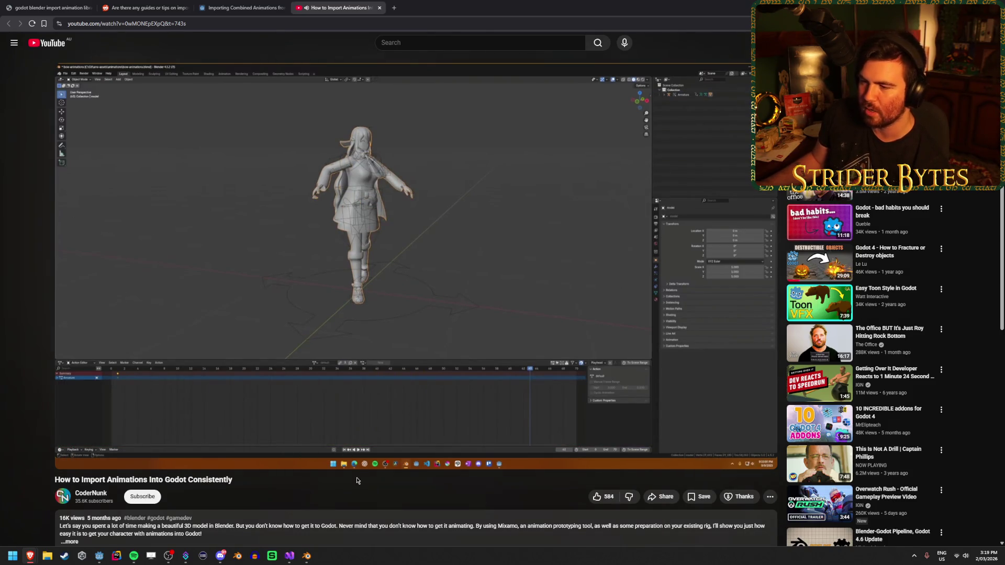
mouse_move(395, 370)
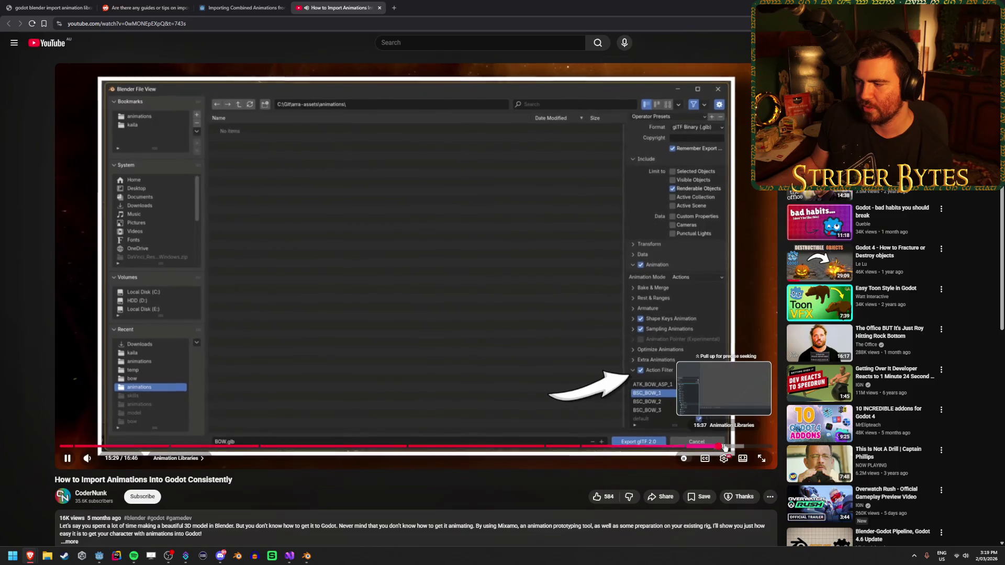
click(724, 445)
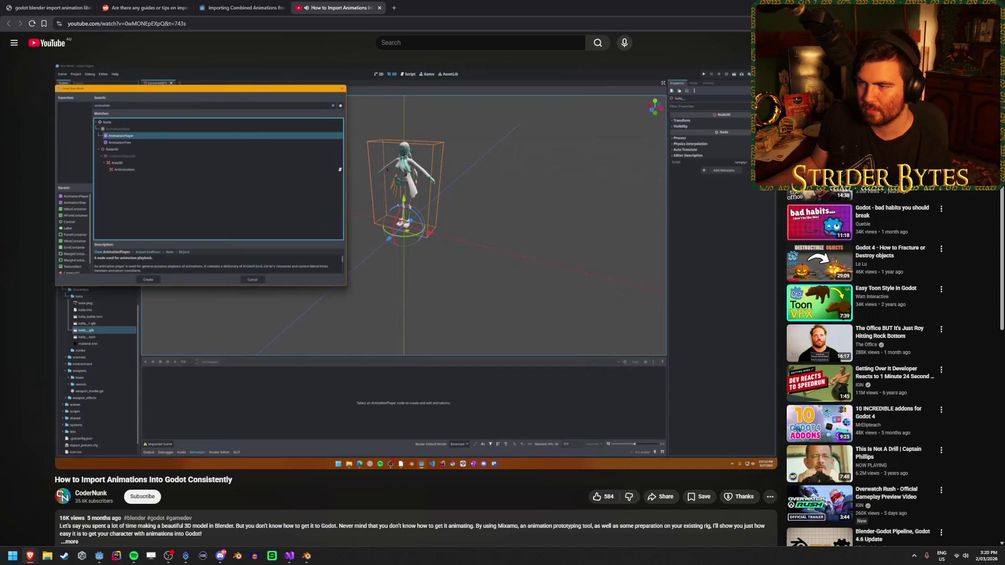
Watch the AnimationPlayer being added, pause, and close the video to reach the forum thread.
mouse_move(469, 244)
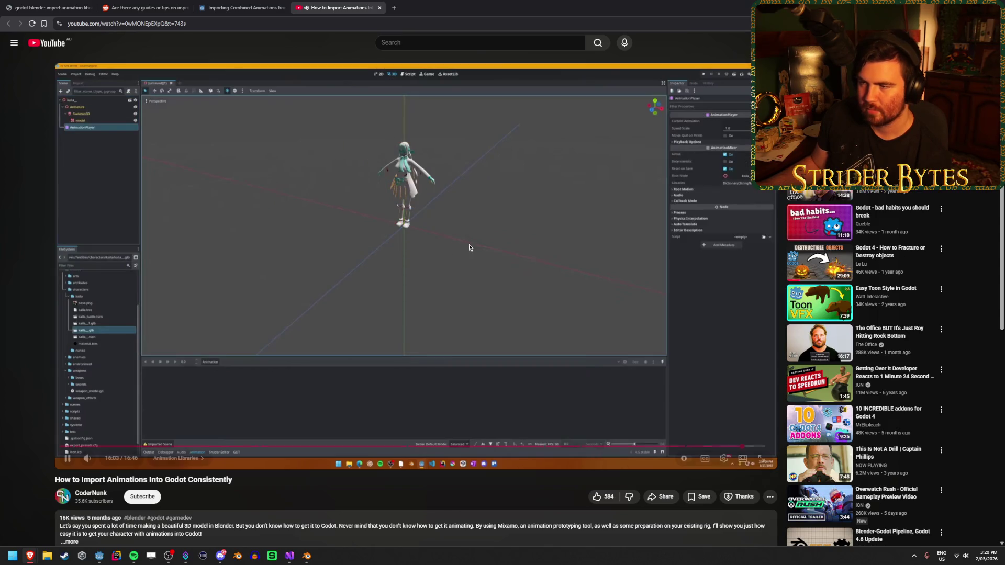
click(272, 264)
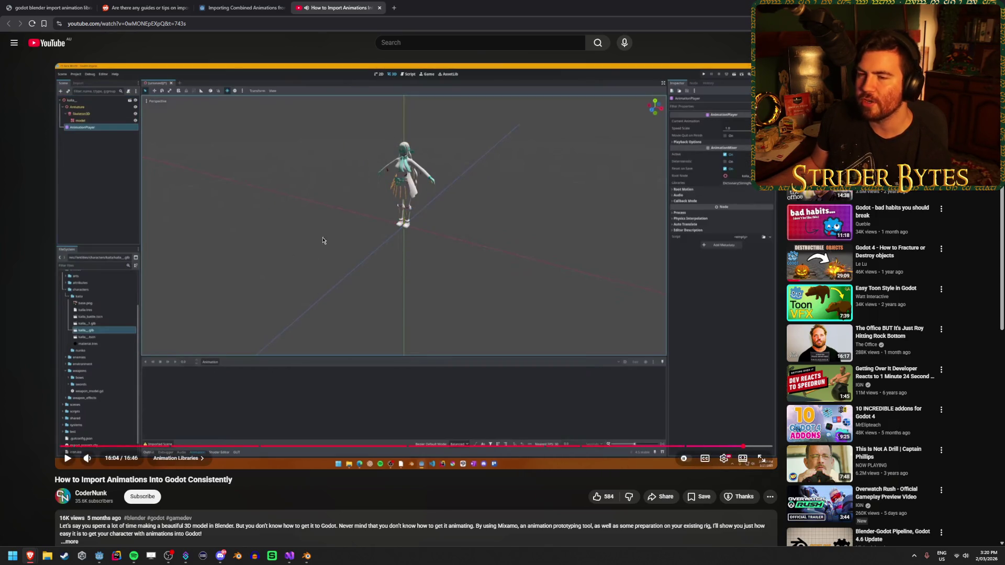
click(348, 240)
click(234, 242)
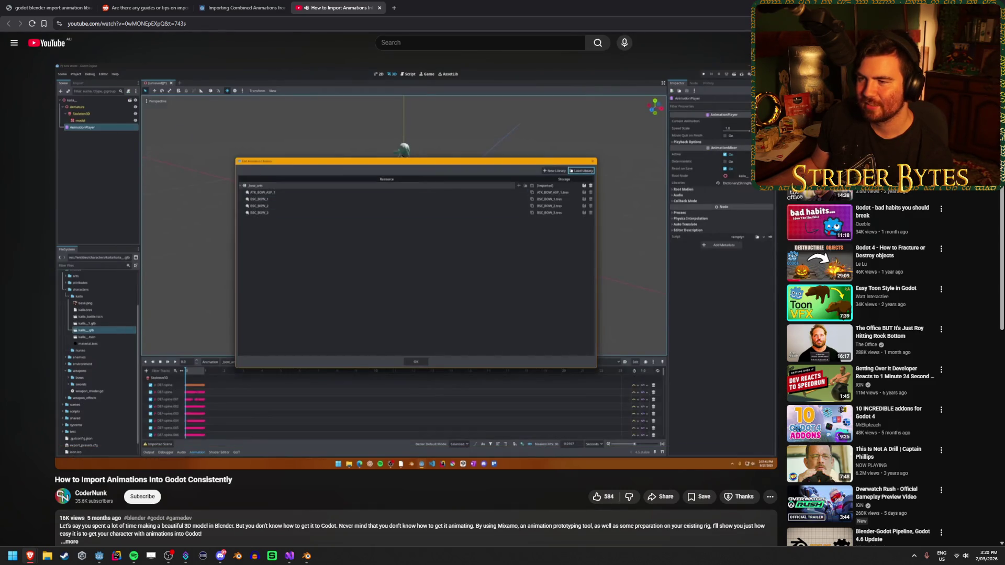
click(447, 267)
key(ctrl+w)
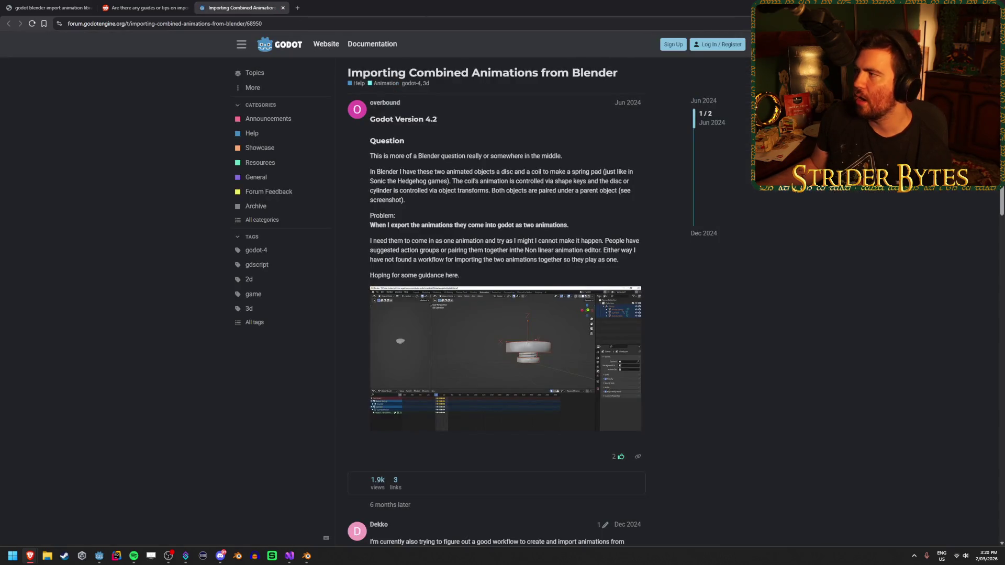
Inspect AnimationPlayer2 and its animation tracks in the Player scene.
key(alt+Tab)
click(283, 396)
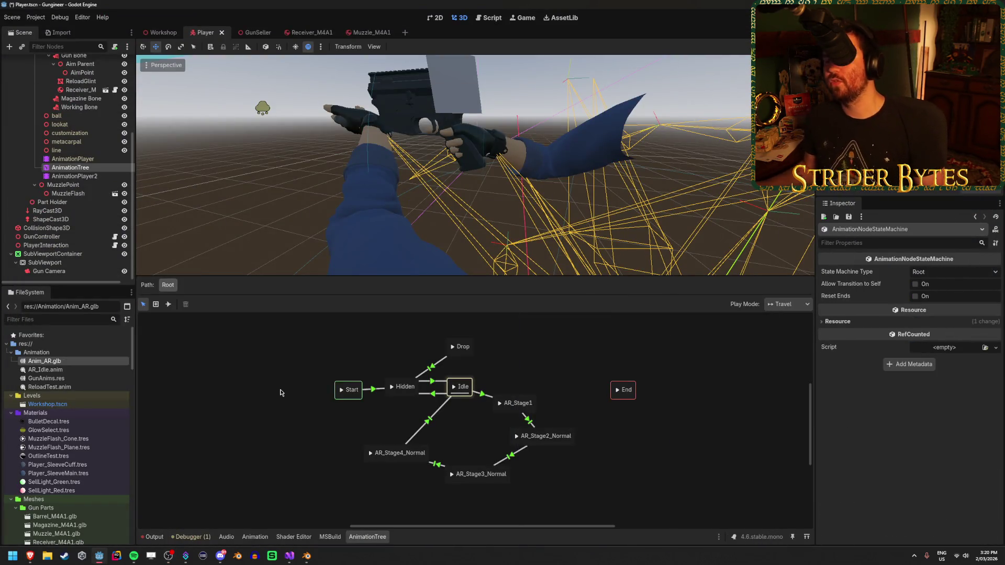
click(70, 168)
click(84, 176)
scroll(88, 174, up, 3)
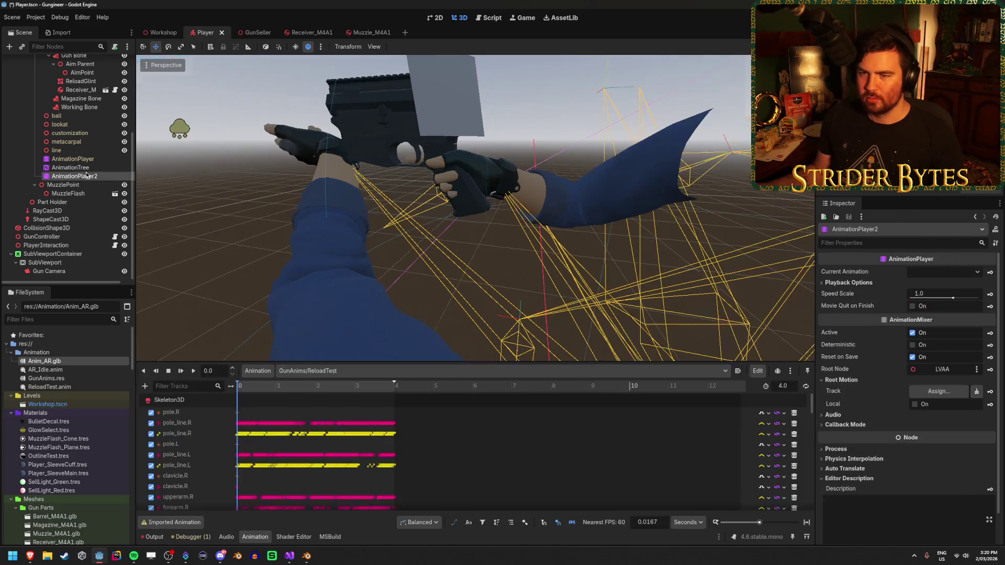
scroll(84, 147, up, 2)
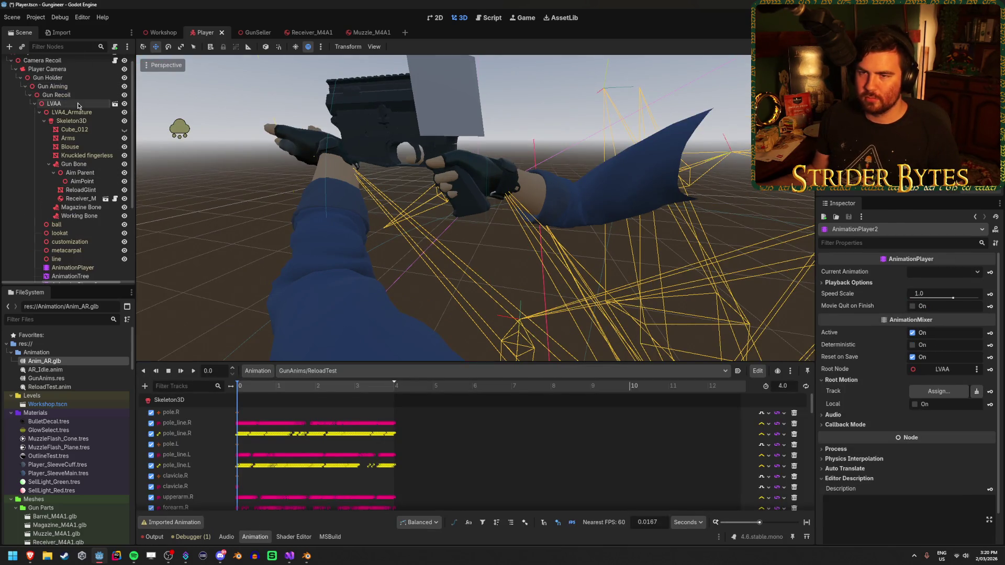
Check the LVAA node's context options, then recentre the rifle and arms in Blender.
right_click(79, 105)
click(45, 106)
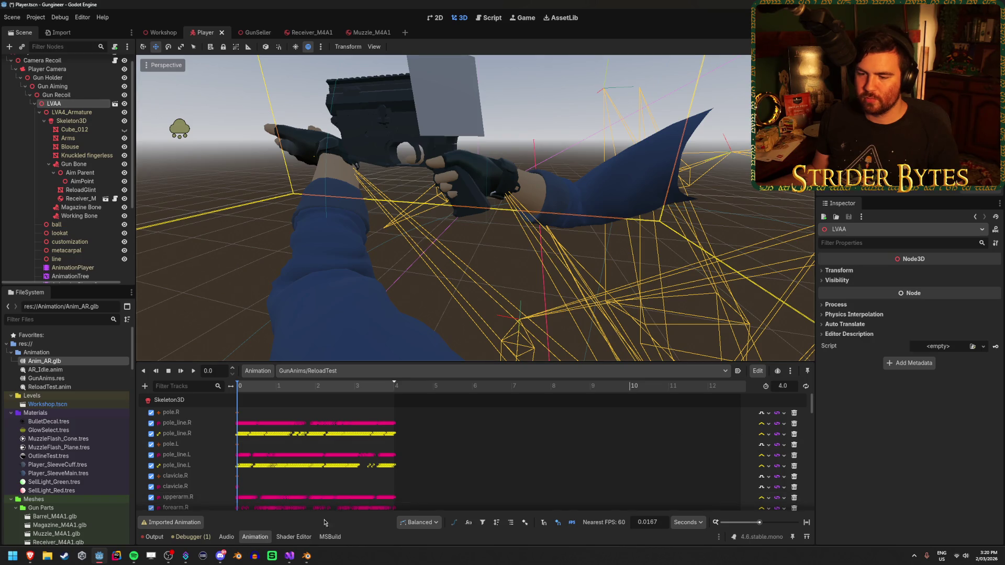
key(alt+Tab)
drag(253, 195, 385, 168)
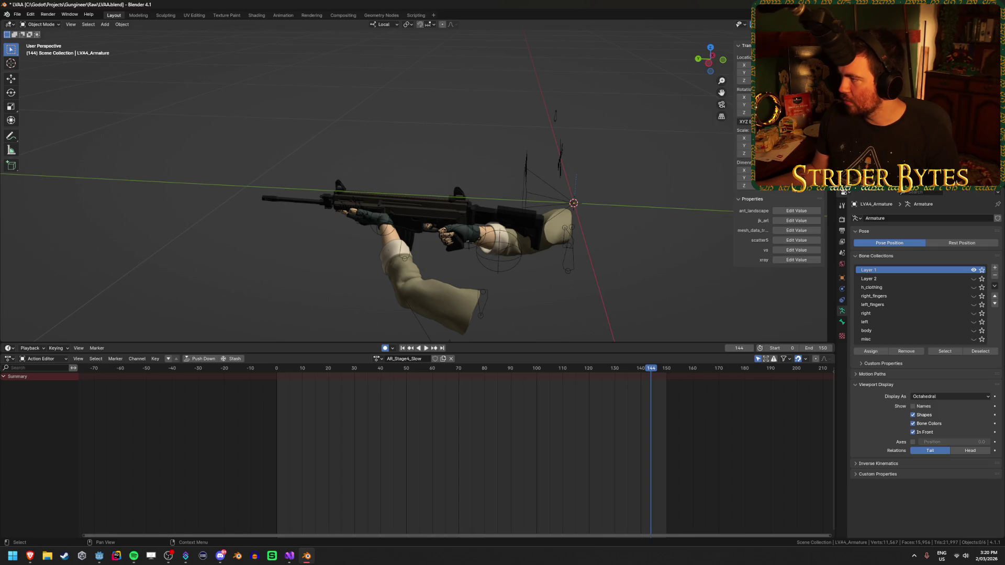
Undo and redo the gloves edits until the hands grip the rifle again.
click(456, 234)
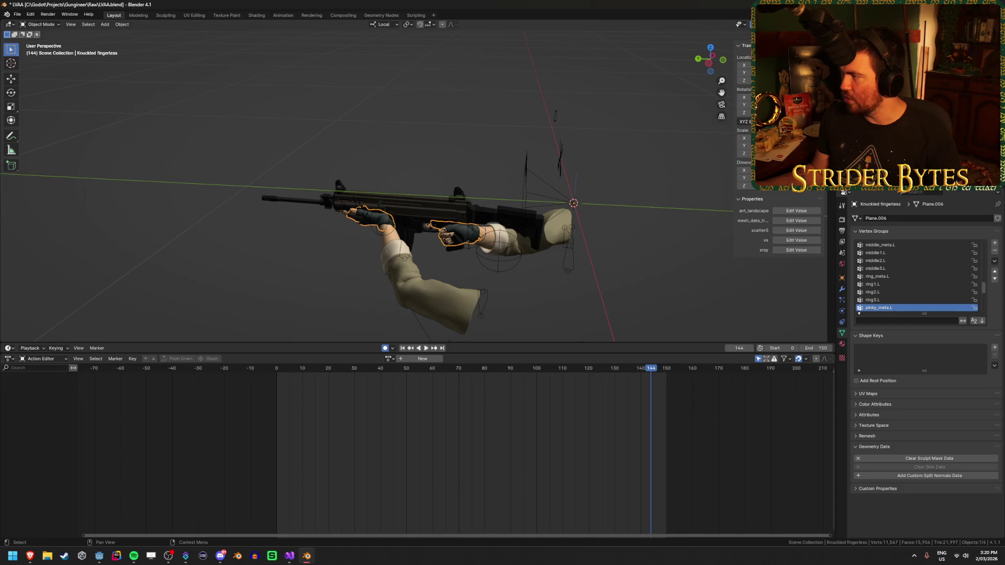
right_click(916, 193)
key(Escape)
key(alt+a)
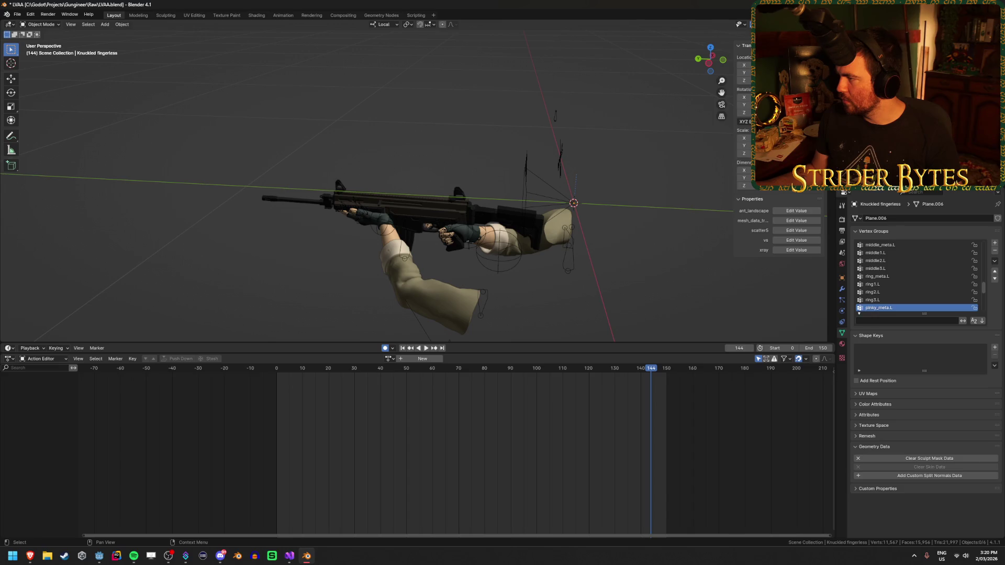
click(785, 21)
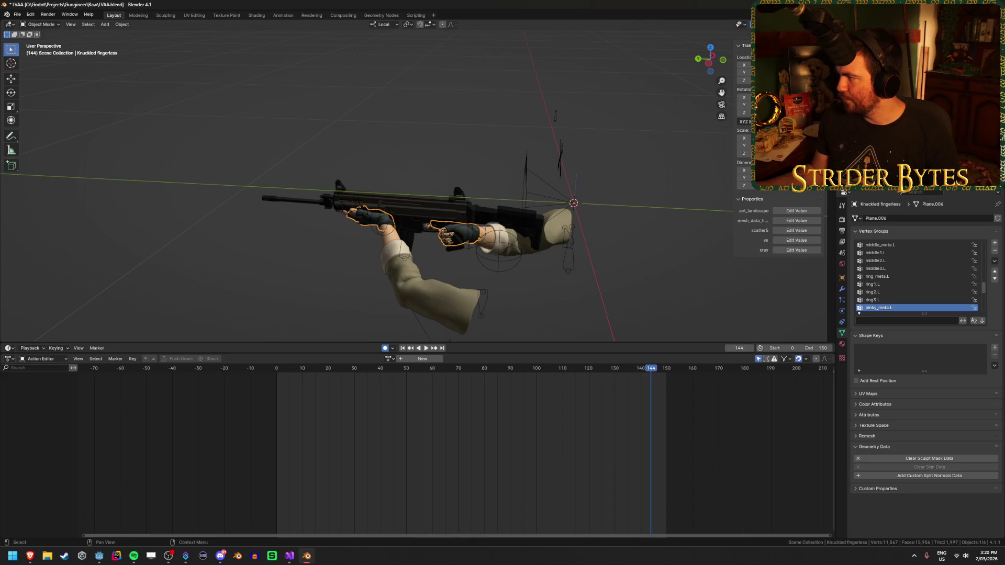
key(Delete)
key(ctrl+z)
key(ctrl+shift+z)
key(ctrl+z)
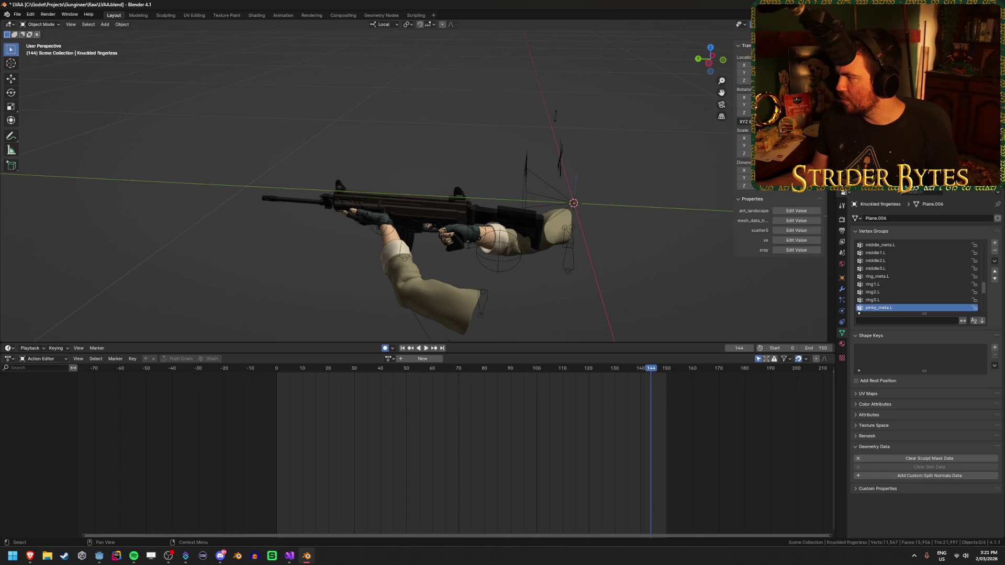
key(ctrl+z)
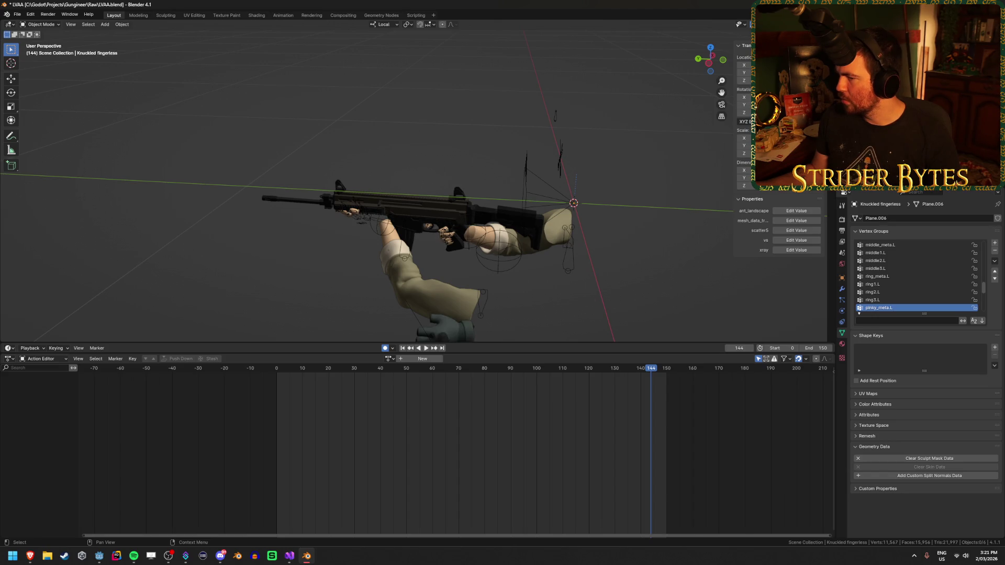
key(ctrl+shift+z)
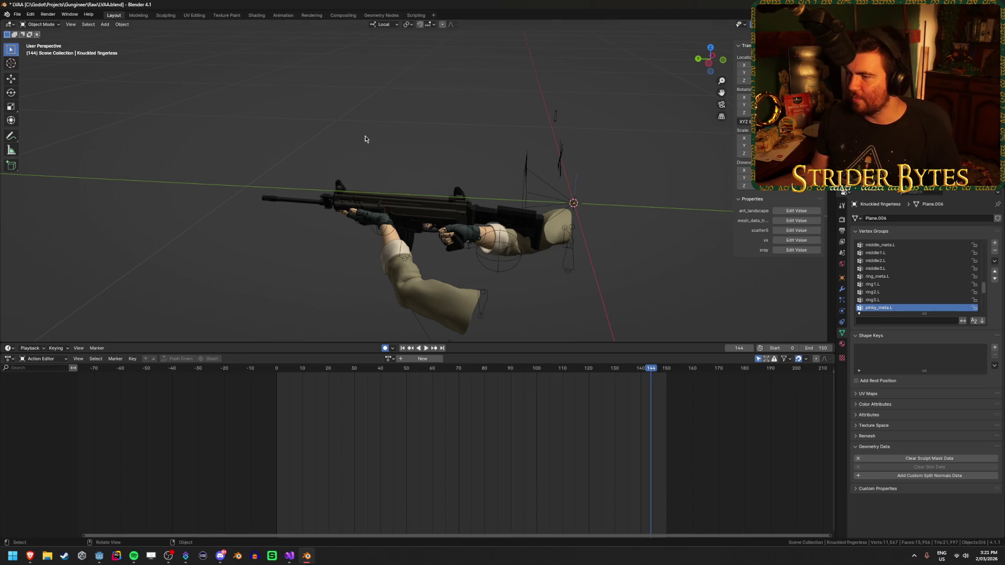
Save LVAA.blend and reframe the view on the gloved hands and rifle.
key(KP_1)
key(ctrl+s)
drag(547, 197, 554, 148)
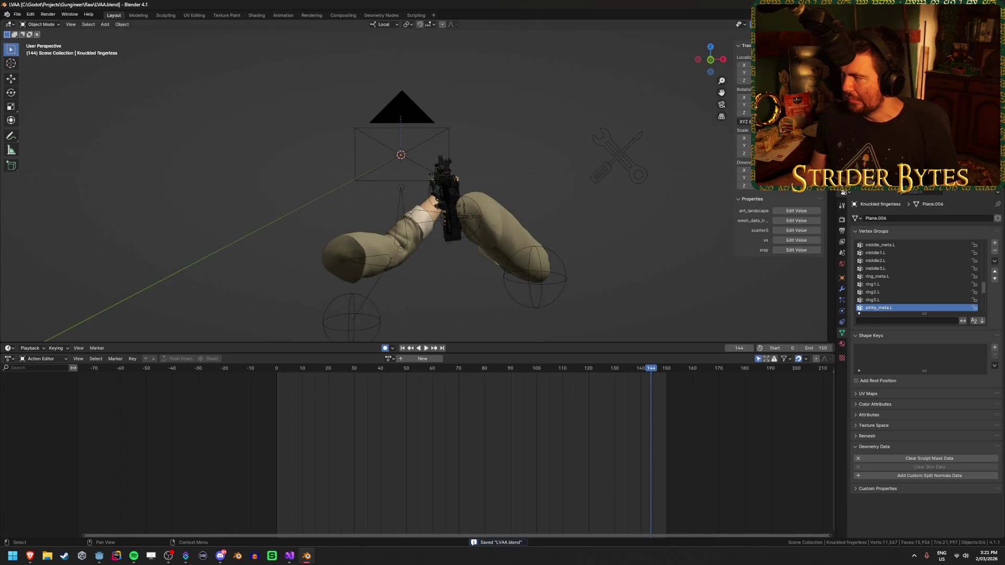
drag(377, 272, 259, 285)
key(alt+Tab)
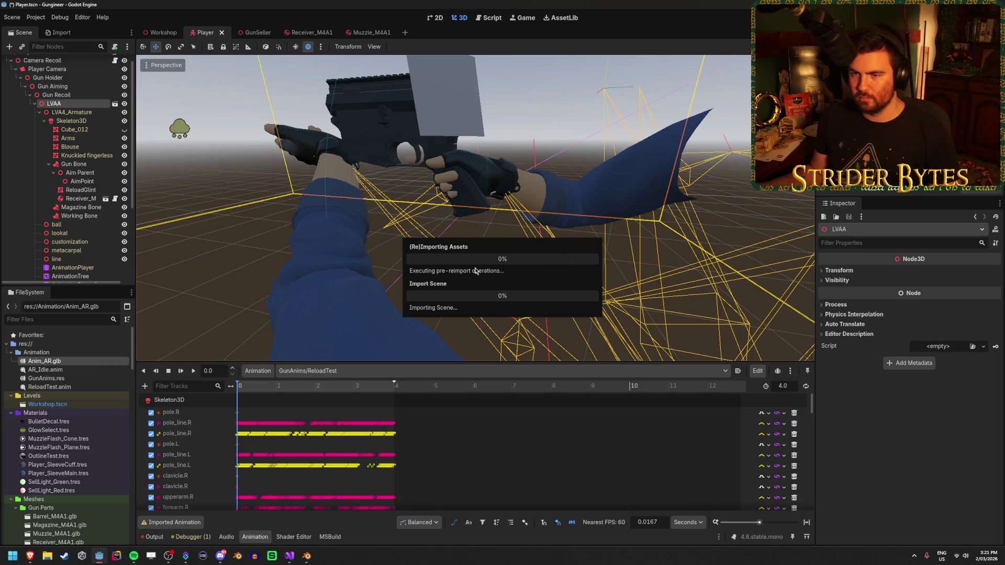
Preview Anim_AR.glb in Advanced Import Settings, close it, and return to Blender.
double_click(64, 363)
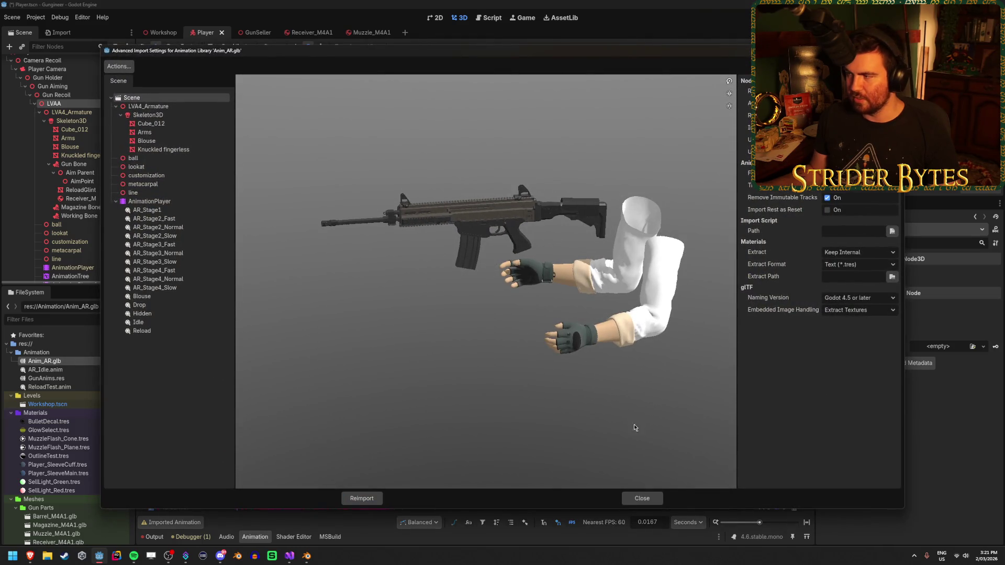
click(642, 498)
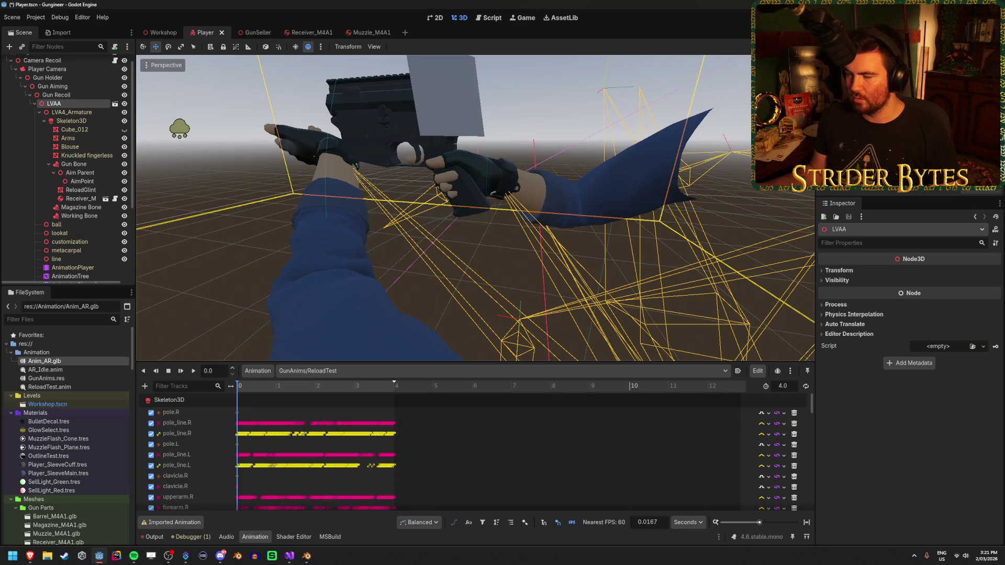
click(307, 555)
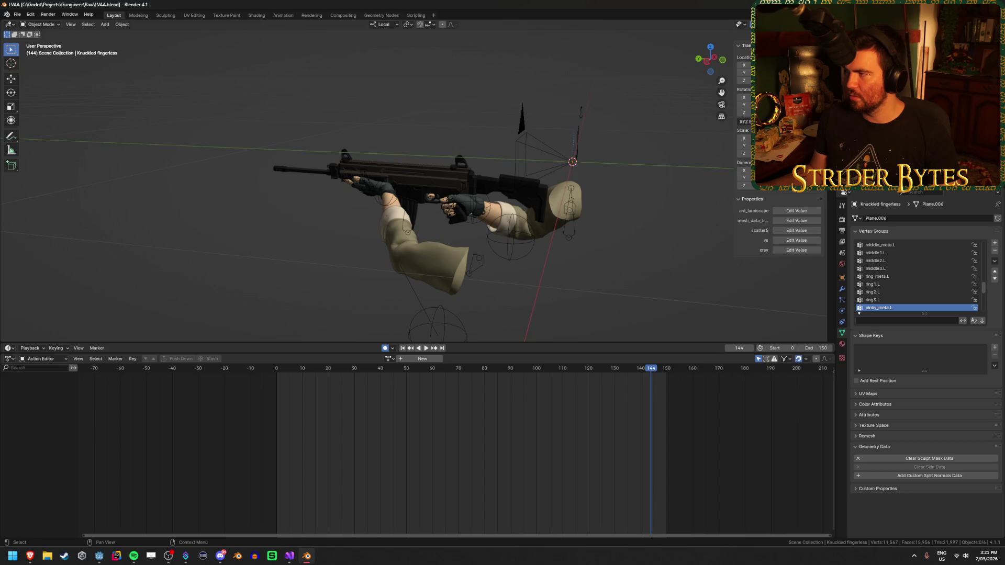
Deselect everything, then select the Knuckled fingerless mesh in the Gloves collection.
click(511, 239)
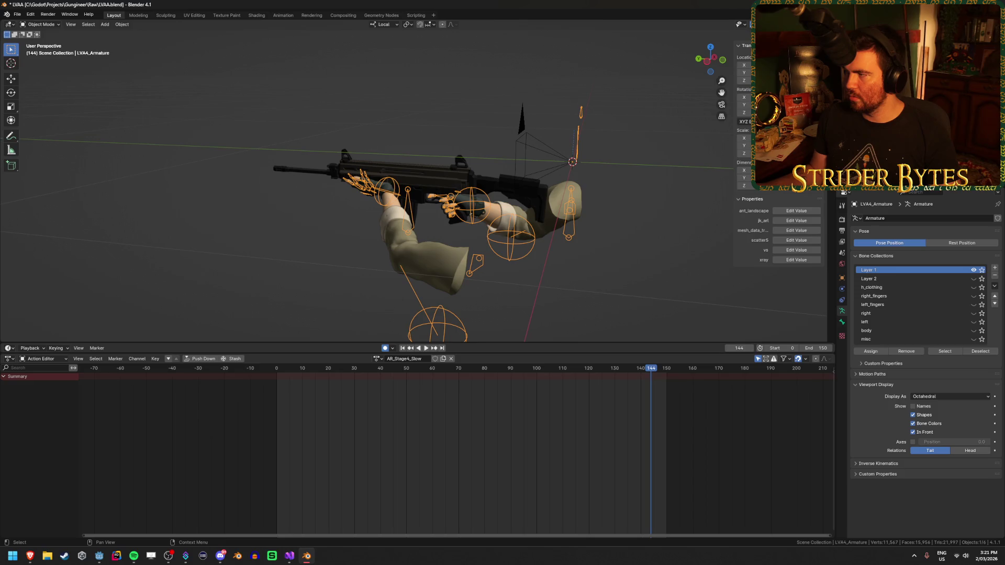
key(alt+a)
click(785, 55)
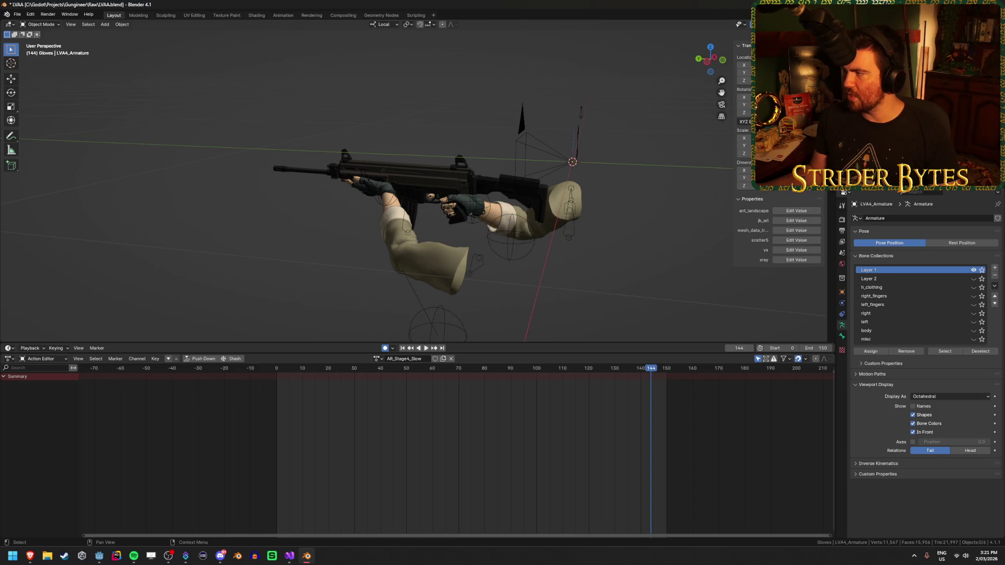
click(790, 66)
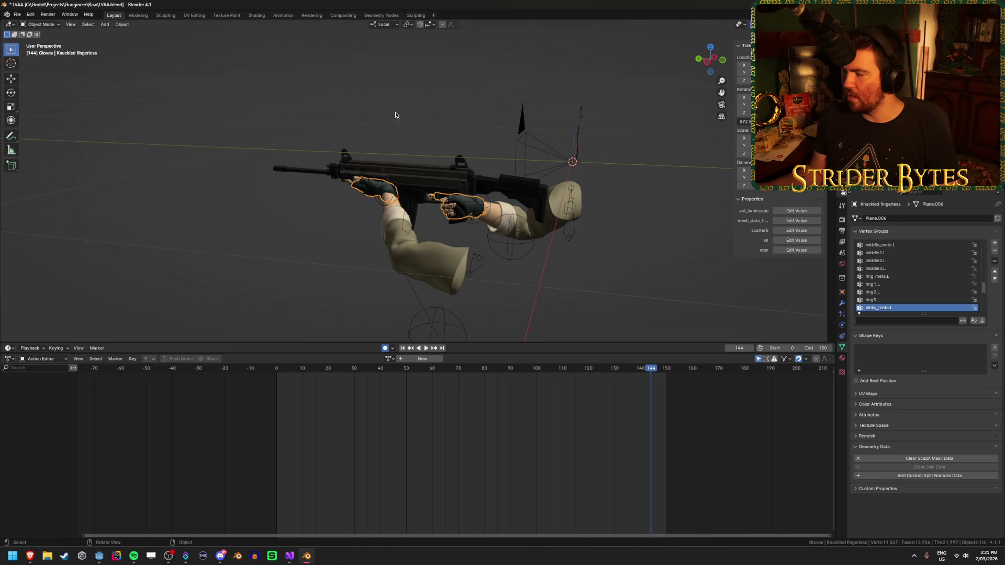
Save LVAA.blend and export it as Anim_AR.glb with the Animation options shown.
click(250, 120)
key(ctrl+s)
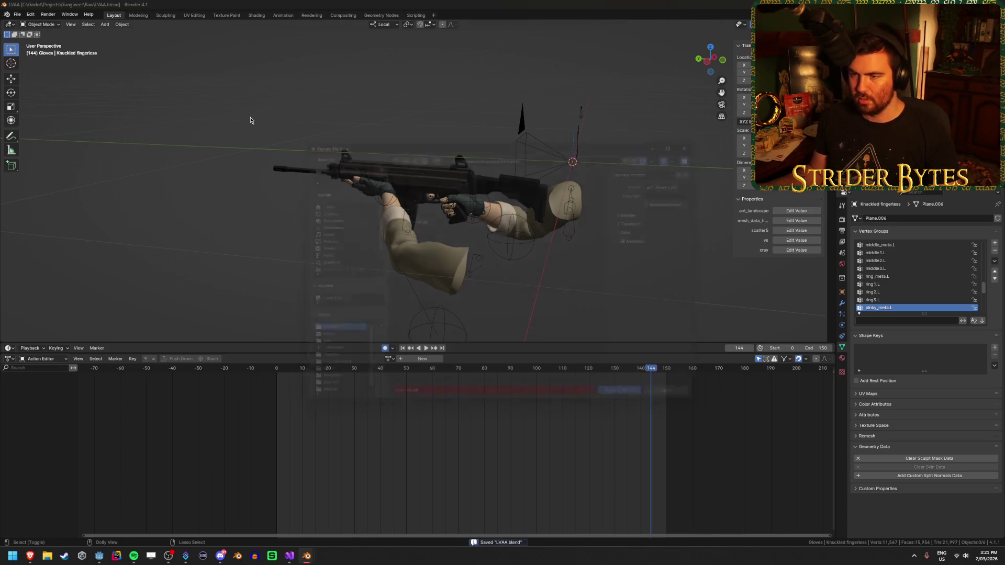
key(ctrl+shift+e)
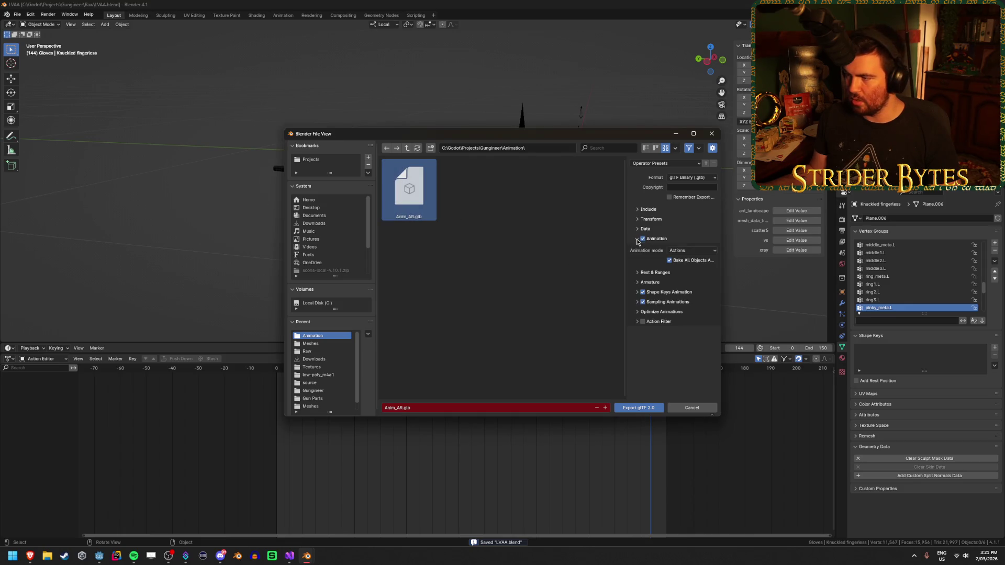
click(654, 209)
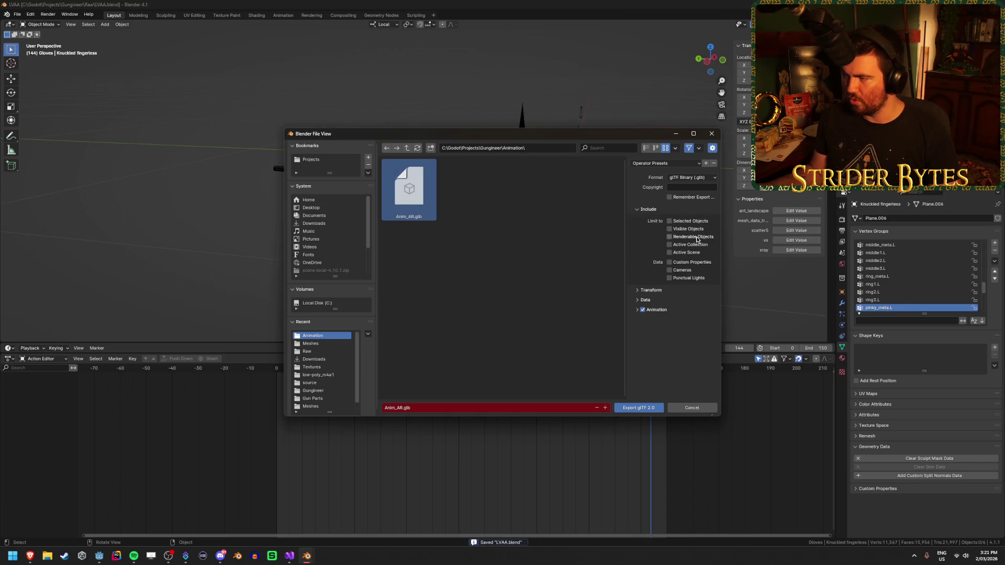
click(649, 210)
click(649, 229)
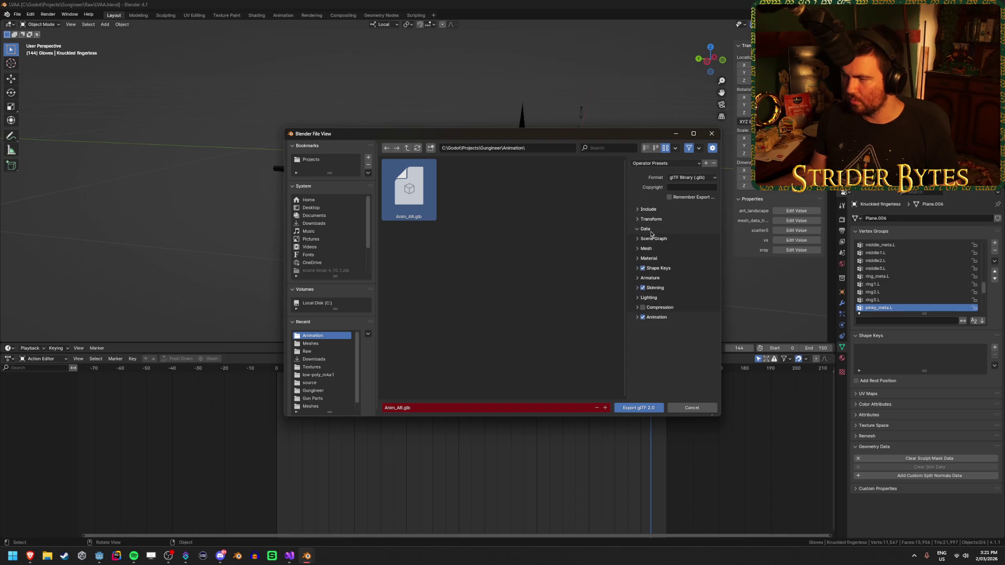
click(648, 230)
click(638, 239)
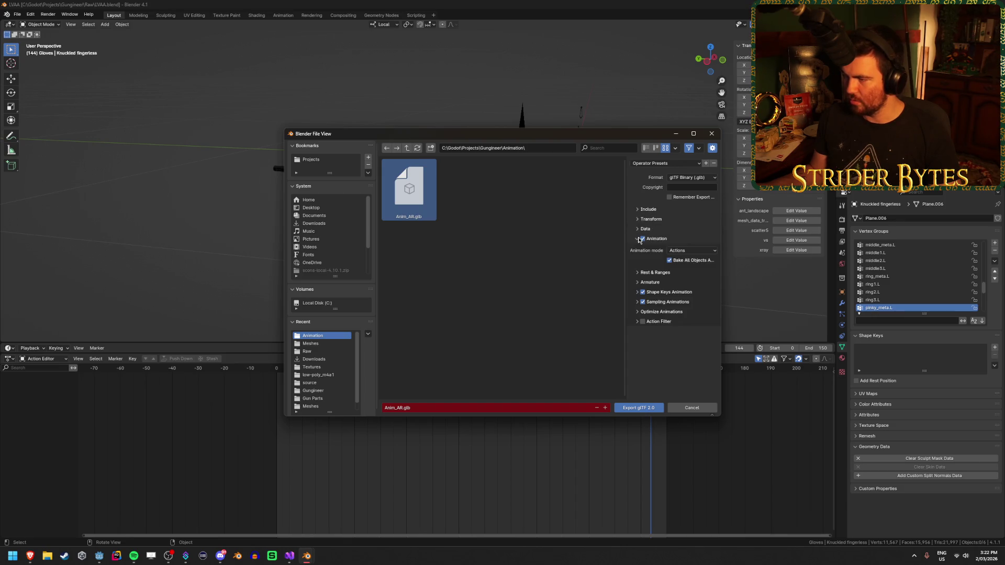
click(648, 407)
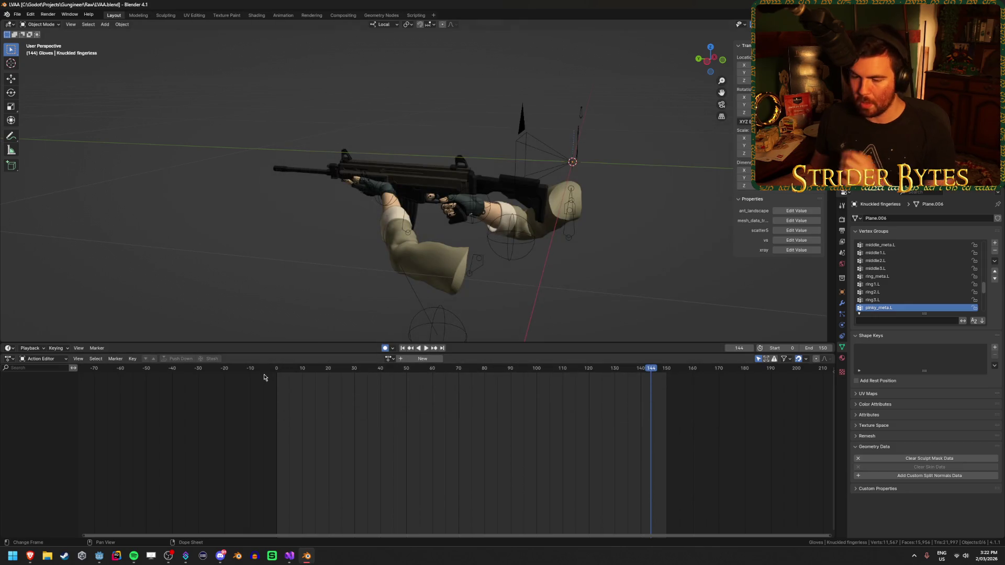
click(99, 556)
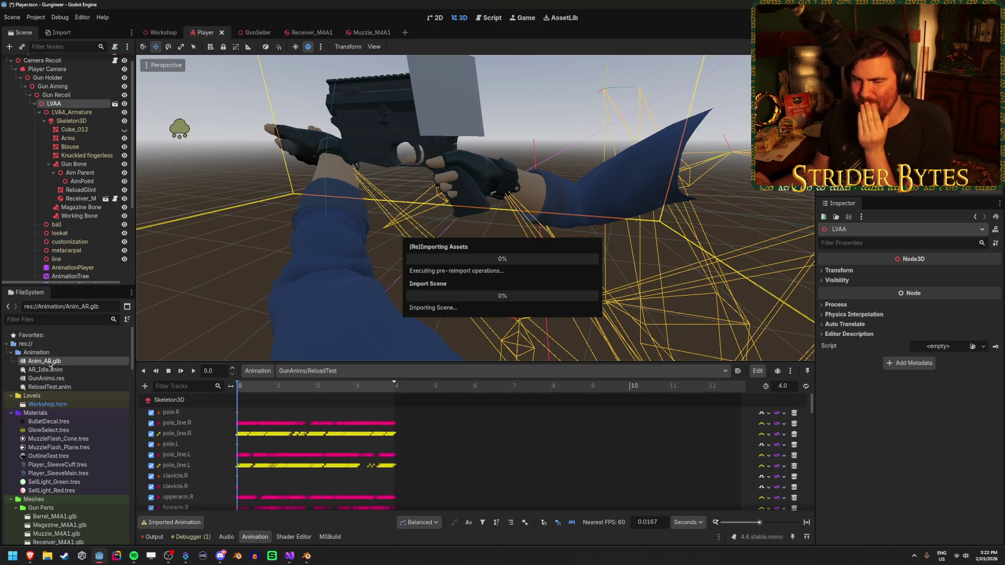
double_click(49, 364)
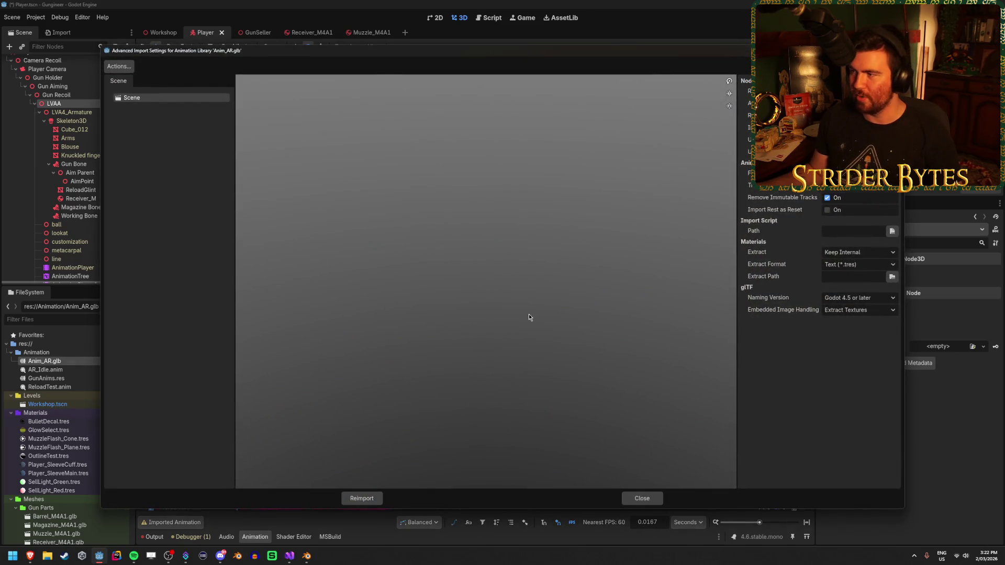
key(Escape)
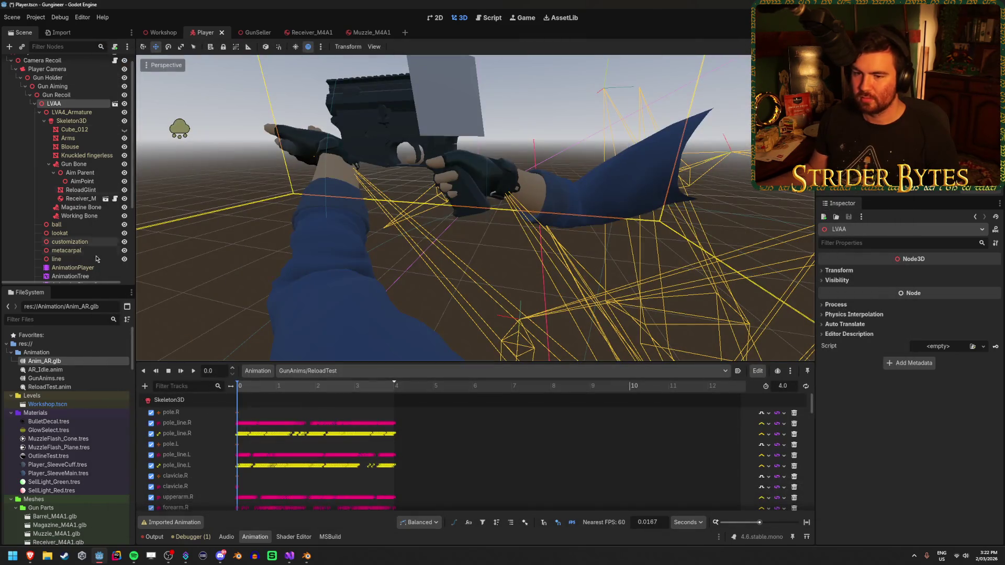
click(60, 32)
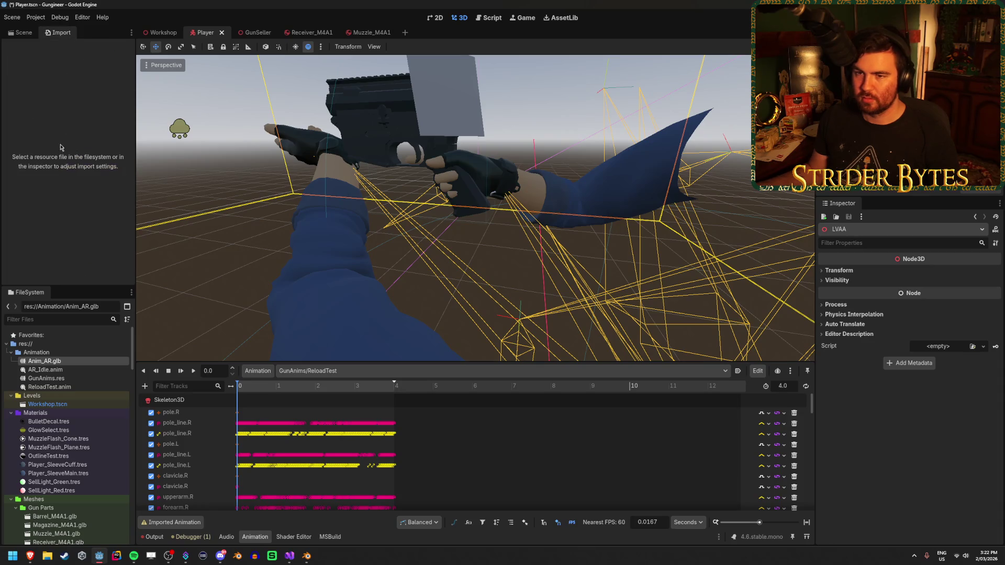
click(75, 363)
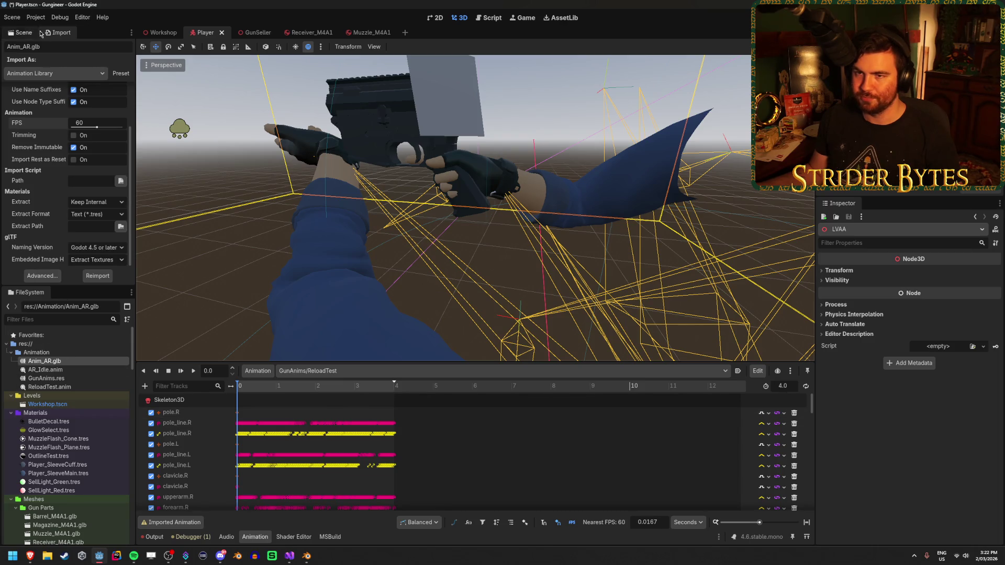
click(15, 35)
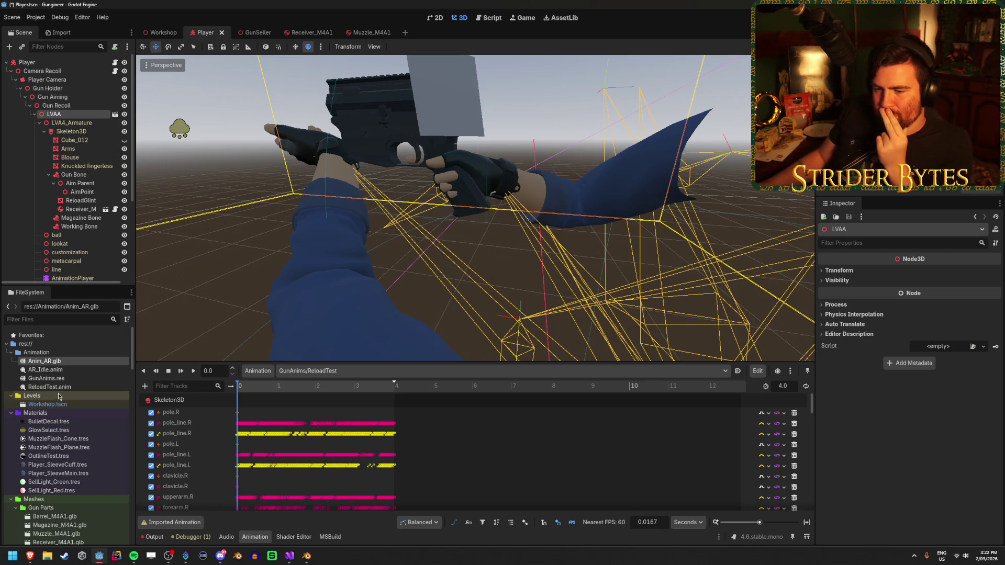
Open the AnimationTree state machine, try loading a saved node, then cancel.
scroll(86, 230, down, 3)
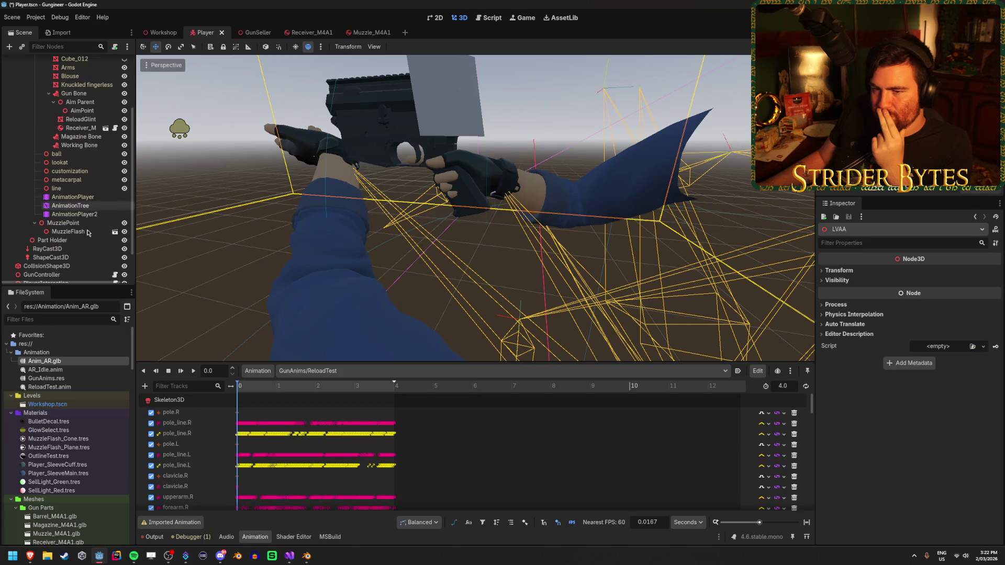
click(99, 198)
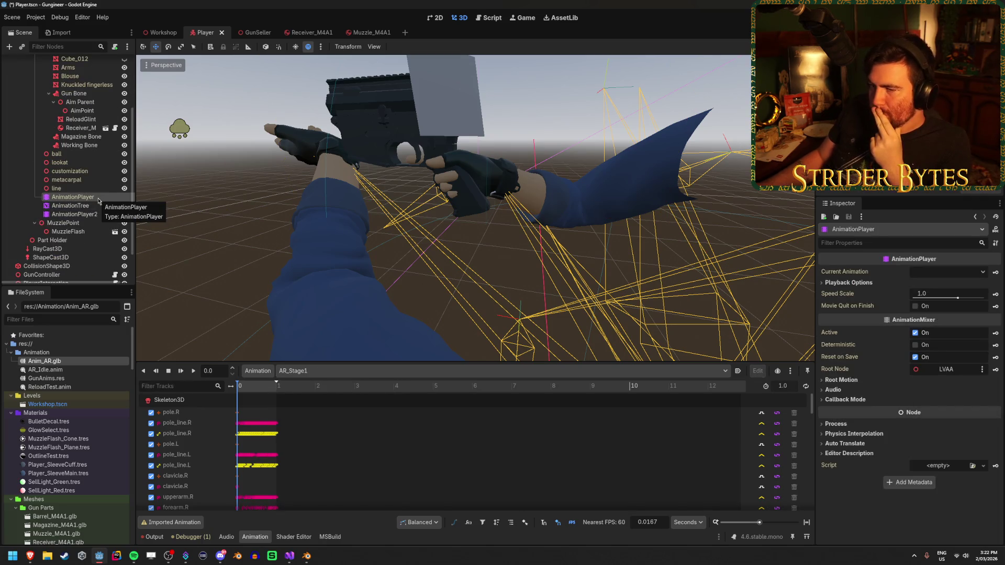
click(91, 208)
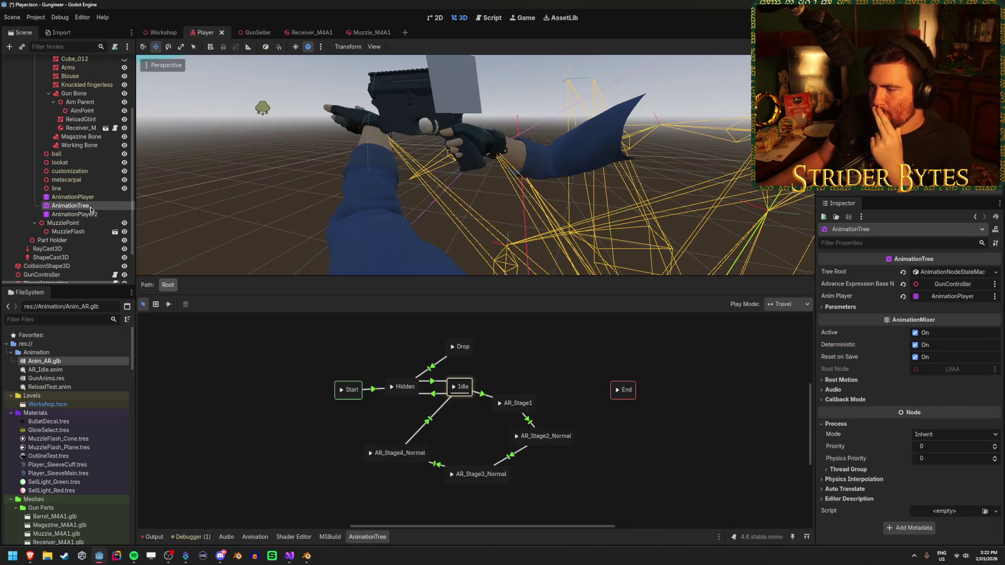
click(224, 359)
right_click(246, 344)
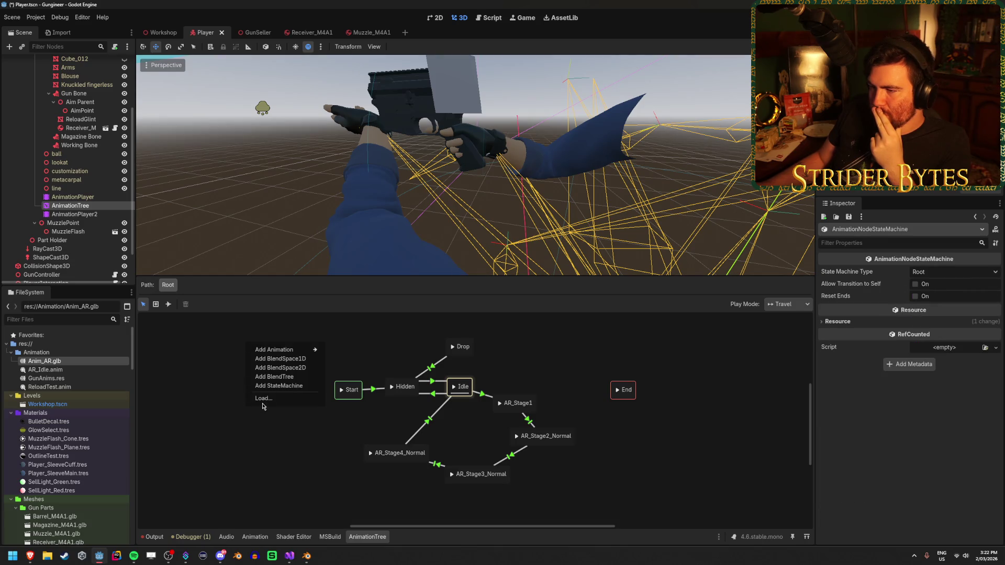
click(264, 399)
click(591, 411)
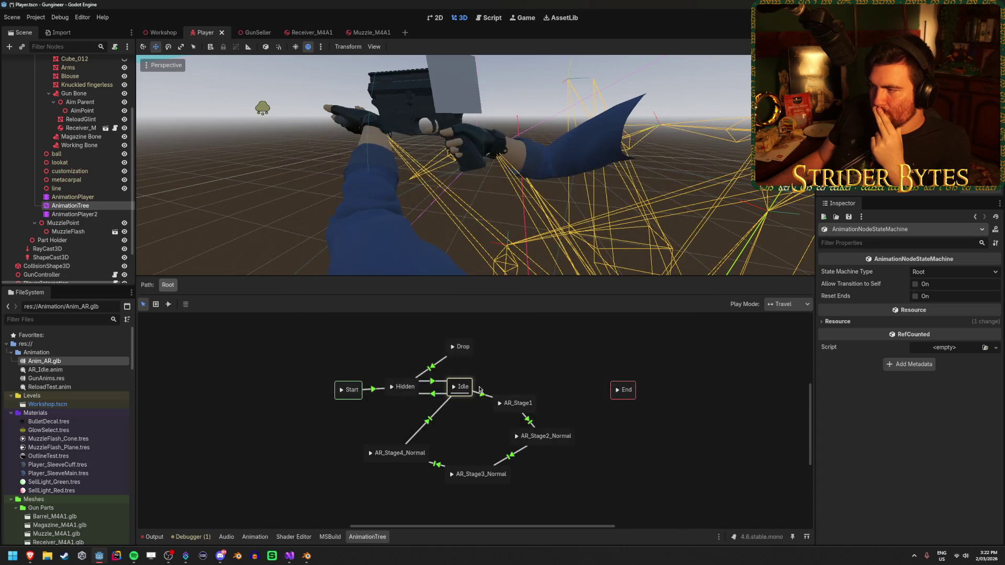
Compare AnimationPlayer, AnimationPlayer2's ReloadTest animation, and the AnimationTree state machine.
click(92, 214)
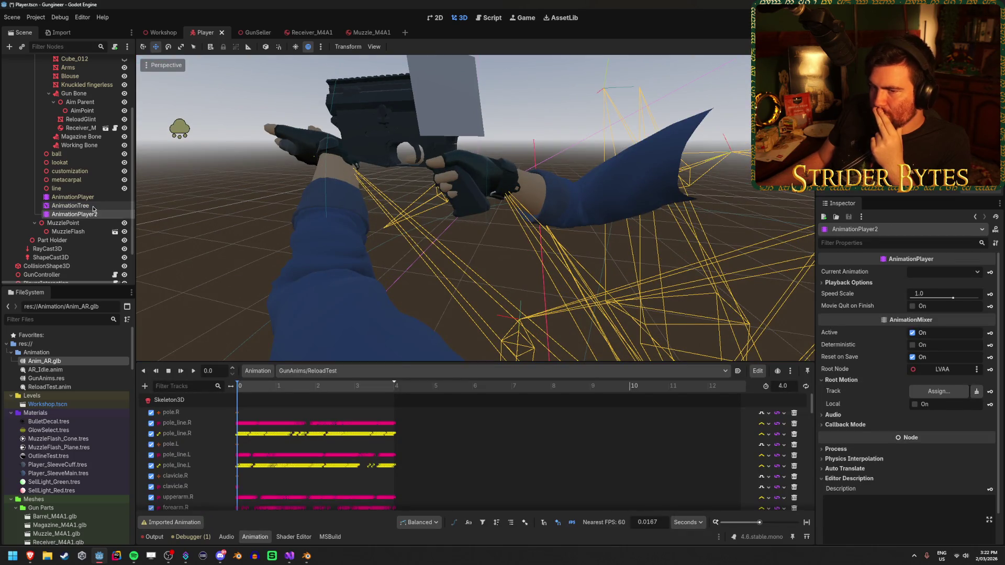
click(92, 206)
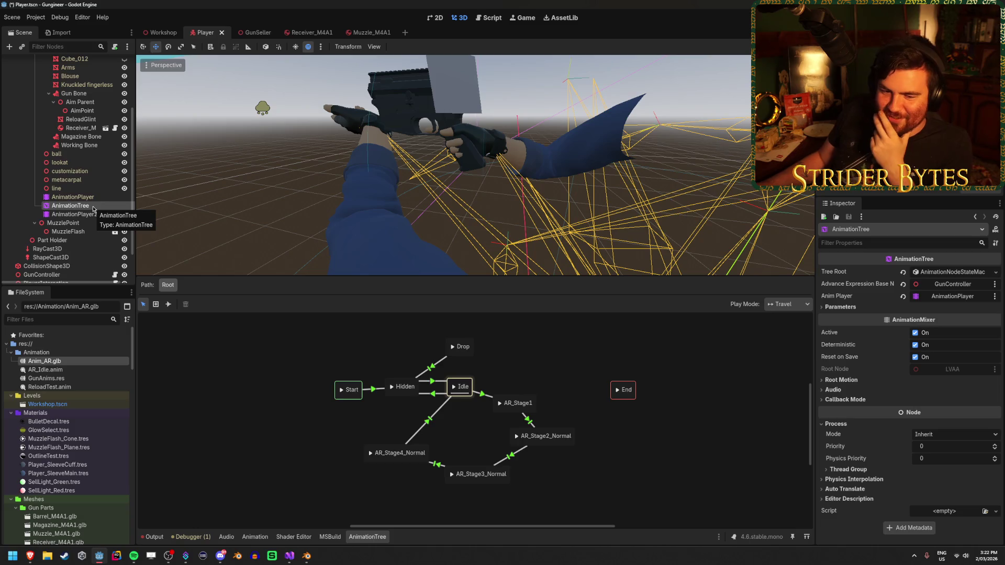
click(73, 197)
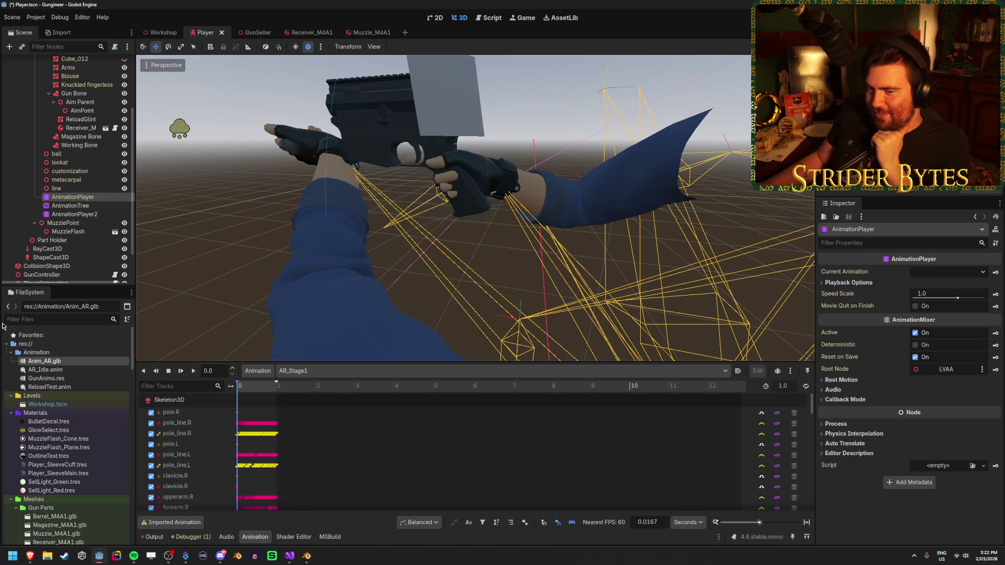
click(67, 214)
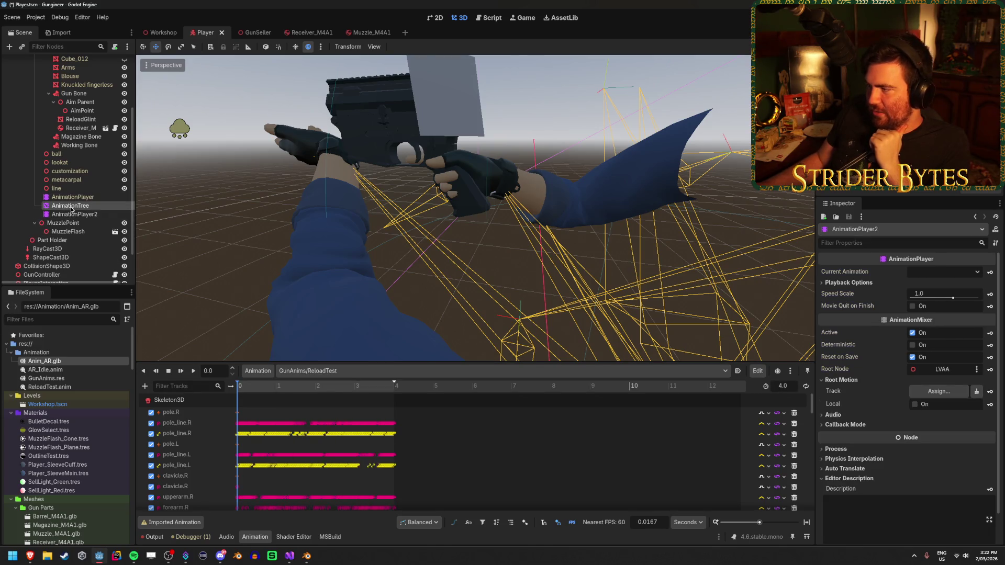
click(68, 206)
Reopen the closed YouTube animation-import tutorial tab in the browser.
mouse_move(30, 556)
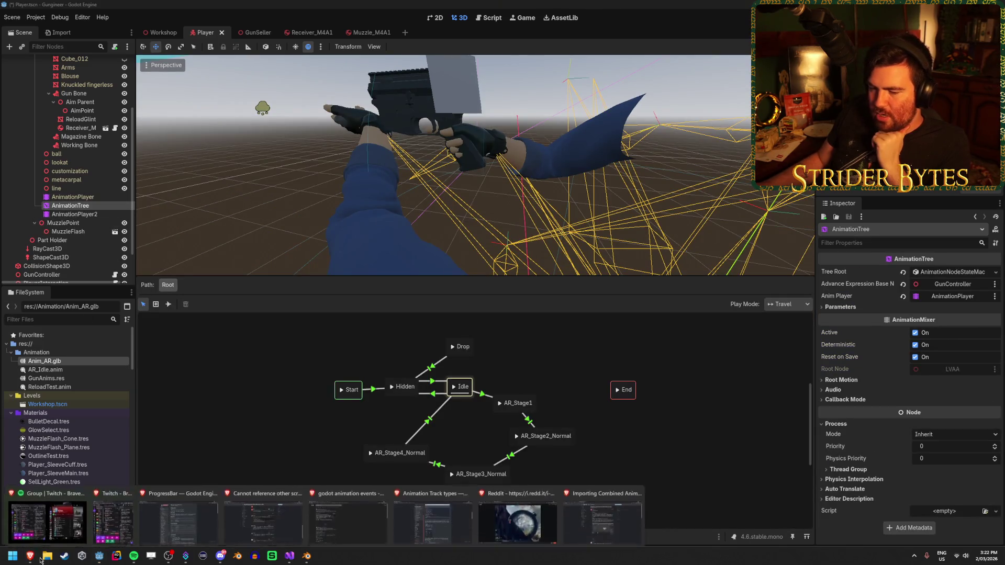
click(603, 510)
key(ctrl+shift+t)
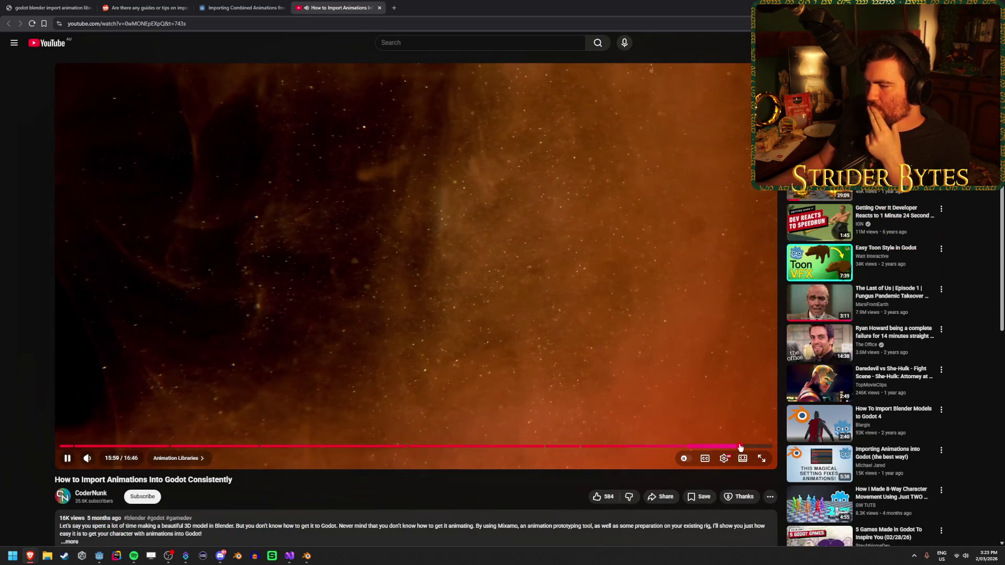
Skip the tutorial to its Animation Libraries part near 16:00, pause it, and return to Godot.
click(739, 446)
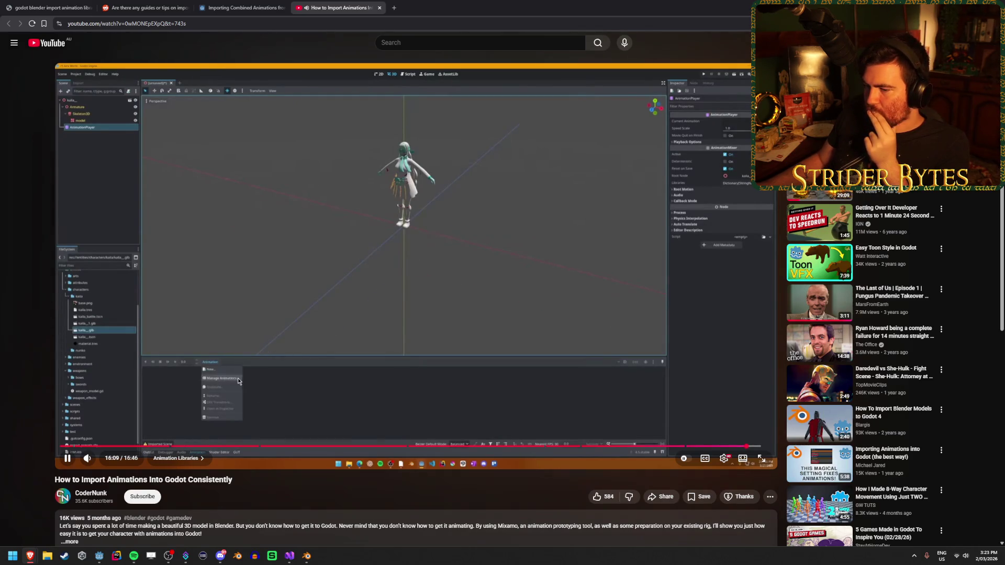
click(247, 378)
key(alt+Tab)
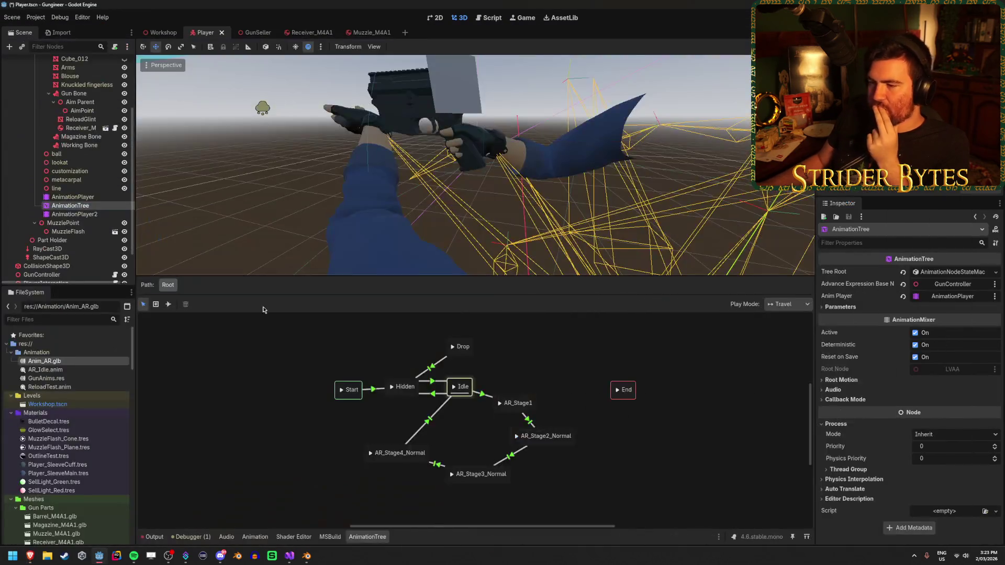
Load Anim_AR.glb as an animation library through the AnimationPlayer's Manage Animations dialog.
click(73, 197)
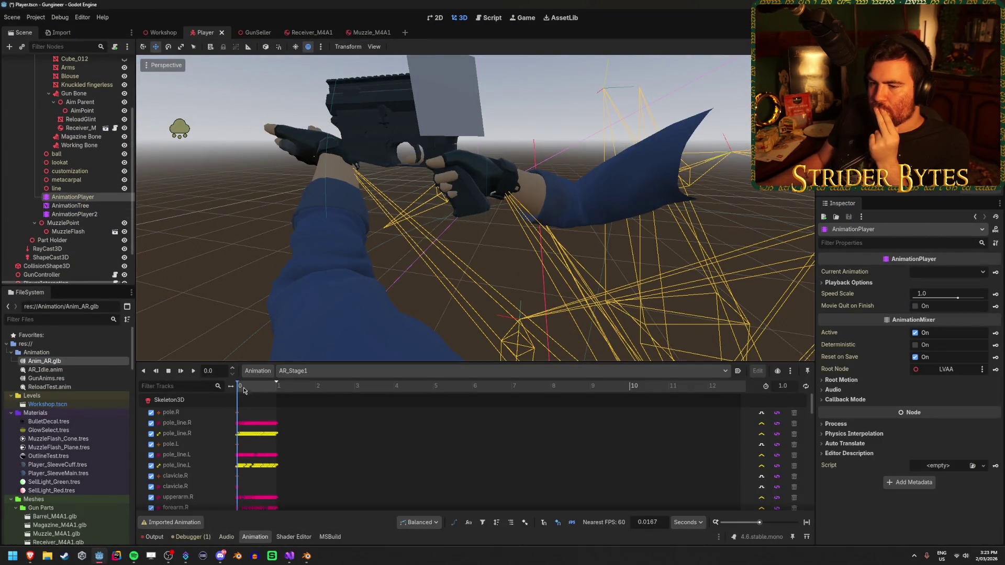
click(258, 371)
click(277, 393)
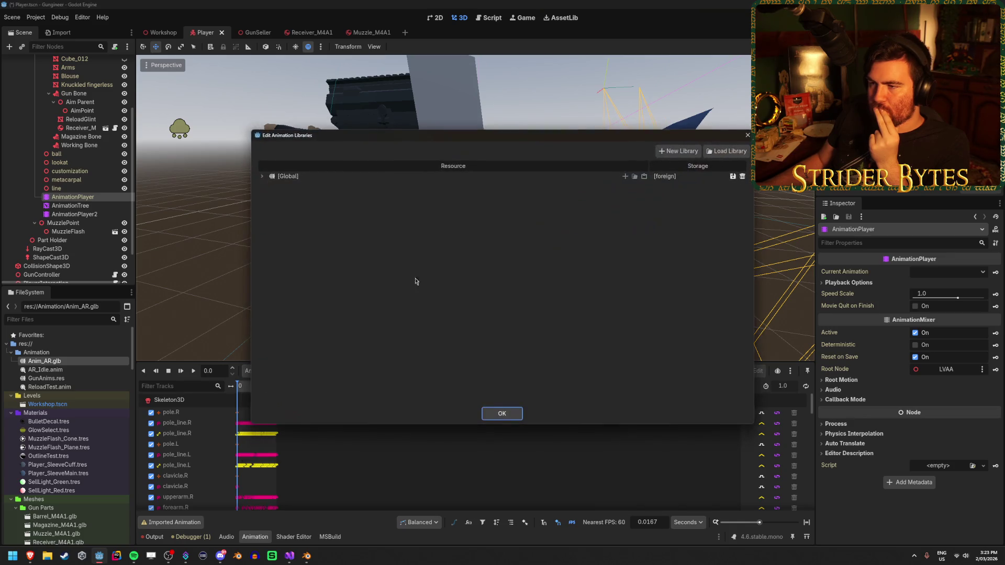
click(731, 151)
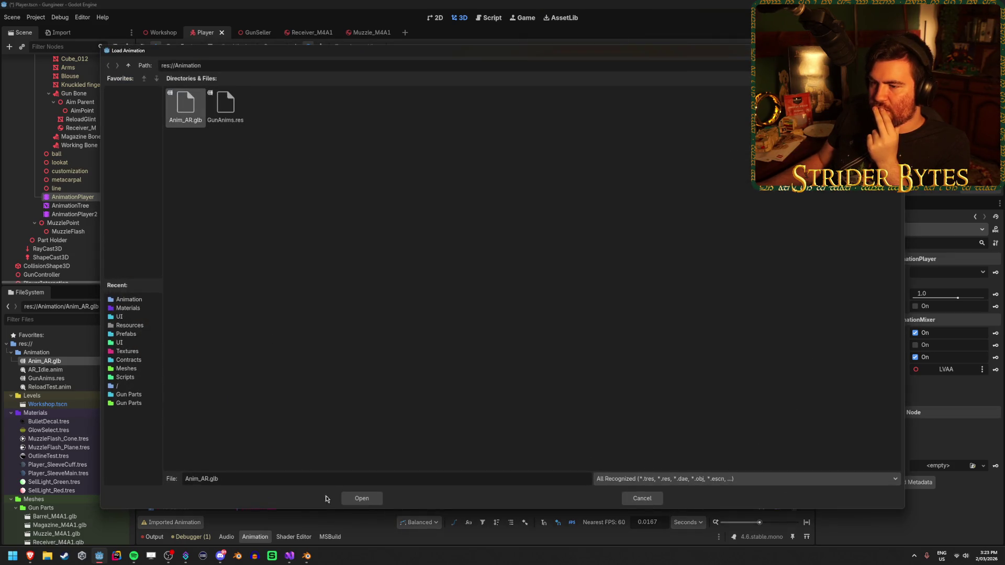
click(376, 503)
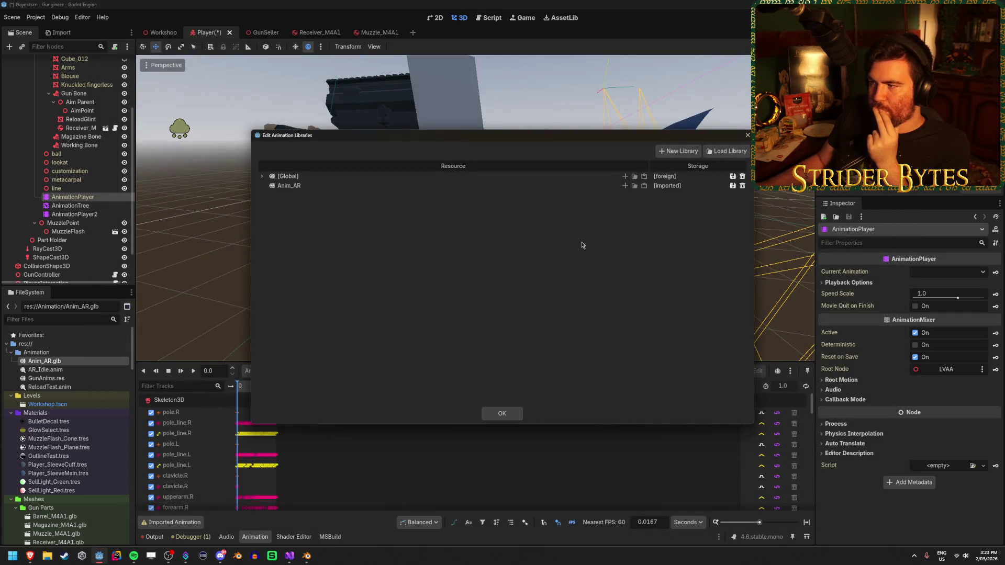
click(501, 413)
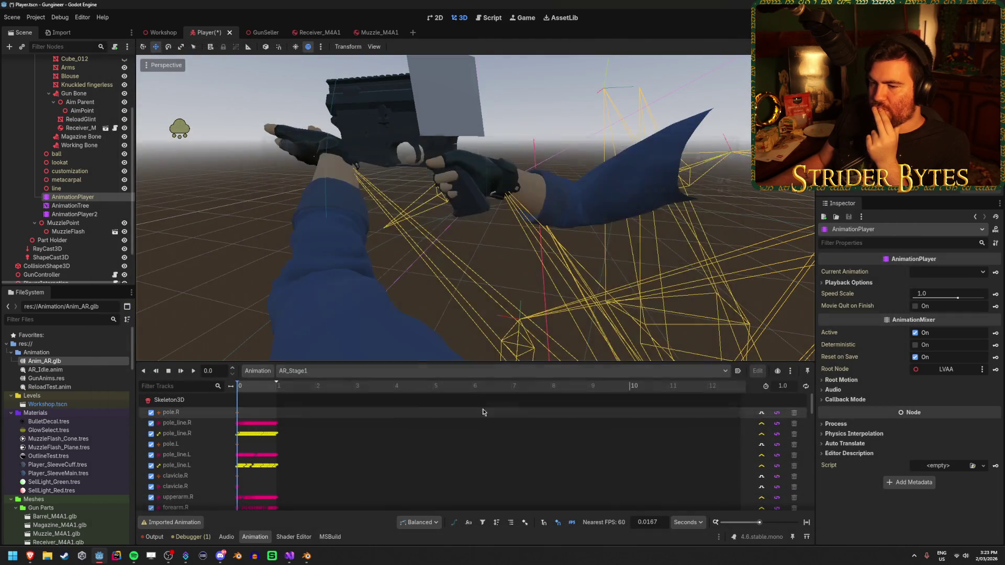
Check the AnimationTree state machine's add-node menu, then list the AnimationPlayer's animations.
click(86, 206)
right_click(221, 385)
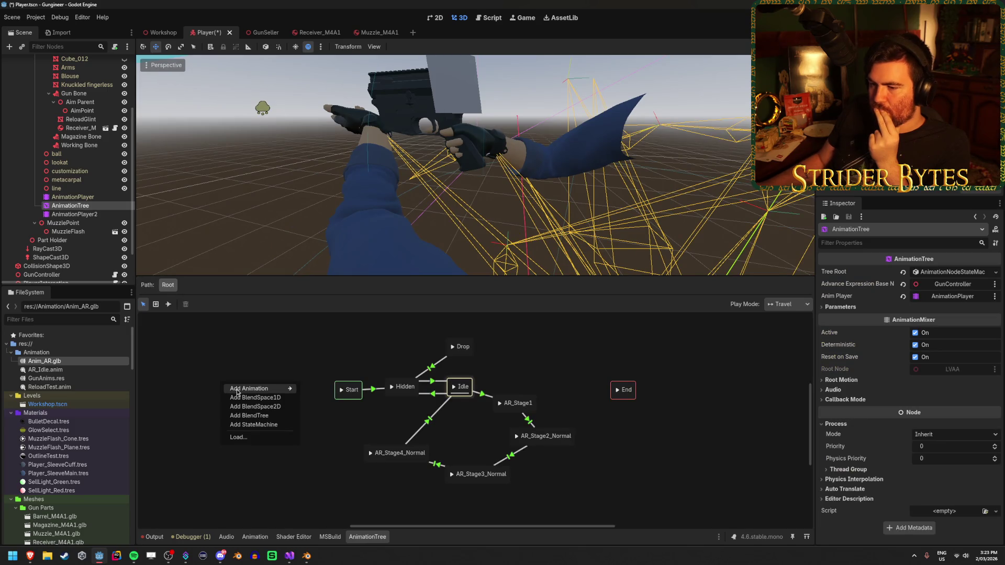
mouse_move(256, 388)
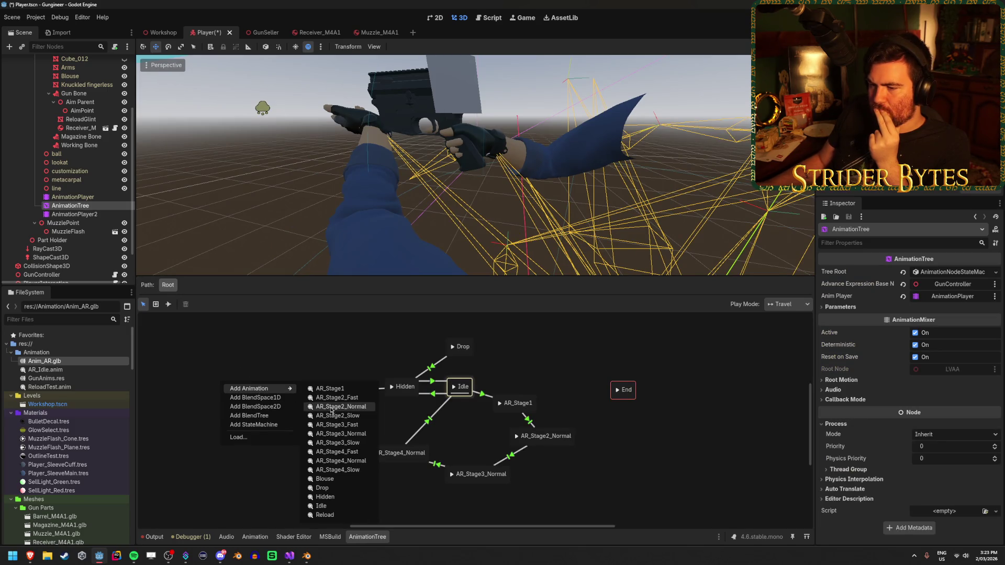
key(Escape)
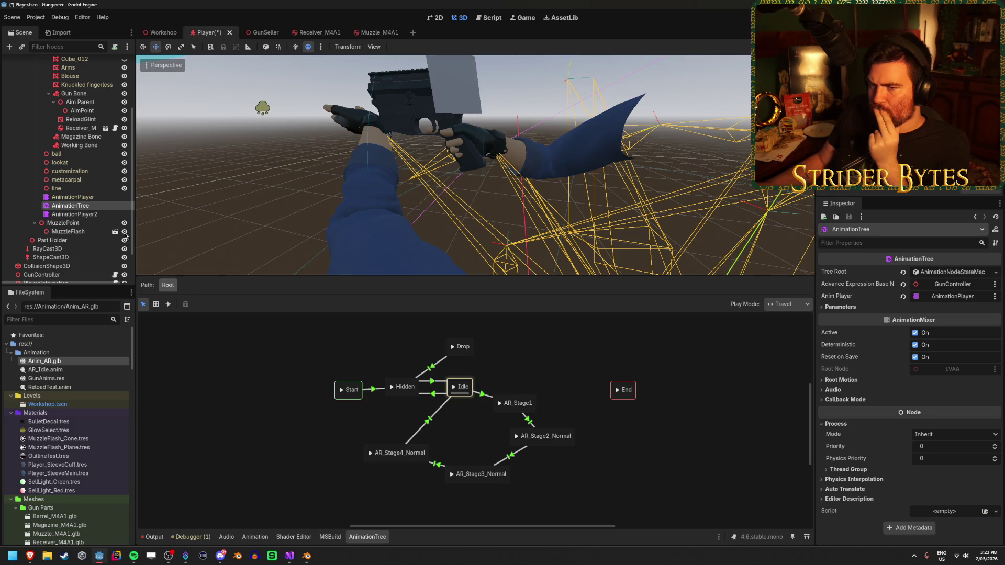
click(73, 198)
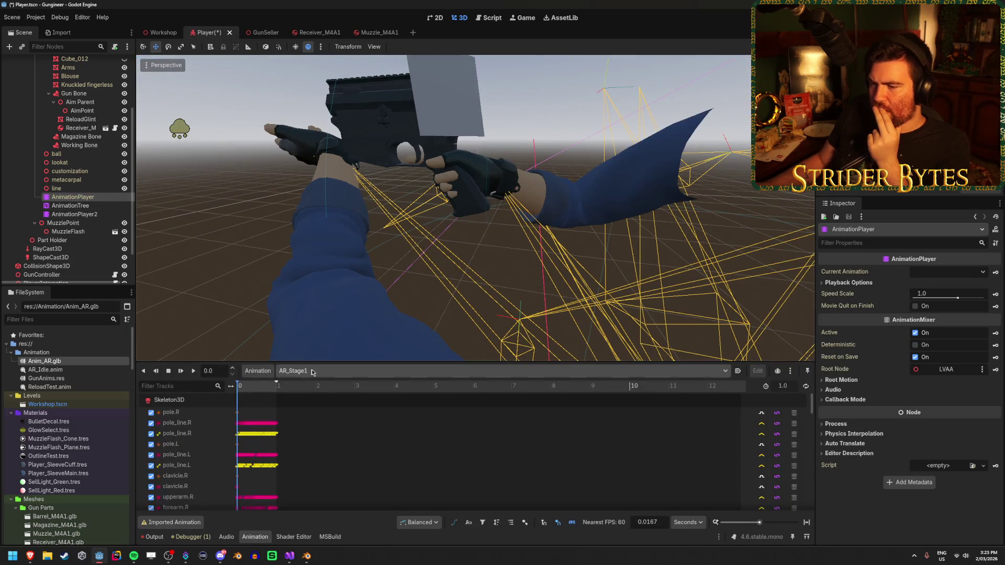
click(314, 370)
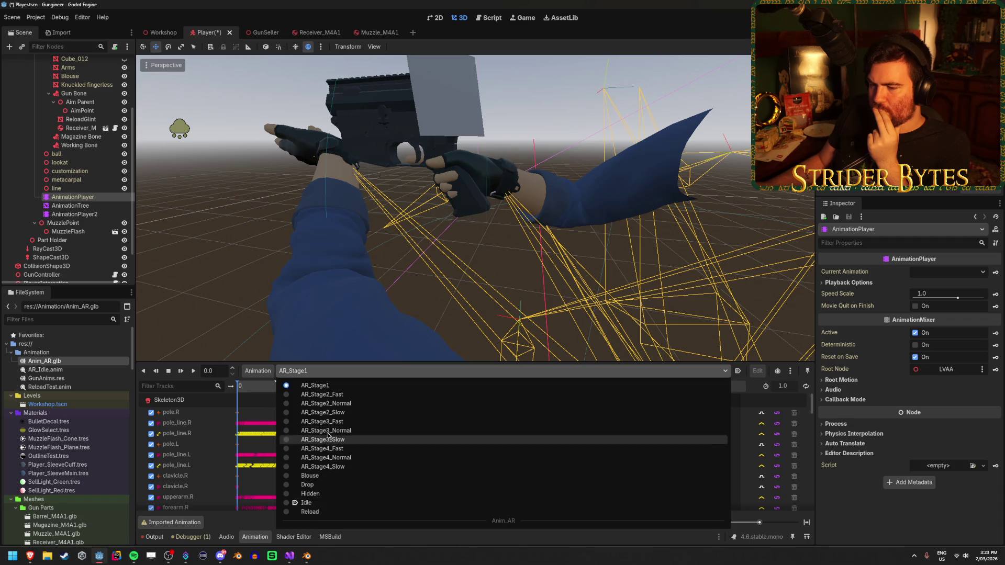
click(340, 370)
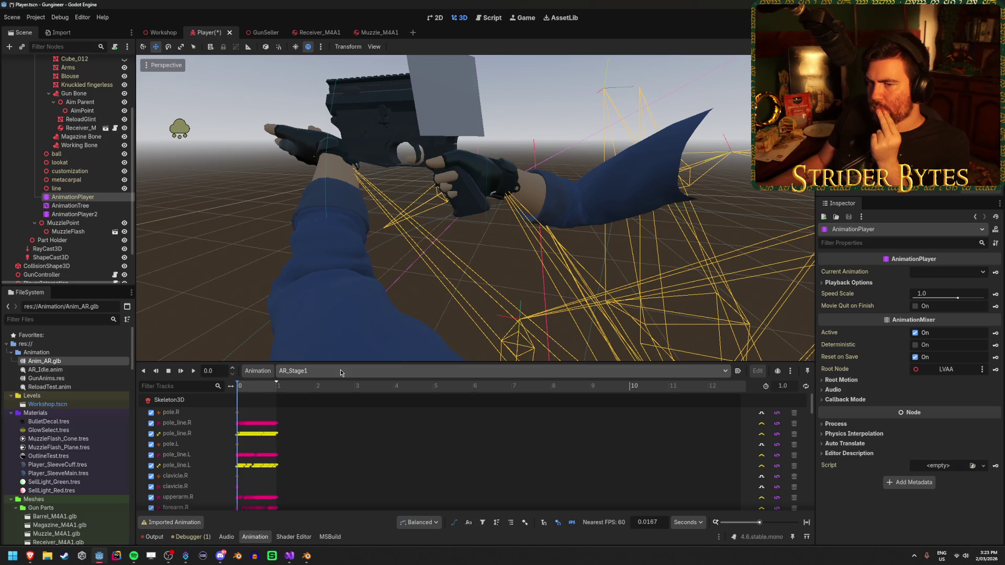
Recheck the state machine, the animation list and the animation library manager.
click(73, 206)
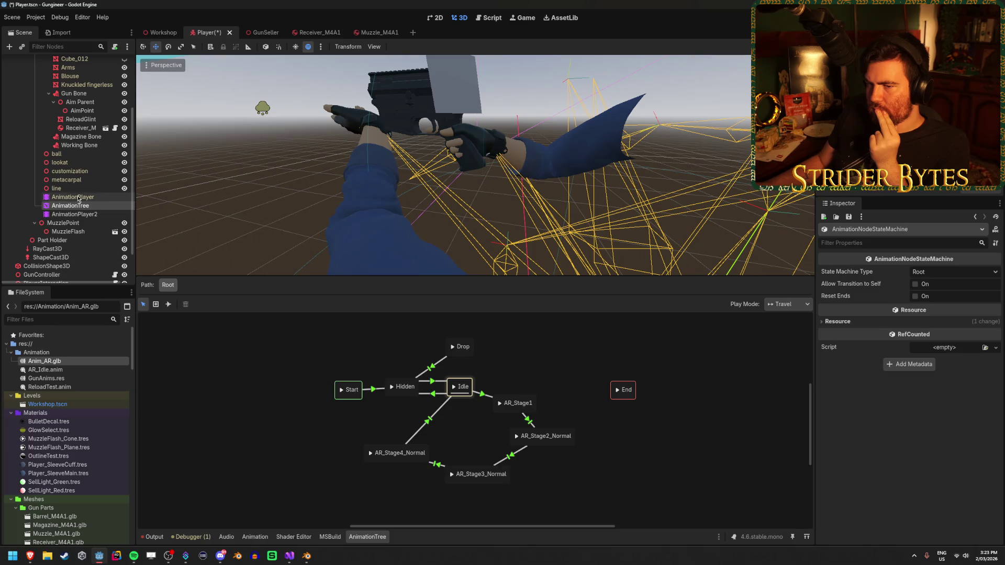
click(78, 198)
click(340, 370)
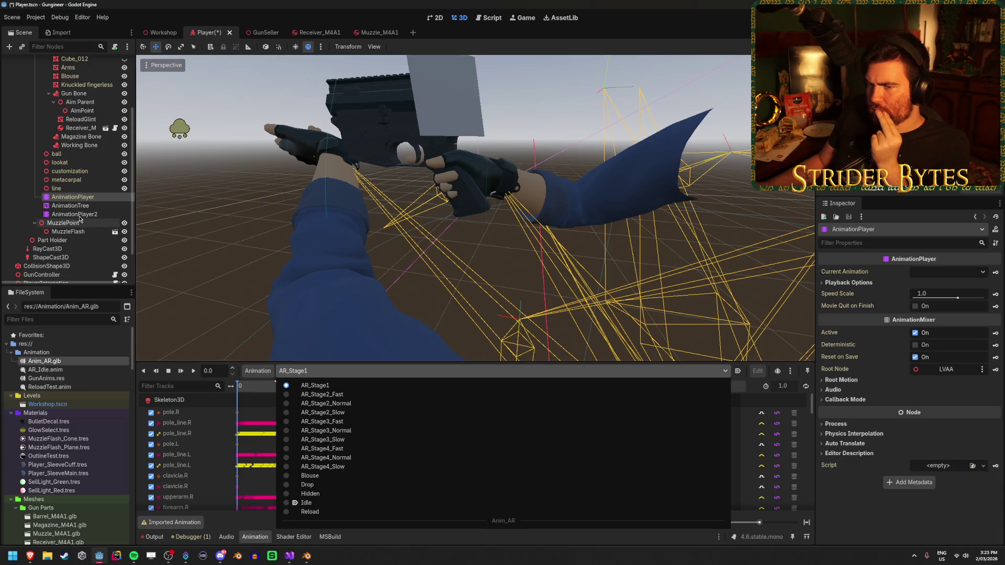
click(258, 370)
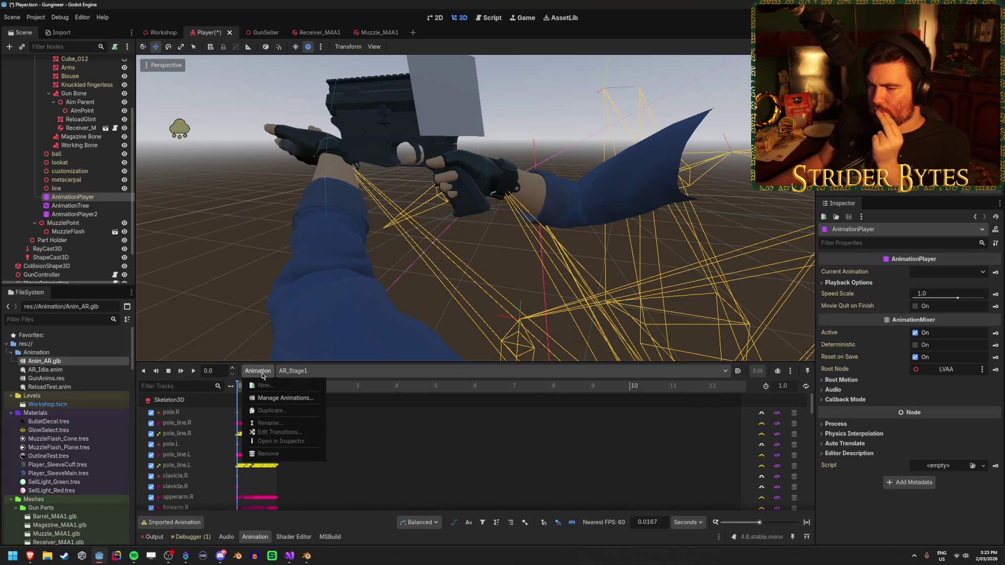
click(283, 400)
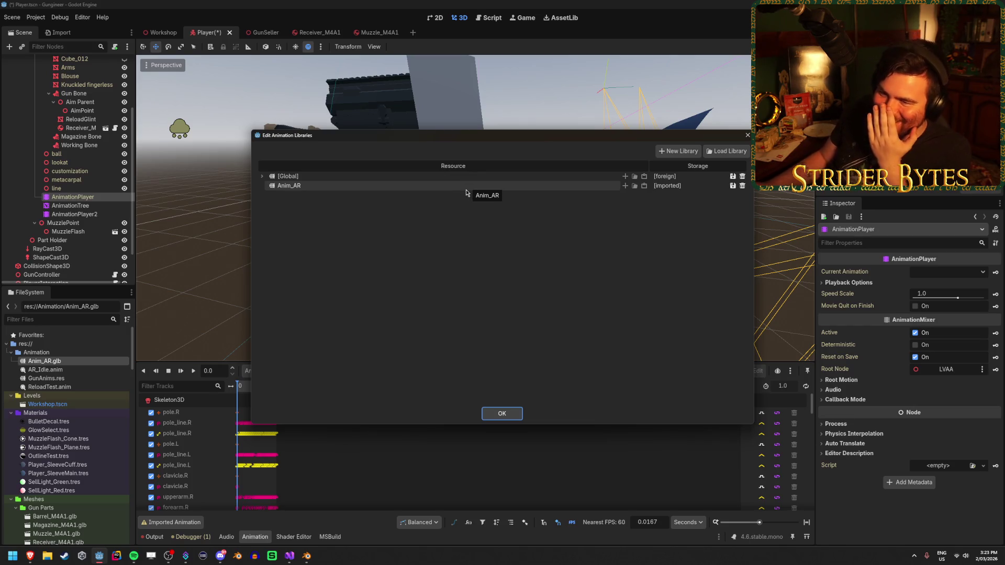
click(747, 135)
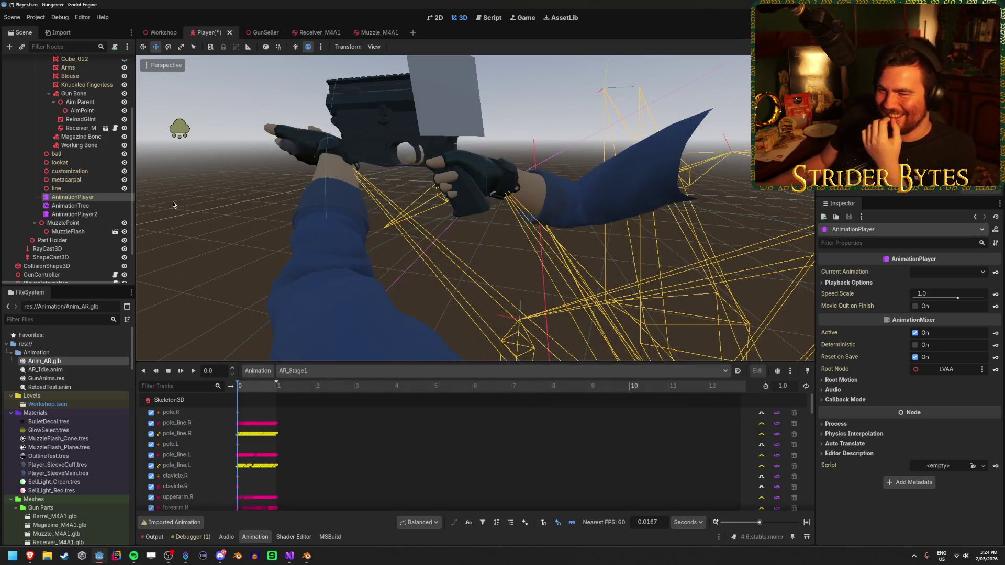
scroll(76, 233, up, 5)
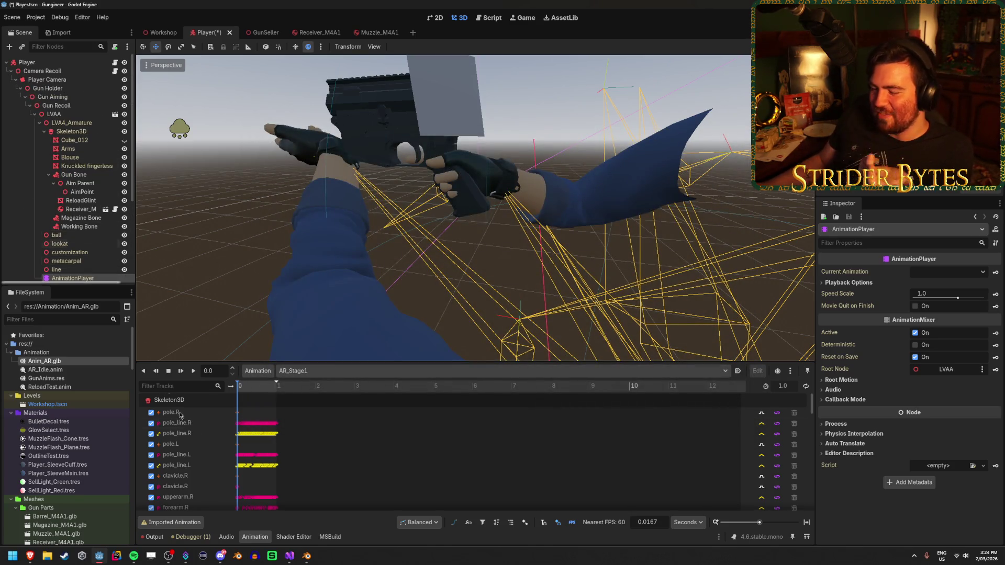
Collapse LVA4_Armature's bone list in the Scene dock.
scroll(103, 216, down, 3)
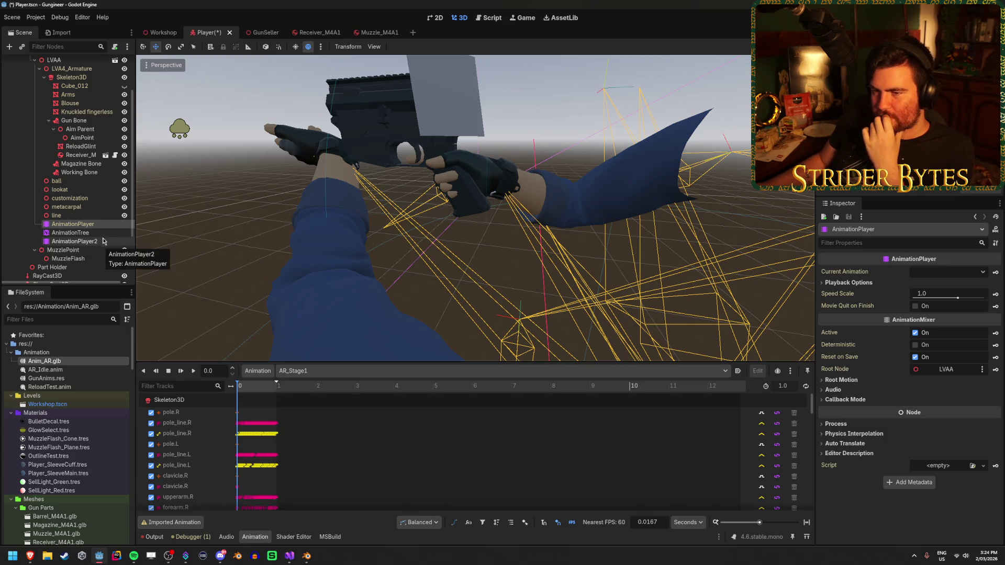
scroll(104, 220, up, 3)
click(36, 114)
click(35, 115)
click(38, 123)
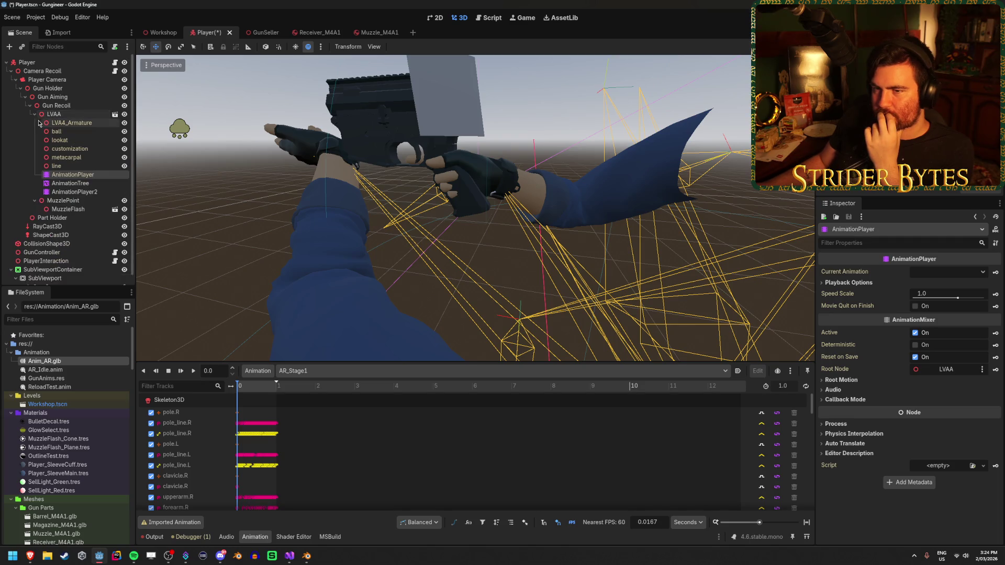
Compare AnimationTree, AnimationPlayer's AR_Stage1 and AnimationPlayer2's ReloadTest animation, then go to Blender.
click(84, 183)
click(95, 175)
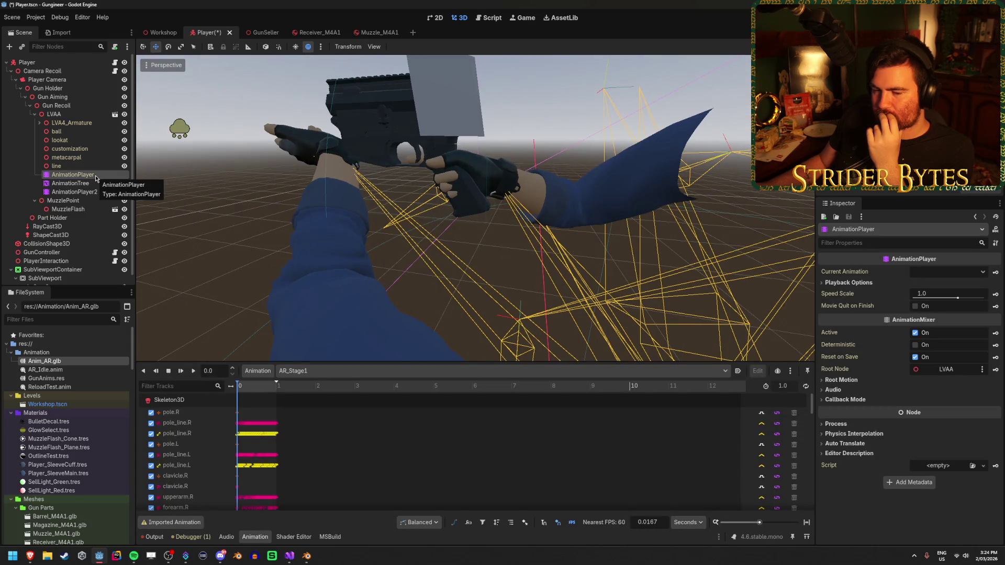
click(89, 209)
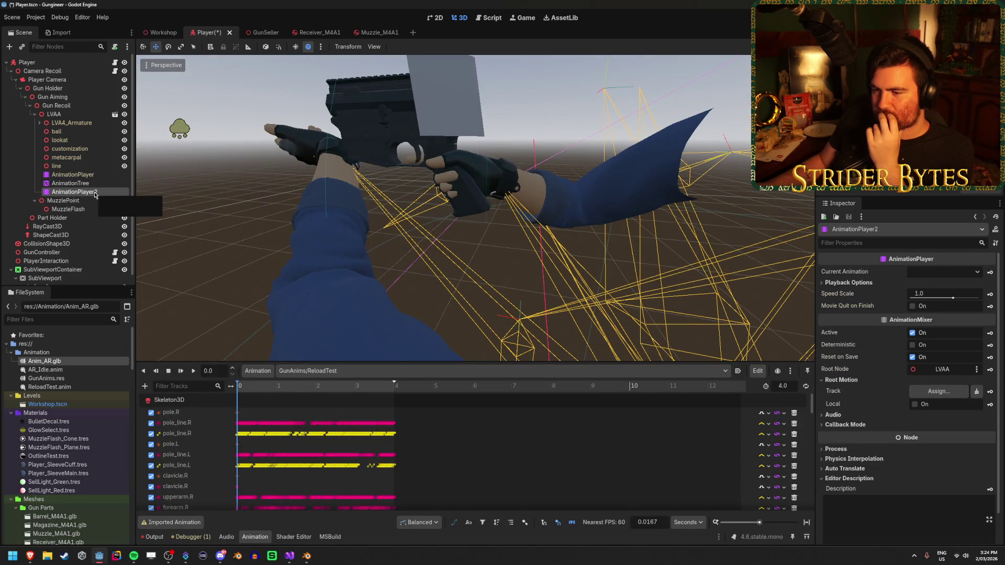
click(104, 176)
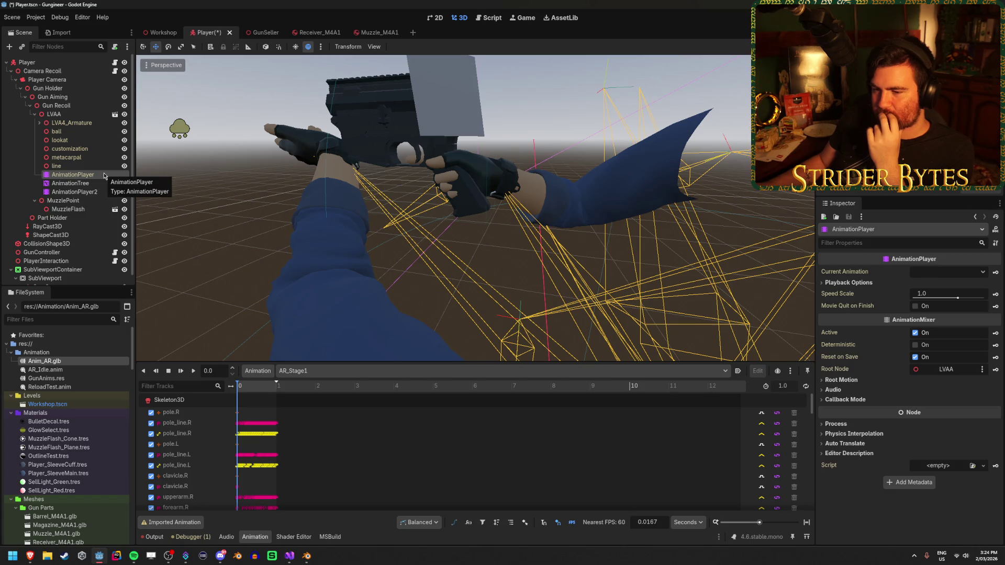
click(307, 555)
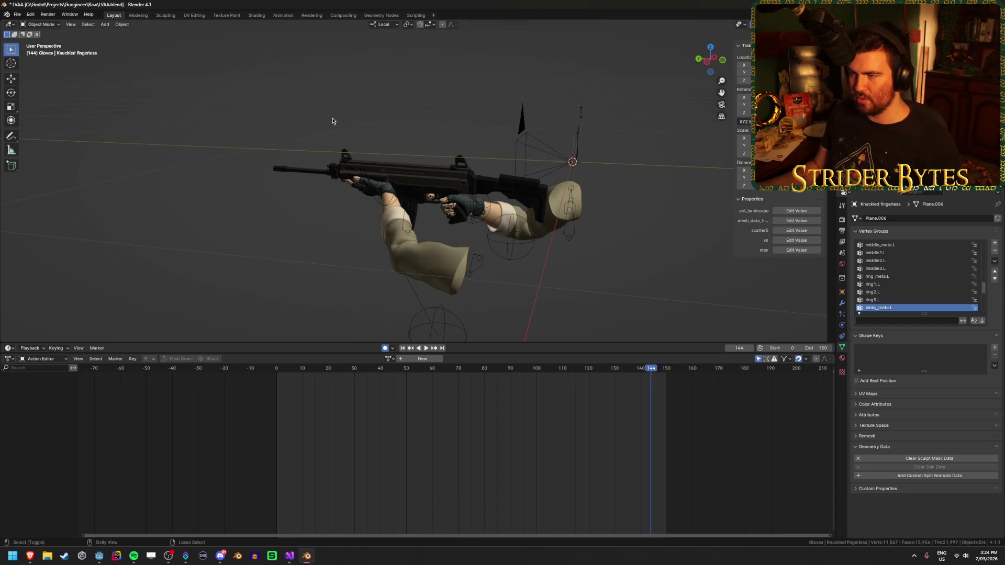
Start the glTF export of Anim_AR.glb, then bring the YouTube import tutorial forward.
key(ctrl+shift+e)
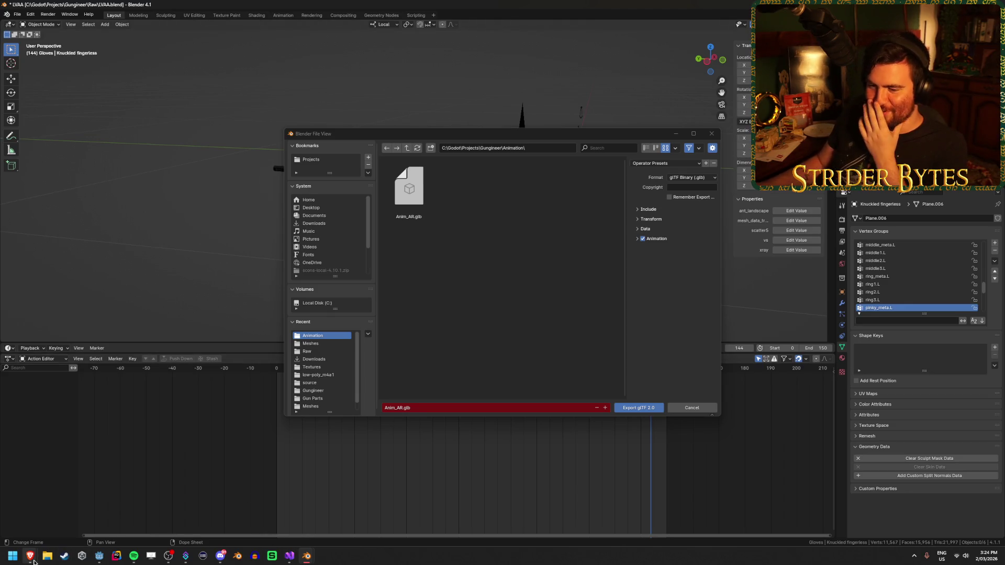
mouse_move(31, 558)
click(602, 510)
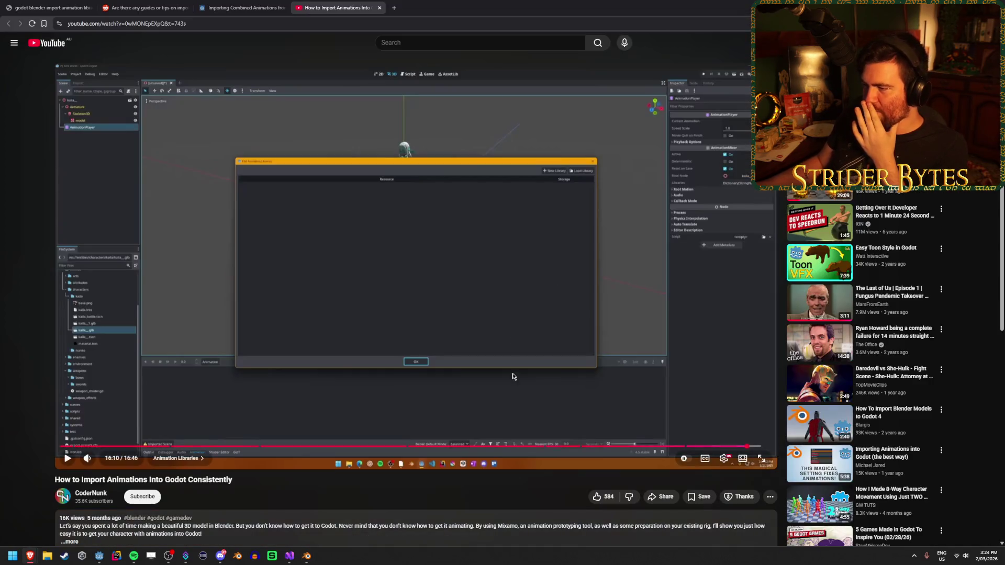
Seek the tutorial to its Exporting to Godot chapter and Blender export walkthrough.
click(508, 447)
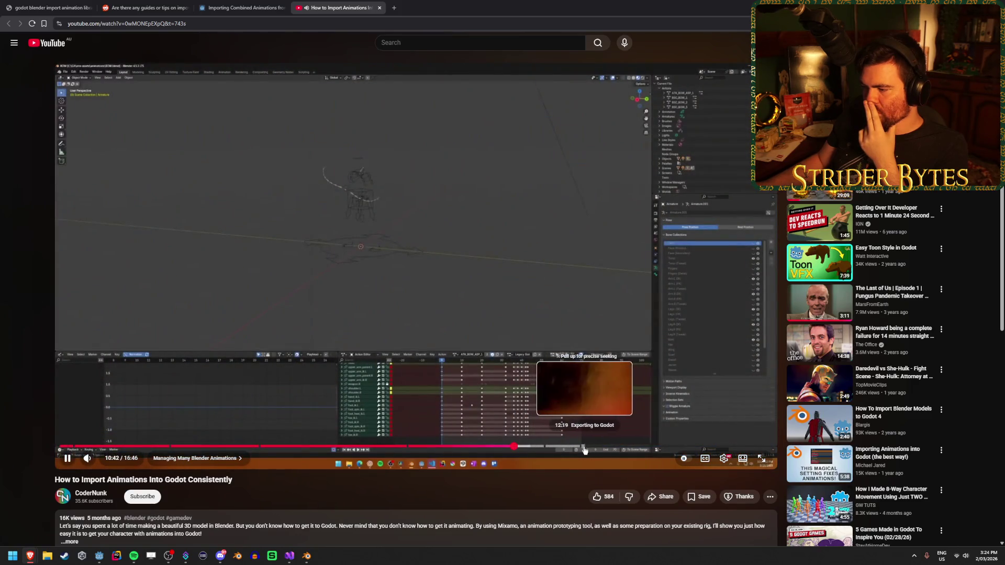
click(584, 450)
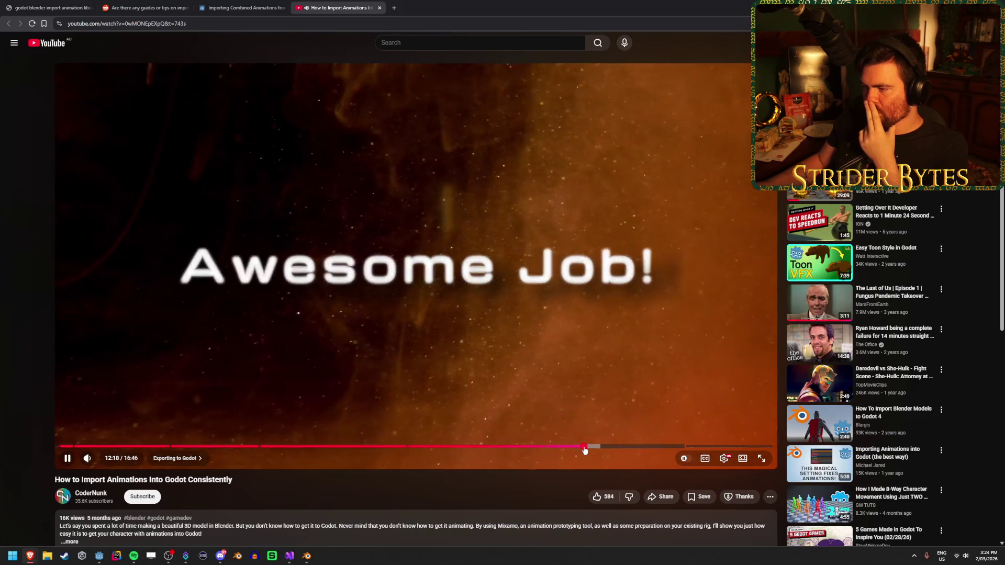
click(588, 448)
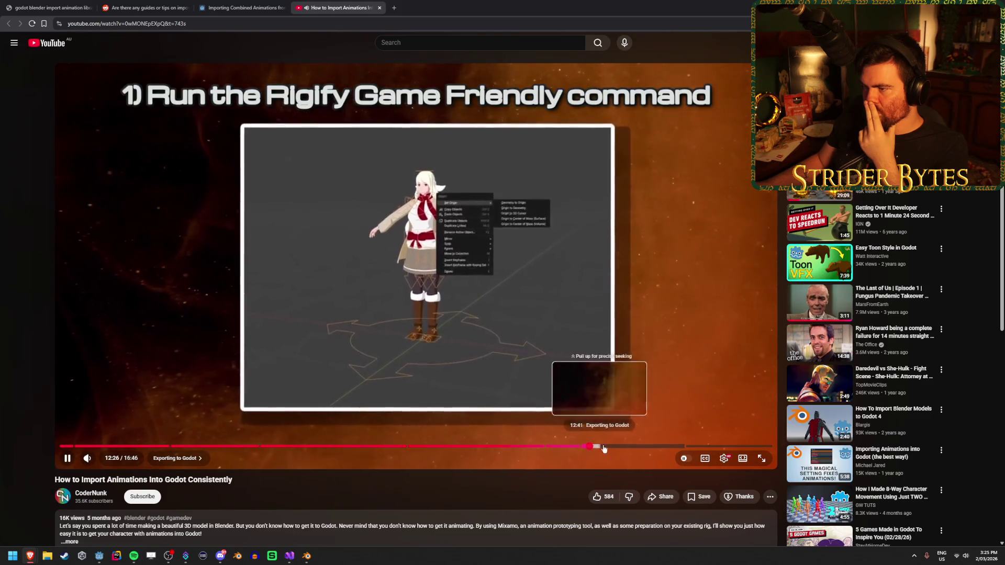
click(621, 449)
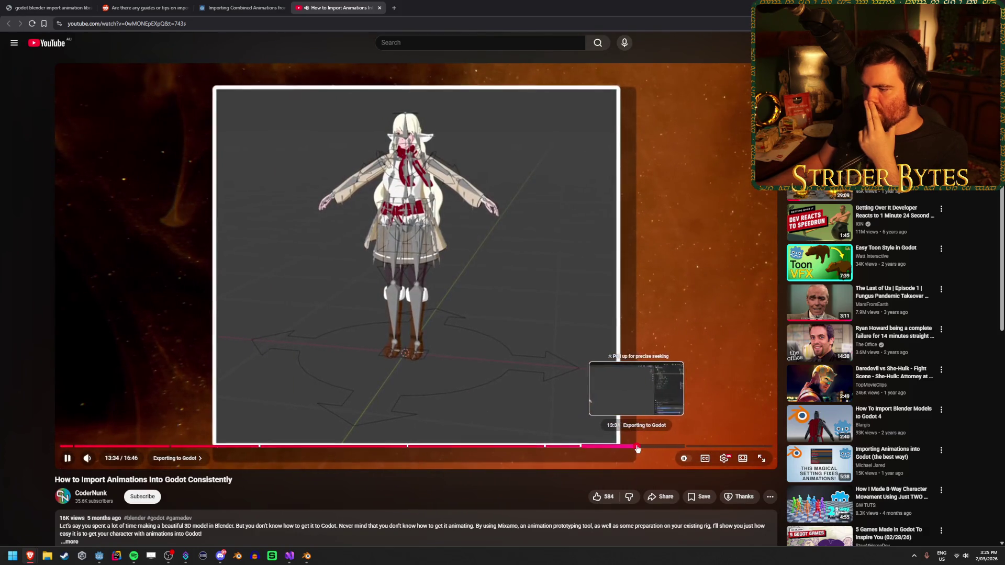
click(636, 448)
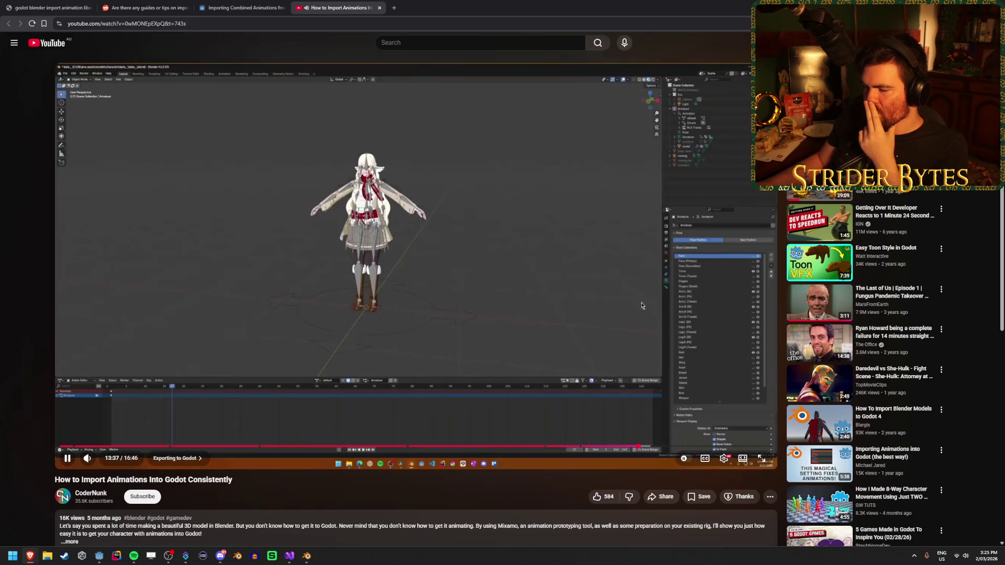
Pause on the tutorial's armature and animation export options, then return to Blender's export window.
click(336, 305)
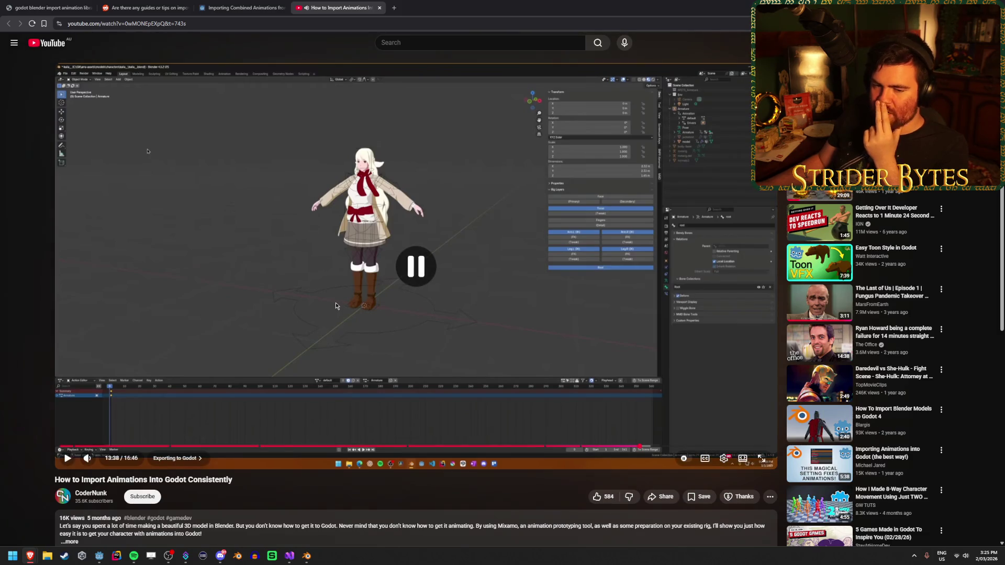
click(335, 305)
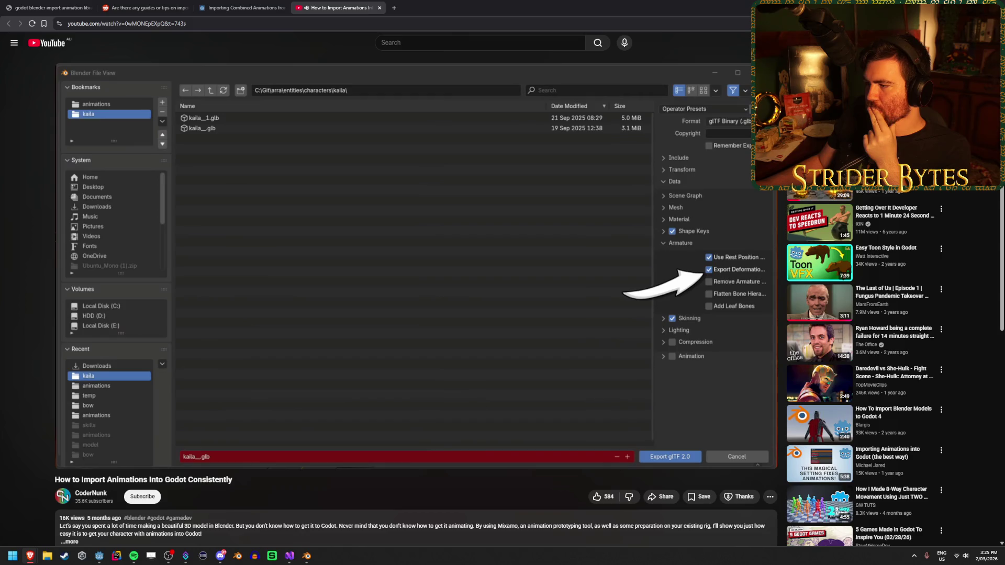
click(592, 368)
click(531, 288)
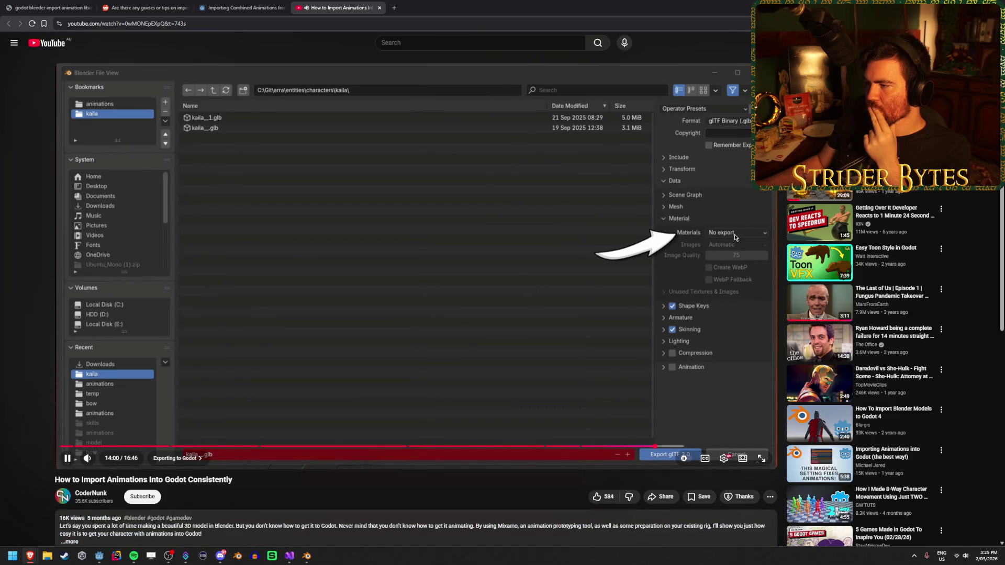
click(490, 325)
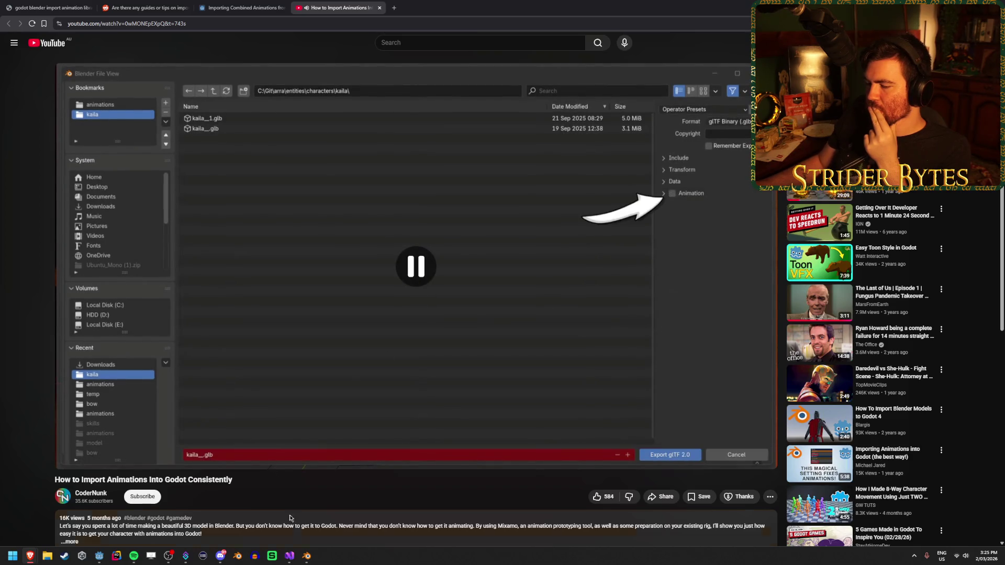
mouse_move(306, 556)
click(346, 505)
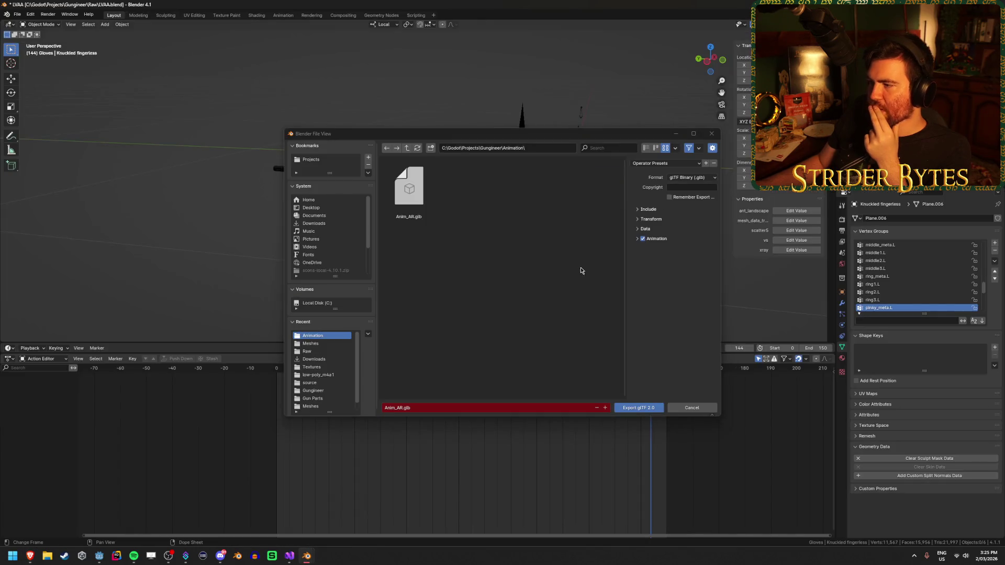
Keep materials on Export and enable Export Deformation Bones Only under Data > Armature.
click(645, 228)
click(645, 248)
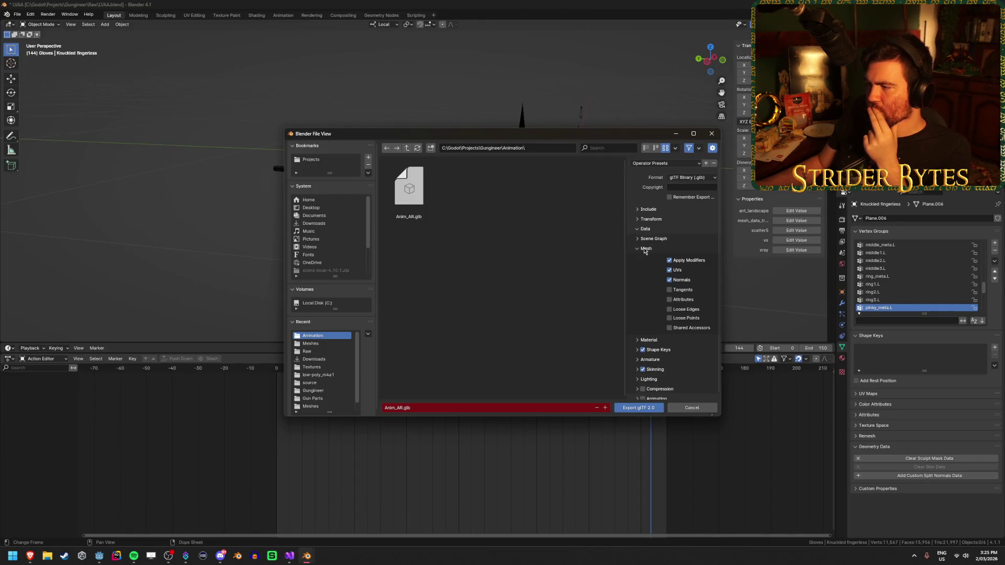
click(646, 249)
click(650, 259)
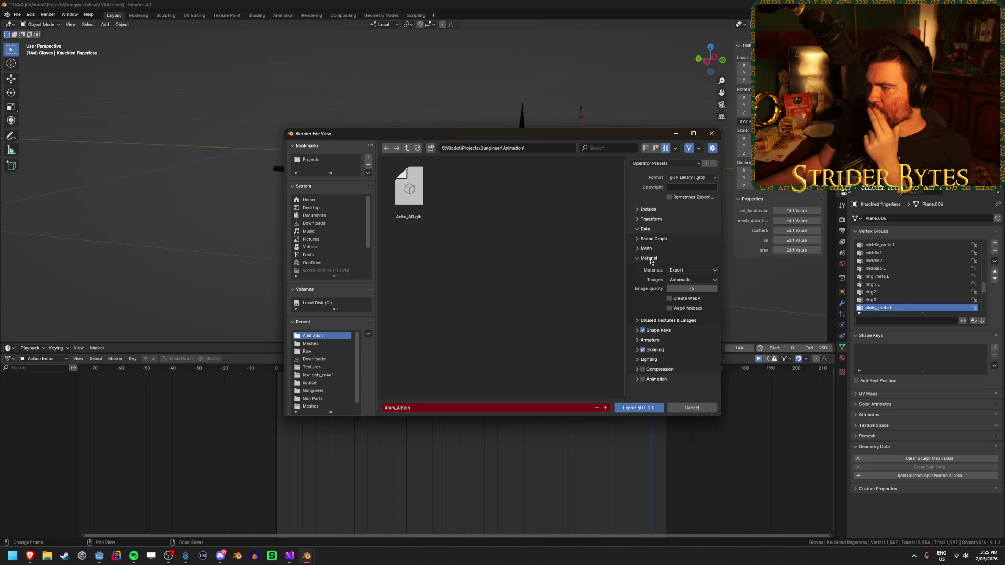
click(700, 270)
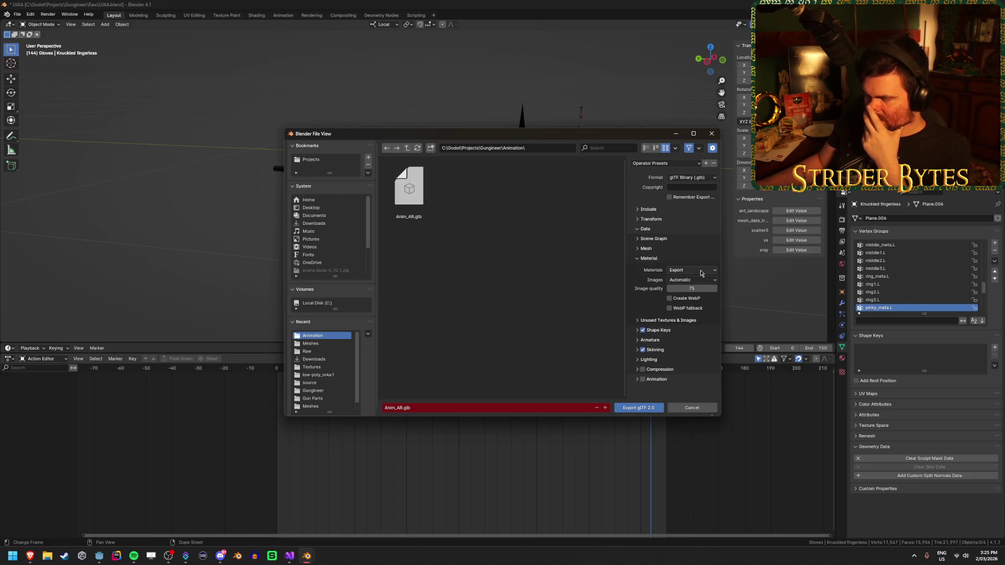
mouse_move(563, 138)
mouse_down()
mouse_move(244, 309)
mouse_move(289, 375)
mouse_move(301, 385)
mouse_move(523, 120)
mouse_up()
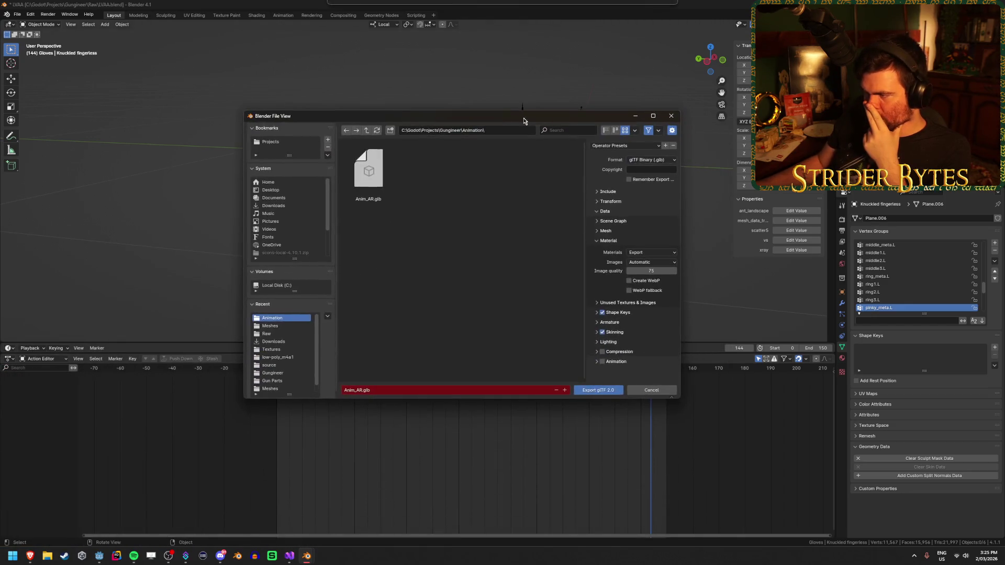
click(617, 243)
click(615, 264)
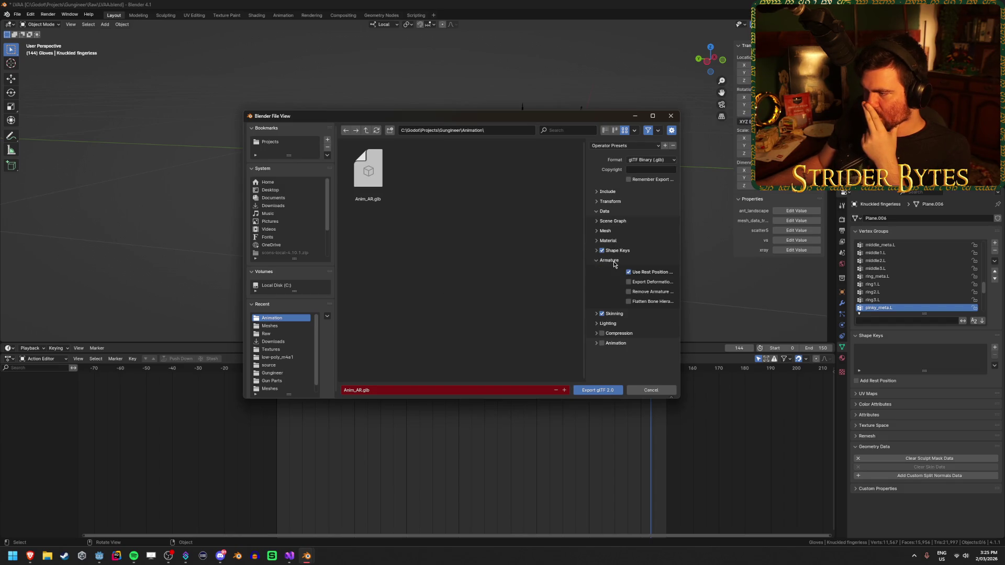
click(647, 283)
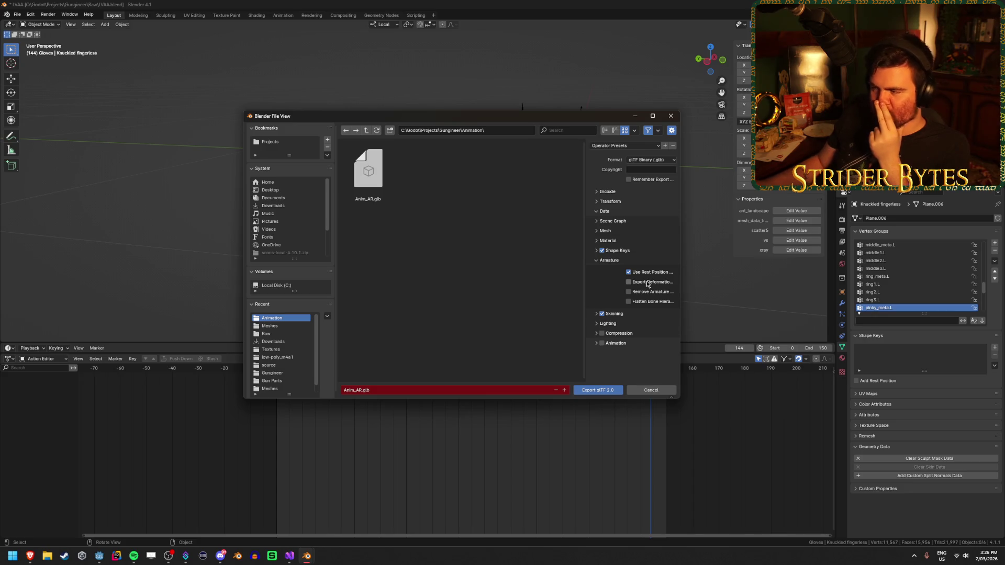
Export the glTF 2.0 file over LVAA.glb in the Gungineer Meshes folder.
click(366, 131)
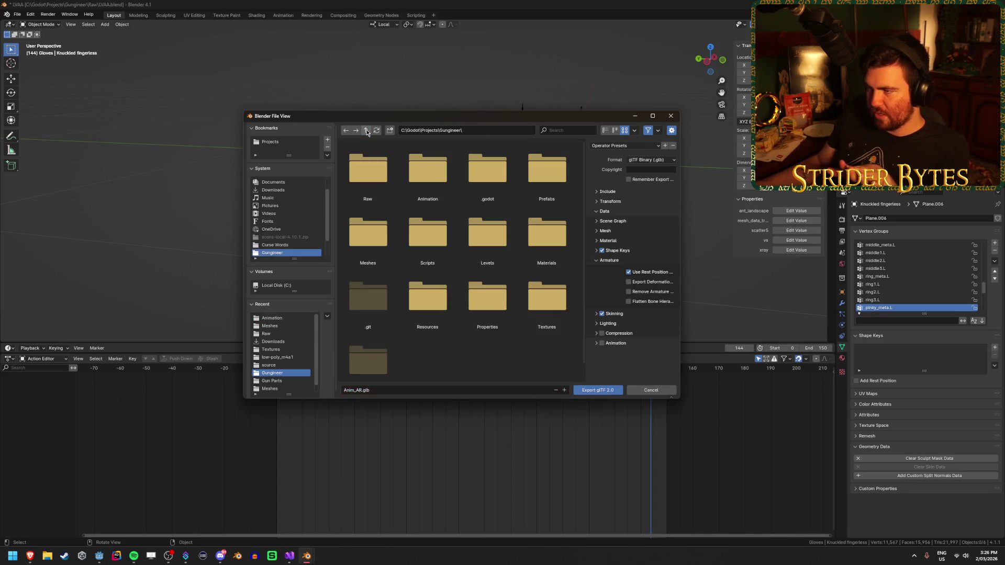
double_click(367, 226)
click(432, 174)
click(597, 390)
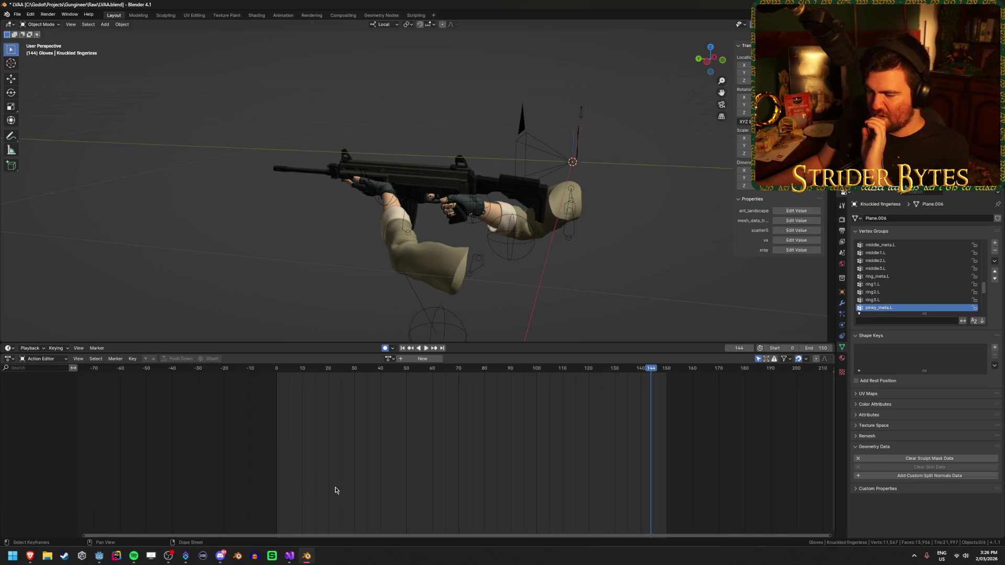
Create a new inherited scene from LVAA.glb via the Player scene's LVAA node.
click(99, 556)
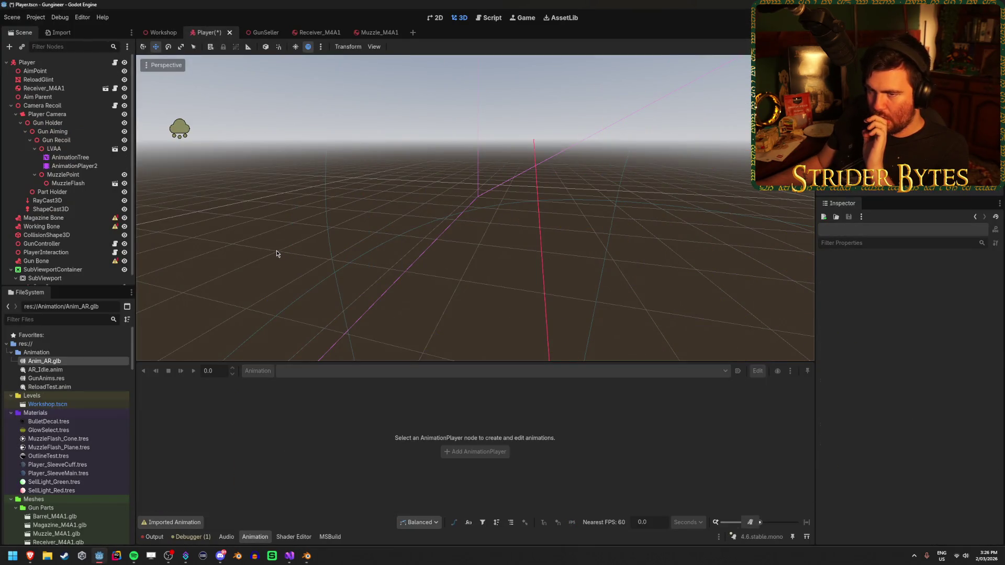
scroll(276, 254, up, 3)
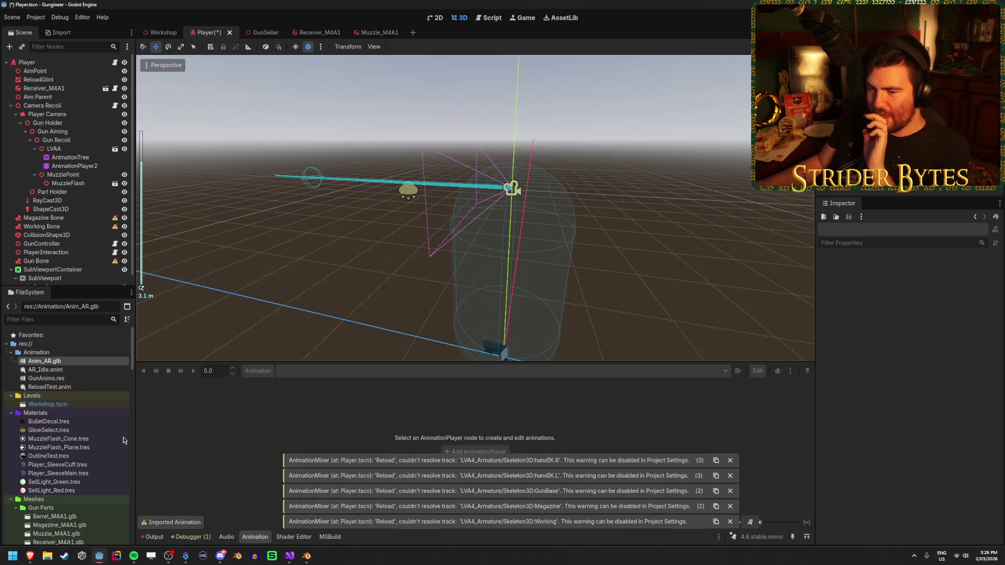
scroll(81, 426, down, 3)
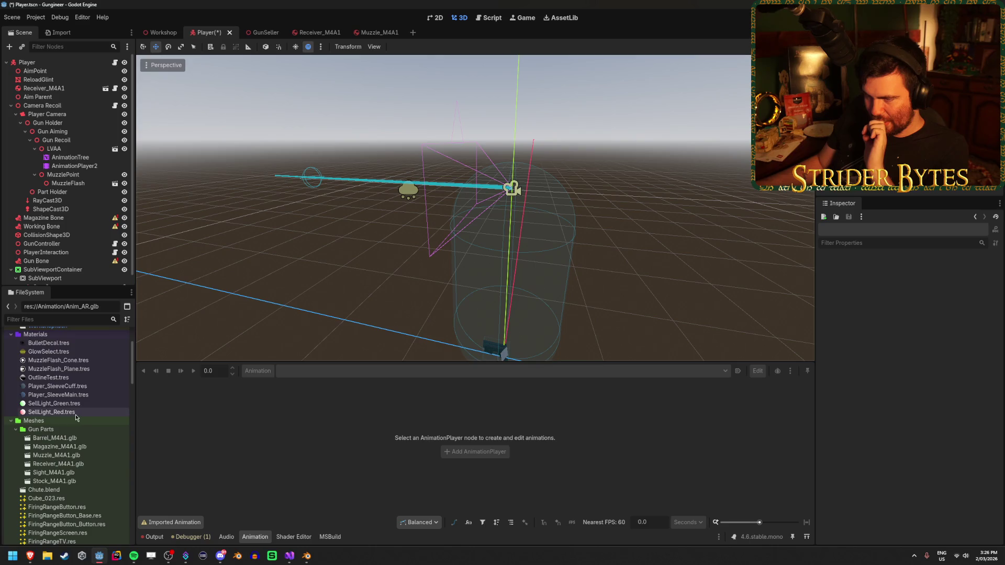
click(106, 150)
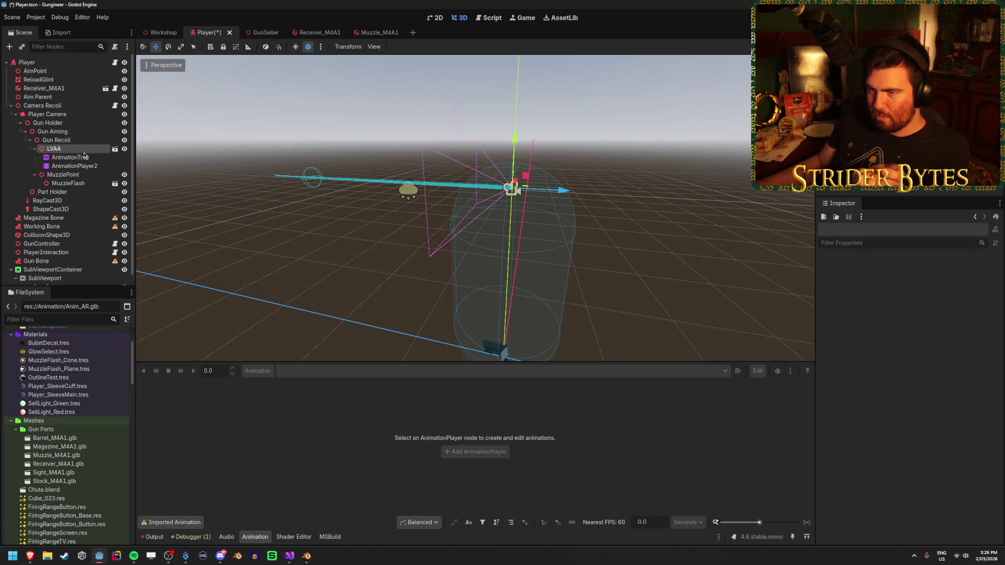
double_click(54, 149)
click(114, 149)
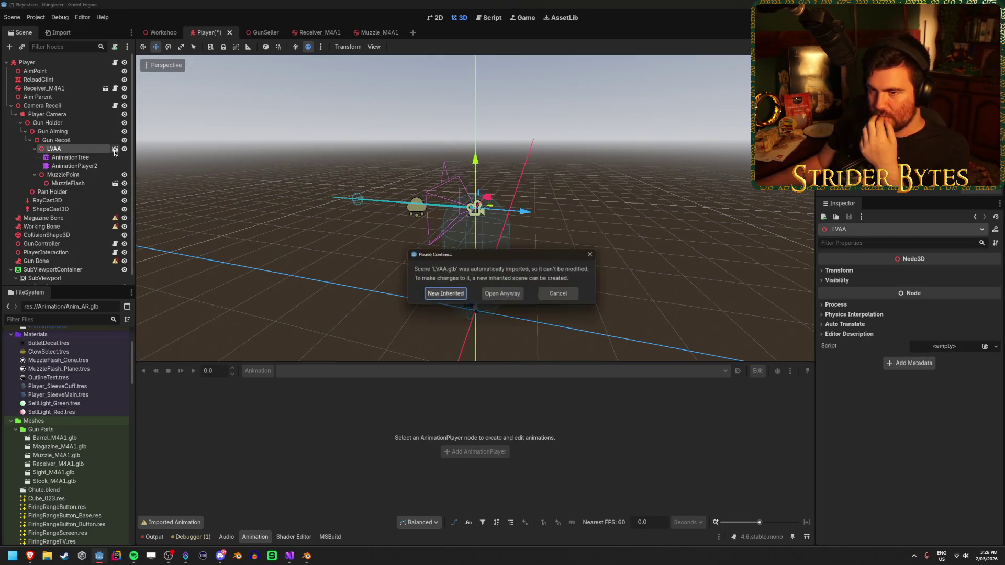
click(445, 294)
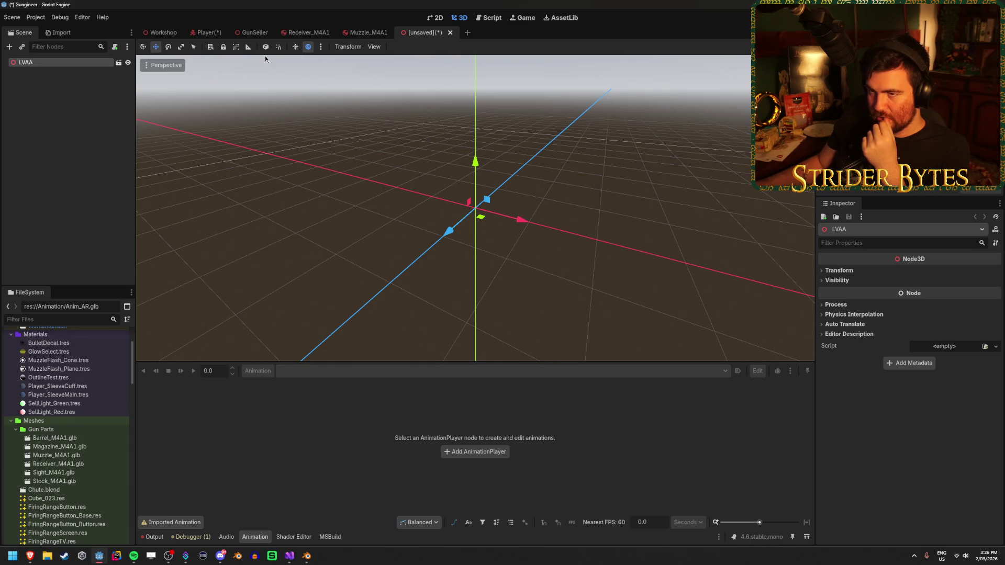
Close the inherited LVAA scene tab with Don't Save.
click(450, 33)
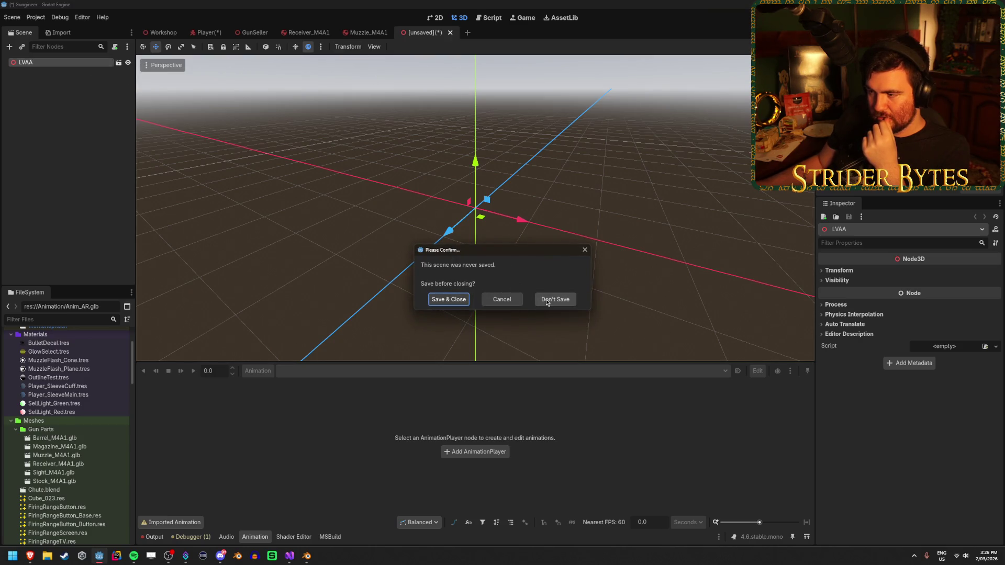
click(546, 299)
scroll(97, 402, down, 4)
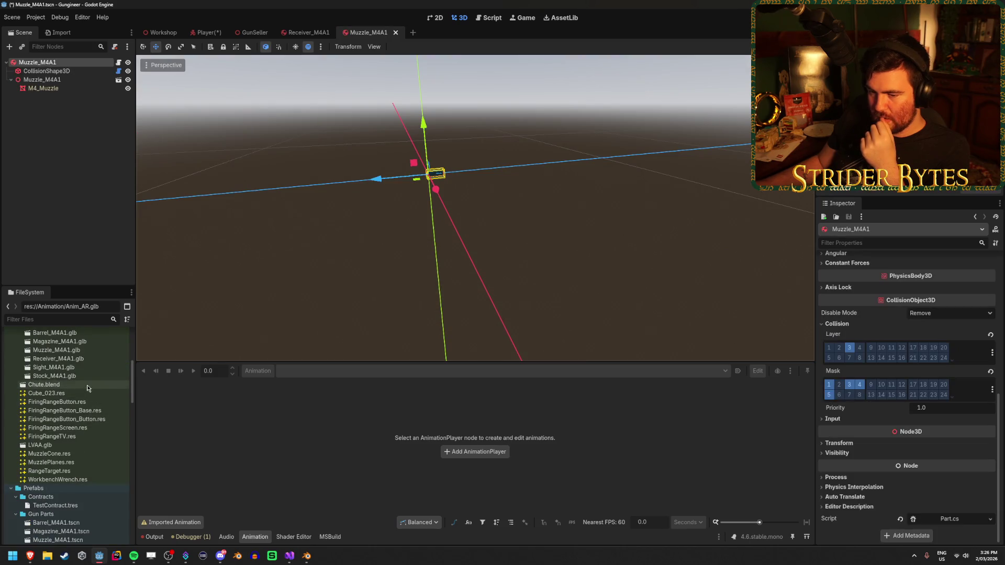
Inspect LVAA.glb's Advanced Import Settings, close them, and return to Blender.
double_click(64, 446)
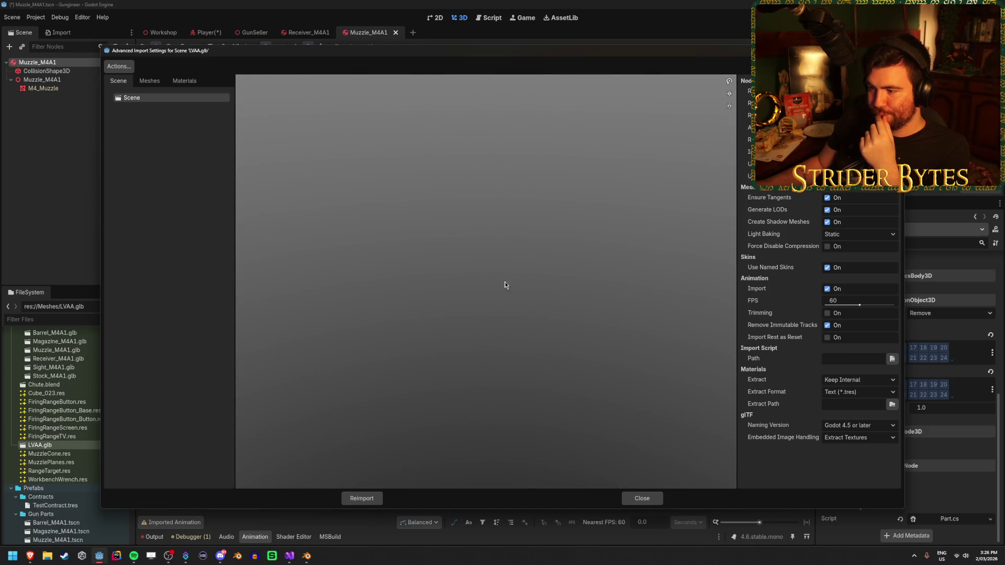
click(641, 498)
click(307, 558)
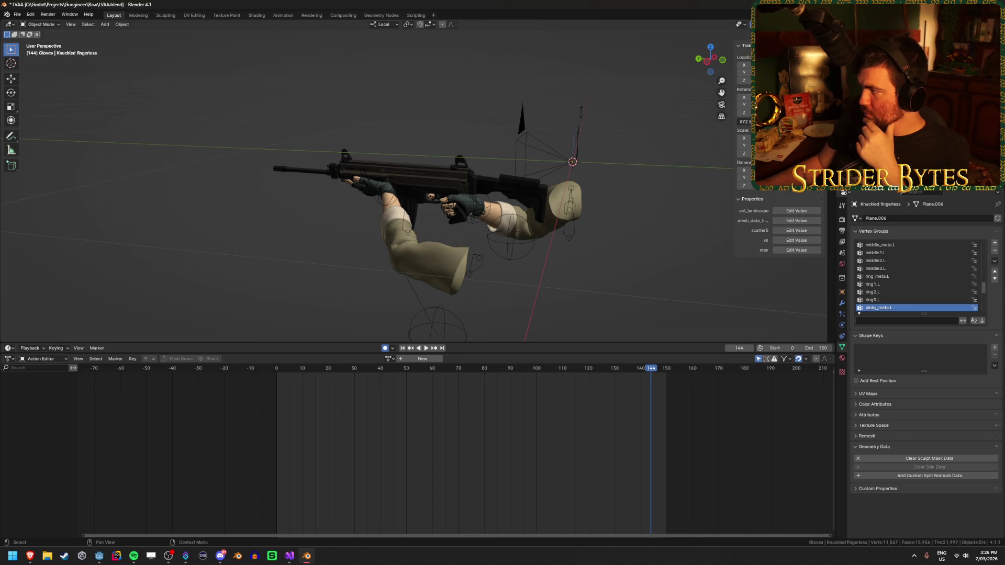
Deselect everything and save LVAA.blend.
click(510, 241)
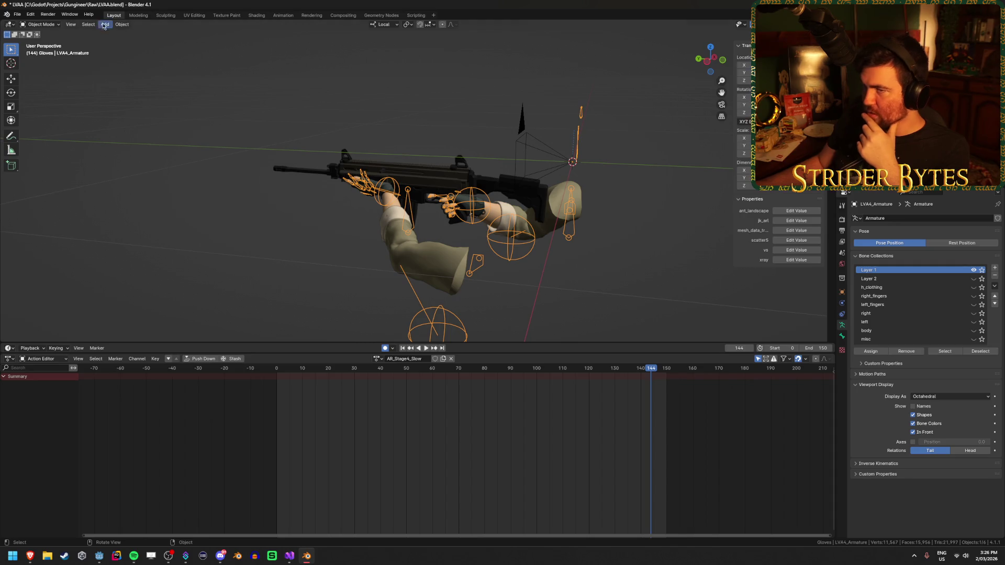
click(164, 124)
key(ctrl+s)
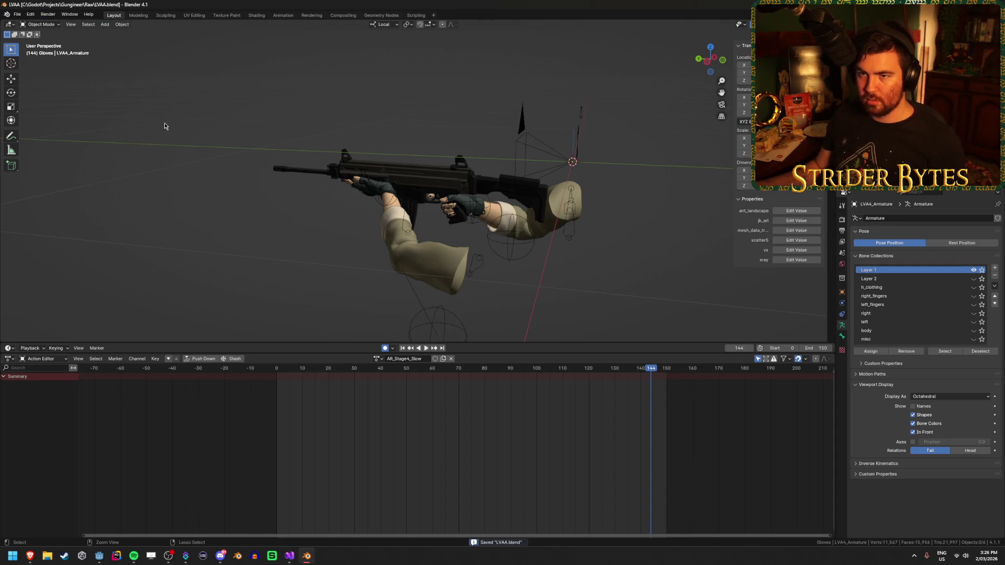
Re-export the rig as glTF 2.0 over LVAA.glb in Meshes, then switch to Godot.
key(ctrl+e)
click(479, 196)
click(647, 210)
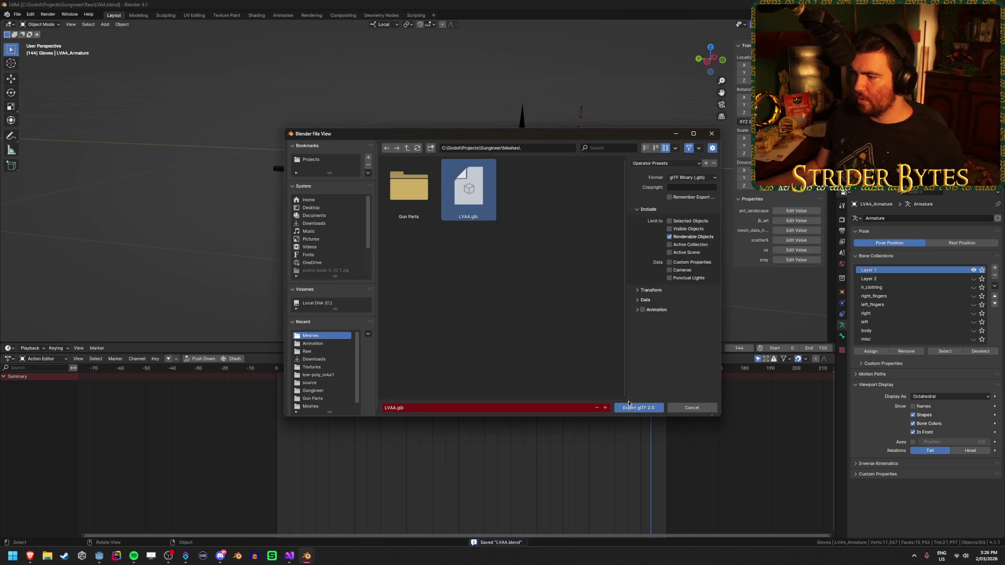
click(628, 405)
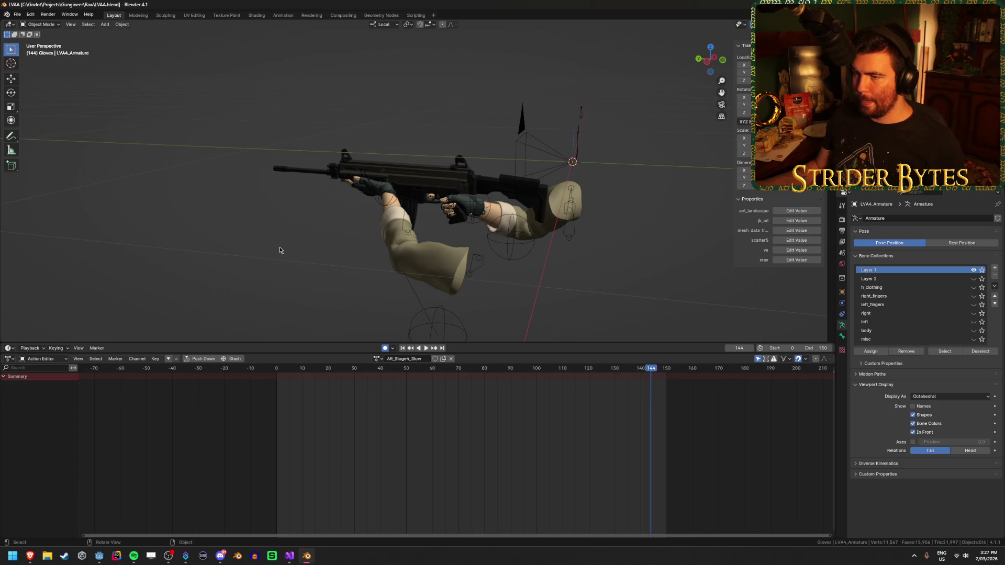
click(99, 556)
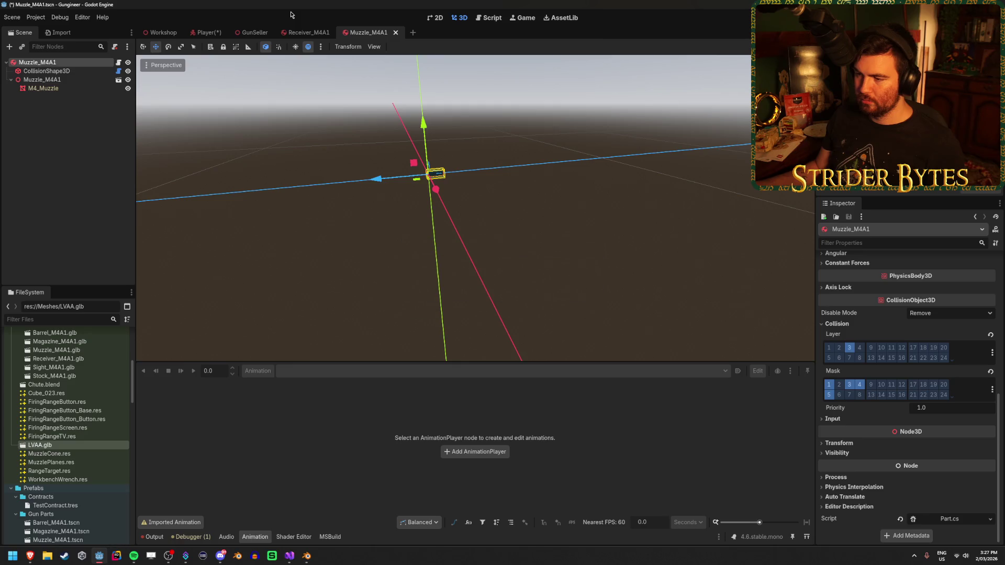
Open the Player scene and select its existing LVAA node.
click(206, 32)
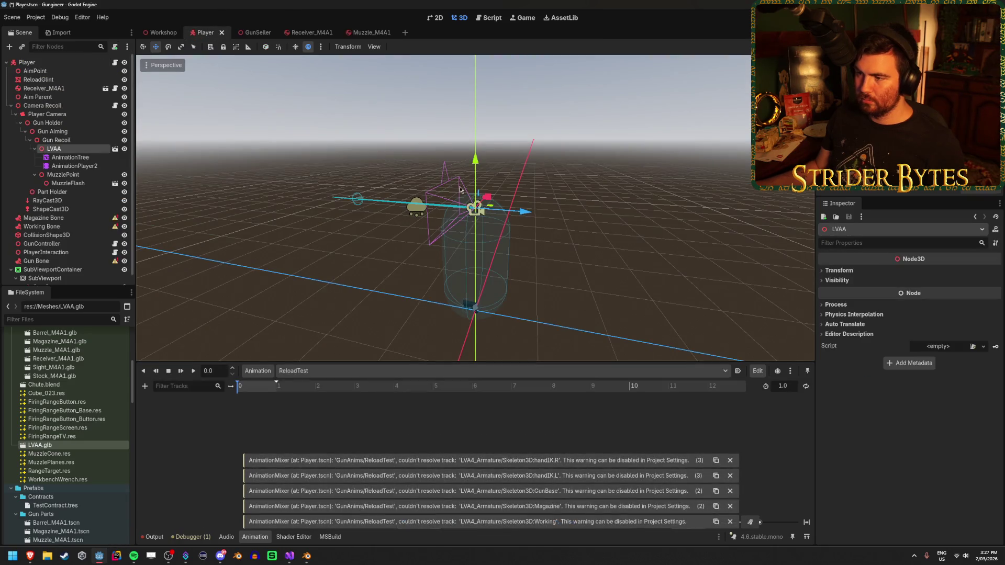
drag(341, 284, 424, 366)
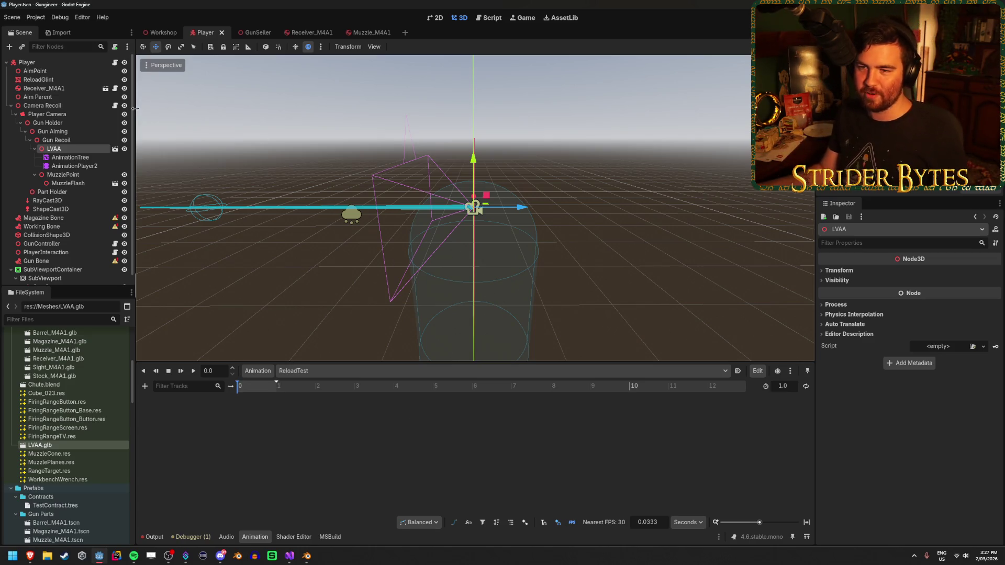
click(99, 156)
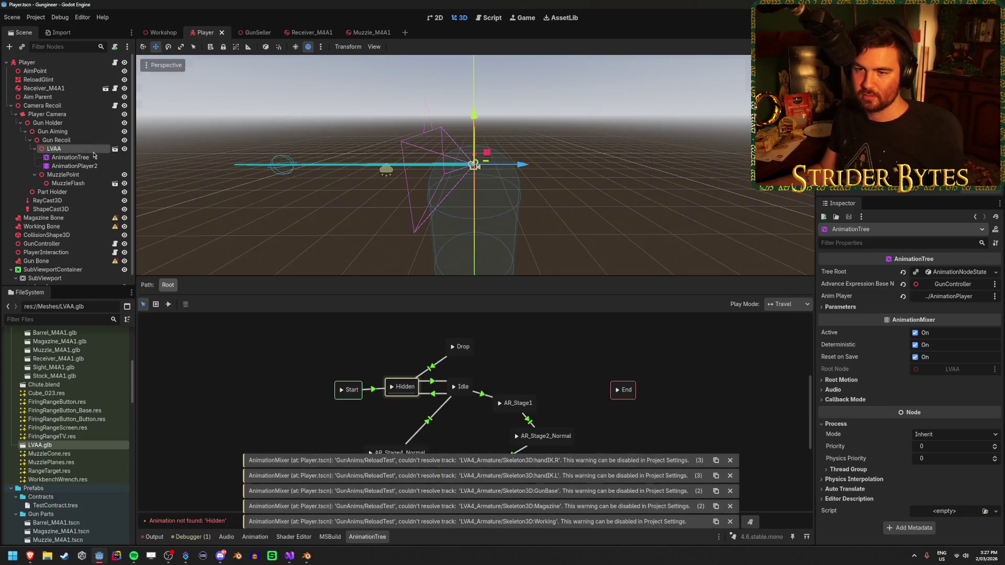
click(93, 151)
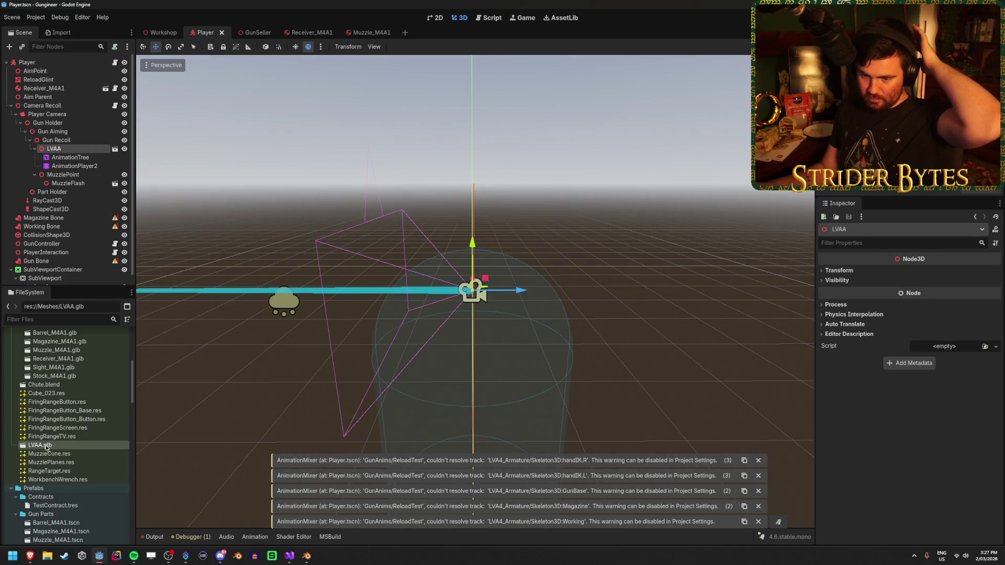
Drag LVAA.glb under Gun Recoil as LVAA2 and check it in the viewport.
mouse_move(51, 448)
mouse_down()
mouse_move(46, 153)
mouse_move(70, 135)
mouse_up()
click(125, 186)
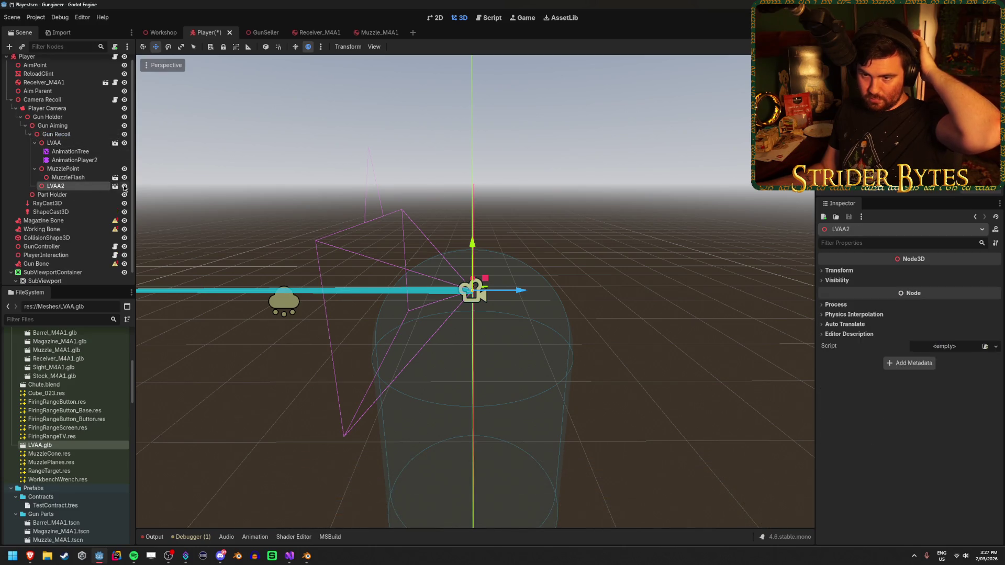
click(124, 186)
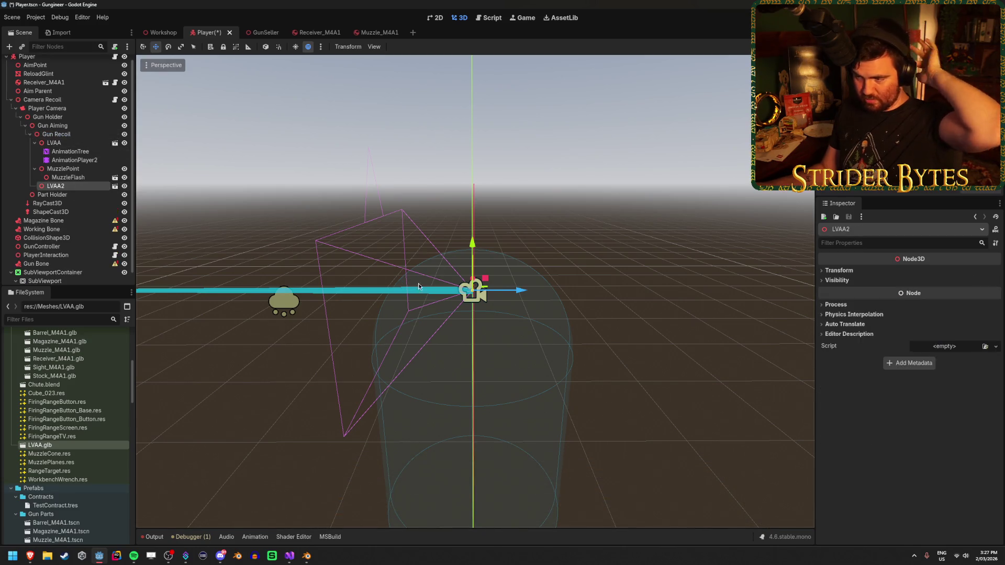
scroll(358, 320, up, 4)
scroll(358, 316, down, 2)
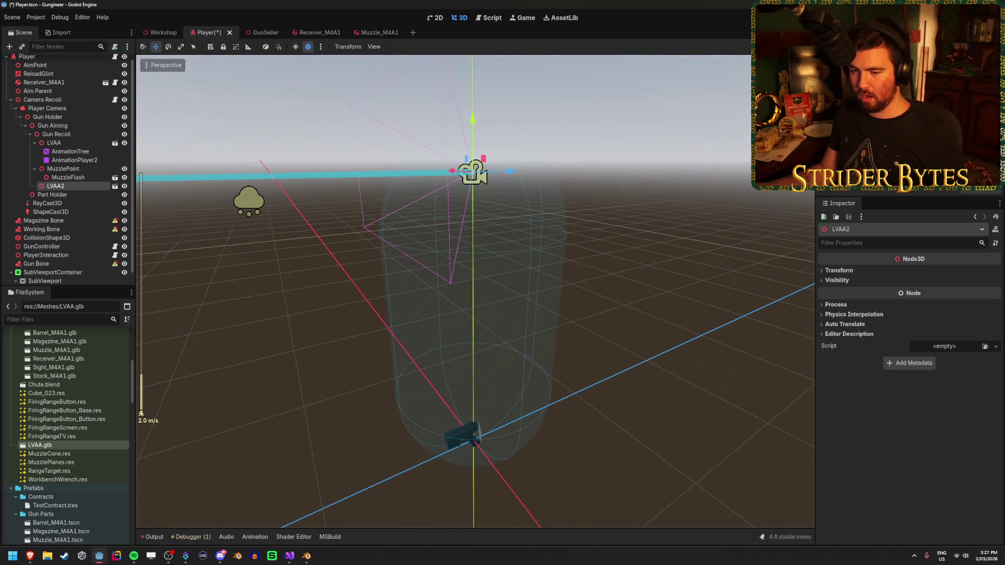
key(d)
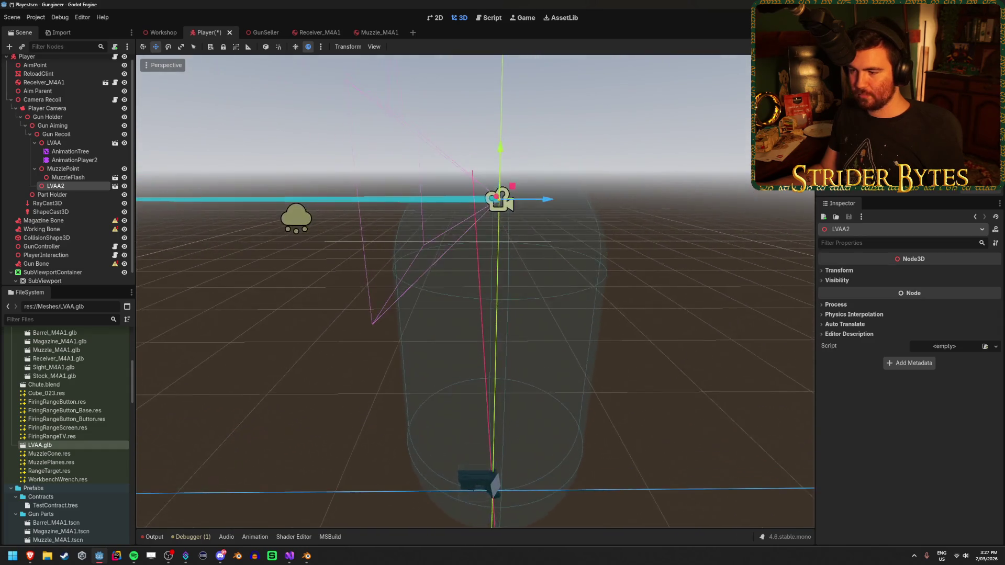
key(a)
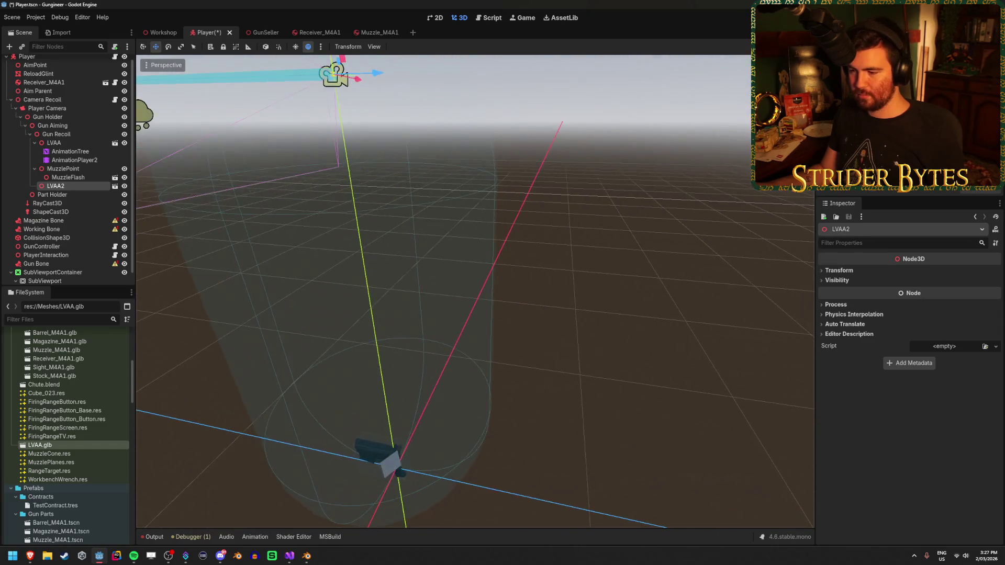
key(a)
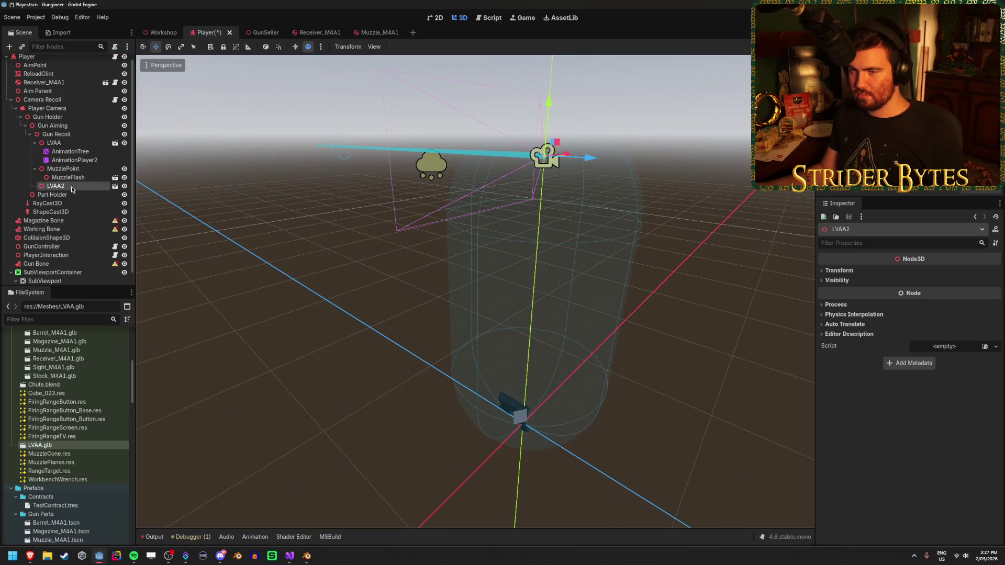
Review LVAA.glb's Advanced Import Settings meshes, close without reimporting, and return to Blender.
double_click(92, 445)
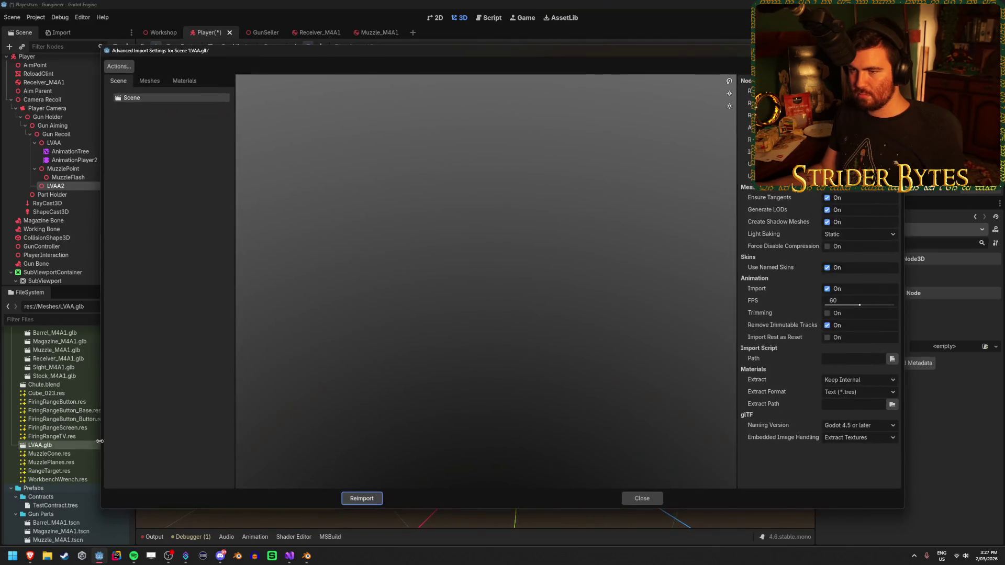
click(155, 88)
click(124, 86)
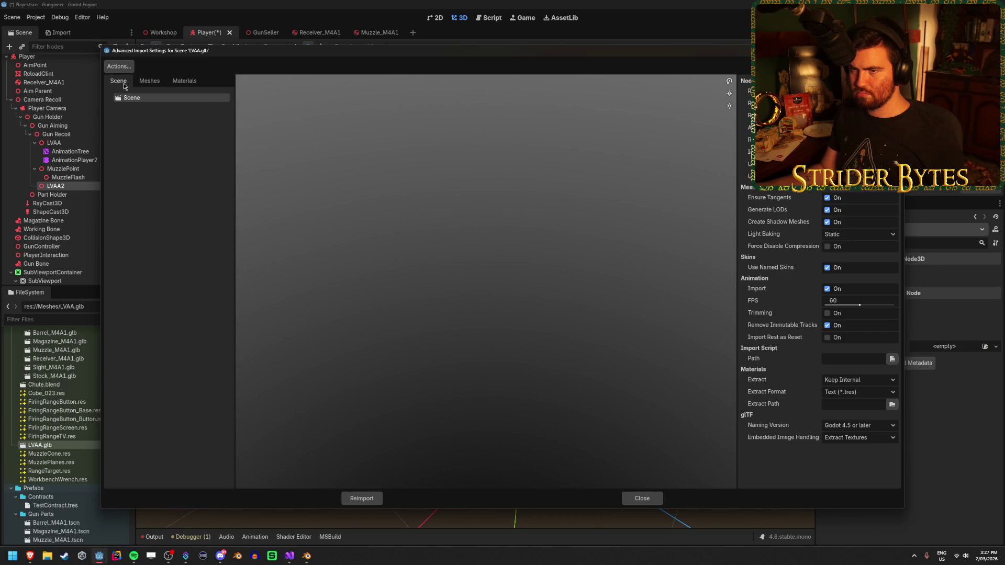
click(643, 498)
click(309, 558)
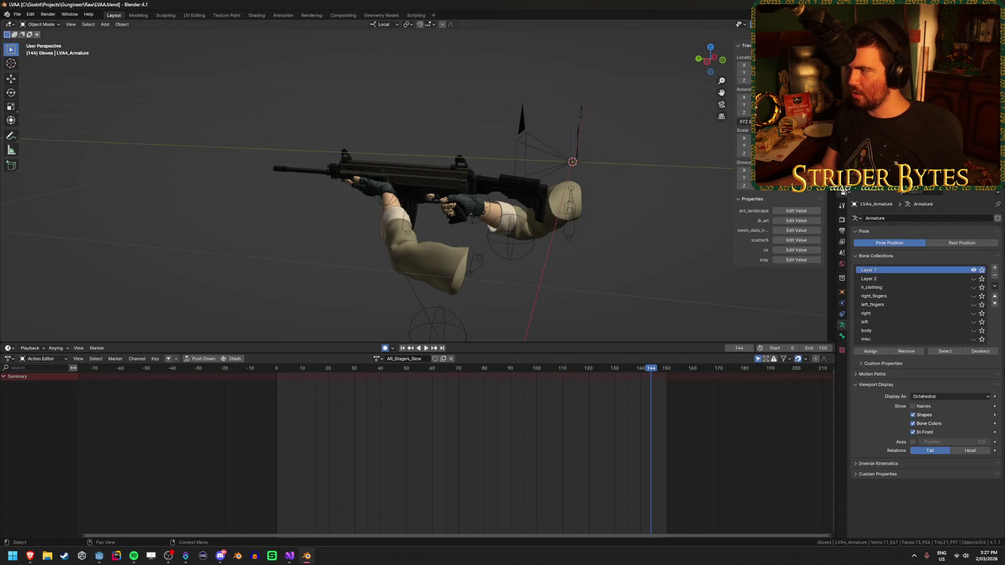
Select the camera in Blender and re-export the rig over LVAA.glb as glTF 2.0.
click(548, 147)
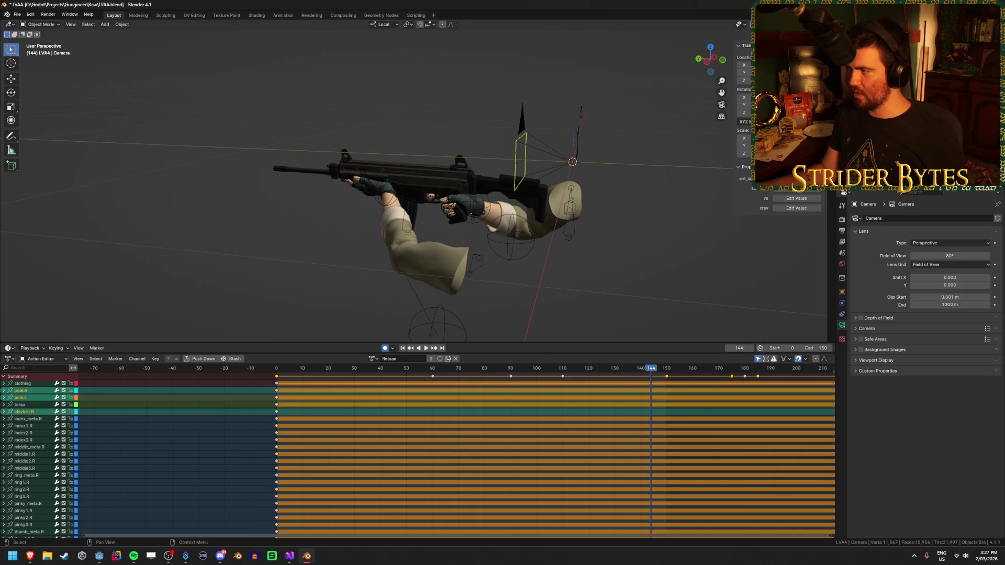
key(ctrl+shift+e)
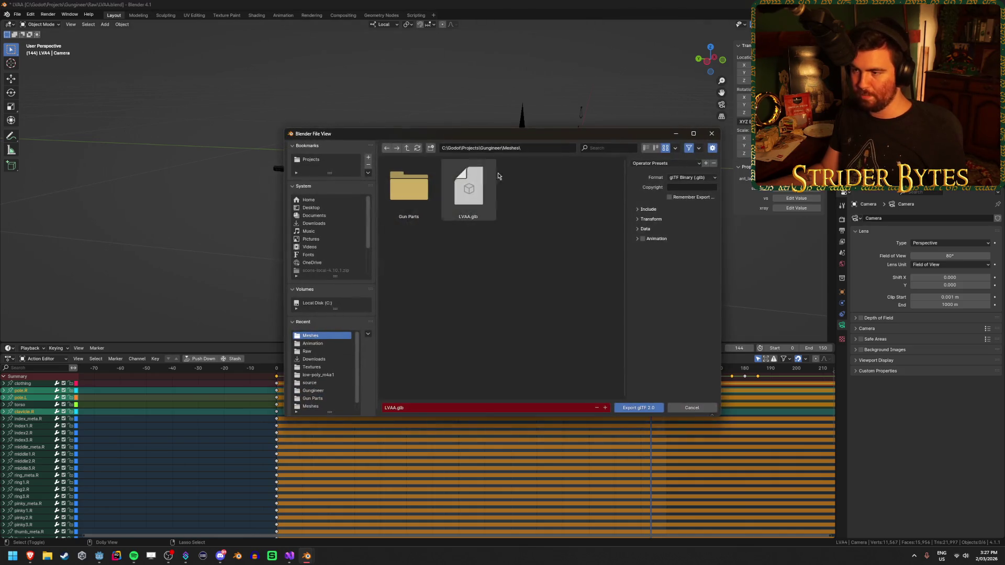
click(635, 407)
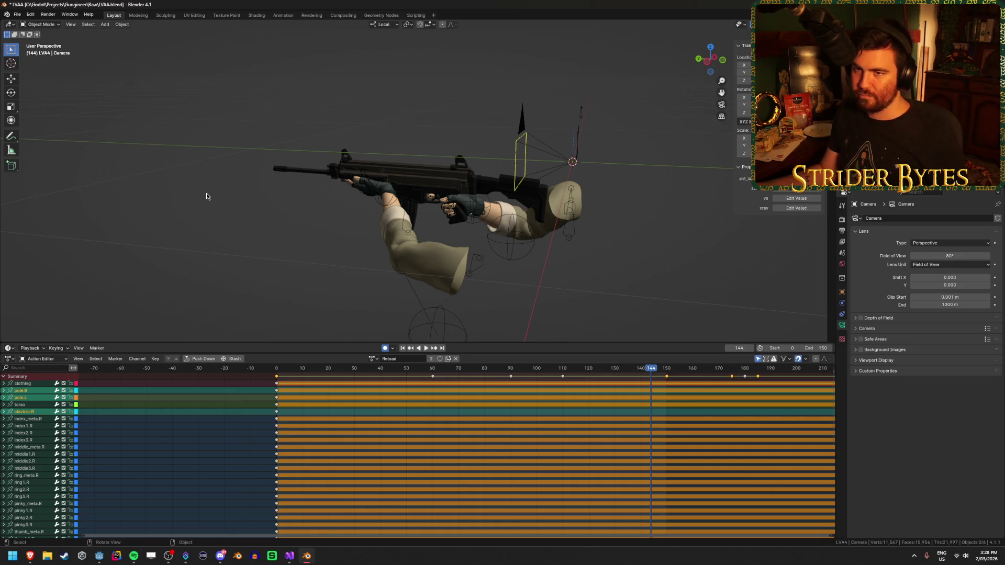
right_click(131, 260)
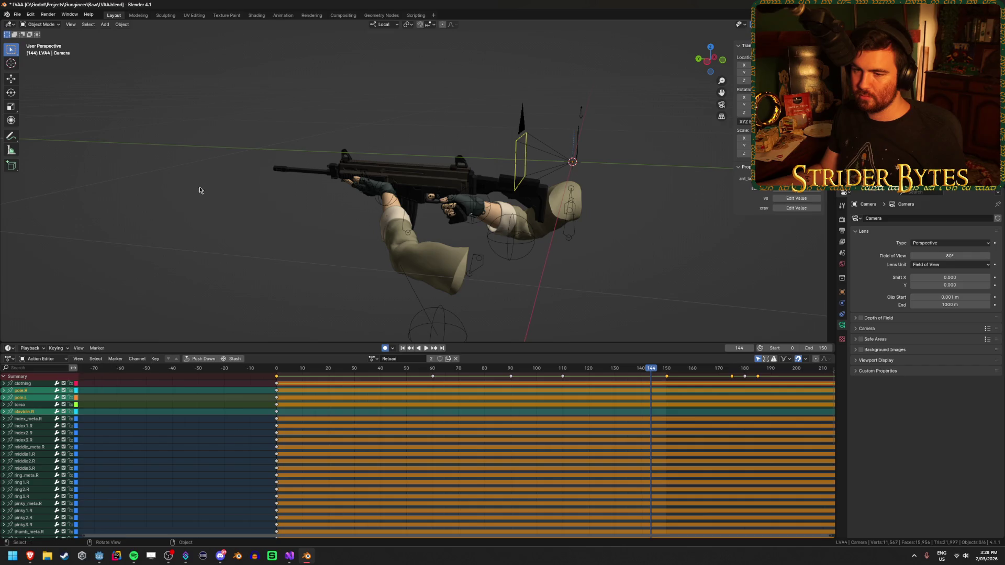
click(98, 555)
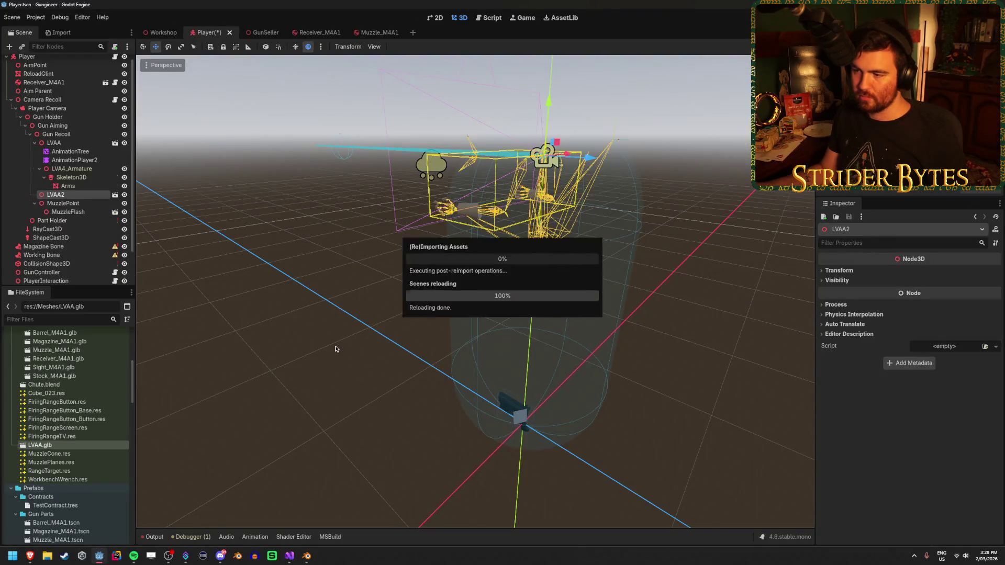
Frame and orbit around the reloaded LVA4_Armature in the Player scene, then go to Blender.
scroll(475, 292, up, 5)
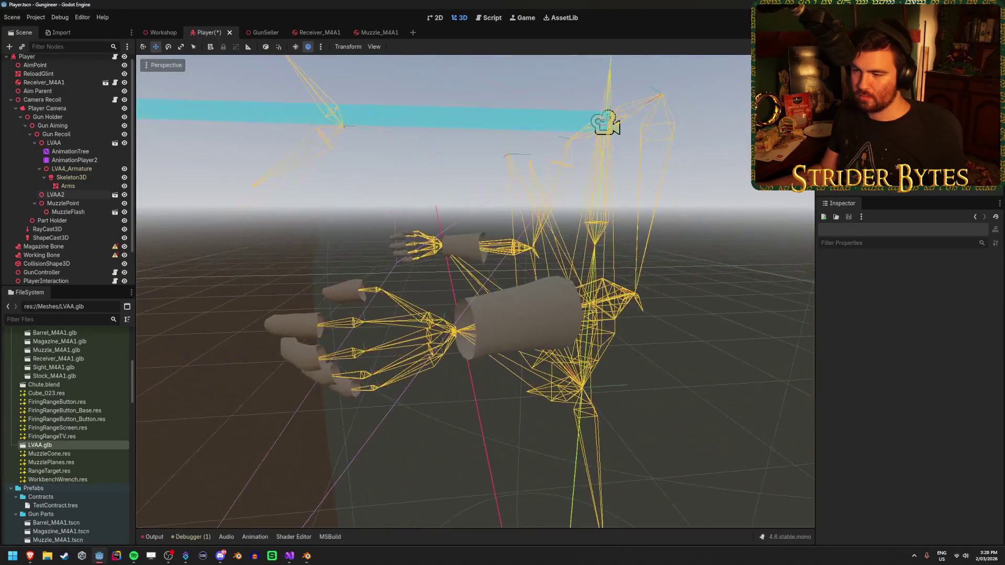
mouse_move(475, 291)
mouse_down()
mouse_move(450, 282)
mouse_move(502, 293)
mouse_up()
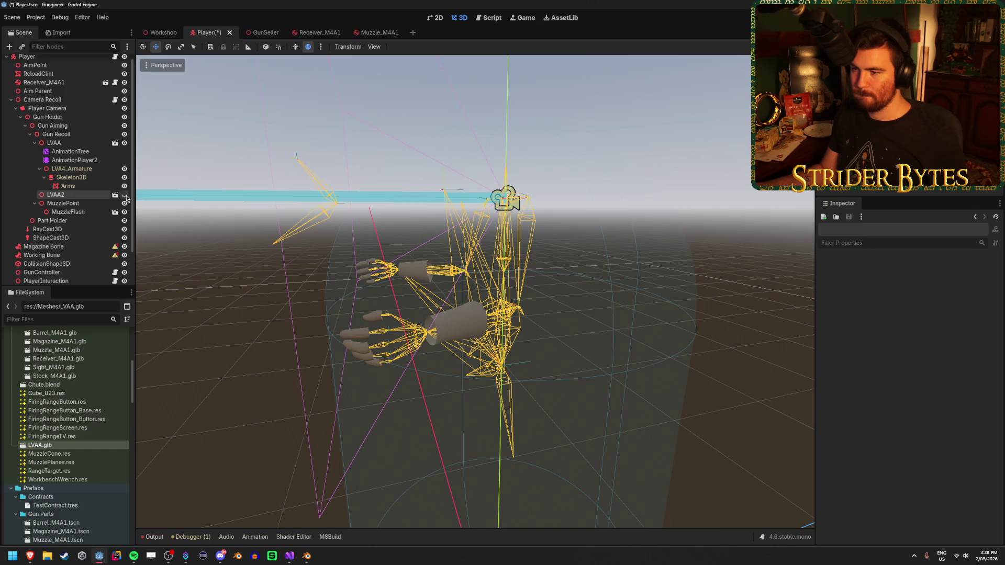
click(88, 169)
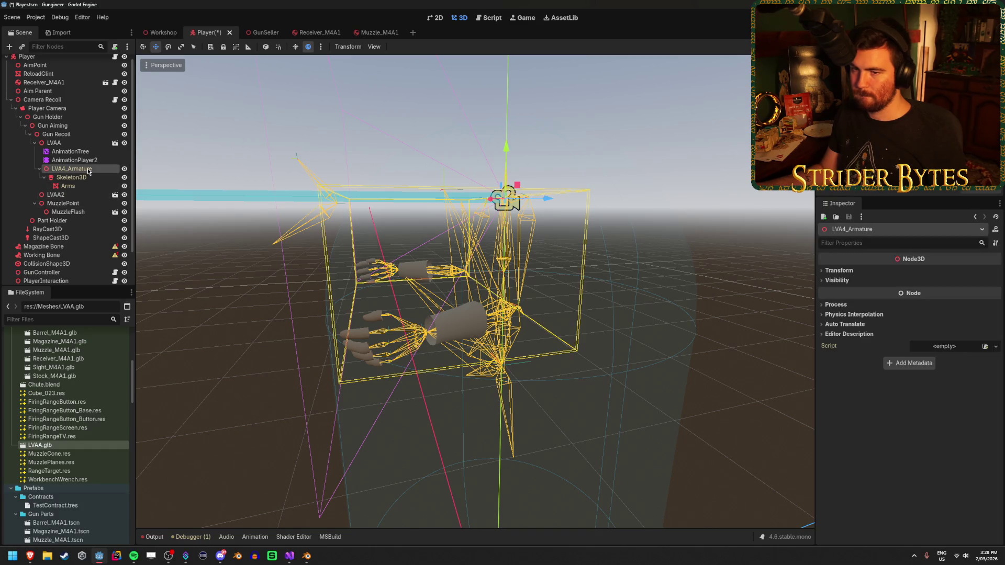
key(f)
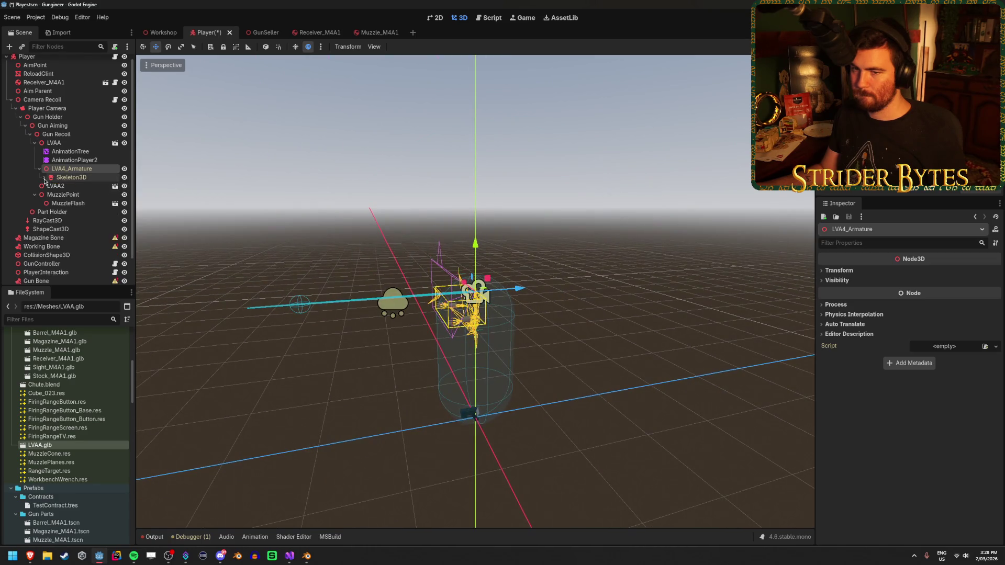
scroll(475, 293, up, 10)
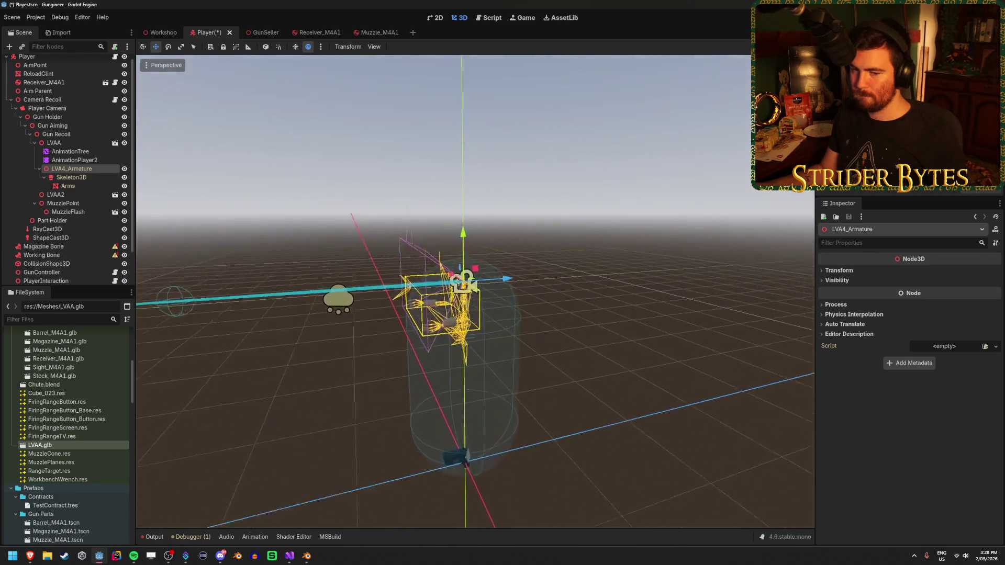
scroll(475, 291, up, 3)
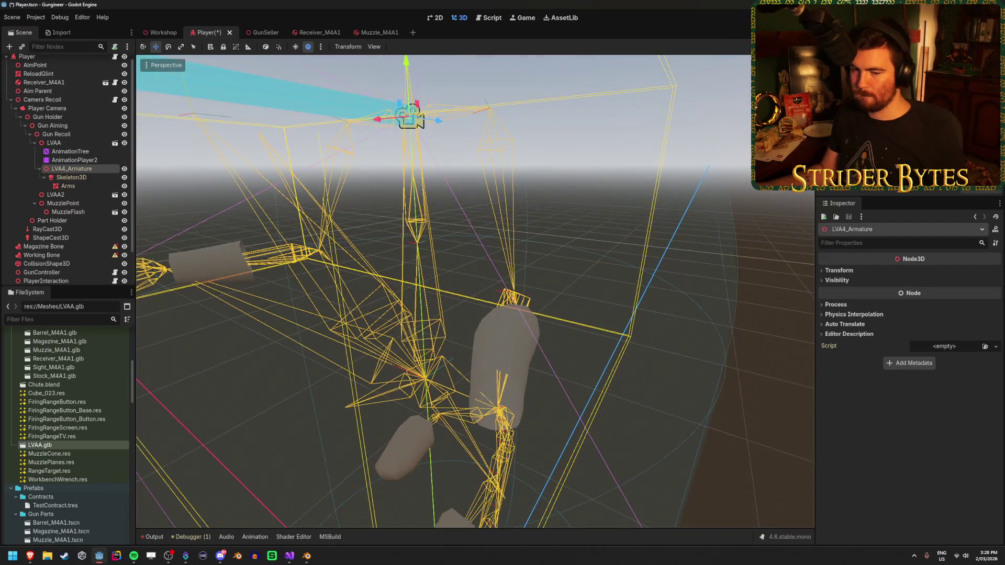
scroll(475, 293, down, 5)
scroll(475, 293, up, 3)
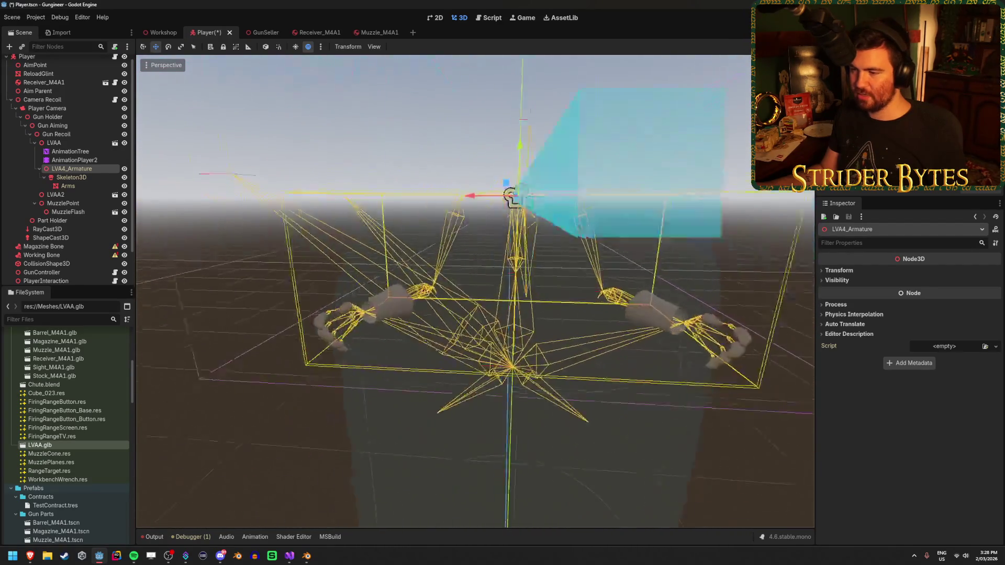
drag(475, 293, 429, 262)
click(306, 556)
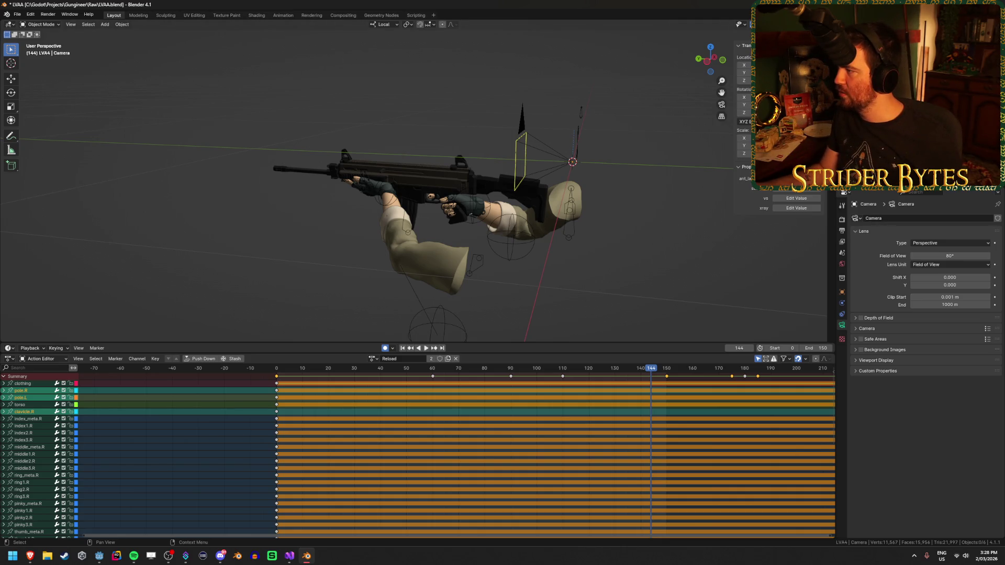
Export the rig as LVAA.glb into Meshes, save LVAA.blend, and return to Godot.
key(shift+r)
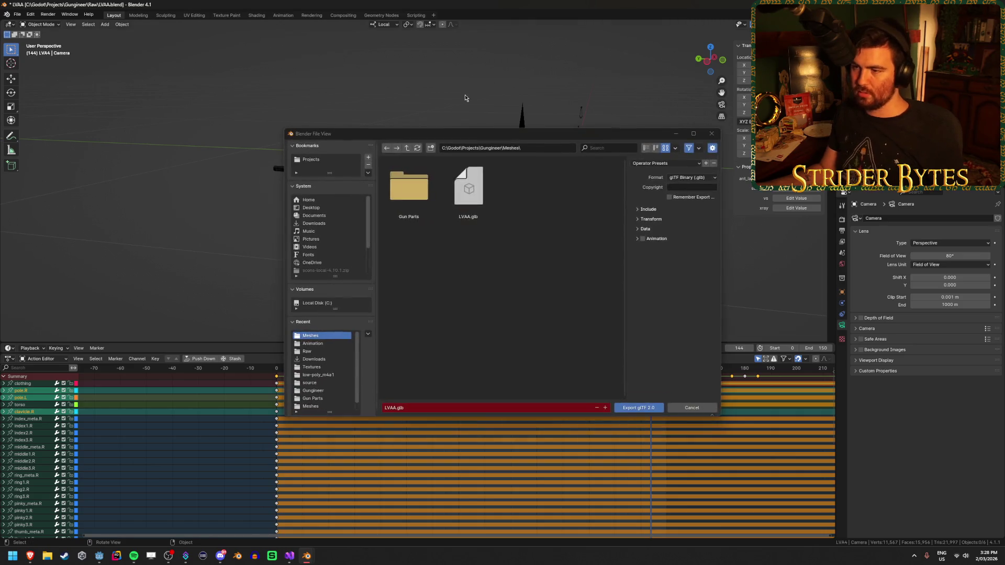
click(640, 408)
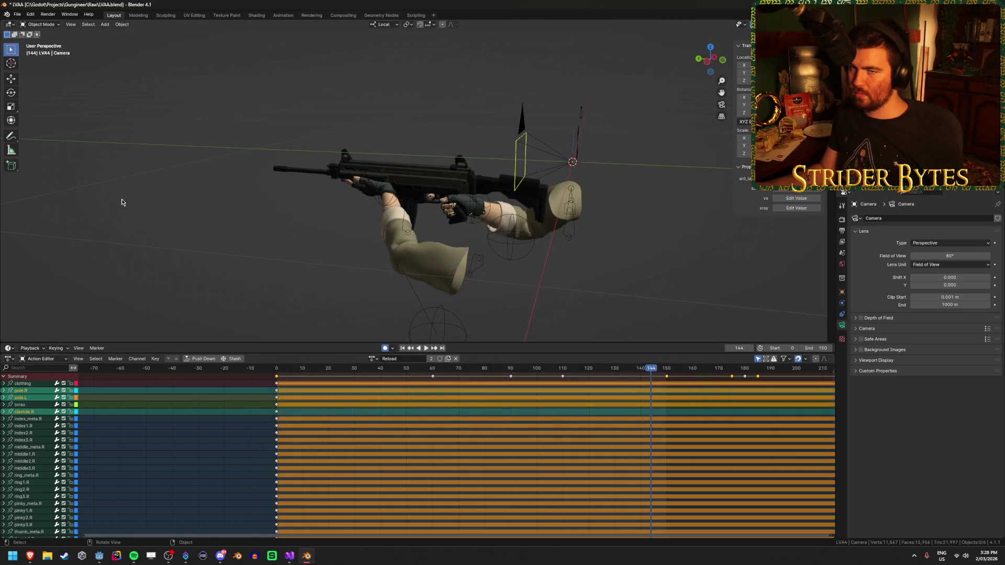
key(ctrl+s)
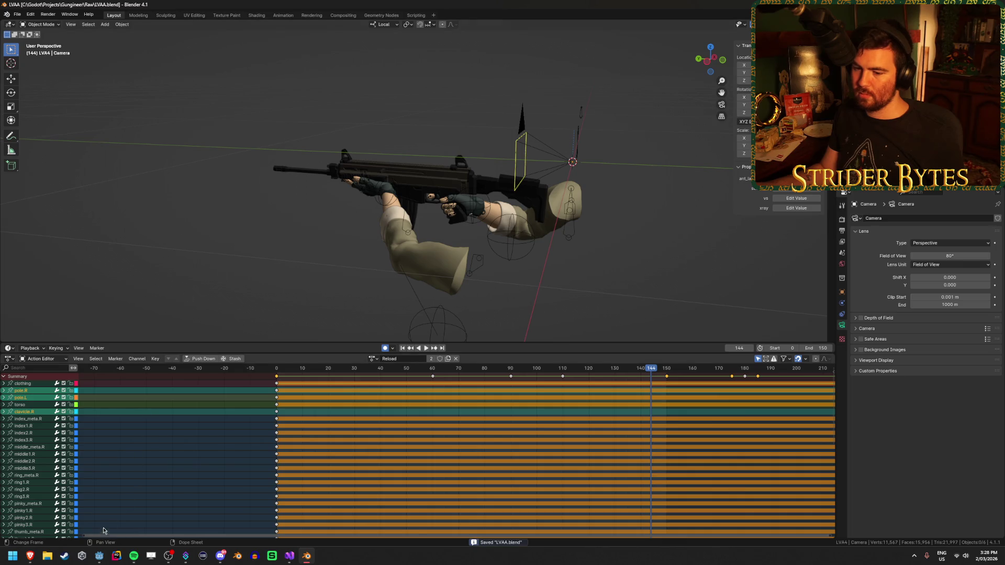
click(99, 555)
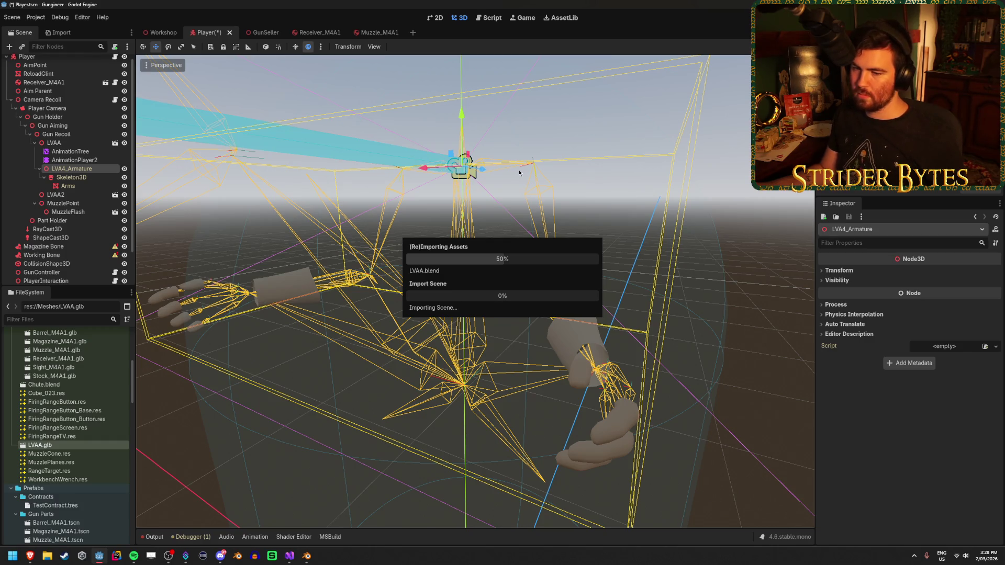
Collapse LVA4_Armature, save the Player scene, and inspect the Working Bone attachment's settings.
click(677, 233)
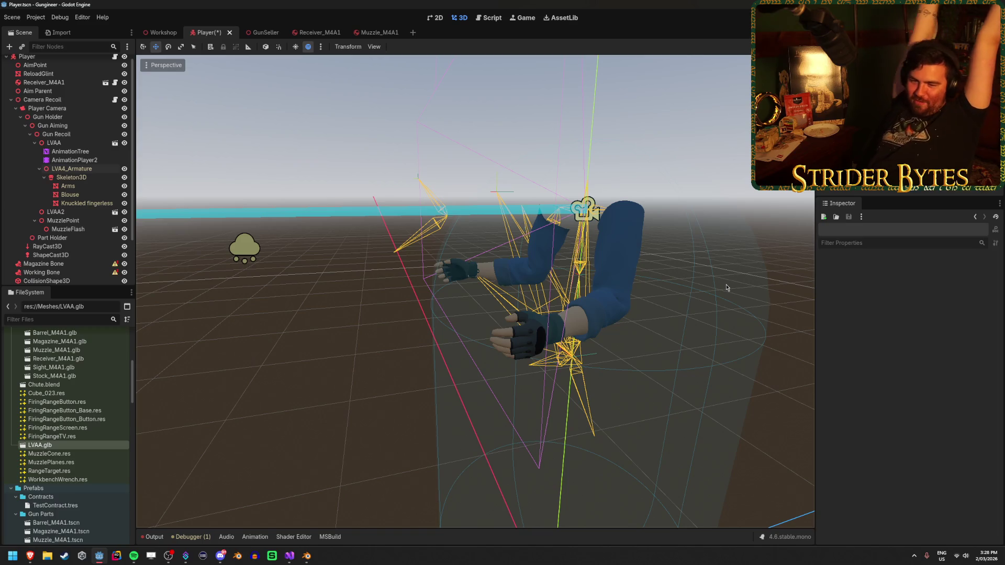
click(40, 169)
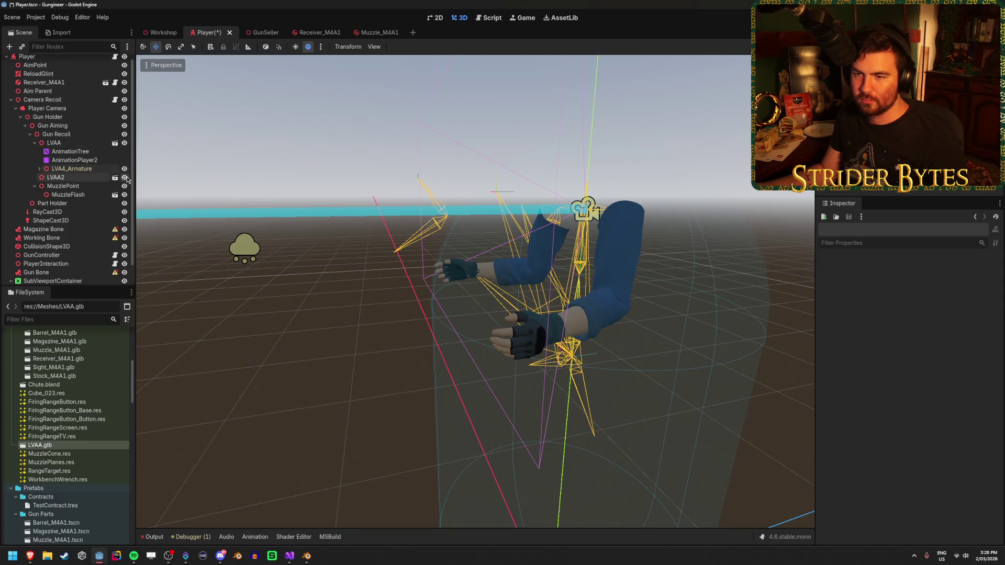
key(ctrl+s)
scroll(76, 218, down, 2)
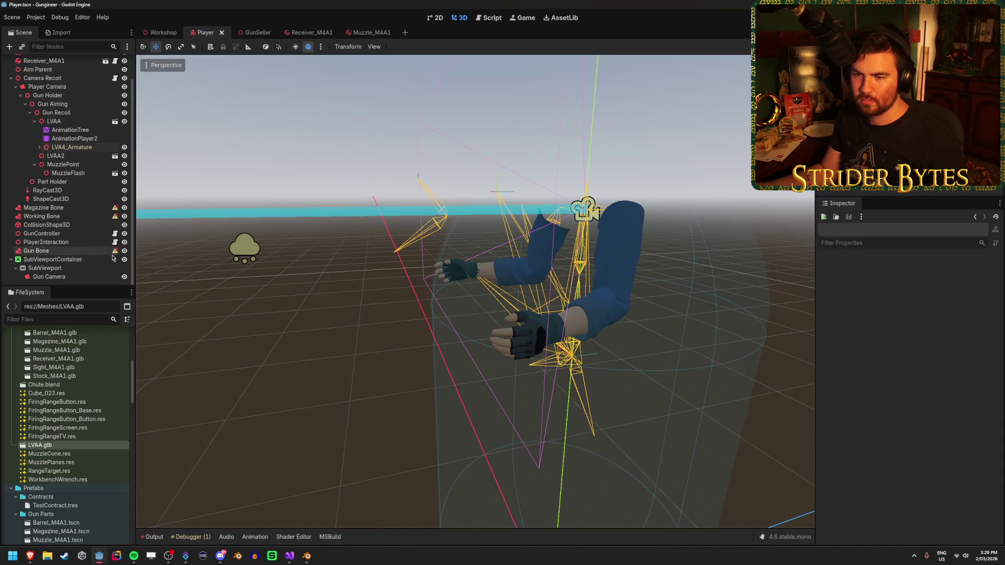
mouse_move(115, 256)
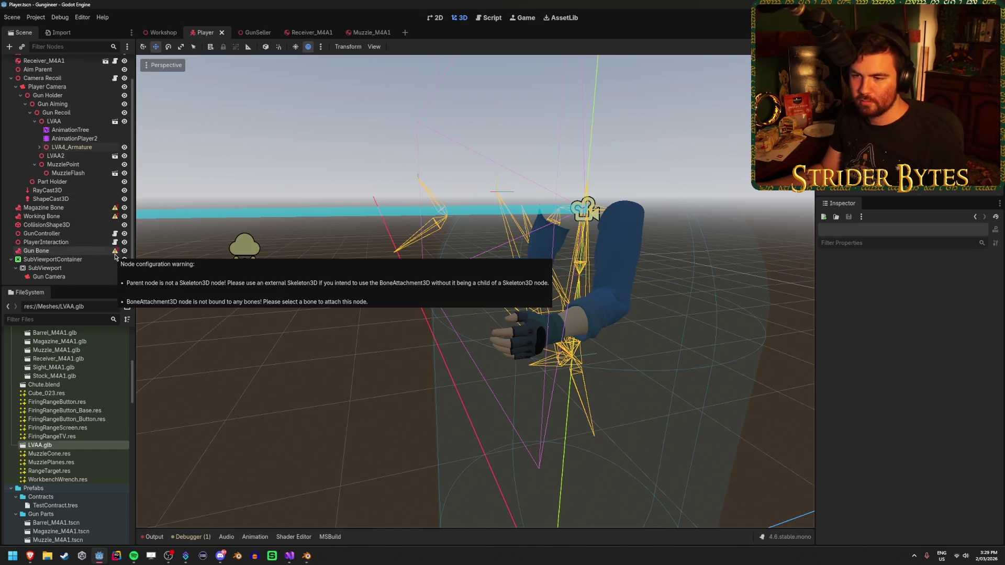
click(97, 216)
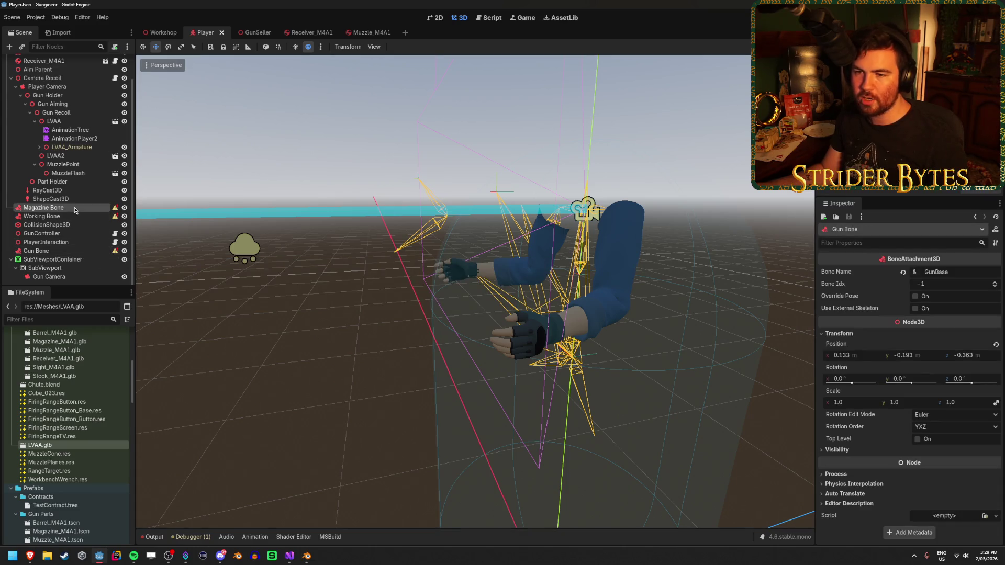
drag(377, 255, 363, 271)
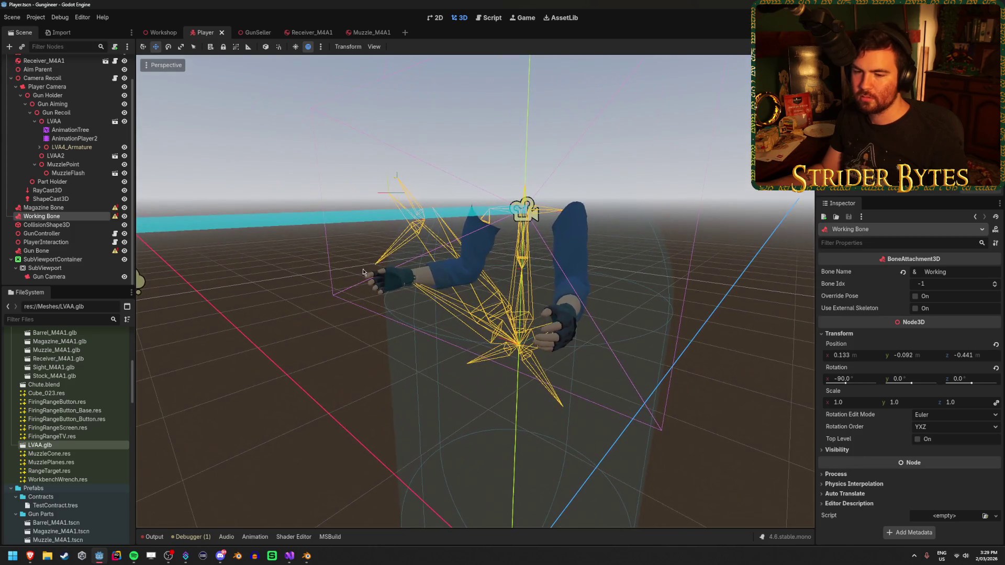
Open and dismiss LVAA.glb's FileSystem context menu twice, then select the LVAA node.
right_click(83, 447)
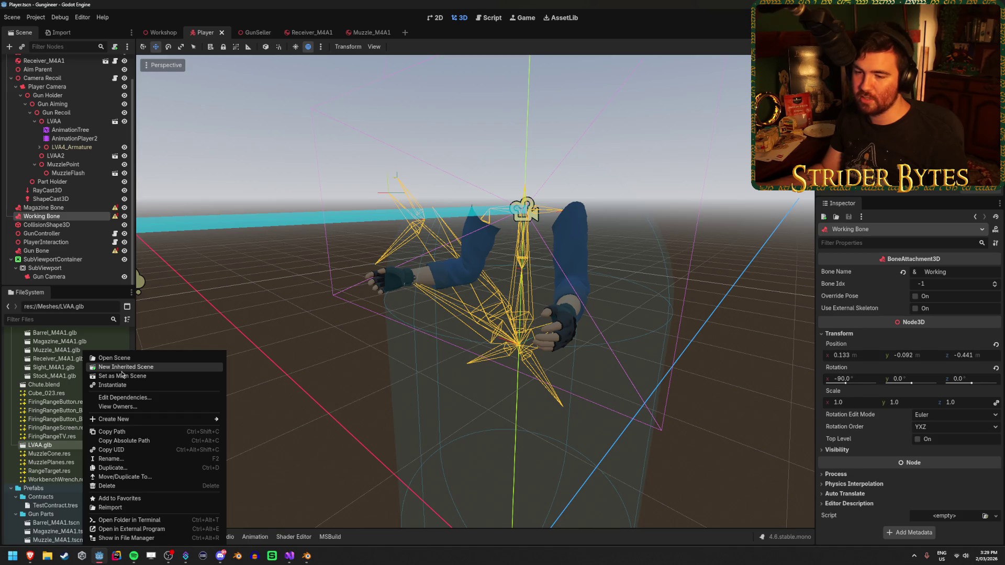
click(55, 453)
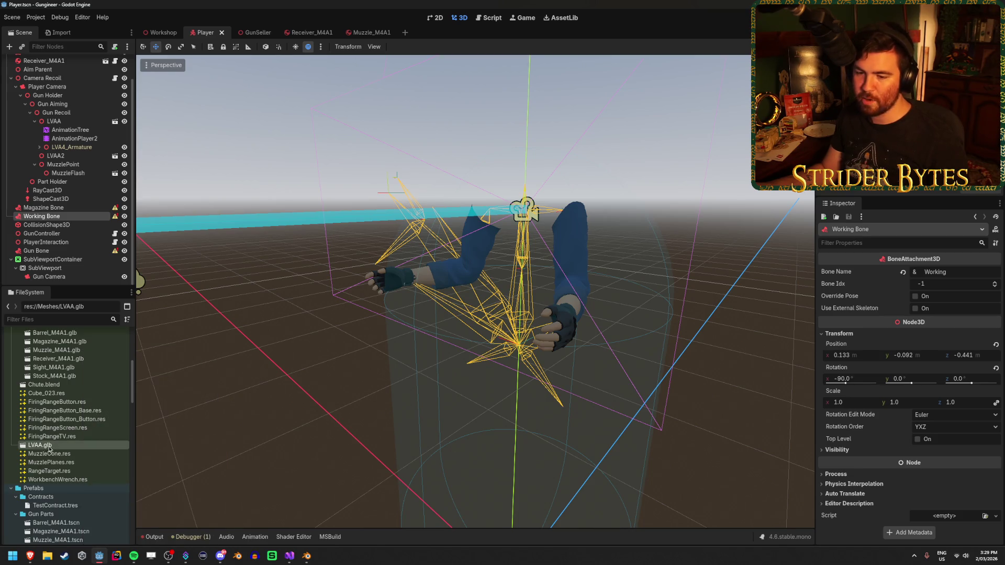
right_click(52, 447)
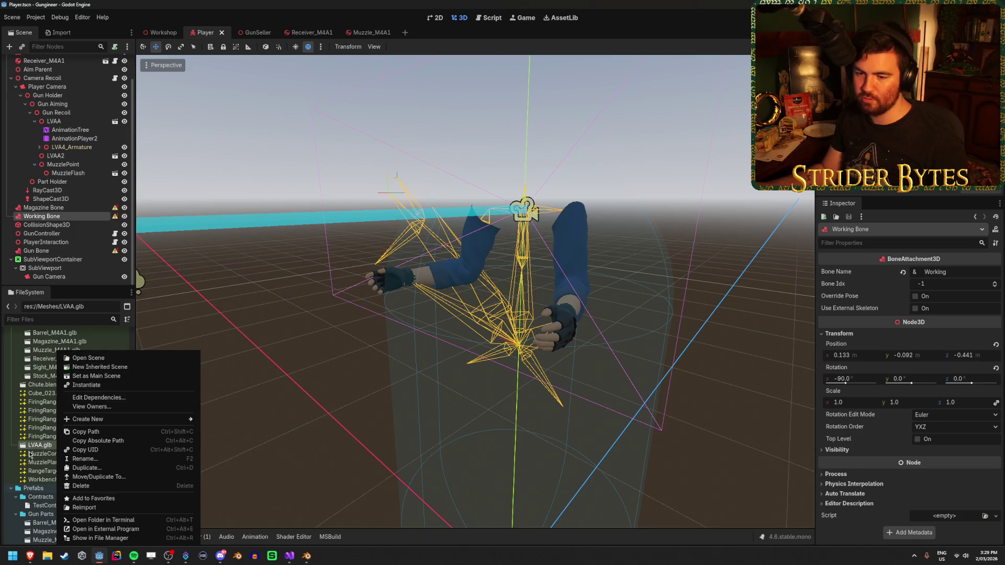
click(41, 447)
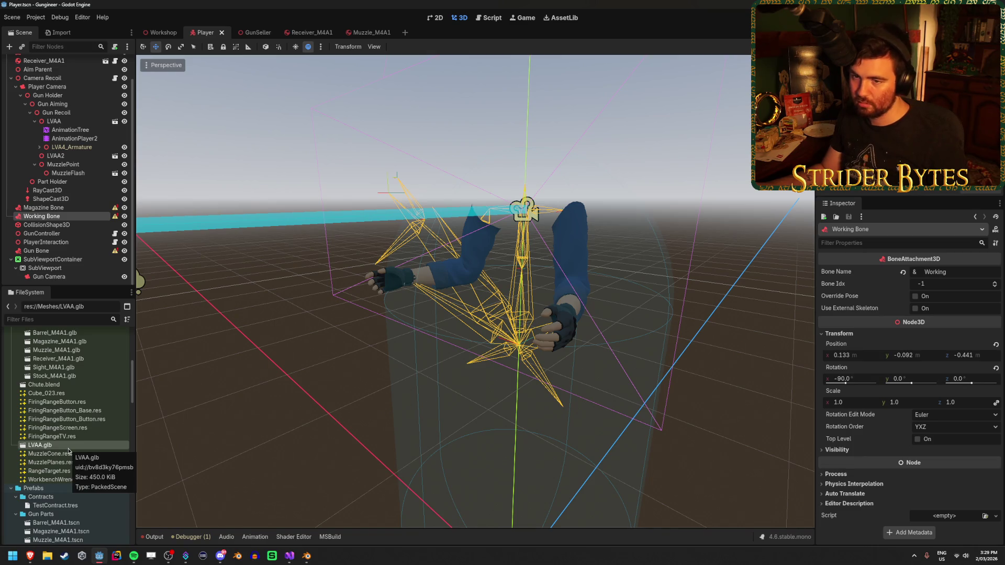
click(85, 122)
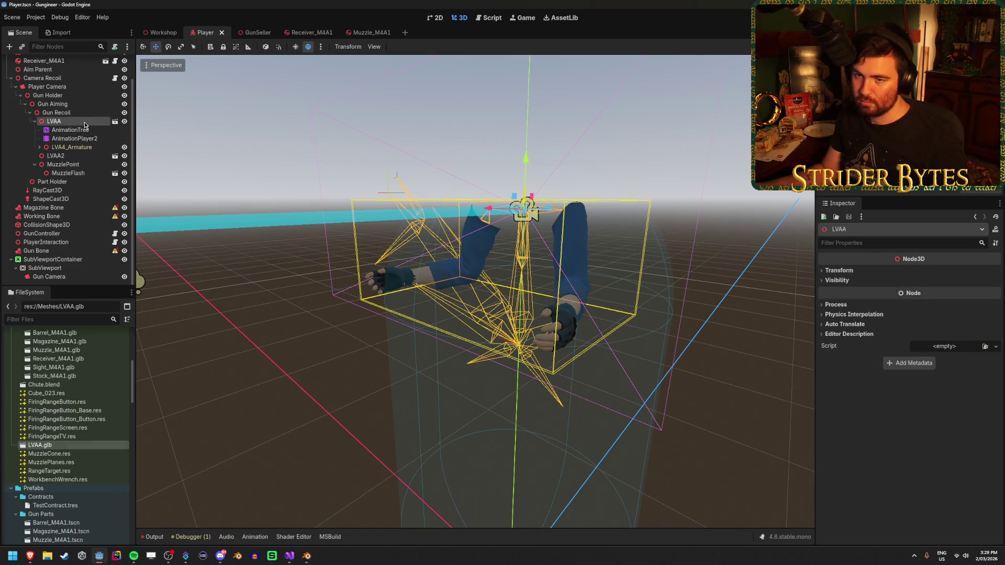
Look over LVAA's LVA4_Armature, AnimationPlayer2 and AnimationTree children, then collapse LVAA.
click(84, 148)
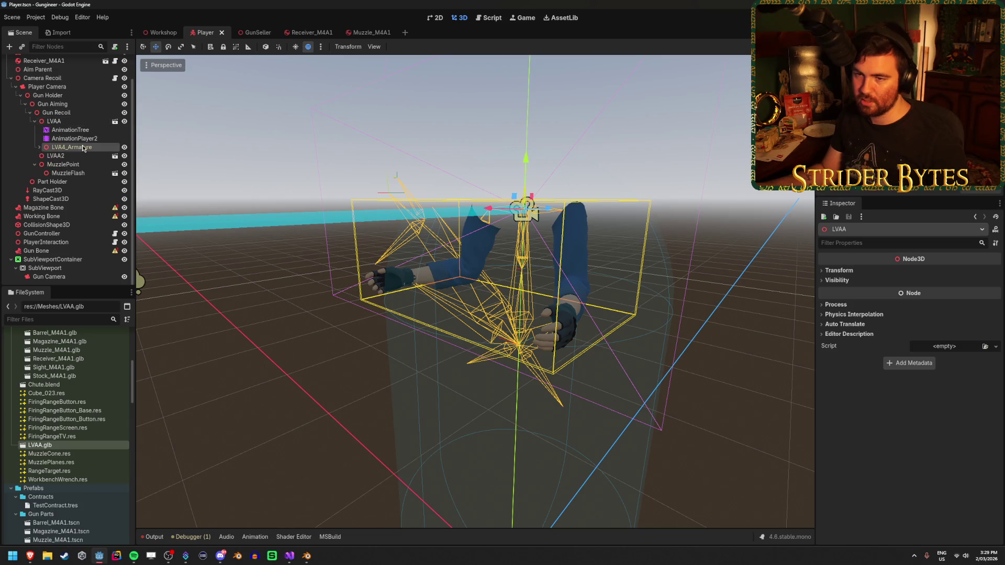
click(81, 139)
click(70, 130)
click(88, 121)
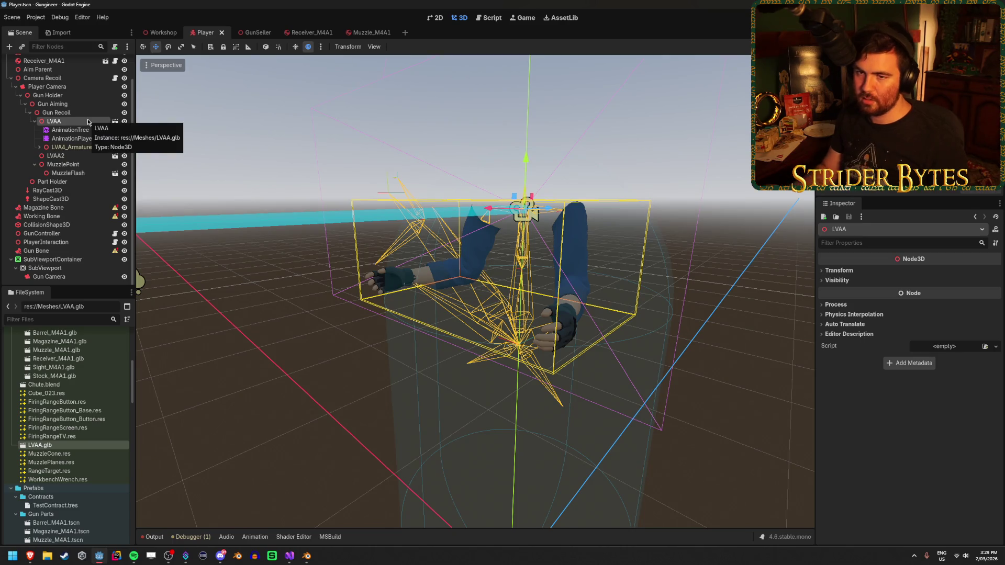
click(33, 122)
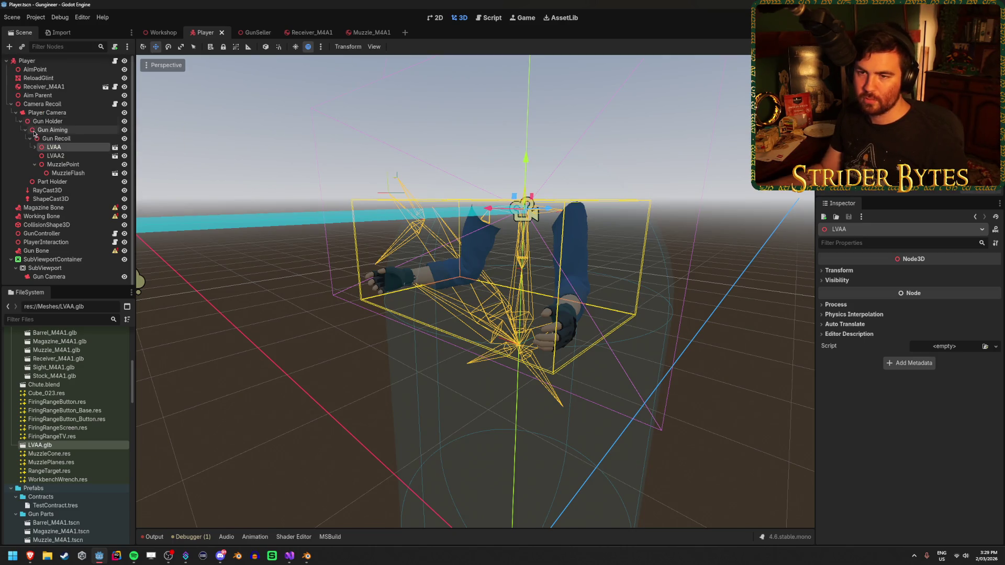
Delete the LVAA2 node and toggle LVAA's visibility on and off to check the arms.
click(57, 156)
key(Delete)
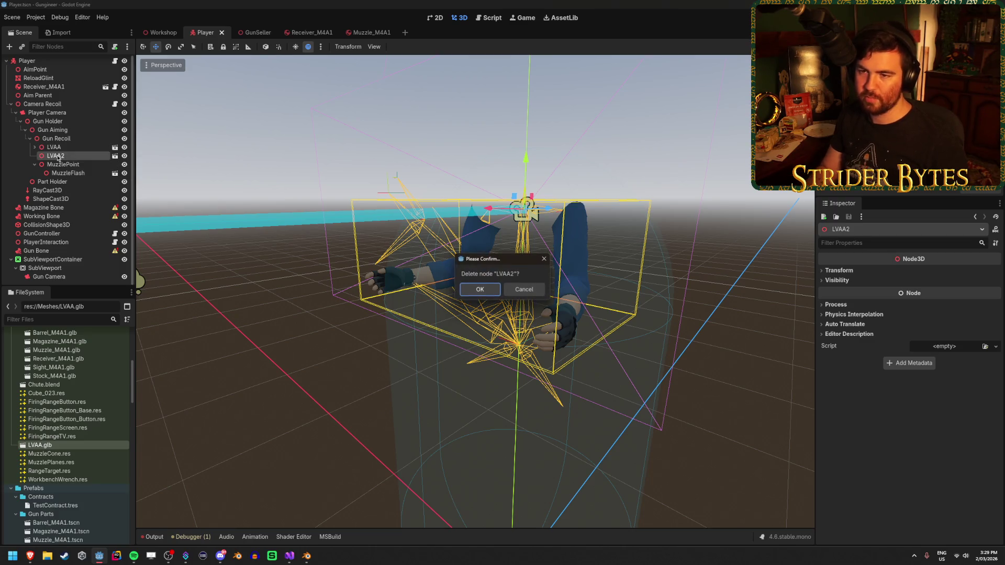
key(Return)
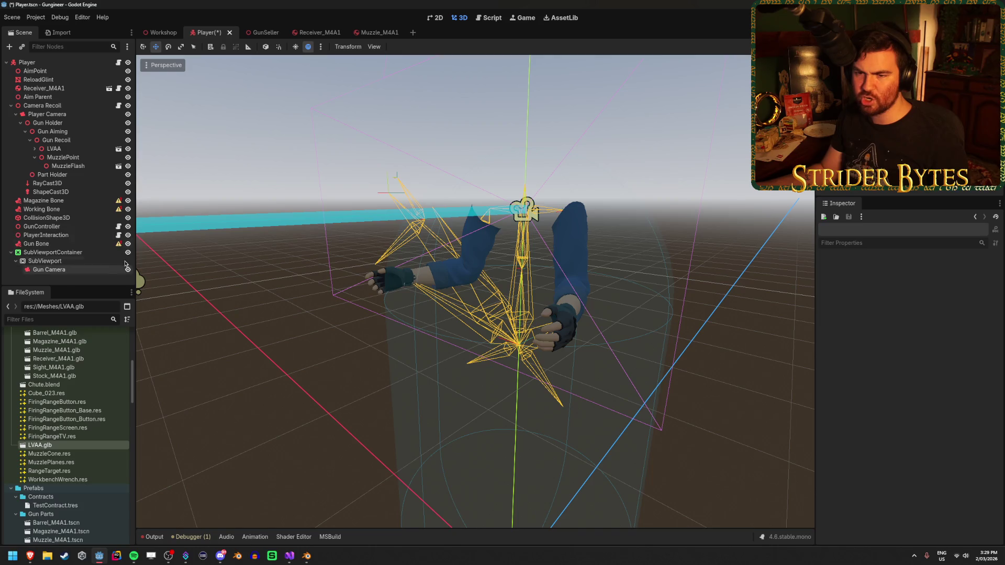
click(128, 150)
click(128, 150)
click(128, 150)
click(128, 150)
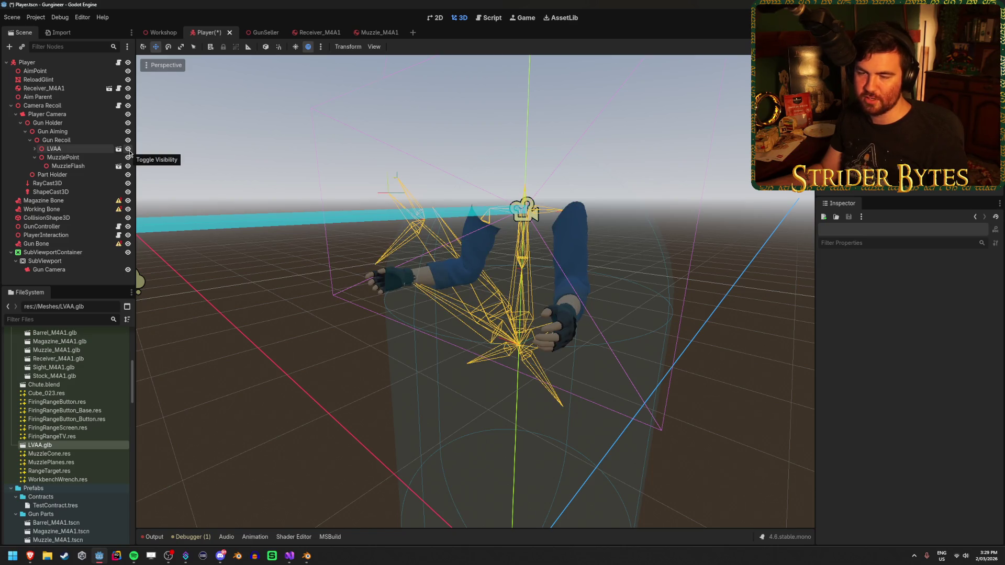
click(65, 149)
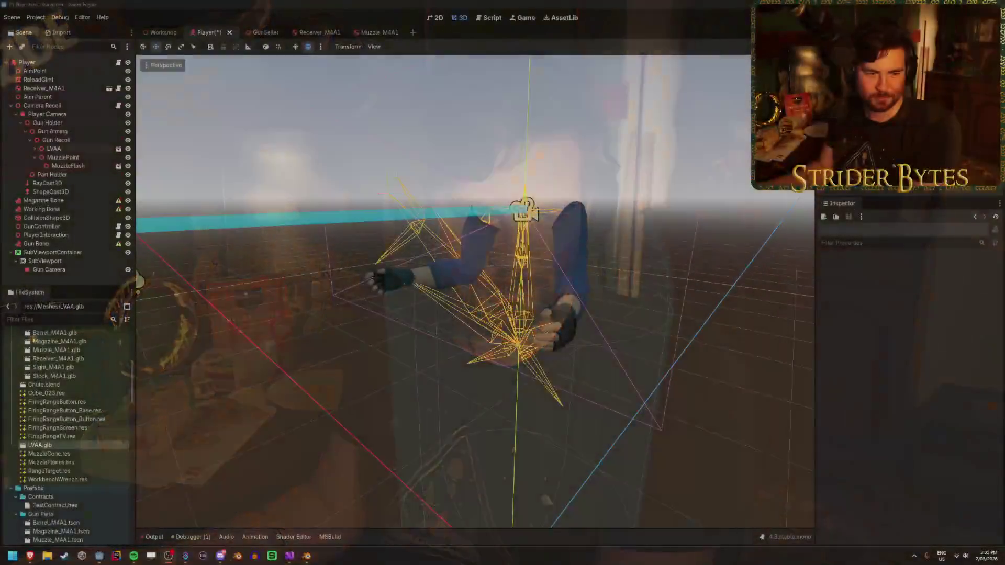
Save Player.tscn with Ctrl+S, now without the LVAA2 node.
key(ctrl+s)
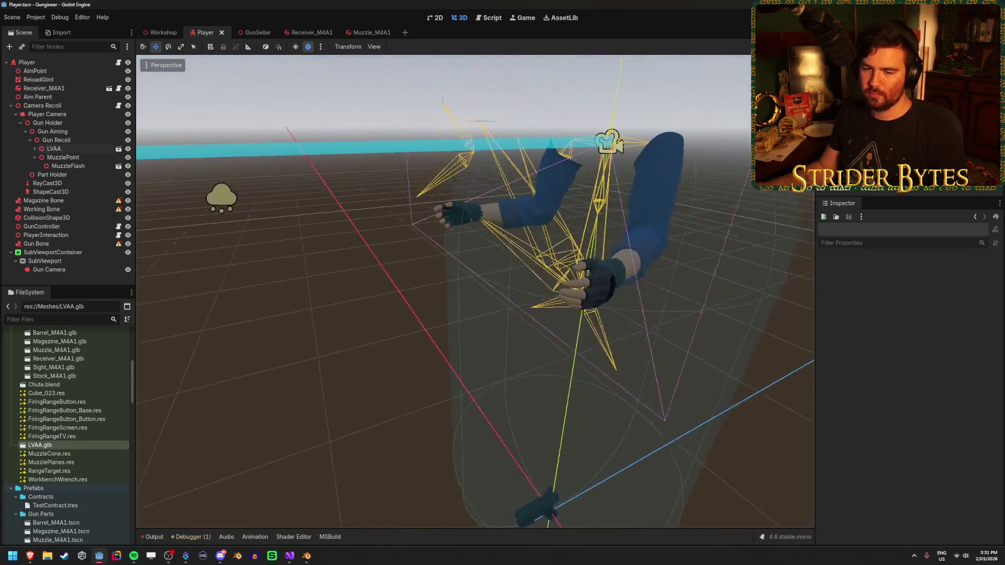
Try turning off Editable Children on LVAA, but cancel the change.
key(w)
key(s)
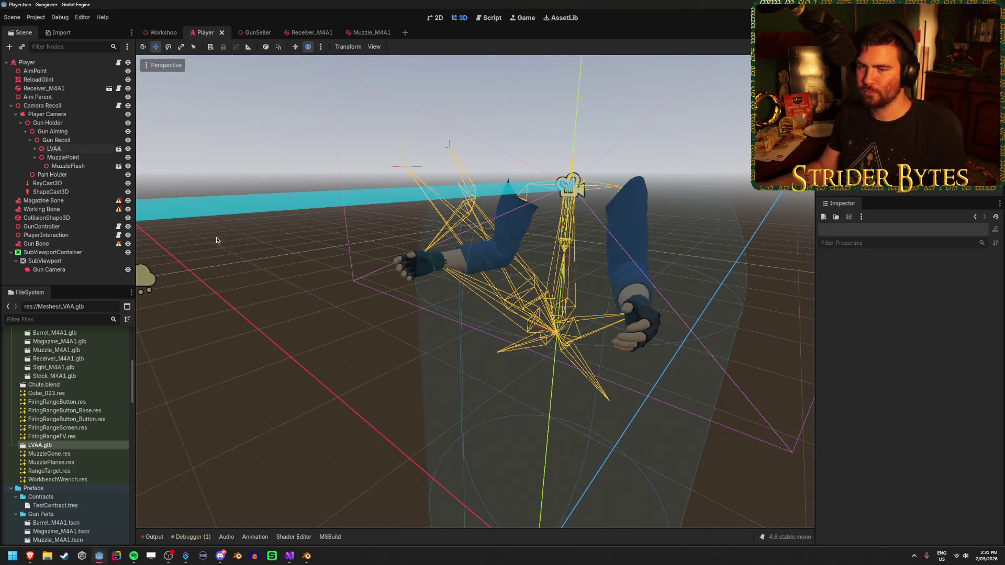
click(58, 148)
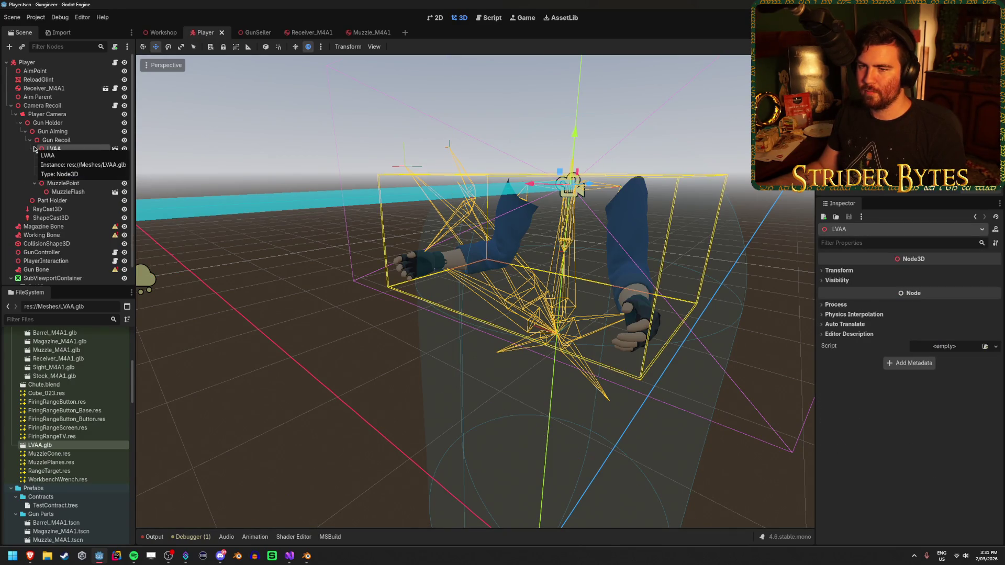
right_click(55, 150)
click(100, 313)
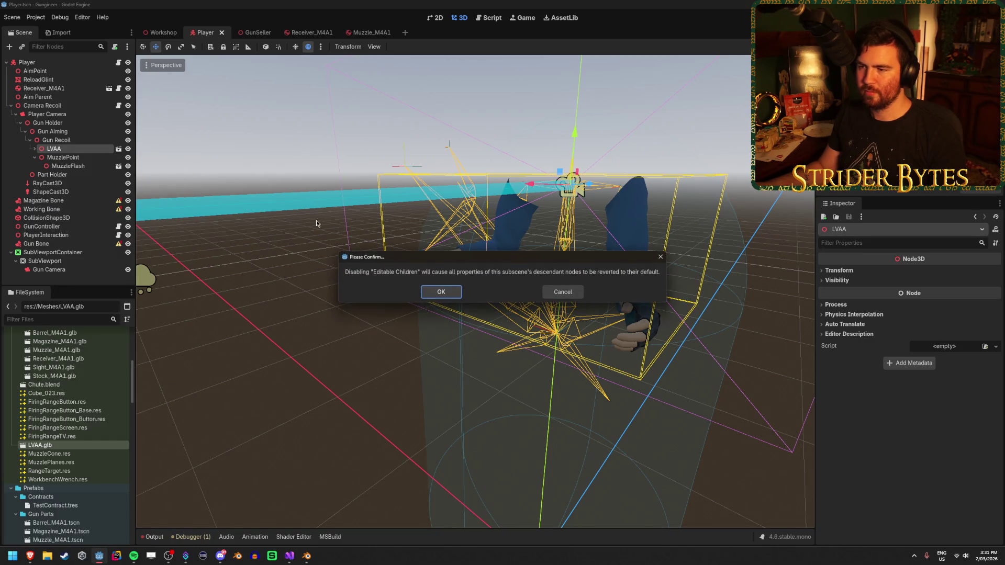
click(574, 293)
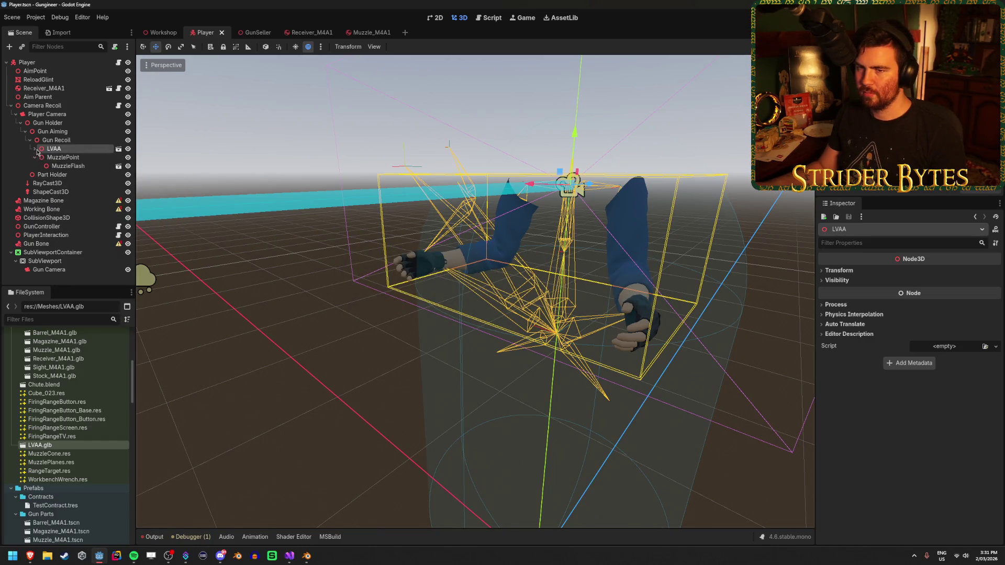
right_click(54, 150)
key(Escape)
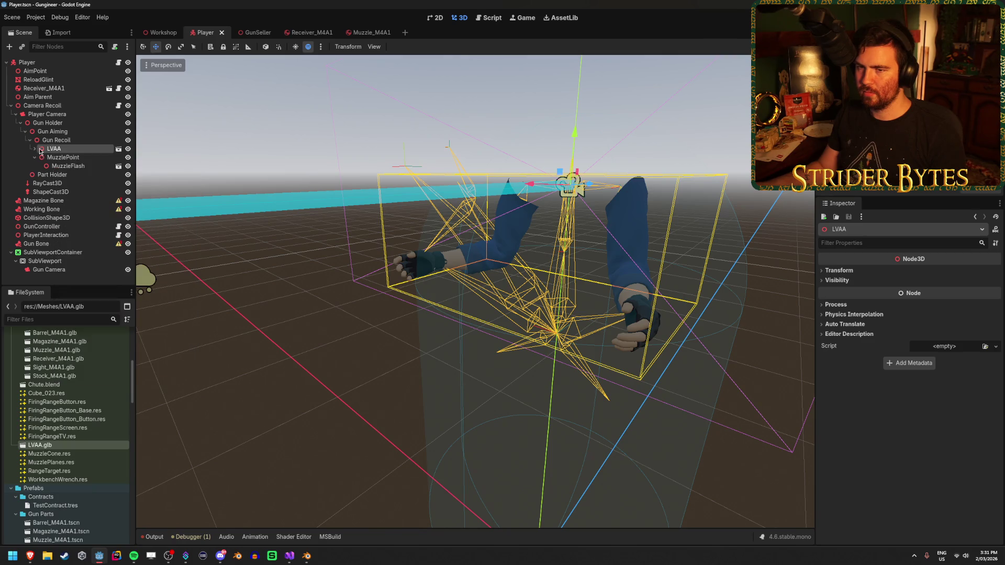
Move AnimationTree and AnimationPlayer2 from LVAA to directly under Gun Recoil.
click(35, 149)
click(71, 157)
shift+click(82, 165)
drag(82, 166, 58, 140)
Turn off Editable Children on LVAA and request opening LVAA.glb in the editor.
click(68, 151)
right_click(68, 151)
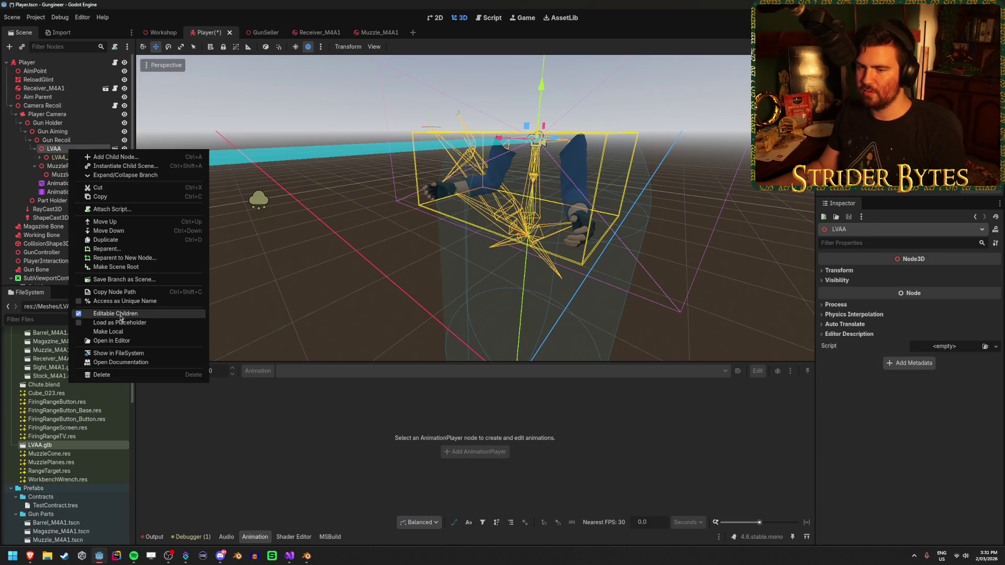
click(95, 315)
click(441, 292)
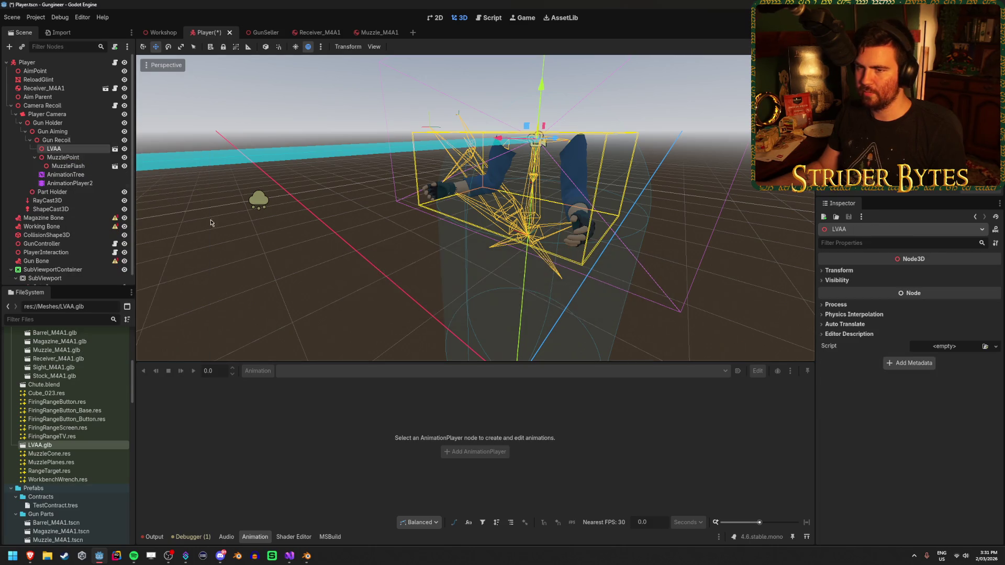
right_click(87, 149)
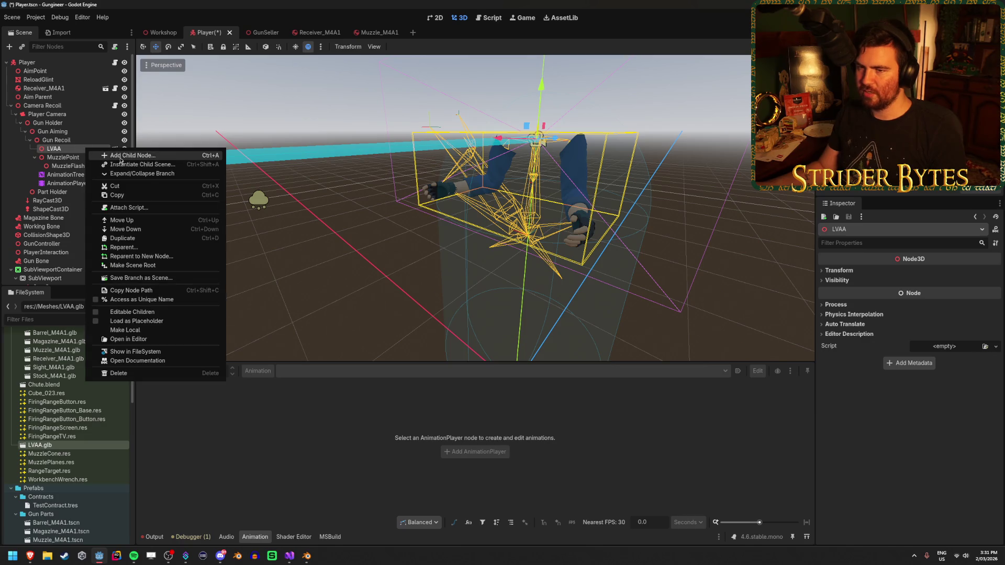
click(70, 151)
click(115, 149)
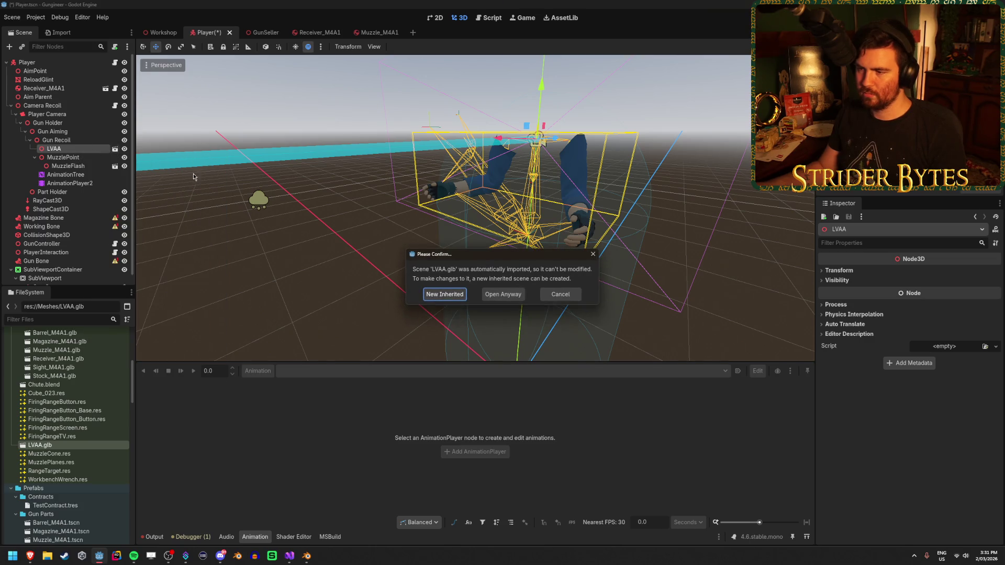
Create a new inherited scene from LVAA.glb and save it as res://Prefabs/ArmRig.tscn.
click(445, 295)
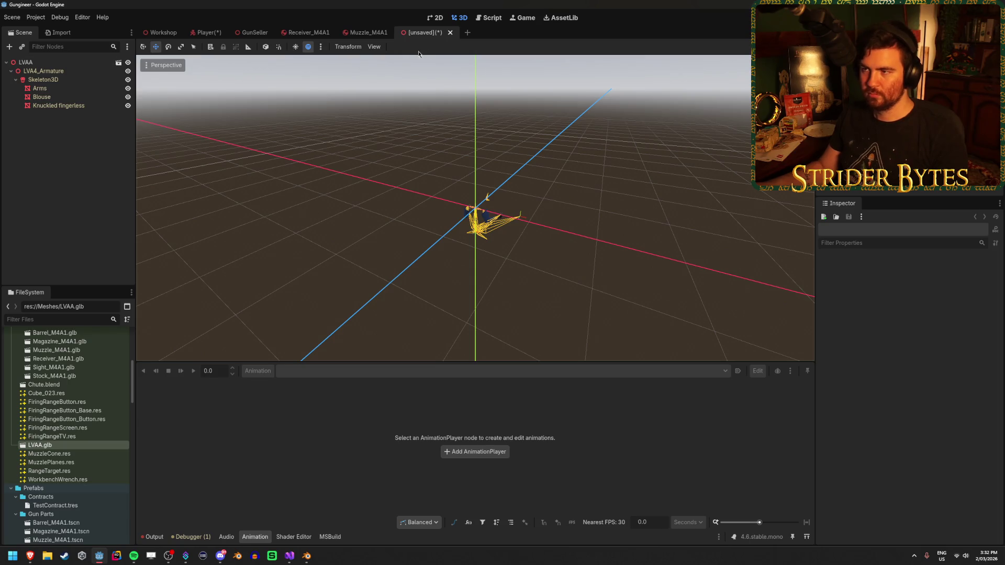
key(ctrl+s)
click(324, 154)
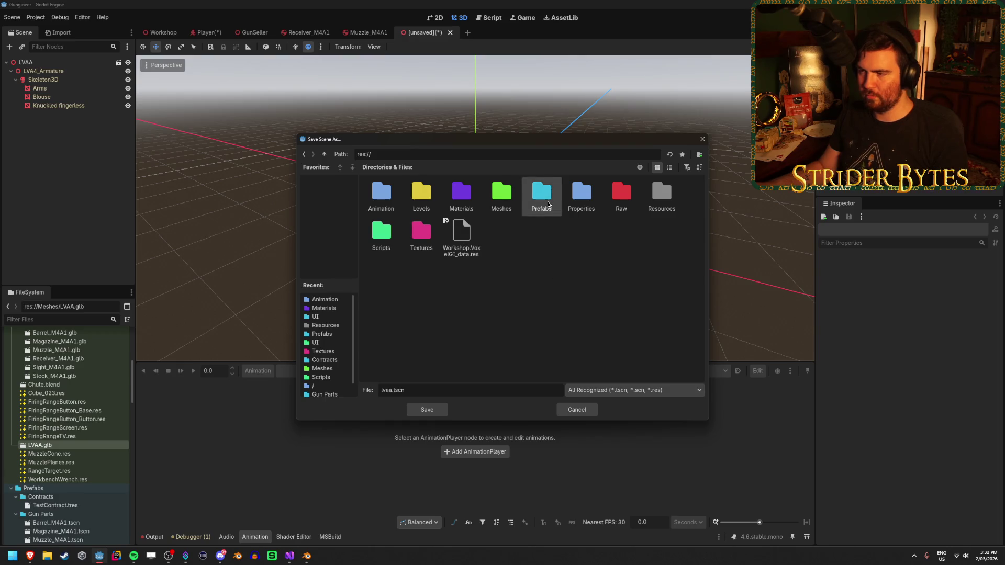
double_click(548, 204)
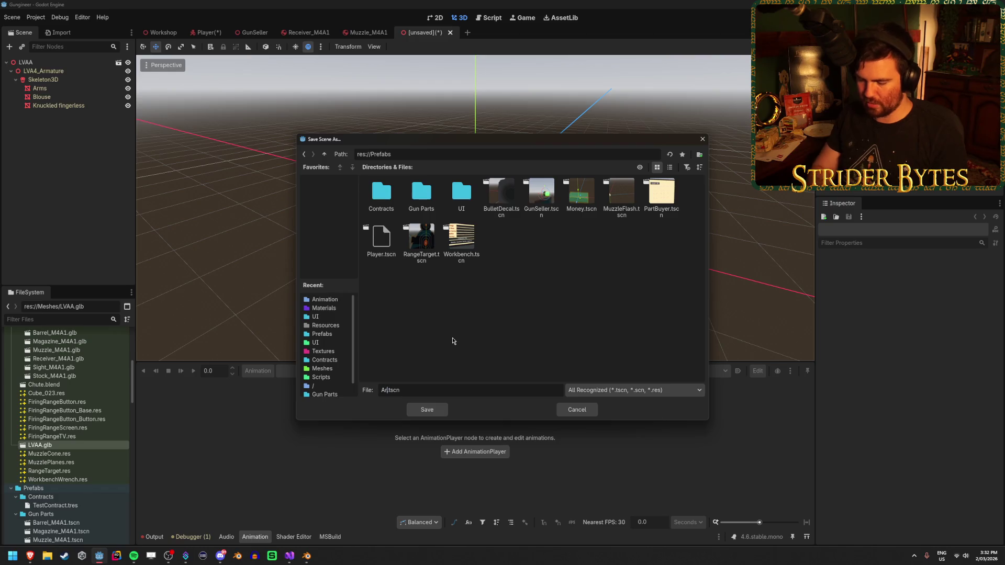
click(440, 410)
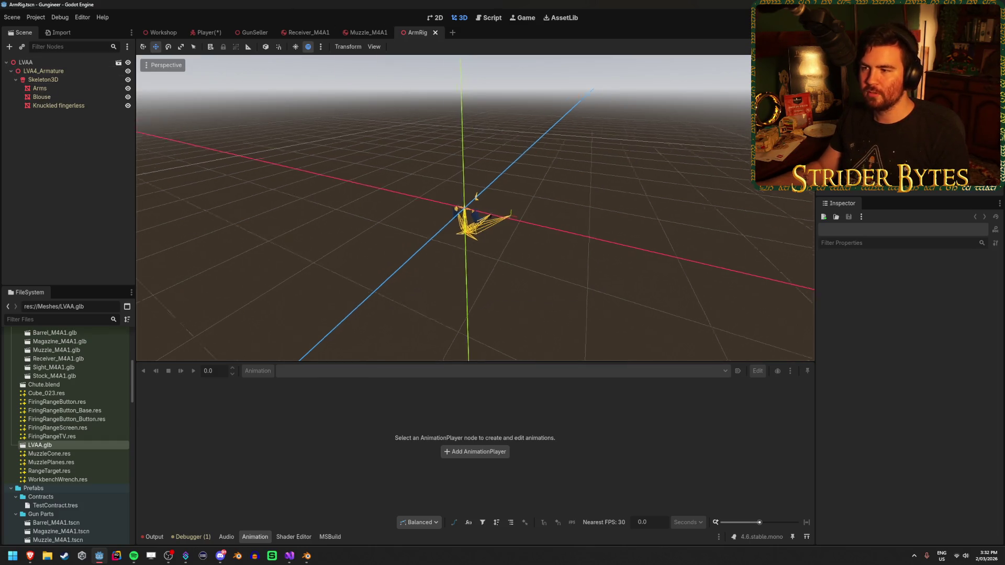
scroll(475, 209, up, 5)
drag(450, 225, 421, 220)
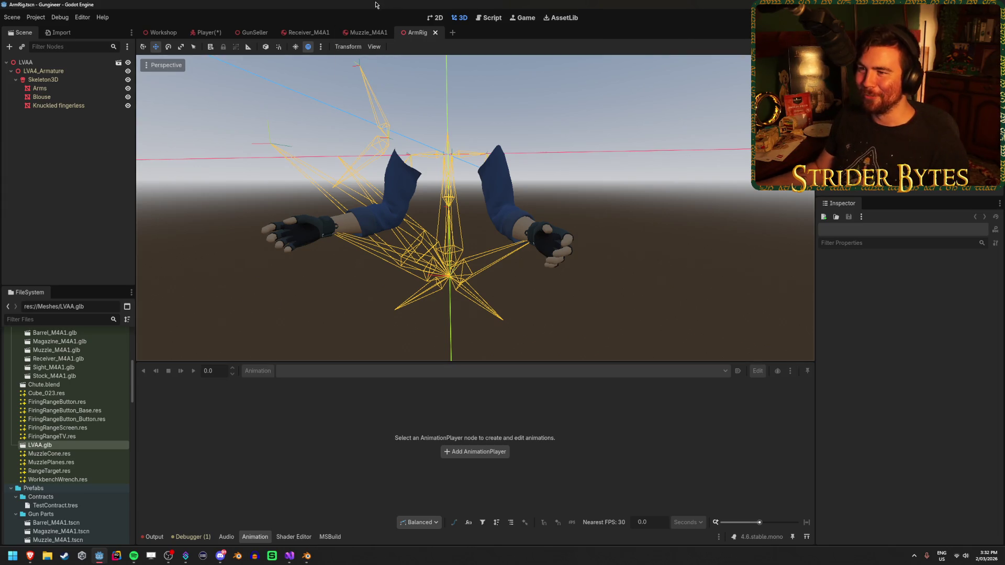
Back in the Player scene, select LVAA and cancel the prompt to edit imported LVAA.glb.
click(205, 32)
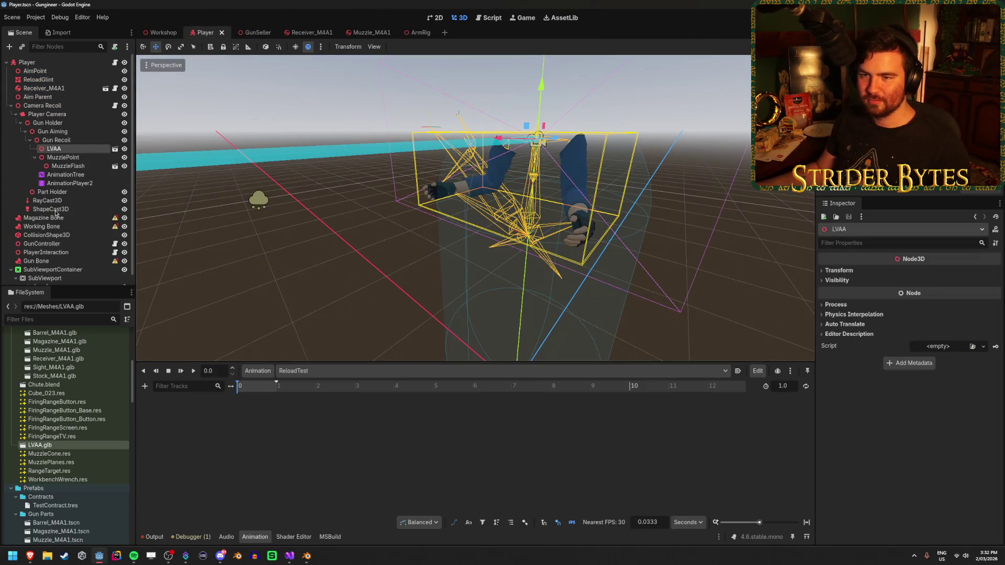
click(73, 141)
click(78, 148)
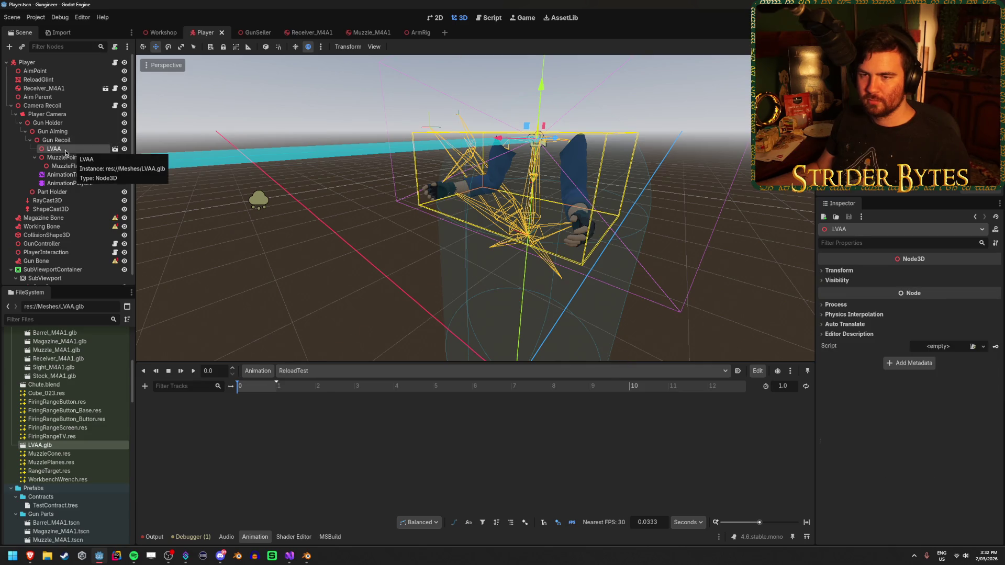
click(115, 149)
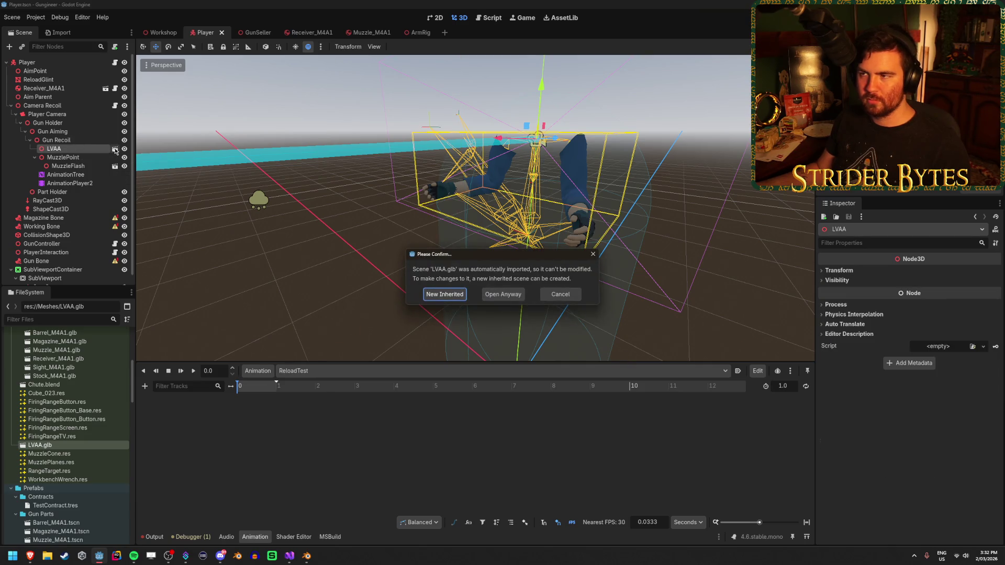
click(560, 294)
click(66, 158)
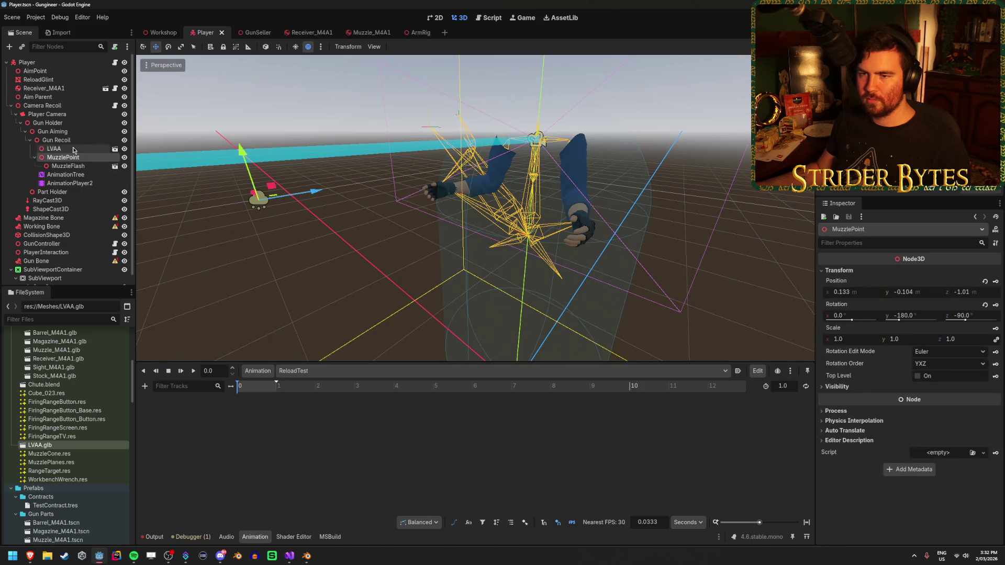
click(73, 149)
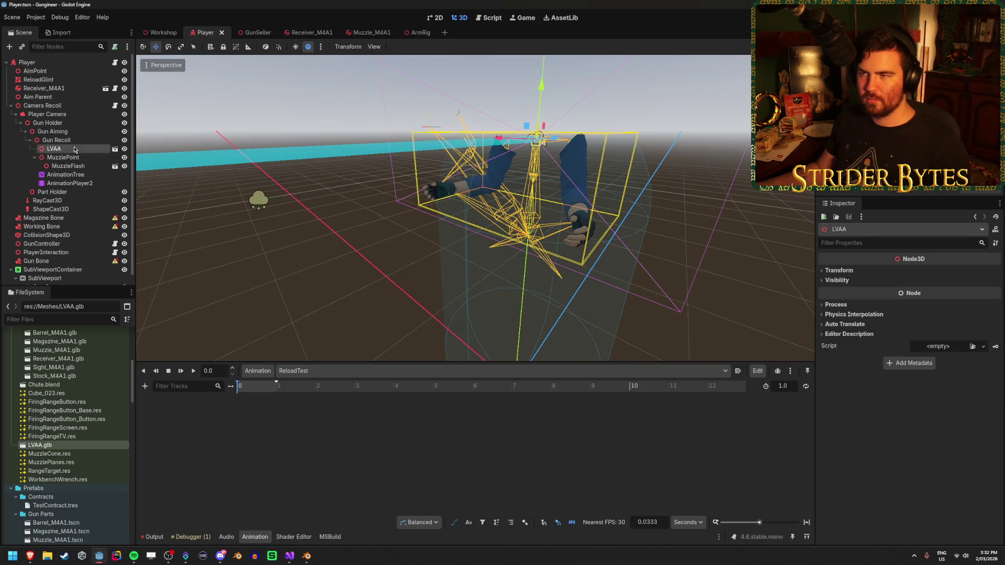
Instance ArmRig.tscn under Gun Recoil beside MuzzlePoint and delete the old LVAA node.
scroll(67, 464, down, 8)
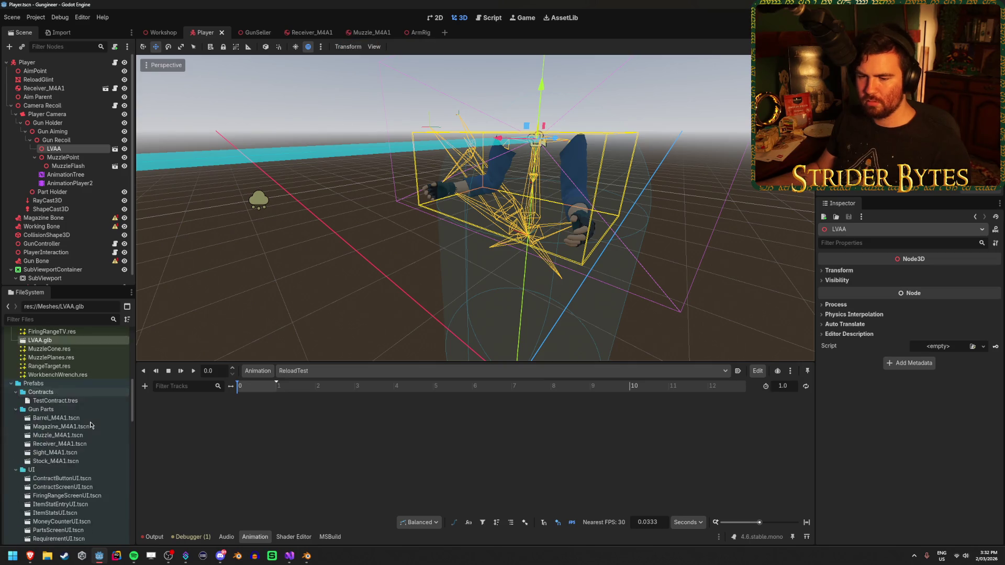
mouse_move(63, 471)
mouse_down()
mouse_move(55, 128)
mouse_move(59, 142)
mouse_up()
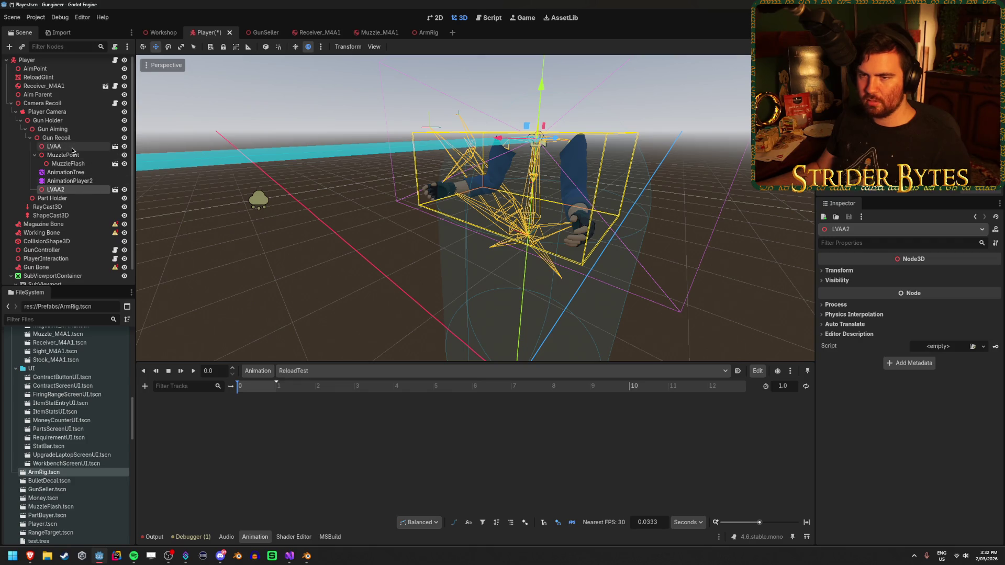
key(ctrl+z)
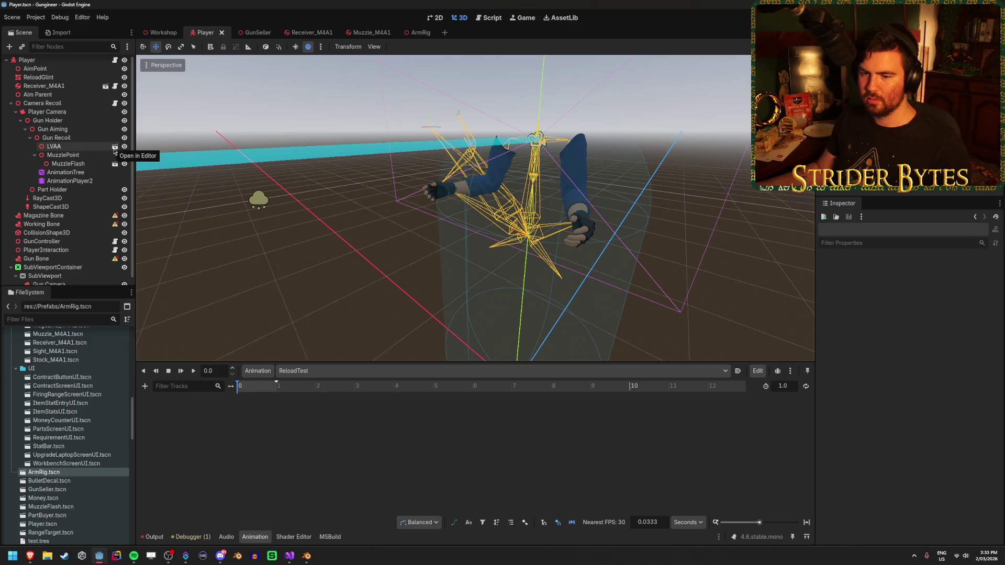
mouse_move(85, 354)
mouse_down()
mouse_move(63, 156)
mouse_move(76, 138)
mouse_up()
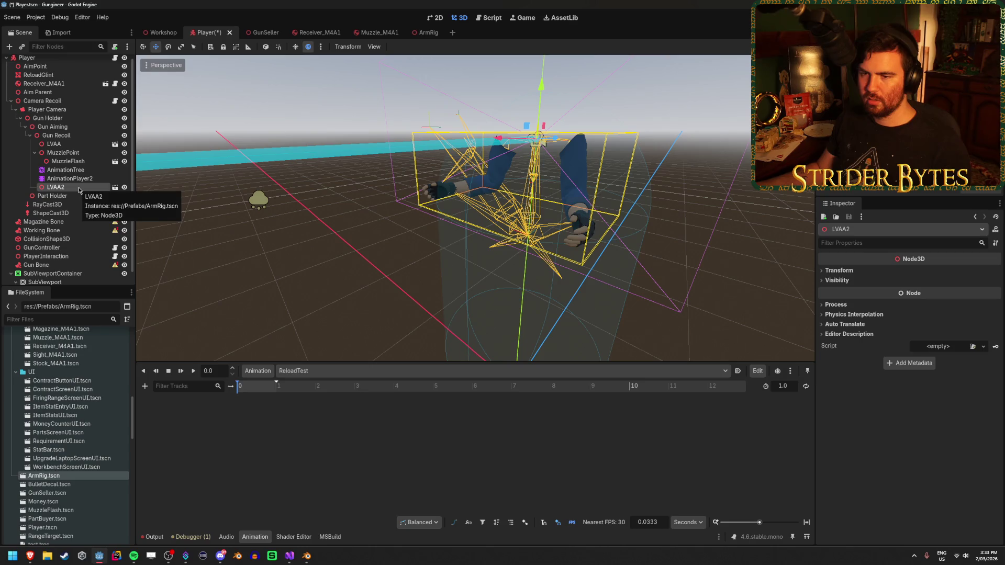
click(80, 145)
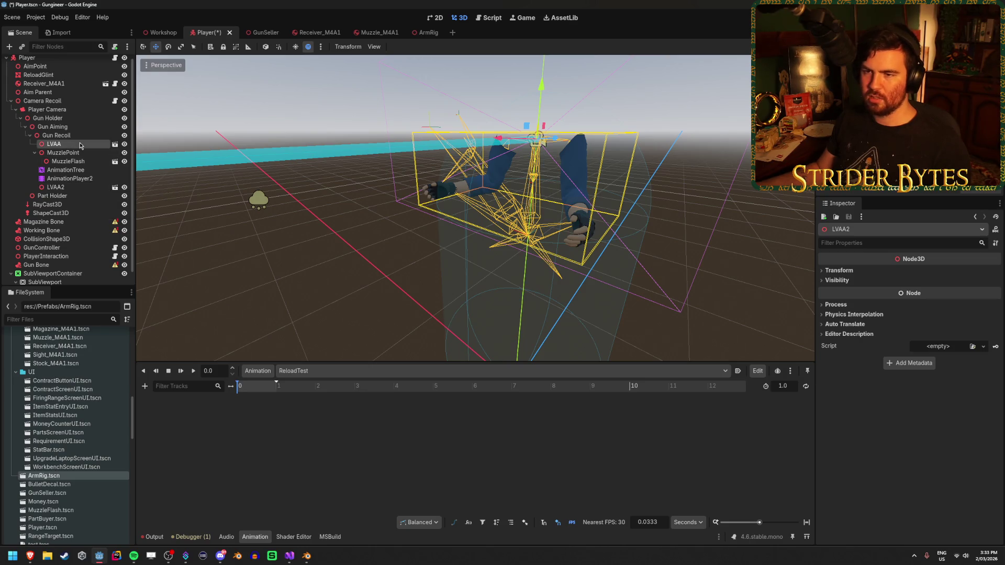
key(Delete)
key(Return)
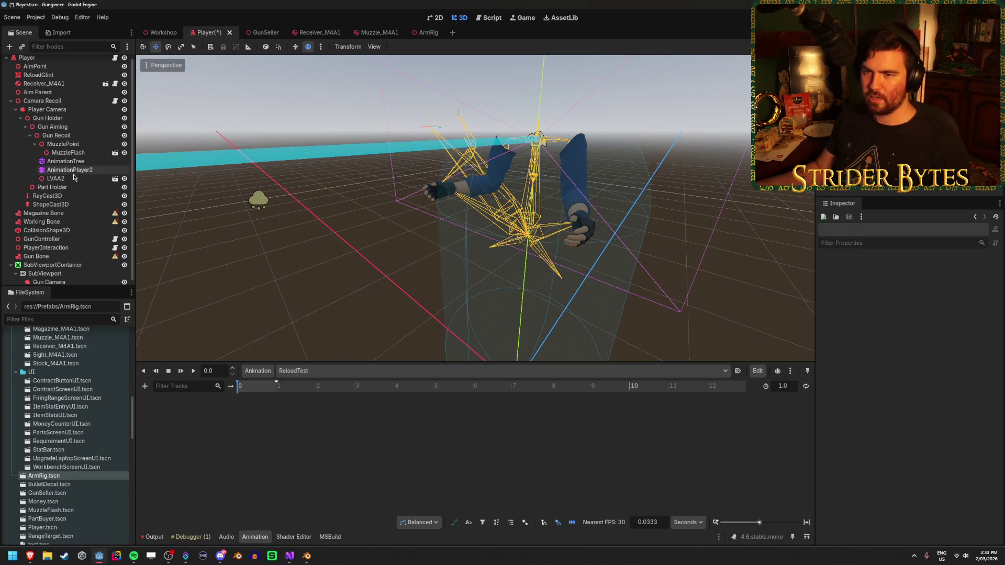
Make the ArmRig instance Gun Recoil's first child, rename LVAA2 to LVAA, and save.
click(74, 179)
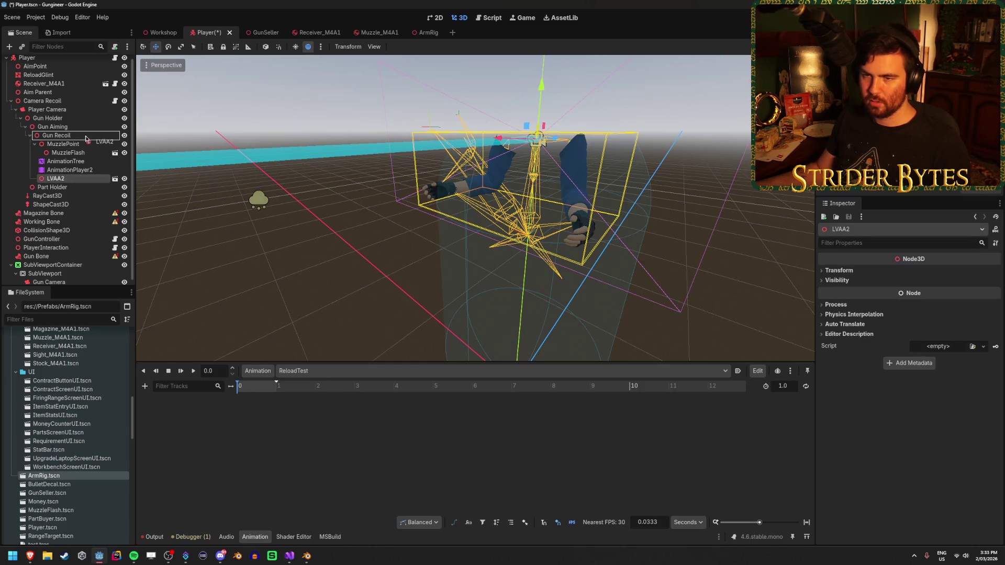
drag(87, 138, 58, 140)
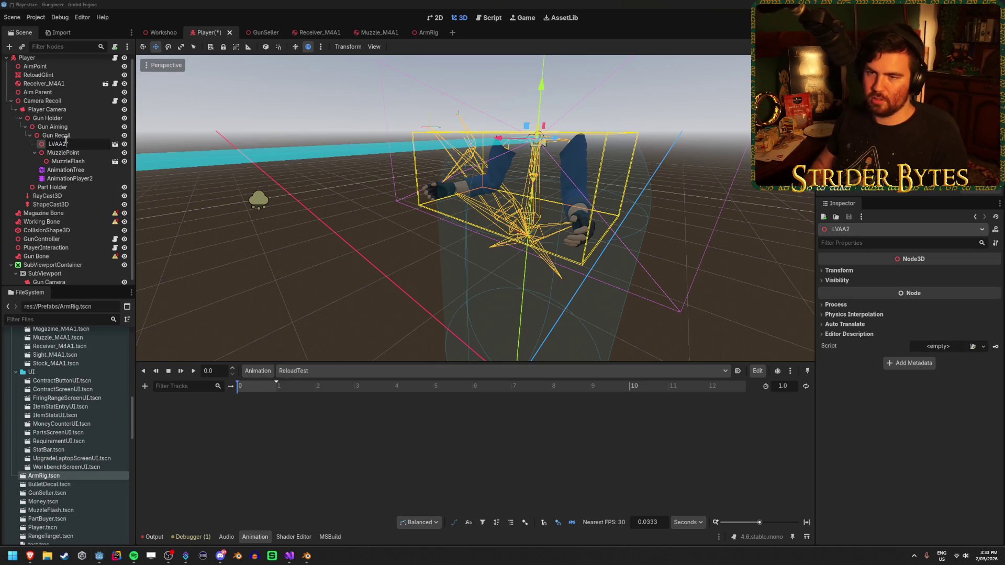
key(Return)
key(ctrl+s)
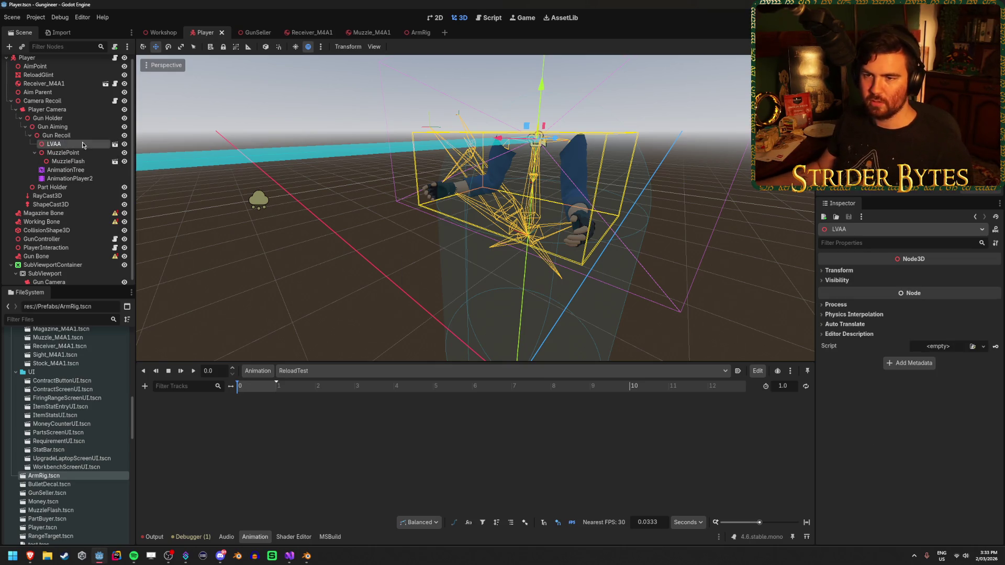
click(78, 172)
click(58, 145)
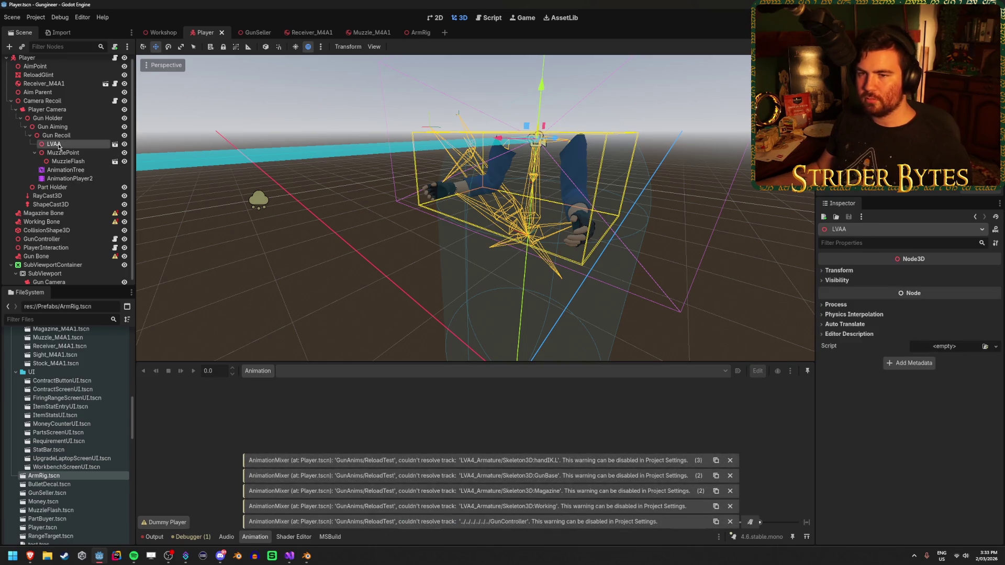
Rename AnimationPlayer2 to AnimationPlayer.
click(68, 172)
click(69, 179)
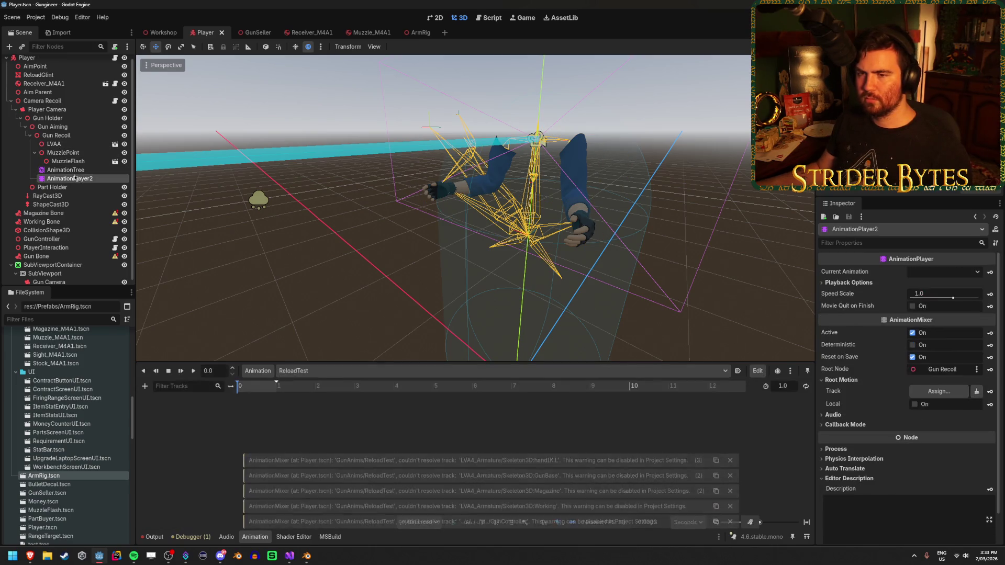
key(F2)
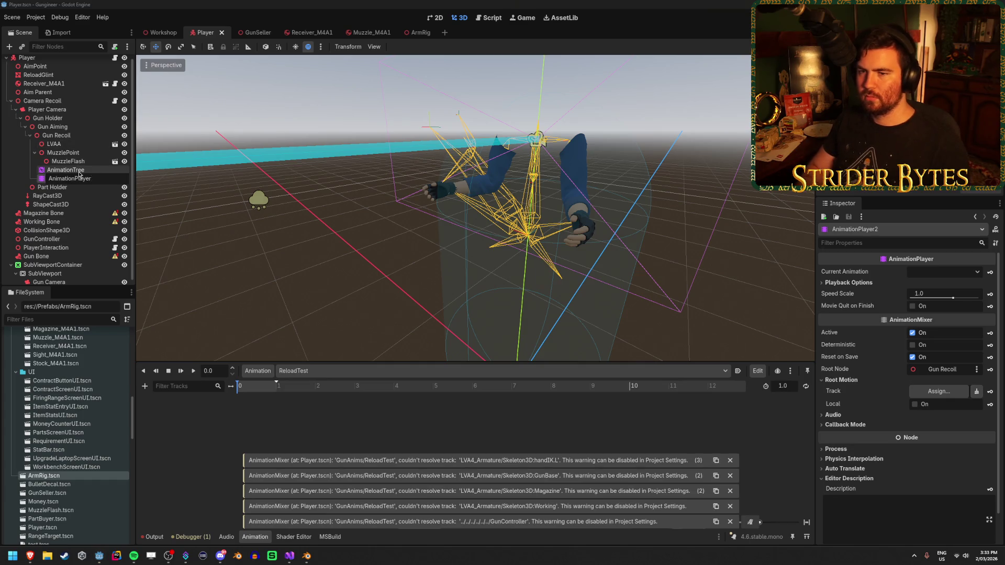
key(Return)
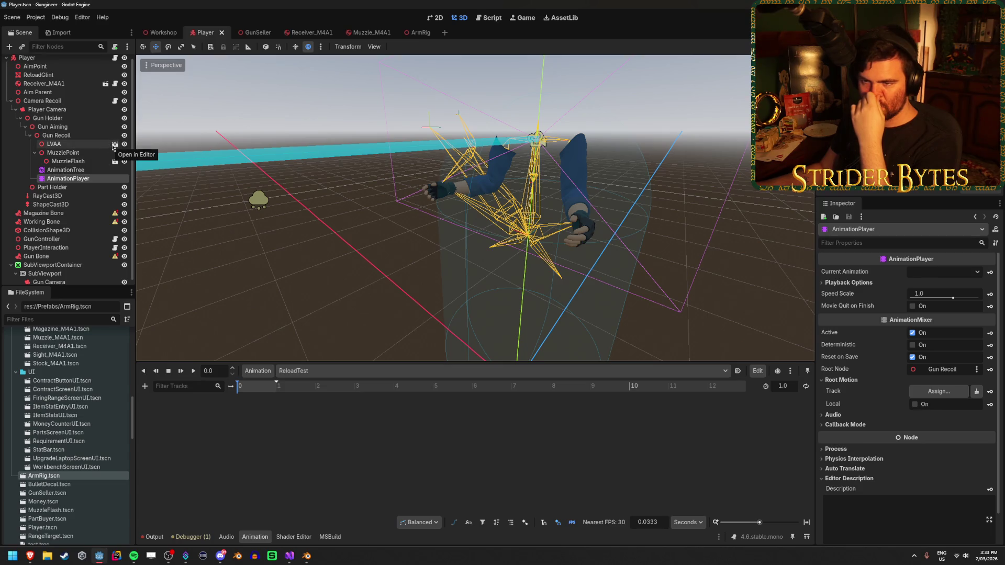
Cut the Magazine, Working and Gun Bone attachments out of Player, then bring up ArmRig.
click(52, 213)
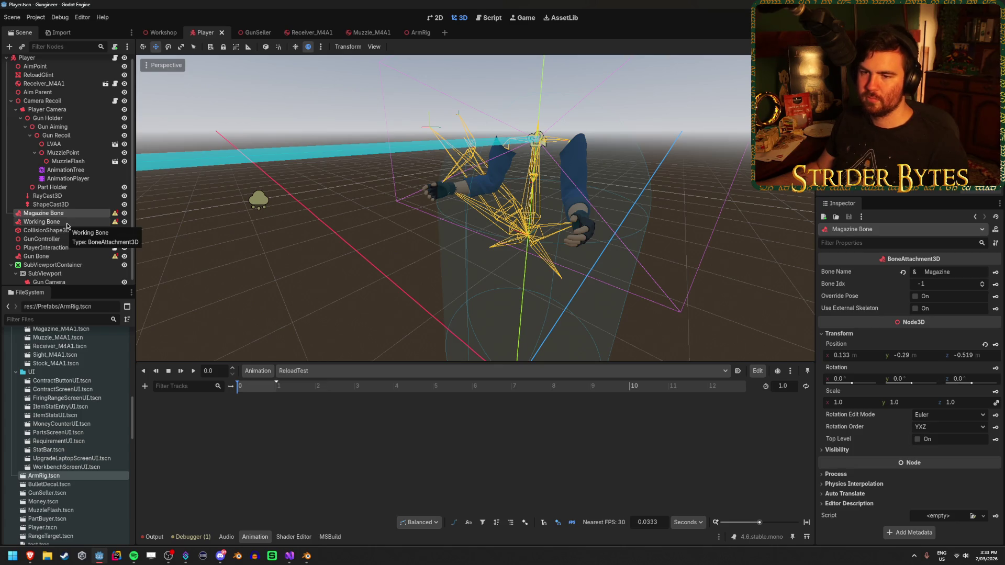
ctrl+click(67, 223)
ctrl+click(79, 257)
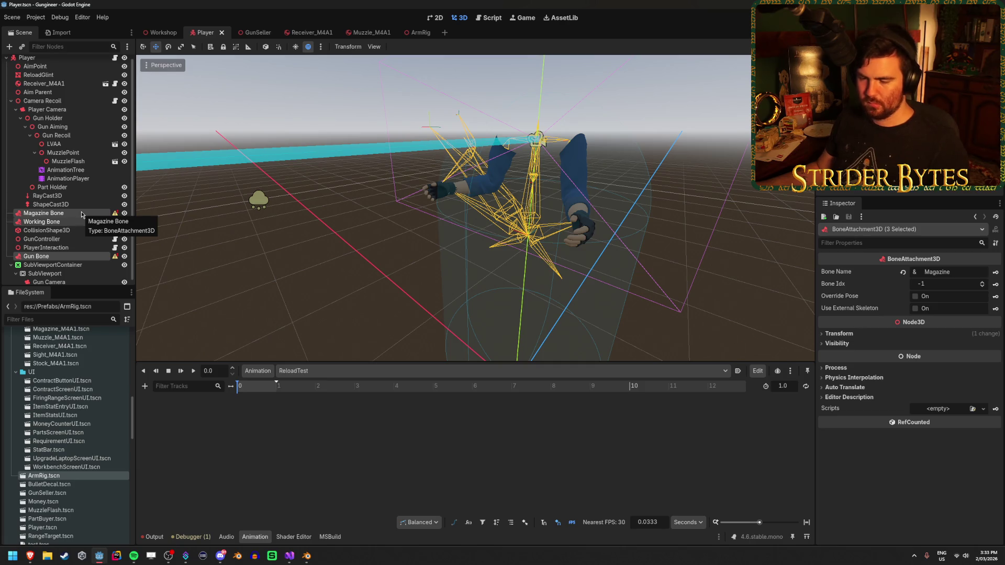
key(Delete)
click(425, 32)
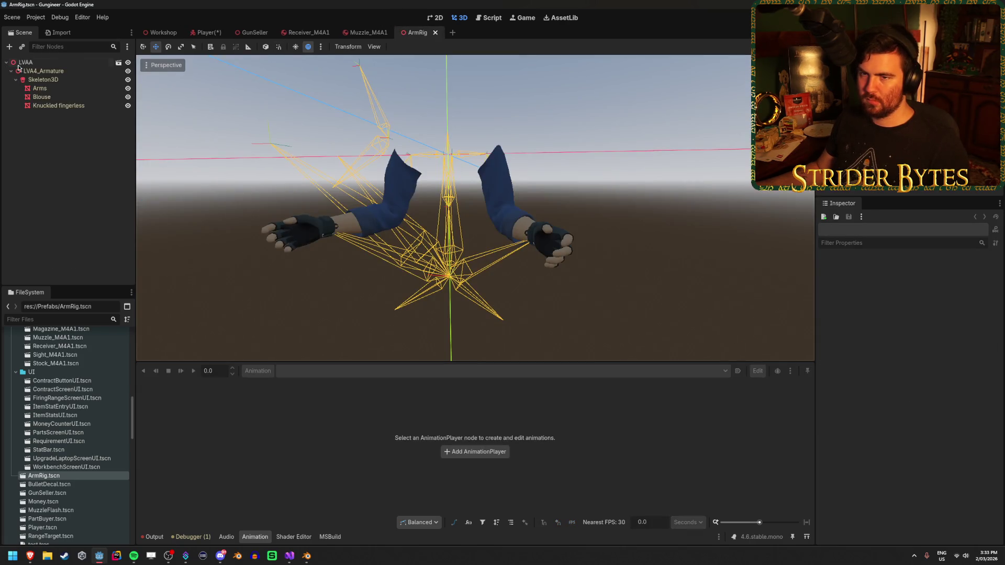
Paste the Gun, Magazine and Working bone attachments into ArmRig and check Magazine Bone's warning and bone name.
click(77, 73)
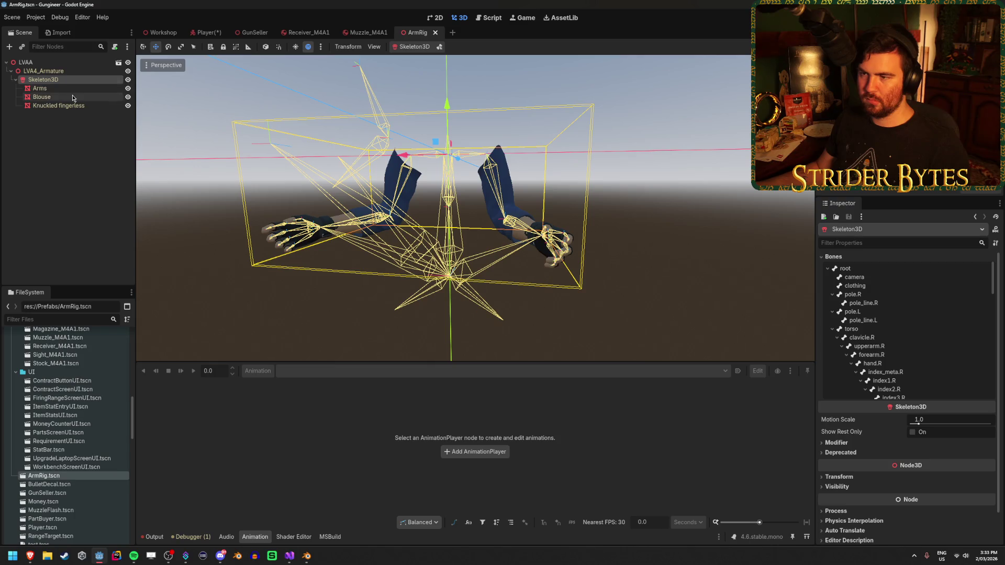
click(72, 97)
click(68, 106)
key(ctrl+z)
key(ctrl+z)
key(ctrl+z)
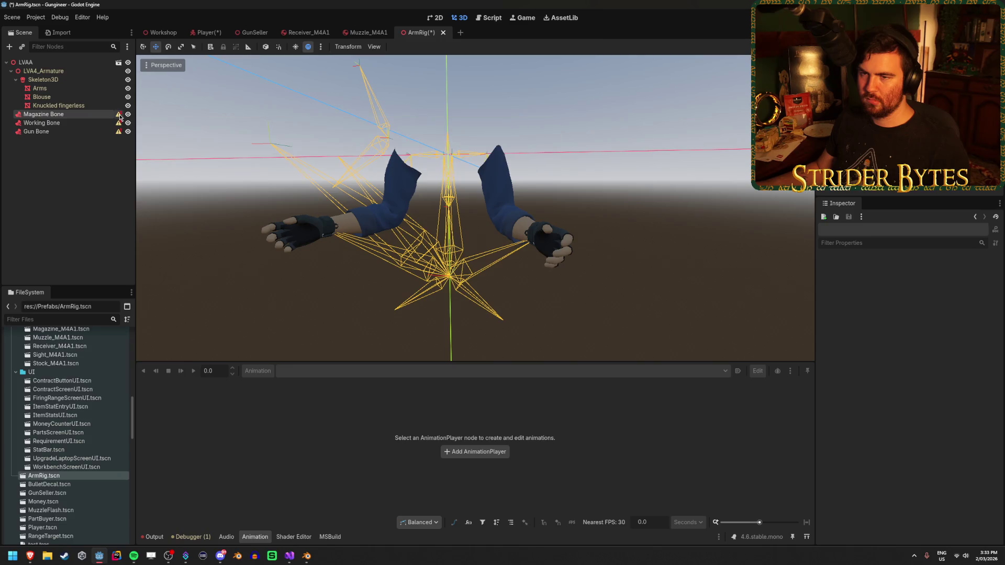
click(118, 114)
click(502, 321)
click(53, 114)
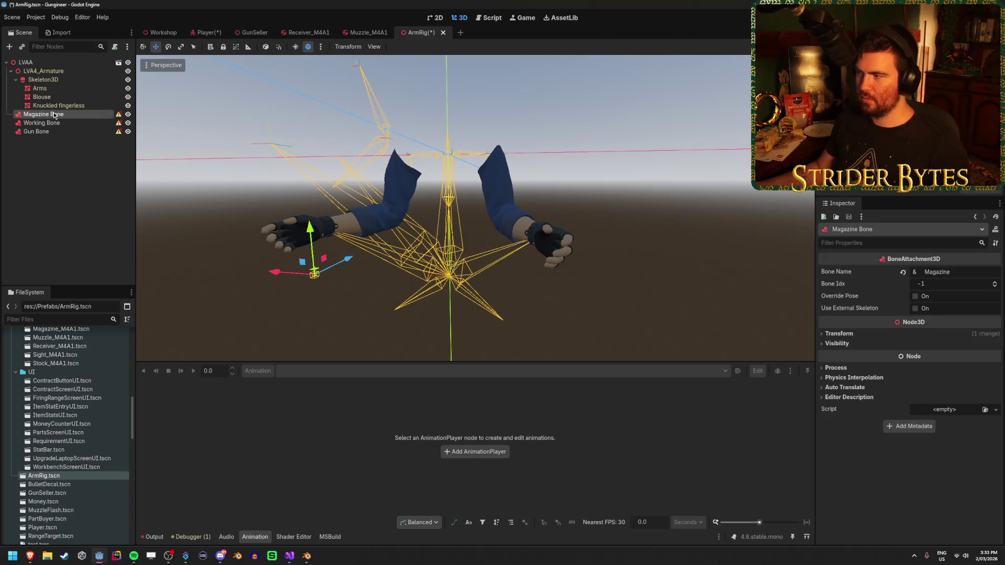
click(957, 272)
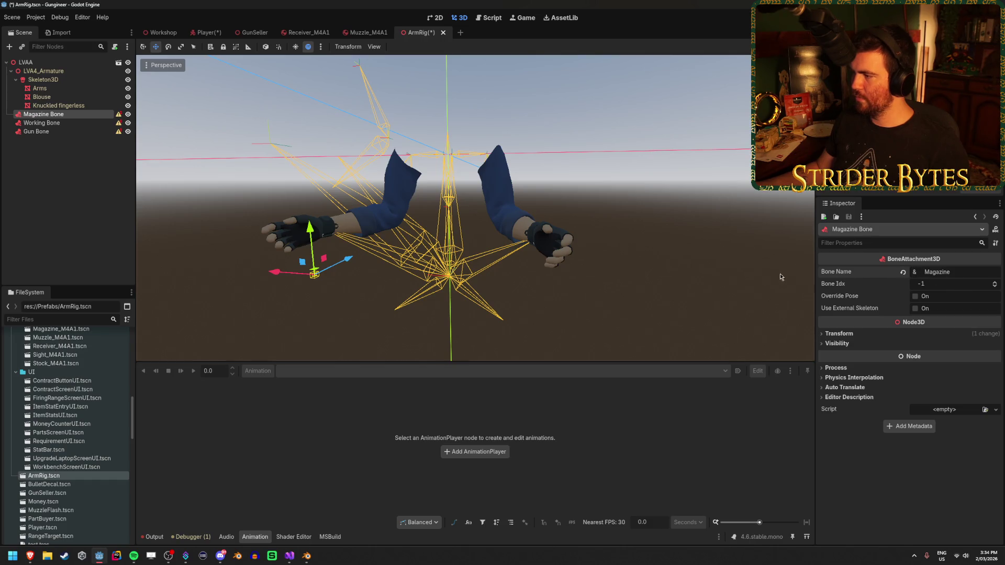
Move the three bone attachments under Skeleton3D with Gun Bone placed above Magazine Bone.
shift+click(41, 131)
drag(50, 115, 55, 81)
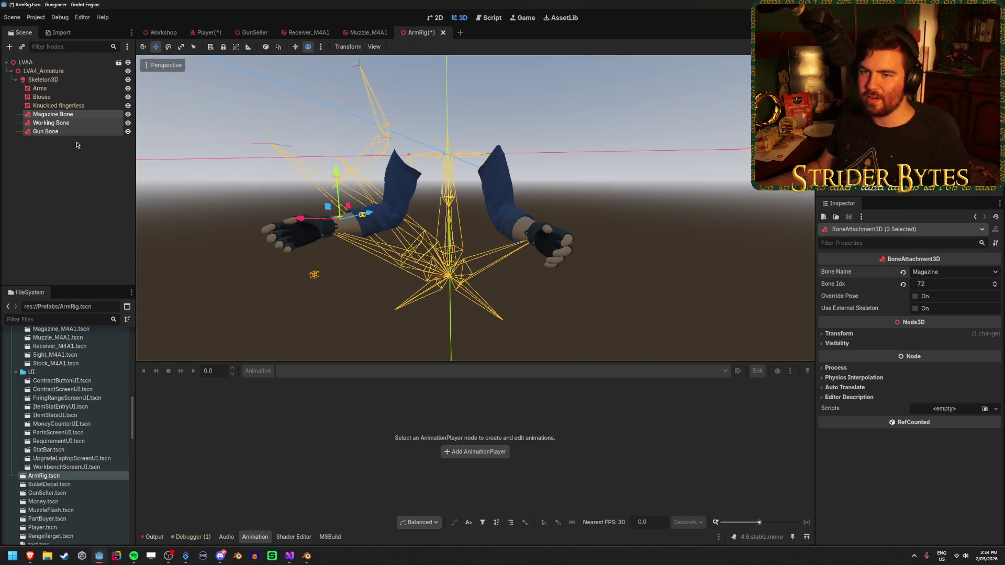
click(83, 123)
drag(83, 132, 68, 111)
Save the ArmRig scene and review the Gun, Magazine and Working bone attachments.
click(64, 123)
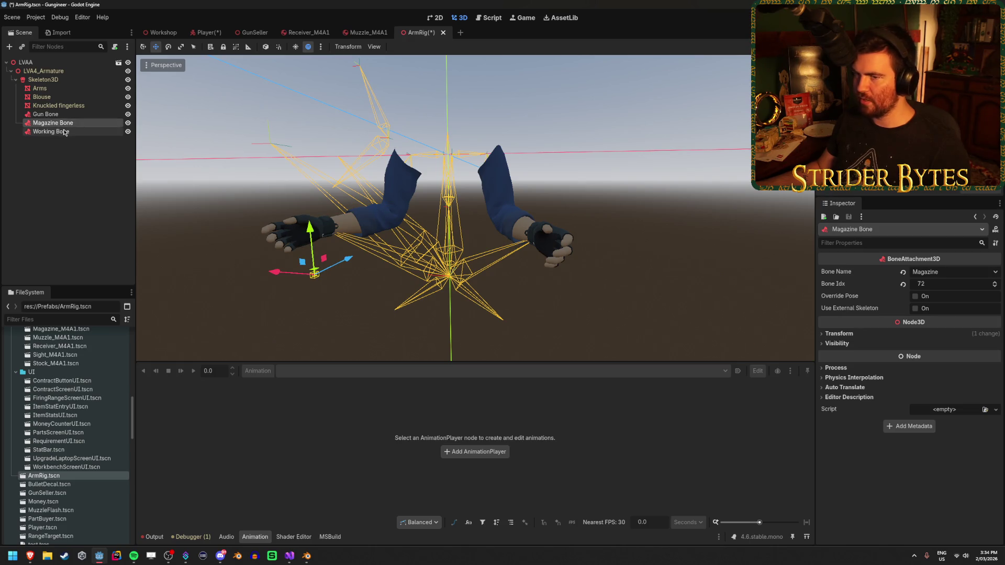
click(64, 132)
key(ctrl+s)
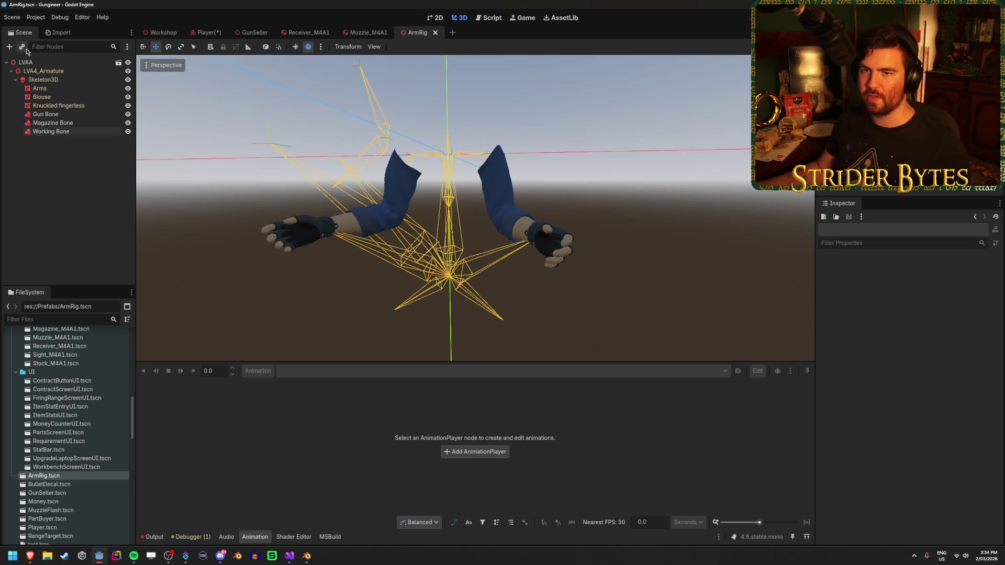
click(52, 114)
click(63, 123)
click(69, 116)
click(63, 131)
click(66, 123)
click(71, 115)
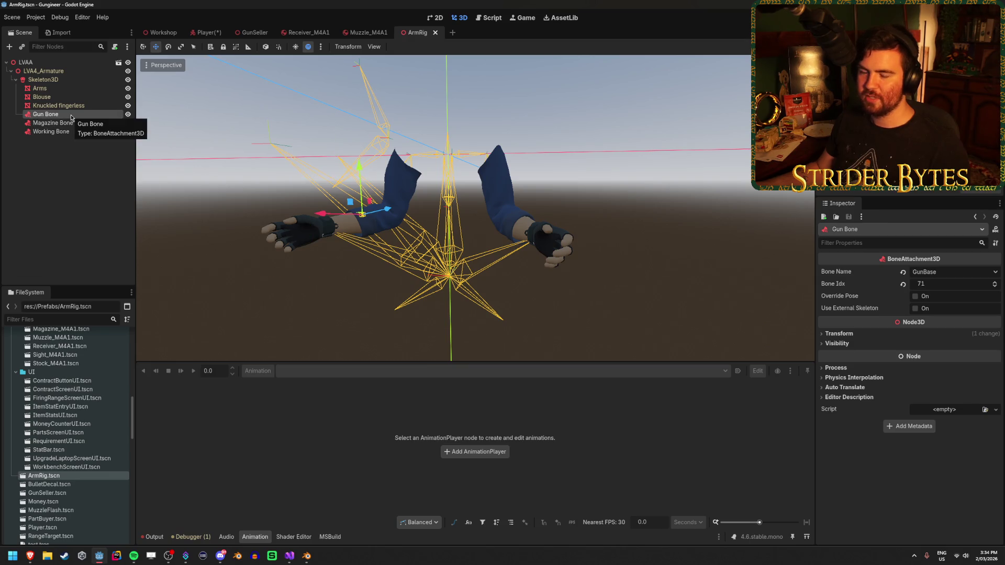
click(68, 157)
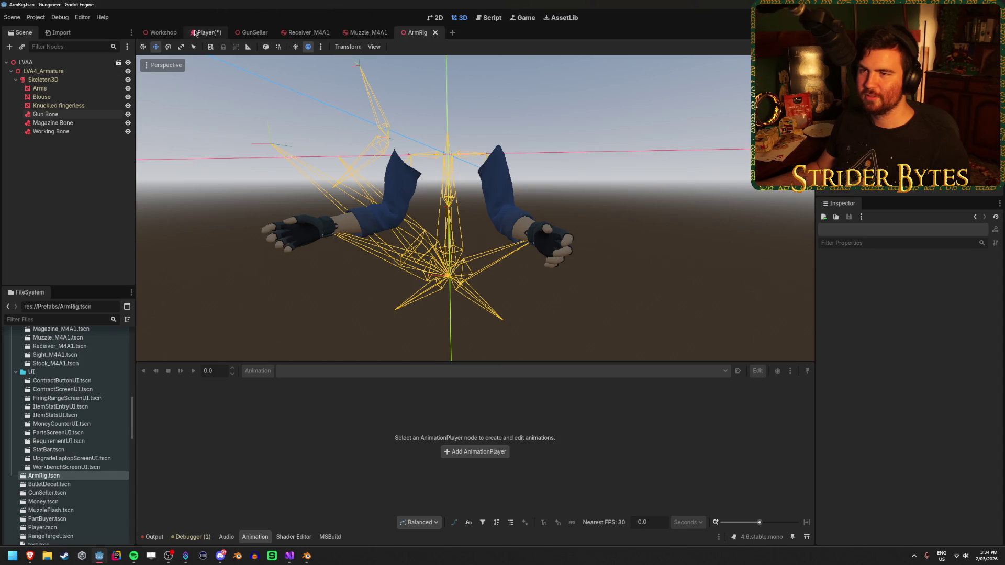
click(195, 32)
click(79, 150)
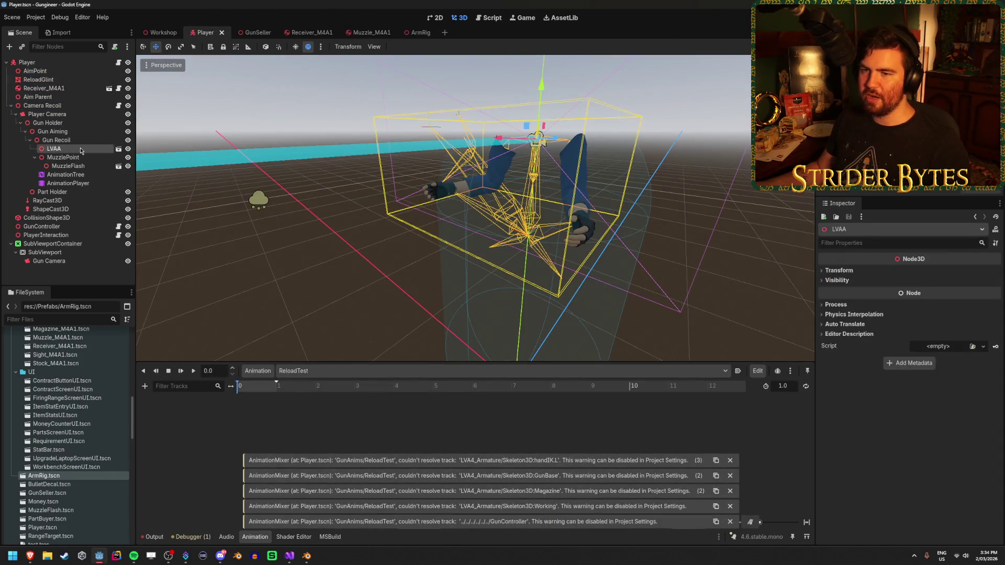
click(118, 149)
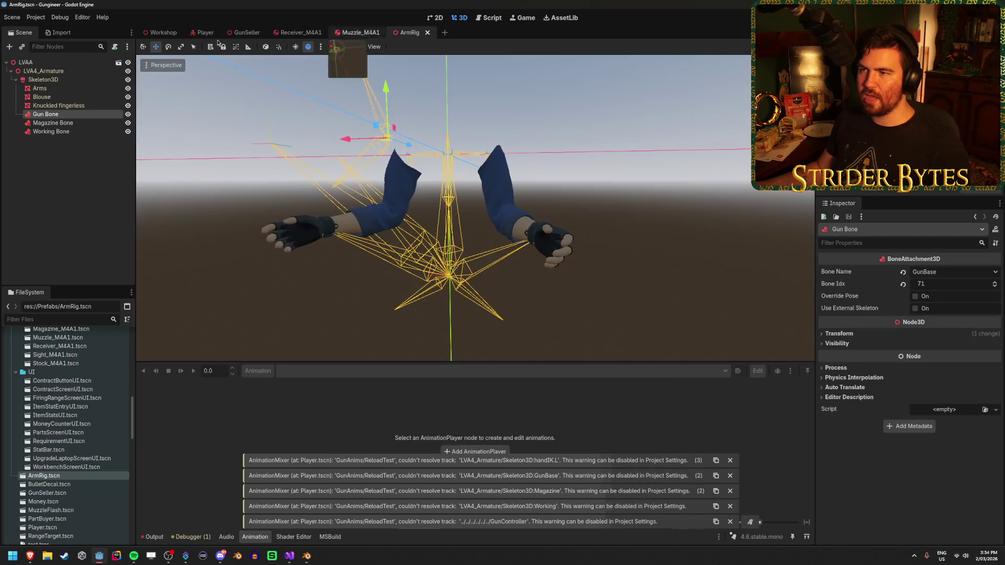
right_click(71, 116)
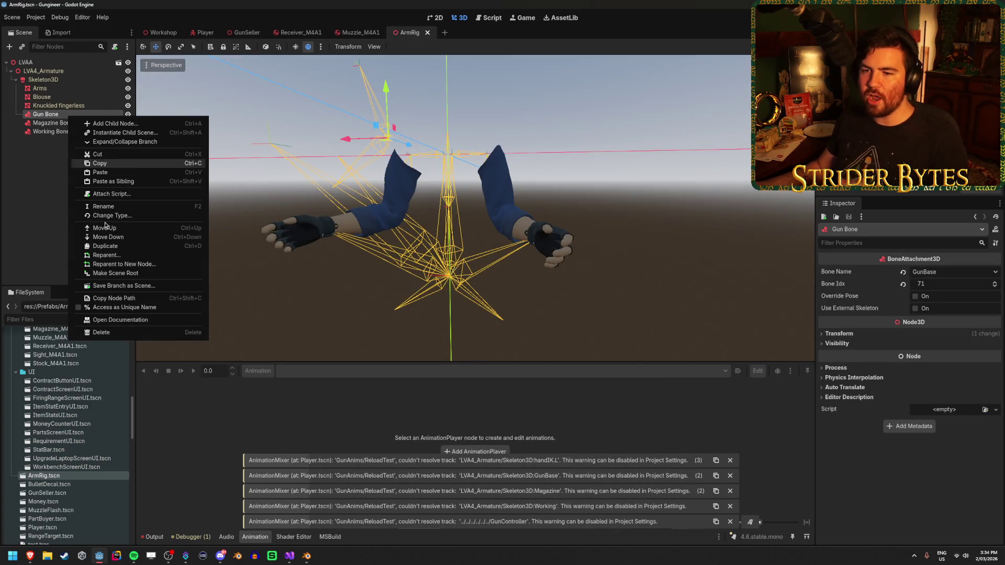
click(129, 308)
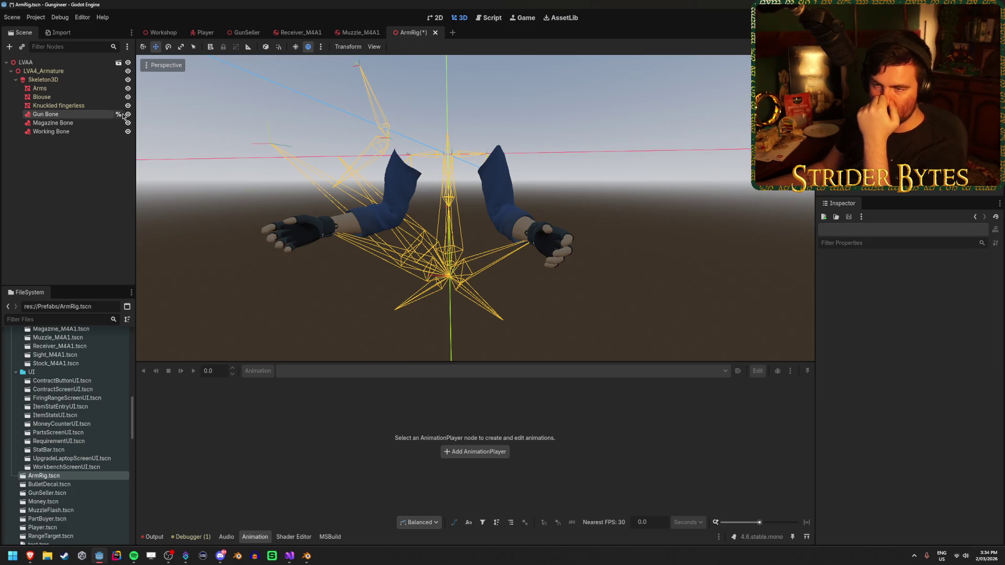
click(197, 31)
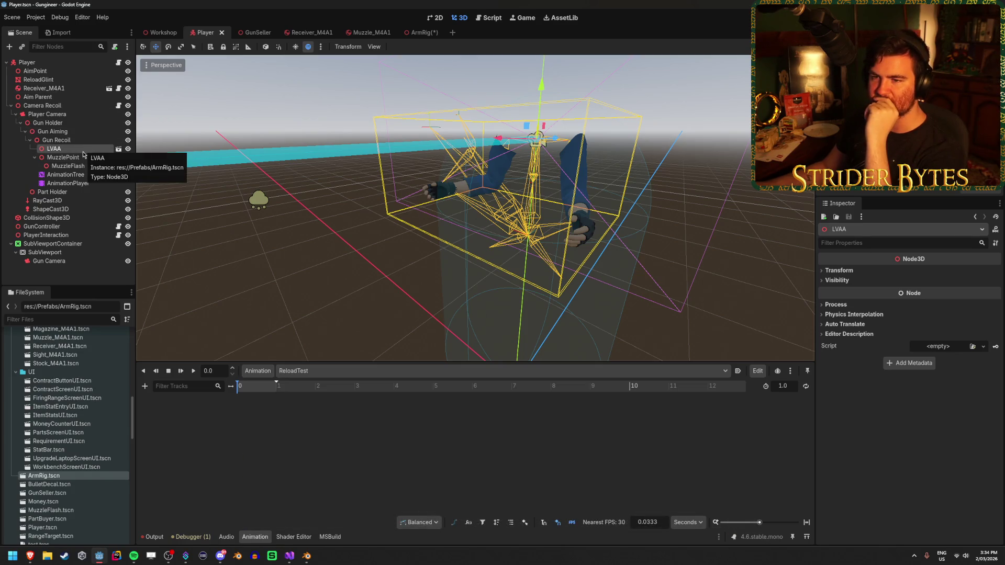
click(416, 32)
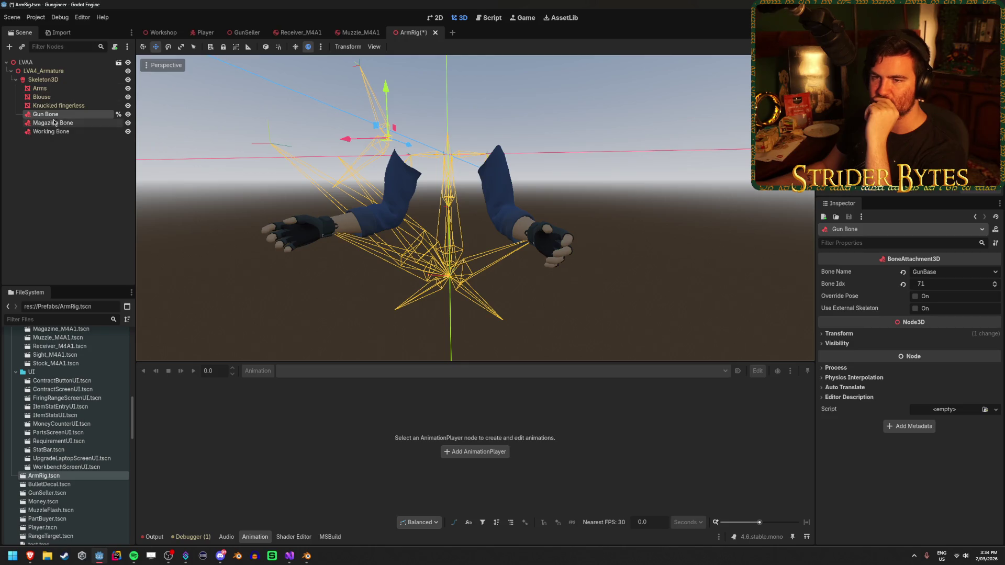
click(56, 192)
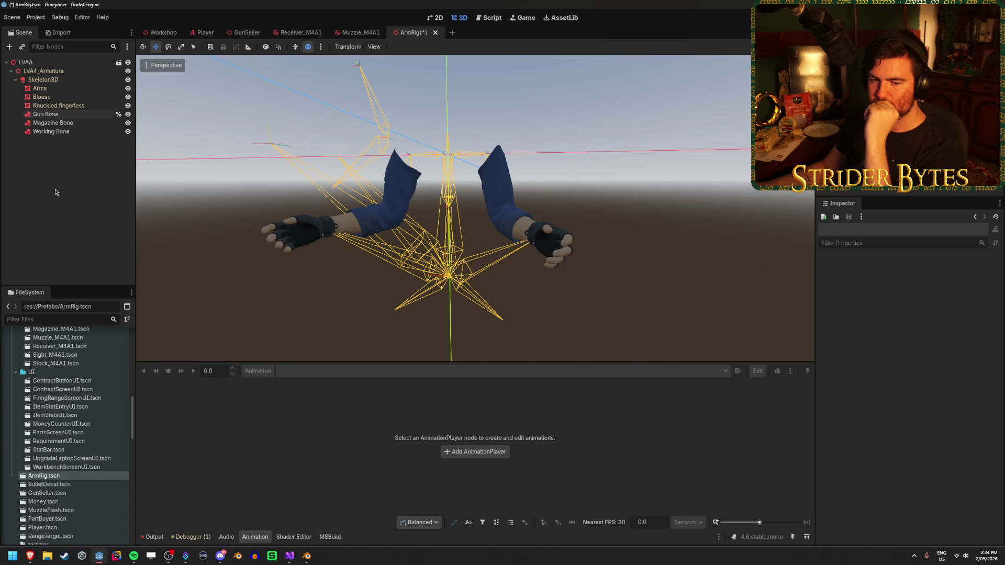
right_click(96, 114)
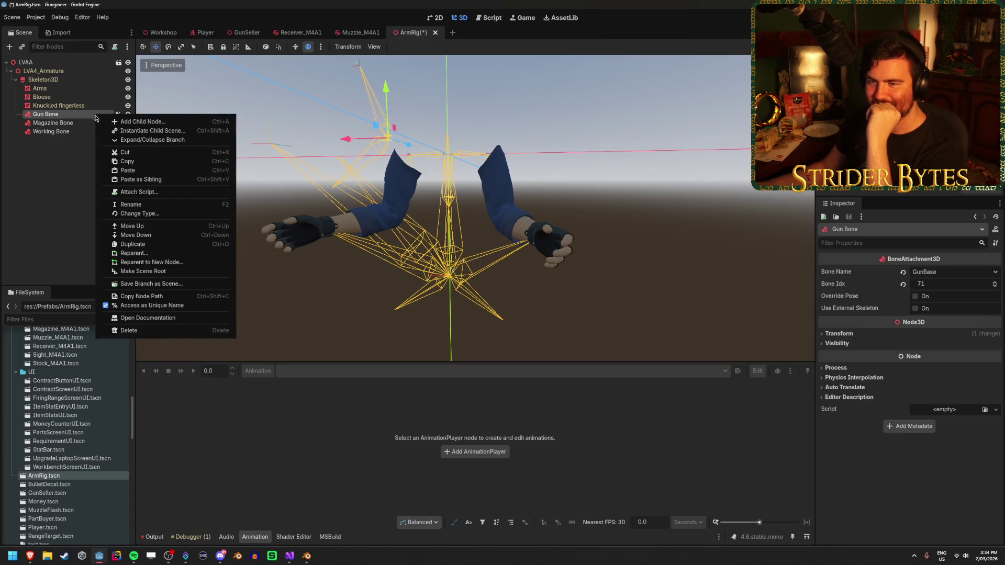
click(60, 173)
click(60, 173)
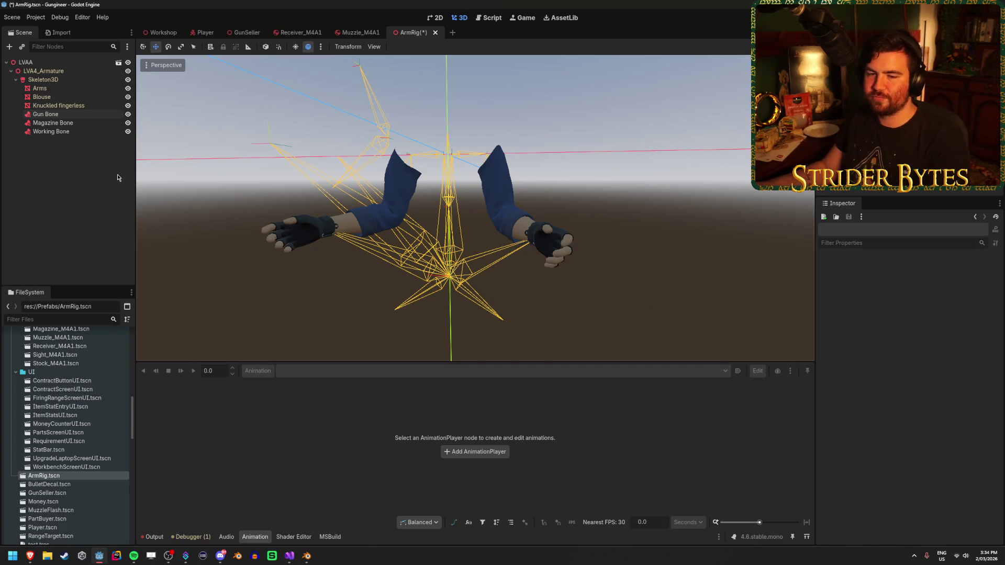
key(ctrl+s)
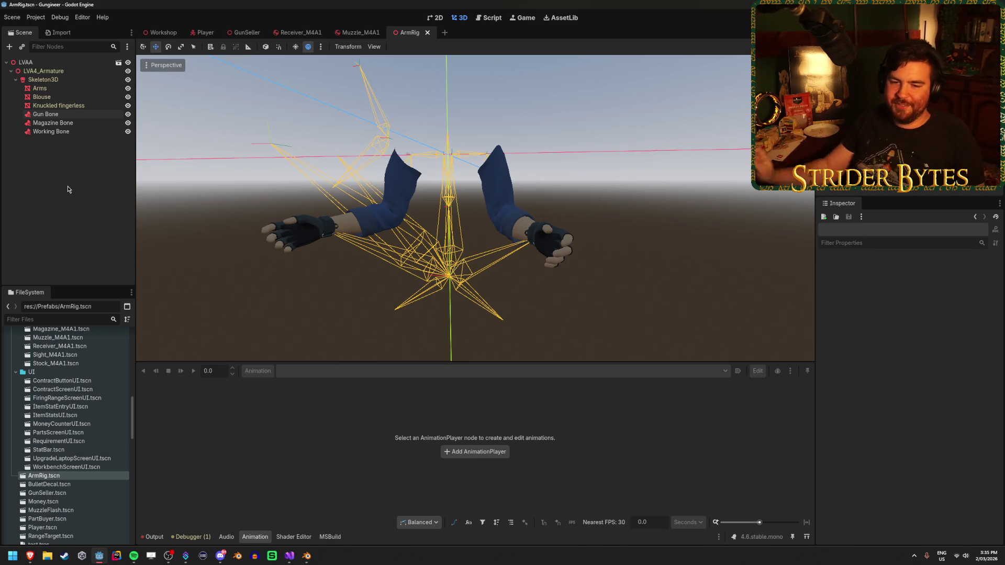
click(50, 62)
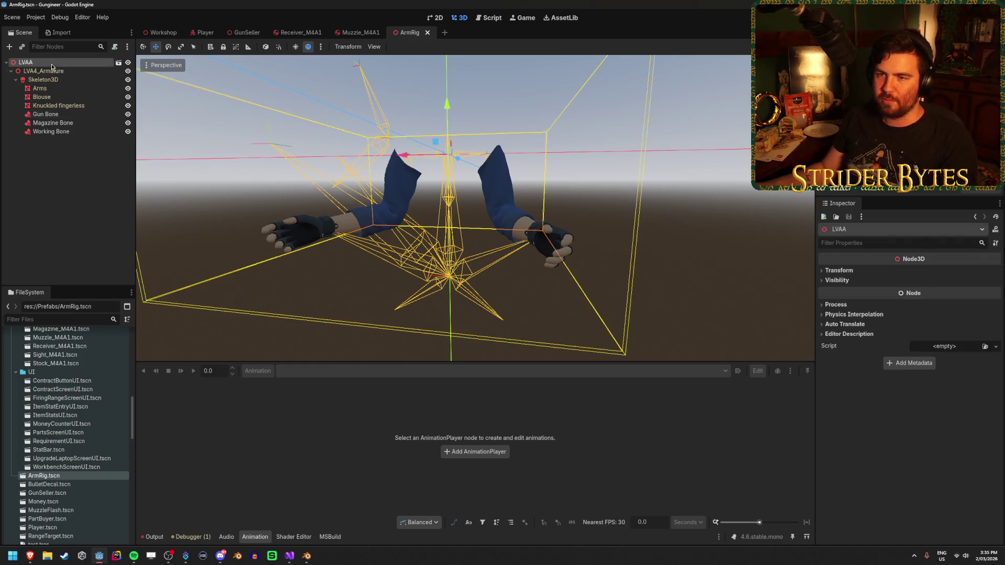
In the Player scene, review AnimationTree and AnimationPlayer, then cut both nodes together.
click(205, 32)
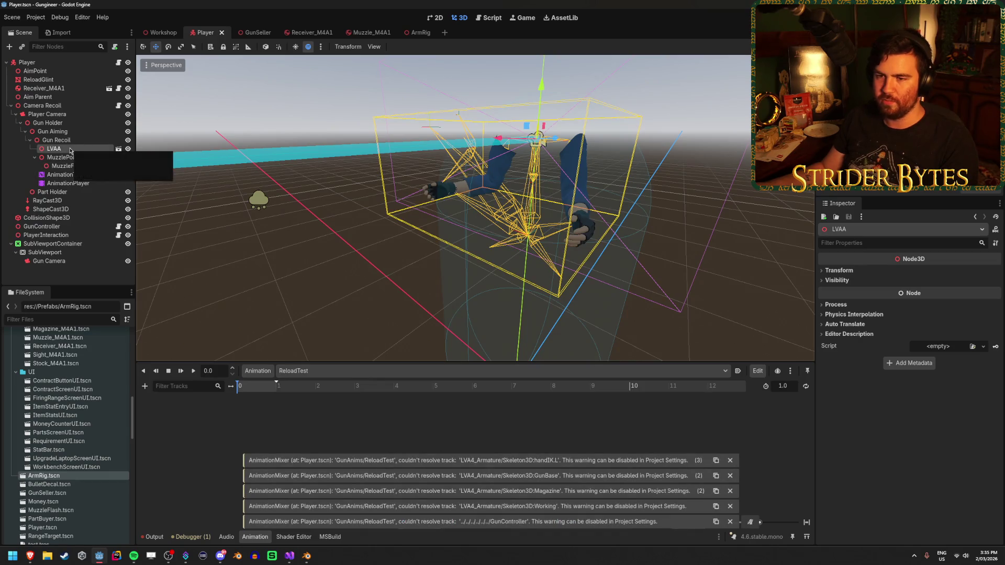
click(42, 226)
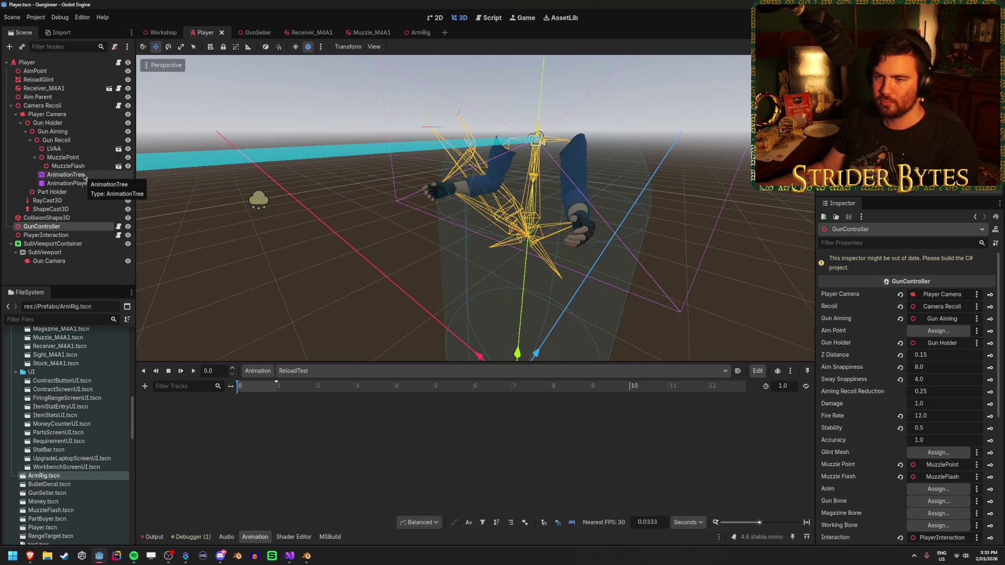
click(84, 175)
click(85, 183)
click(83, 174)
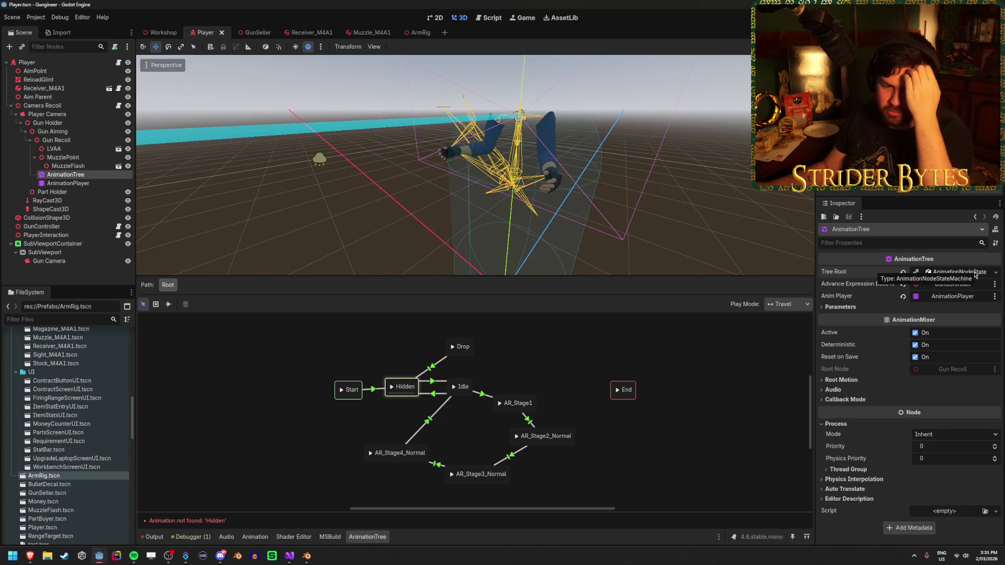
click(82, 182)
click(82, 176)
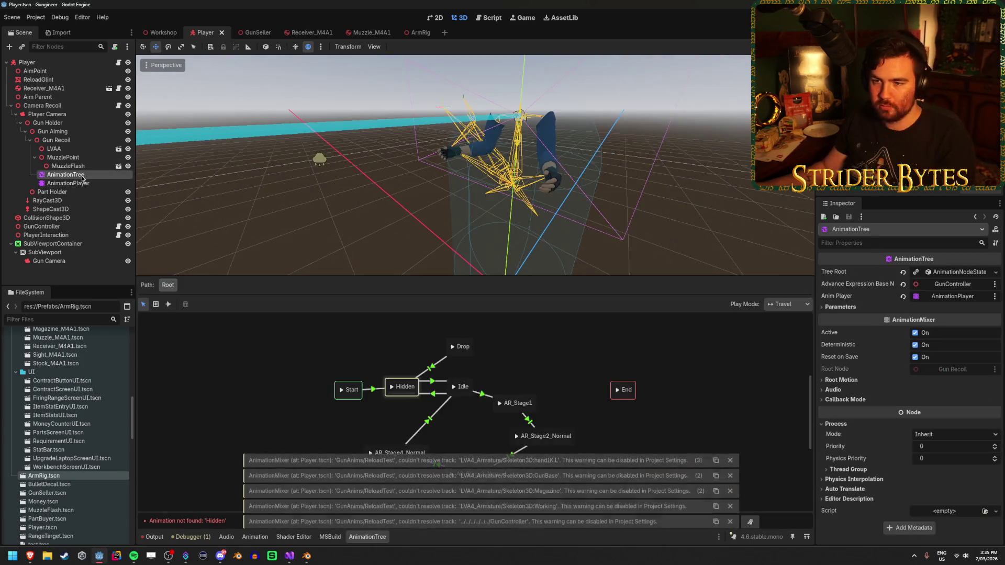
shift+click(79, 187)
key(ctrl+x)
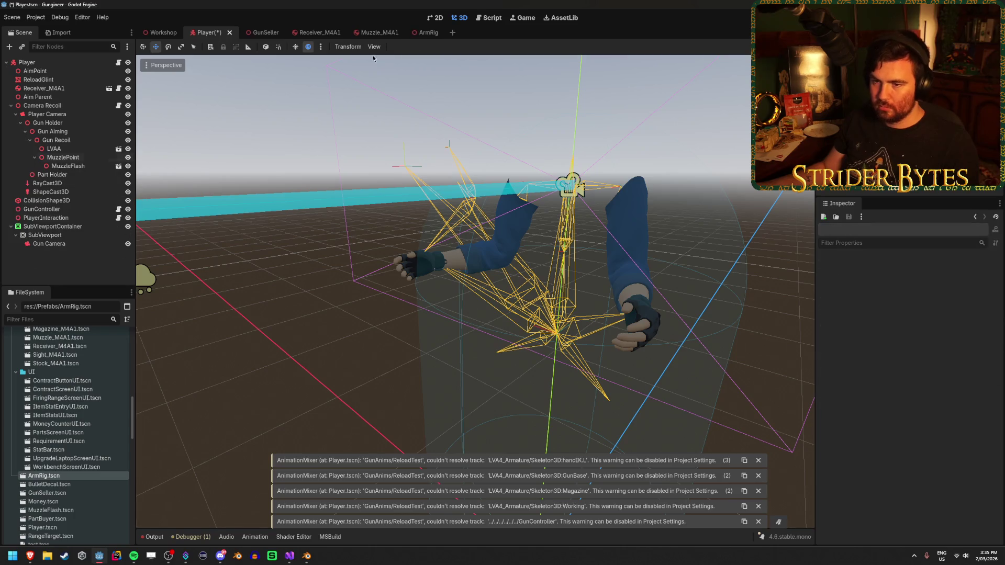
Paste AnimationTree and AnimationPlayer into ArmRig and inspect the AnimationTree's state machine.
click(418, 32)
key(ctrl+v)
click(57, 140)
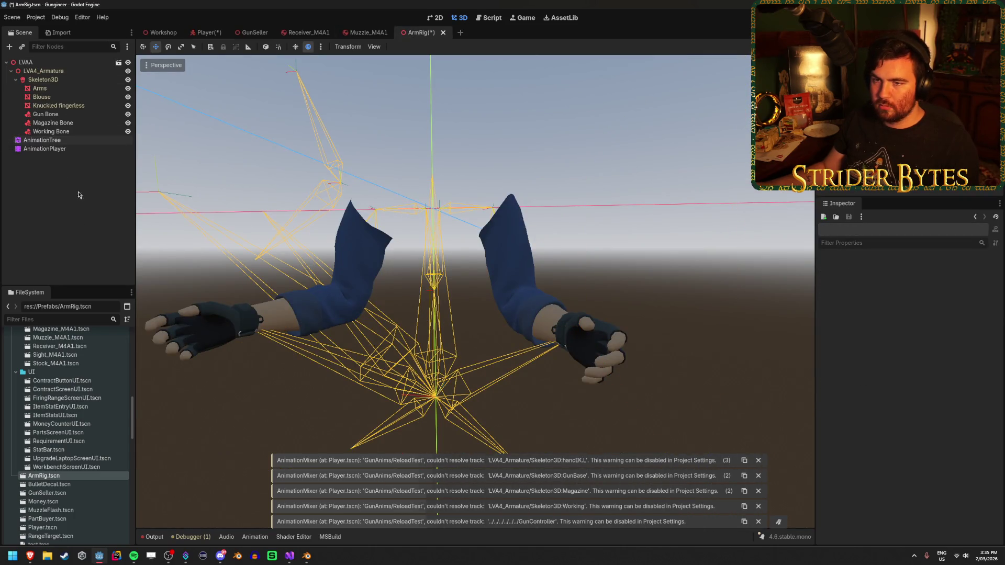
click(57, 149)
click(55, 140)
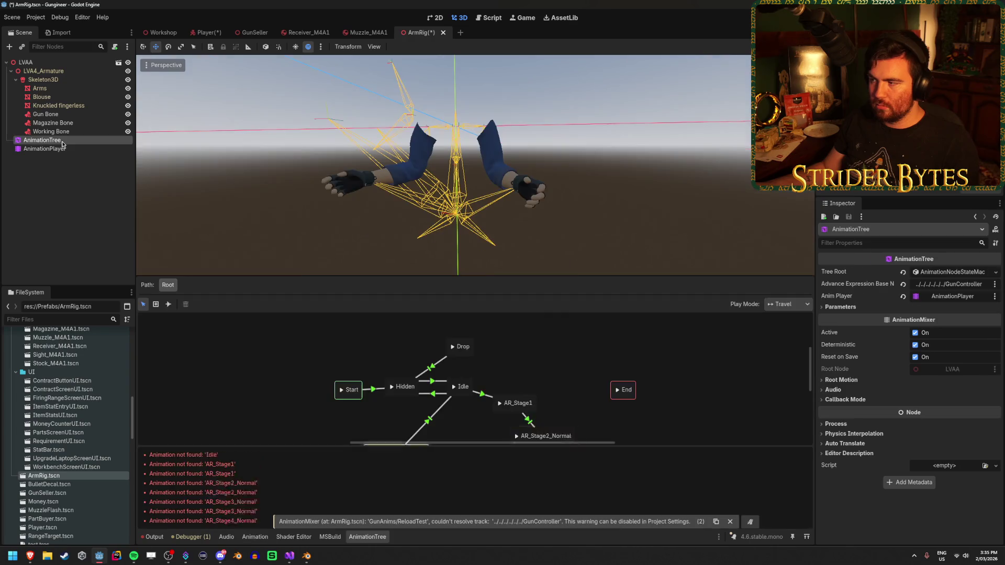
scroll(283, 366, down, 4)
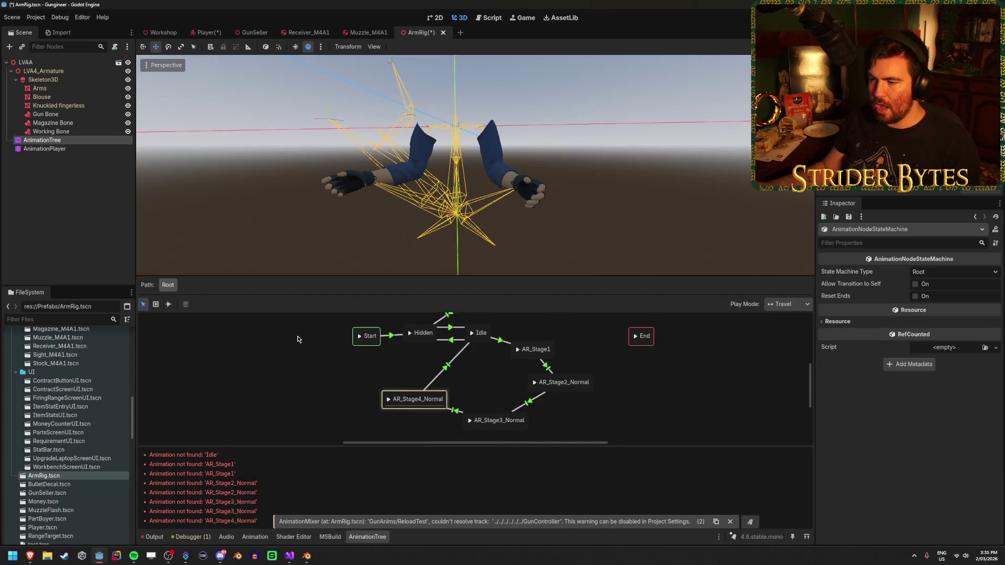
scroll(314, 369, right, 4)
scroll(320, 371, up, 3)
scroll(319, 371, left, 4)
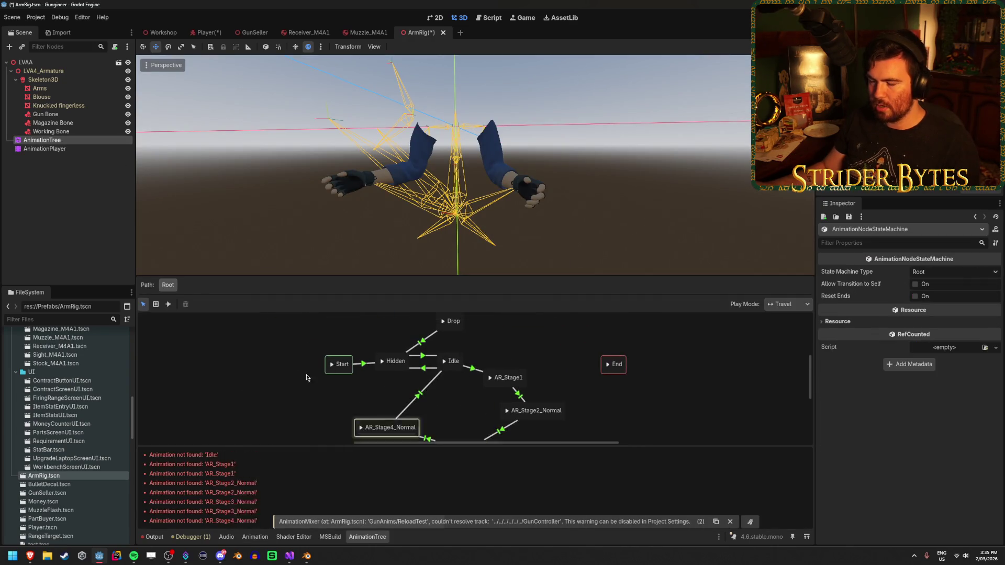
Check the AnimationPlayer's properties, then undo the paste into ArmRig.
click(62, 149)
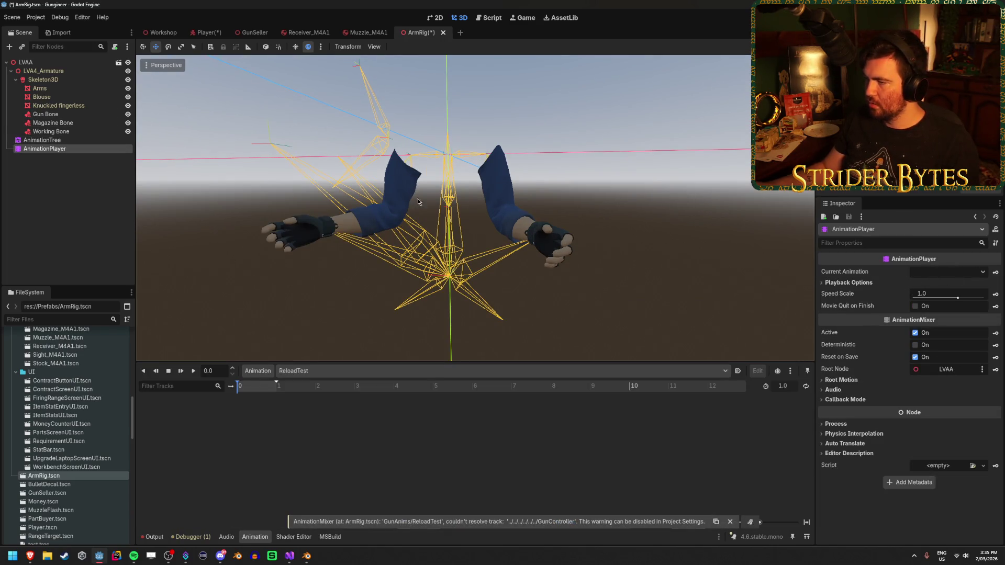
click(87, 141)
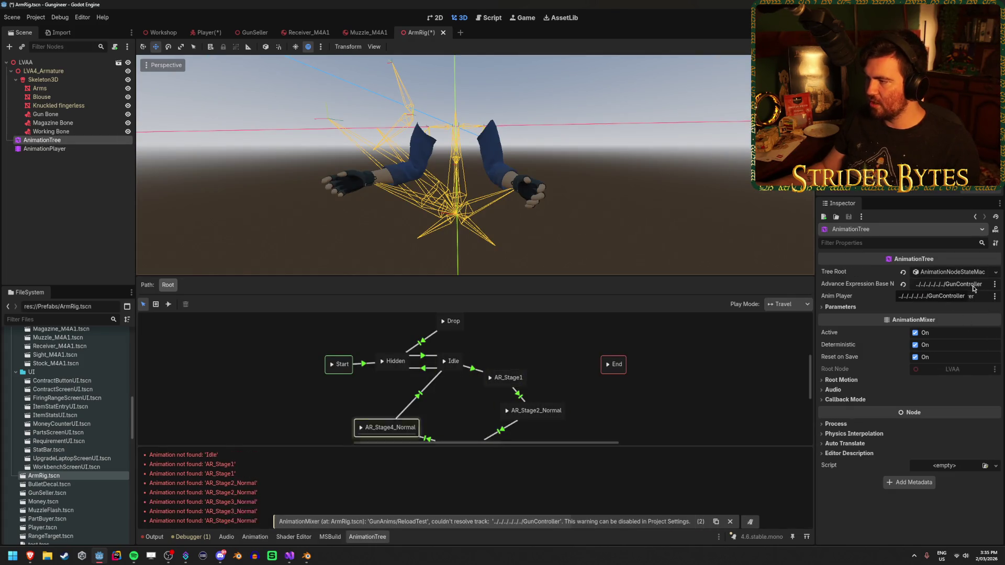
key(ctrl+z)
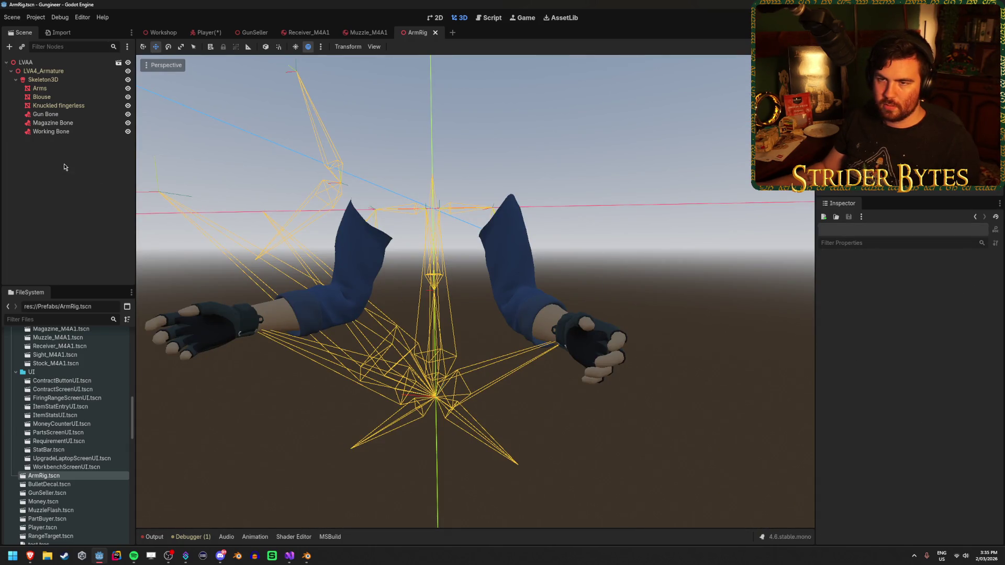
Inspect the LVAA instance in the Player scene and dismiss the Attach Script dialog.
click(34, 64)
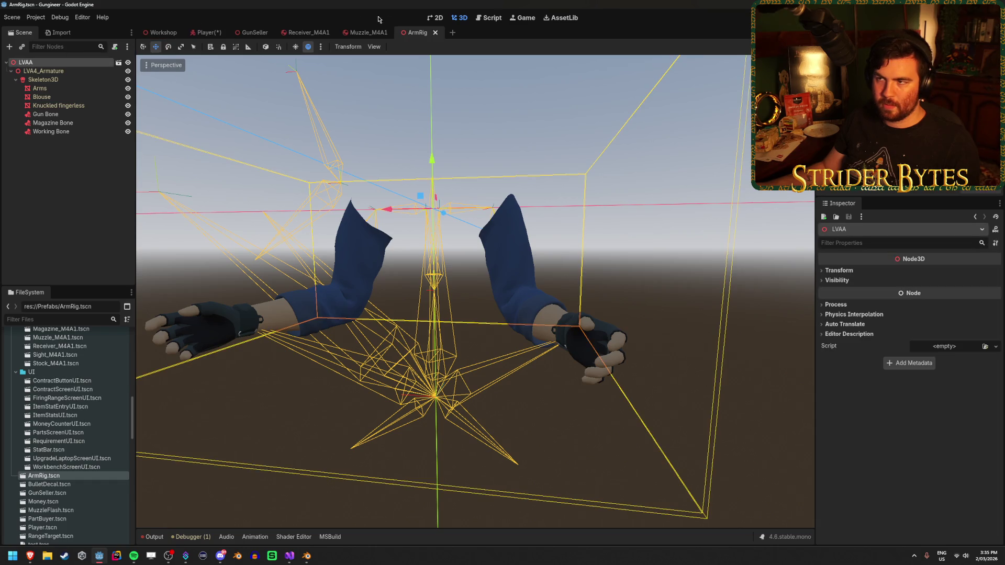
click(206, 32)
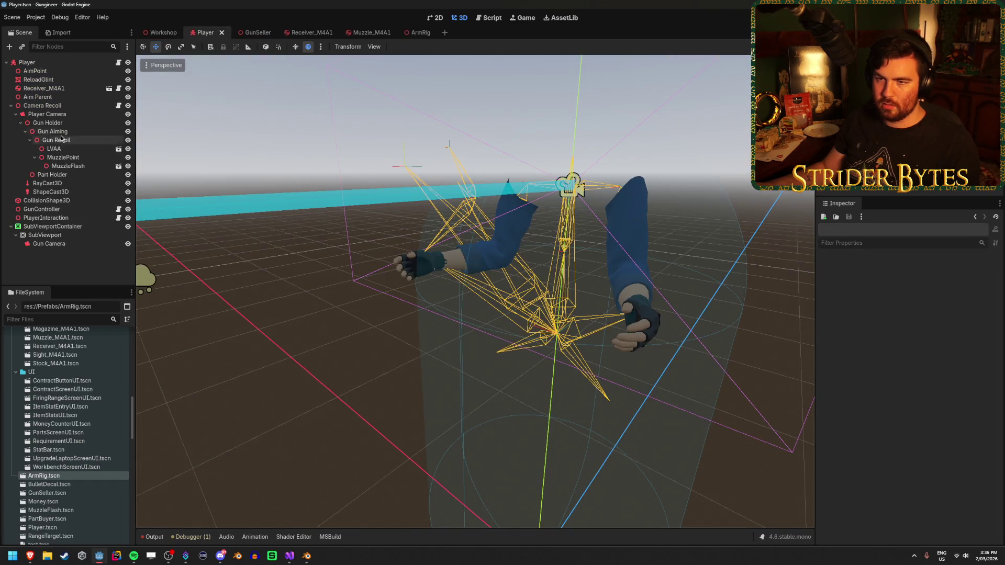
click(79, 148)
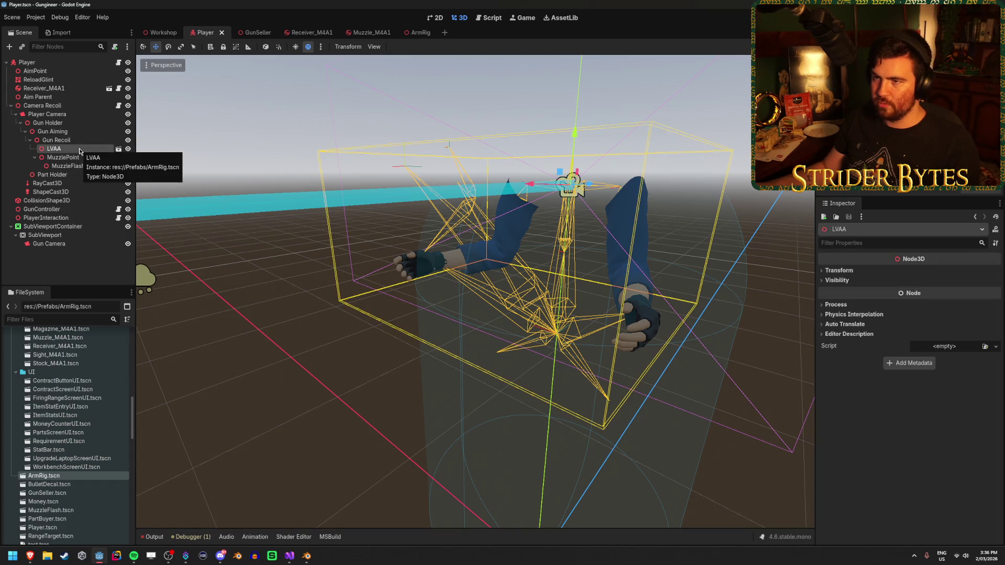
click(115, 47)
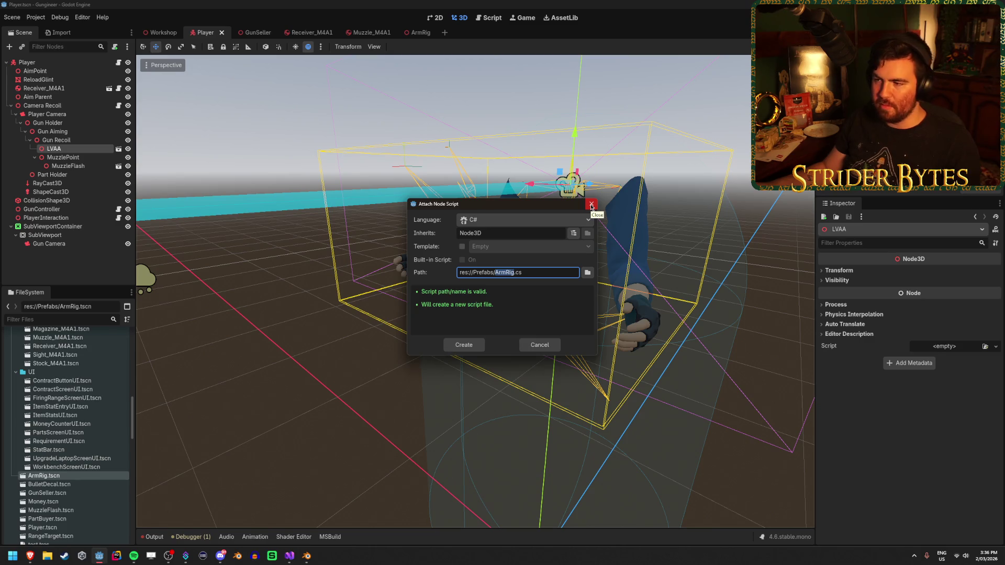
click(591, 205)
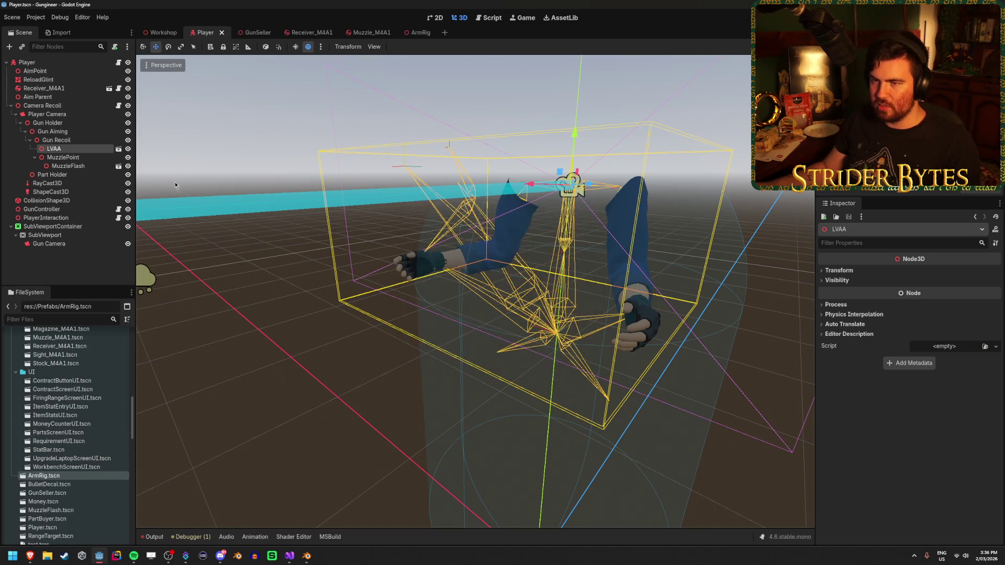
Paste AnimationTree and AnimationPlayer under the LVAA root in ArmRig.
click(417, 32)
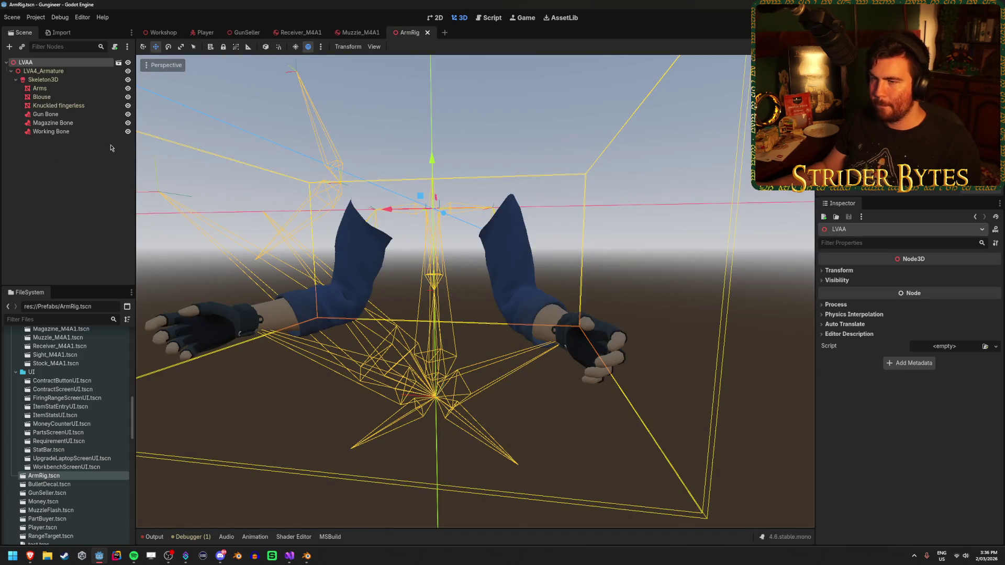
click(52, 132)
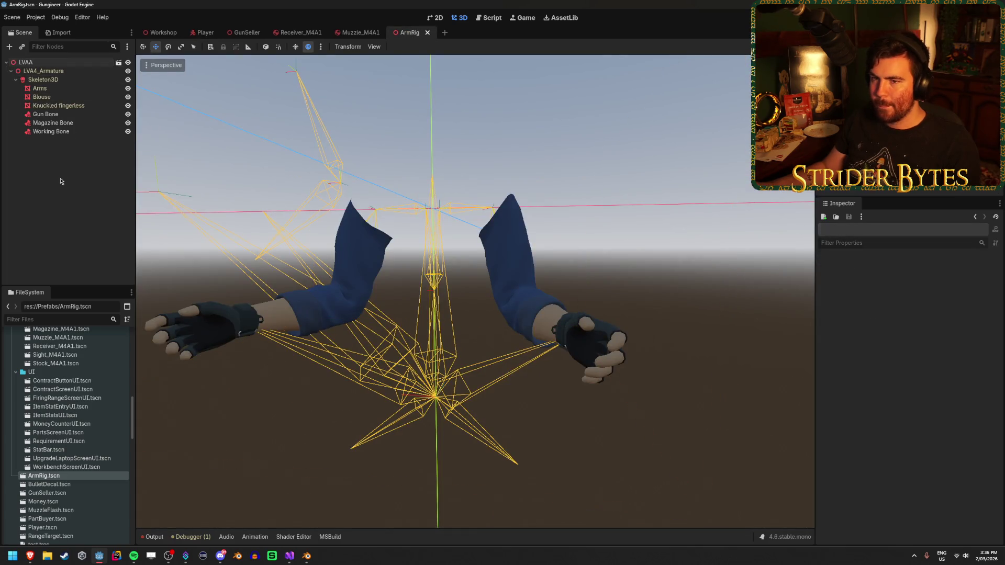
click(70, 62)
key(ctrl+v)
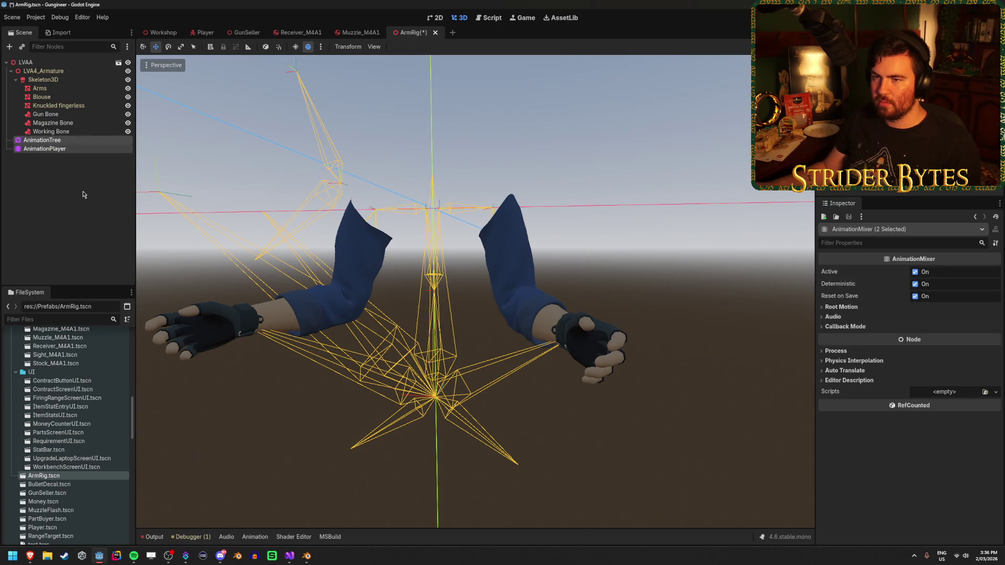
click(77, 141)
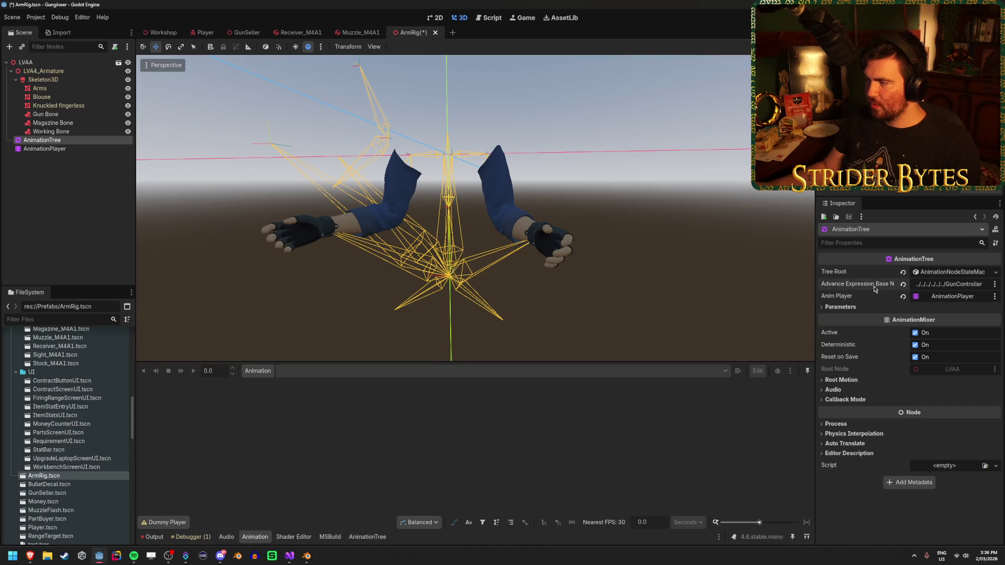
mouse_move(816, 288)
mouse_down()
mouse_move(741, 291)
mouse_move(761, 290)
mouse_up()
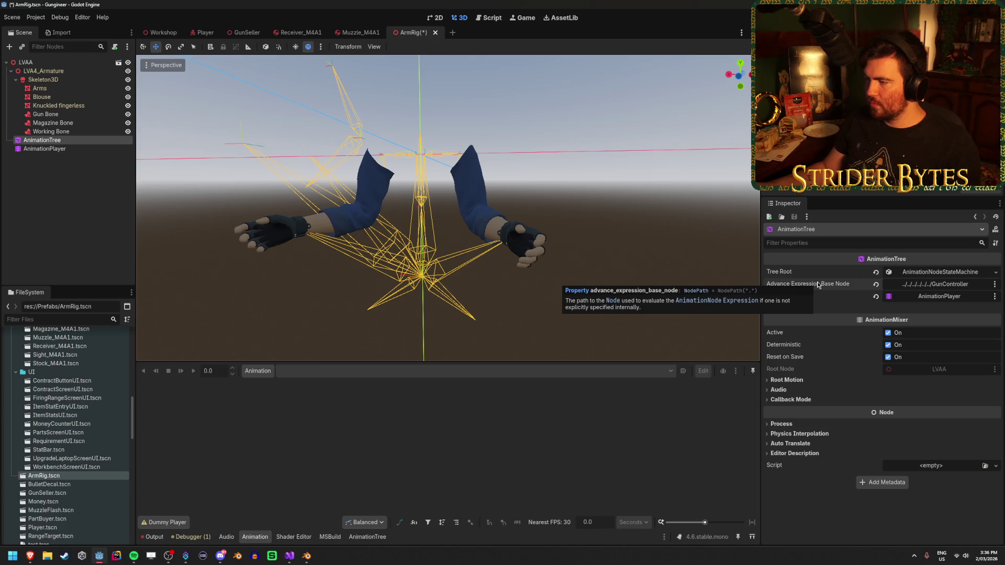
click(943, 285)
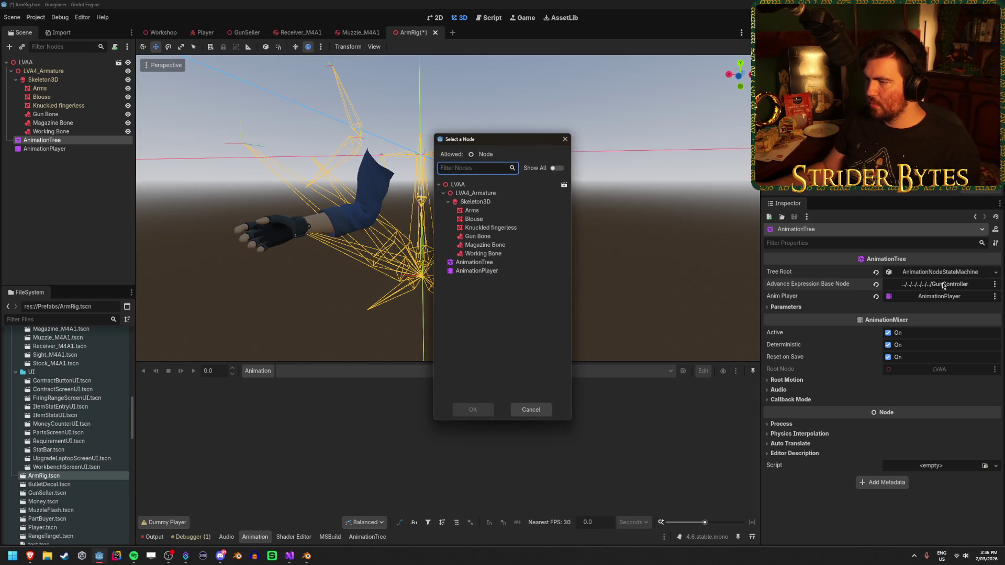
click(566, 140)
mouse_move(812, 287)
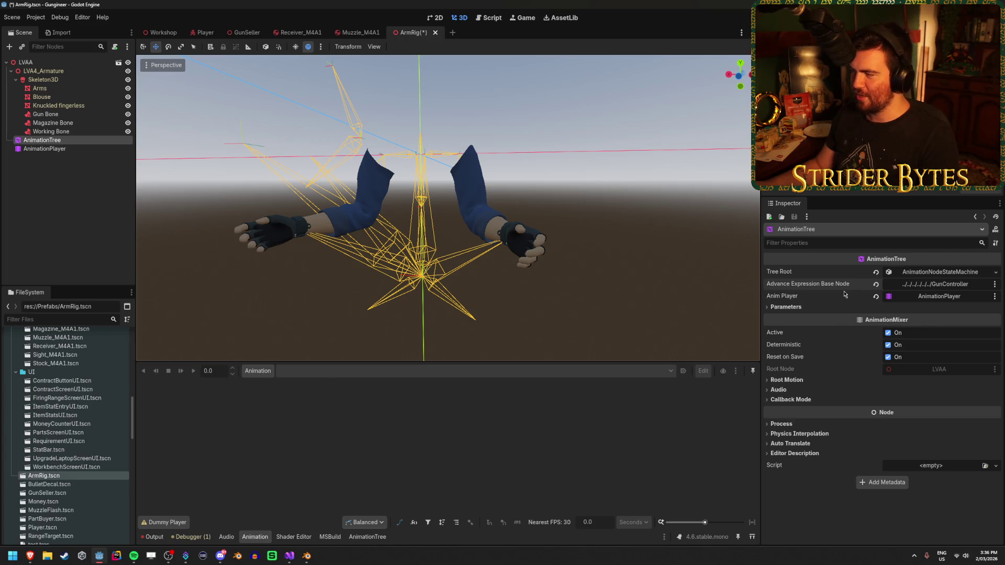
click(978, 272)
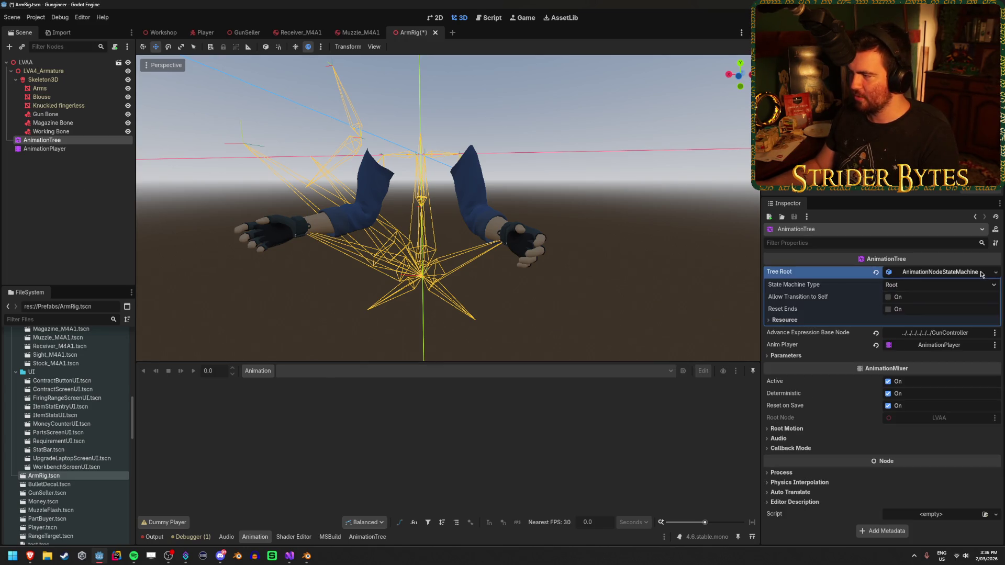
click(980, 272)
click(994, 272)
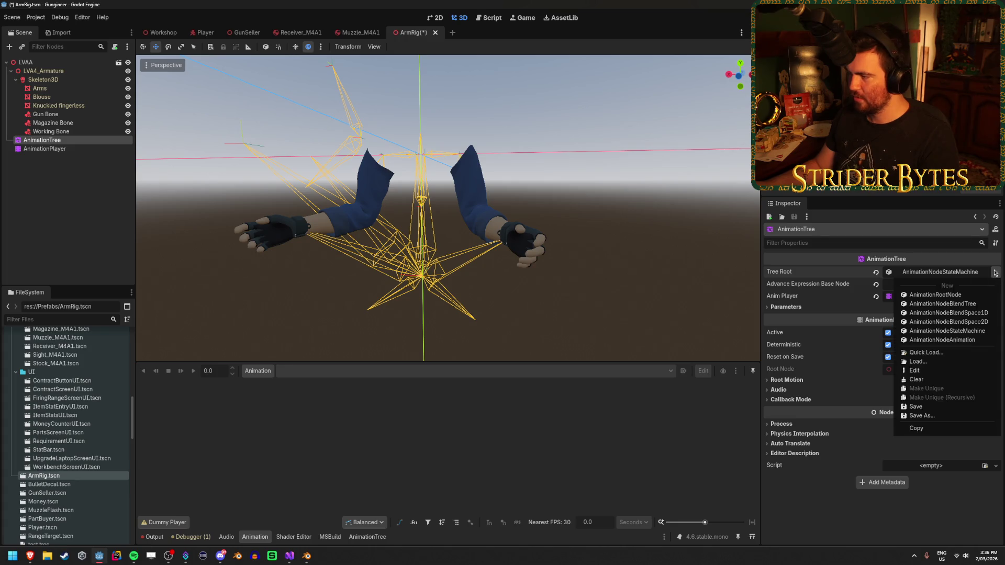
click(995, 272)
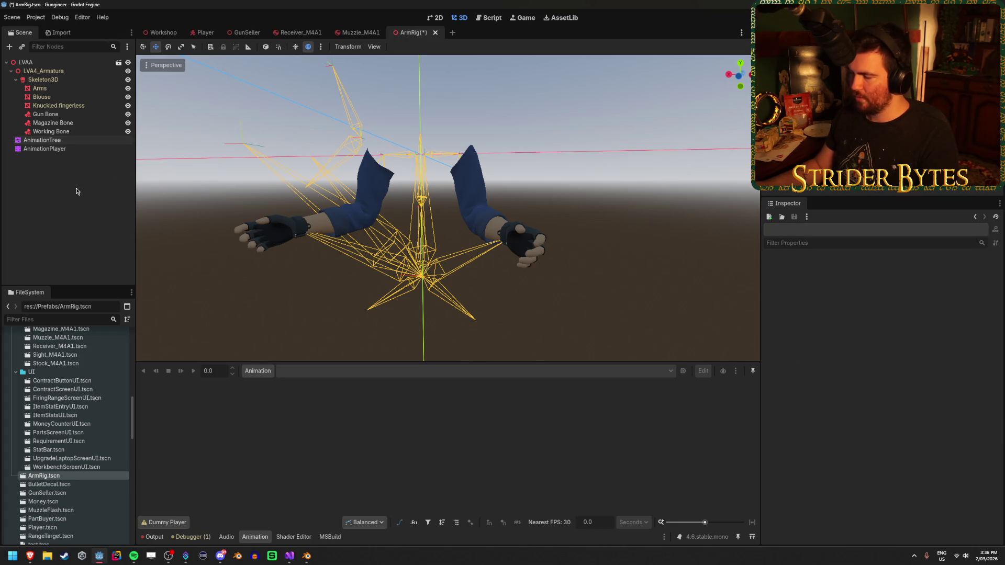
click(78, 173)
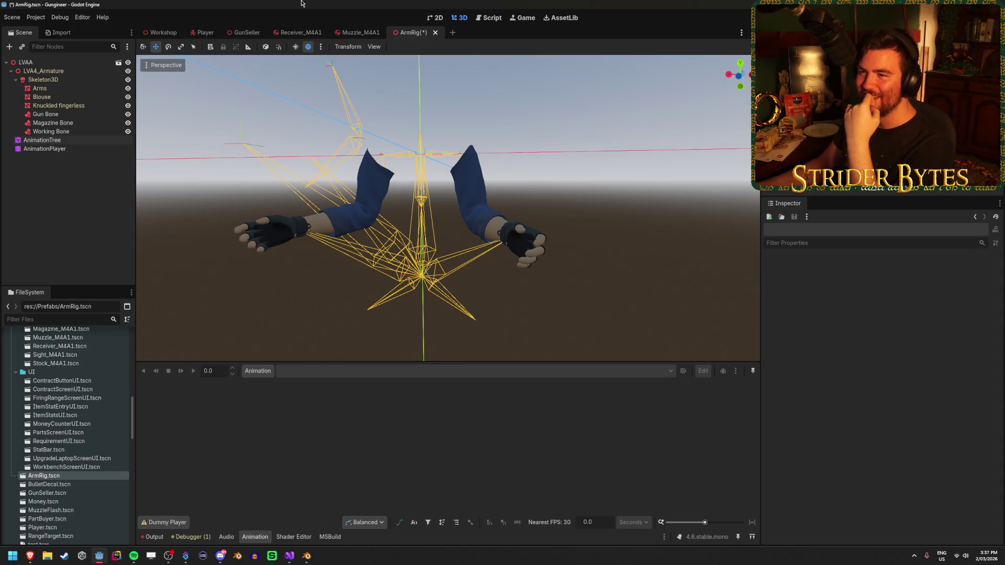
Close the unneeded weapon part scene tabs, leaving Player and ArmRig open.
middle_click(295, 32)
middle_click(296, 32)
middle_click(246, 33)
click(204, 33)
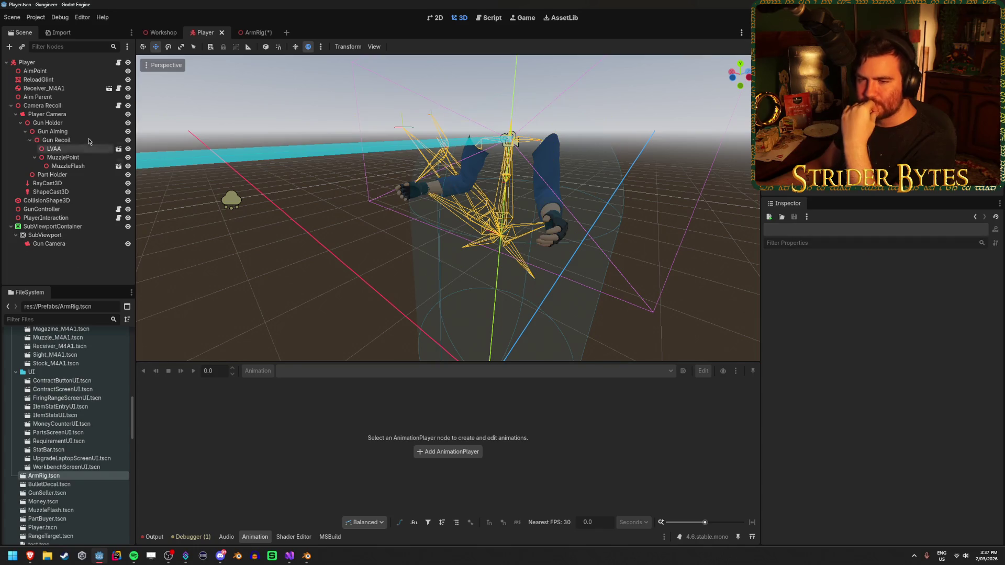
click(255, 32)
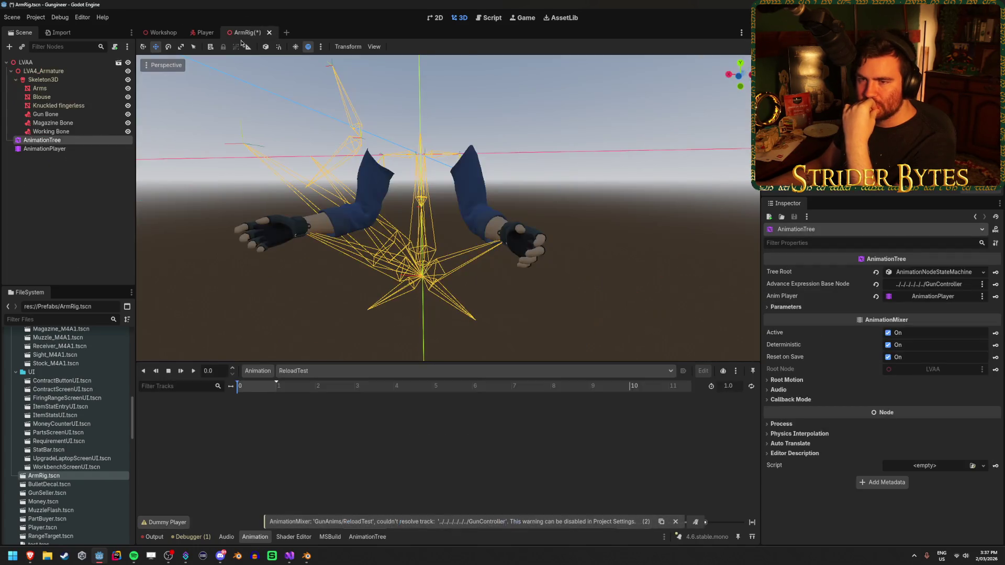
Review the AnimationTree settings in ArmRig and save ArmRig.tscn.
click(68, 149)
click(71, 141)
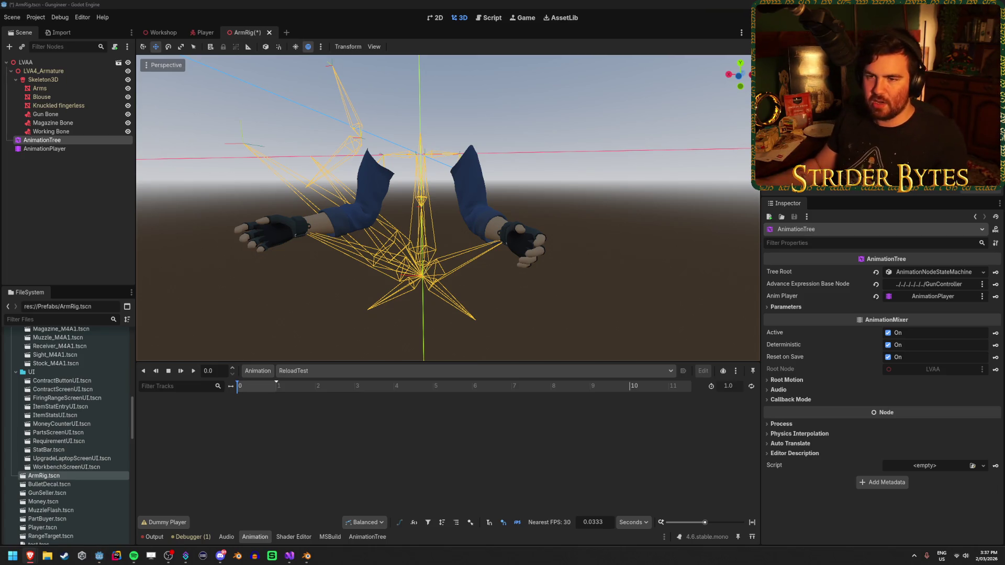
click(51, 211)
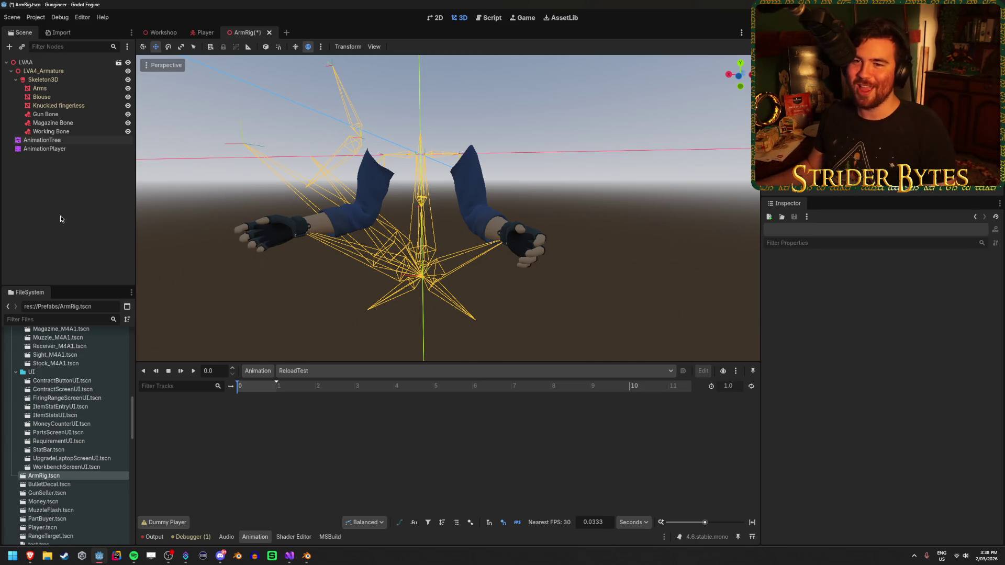
key(ctrl+s)
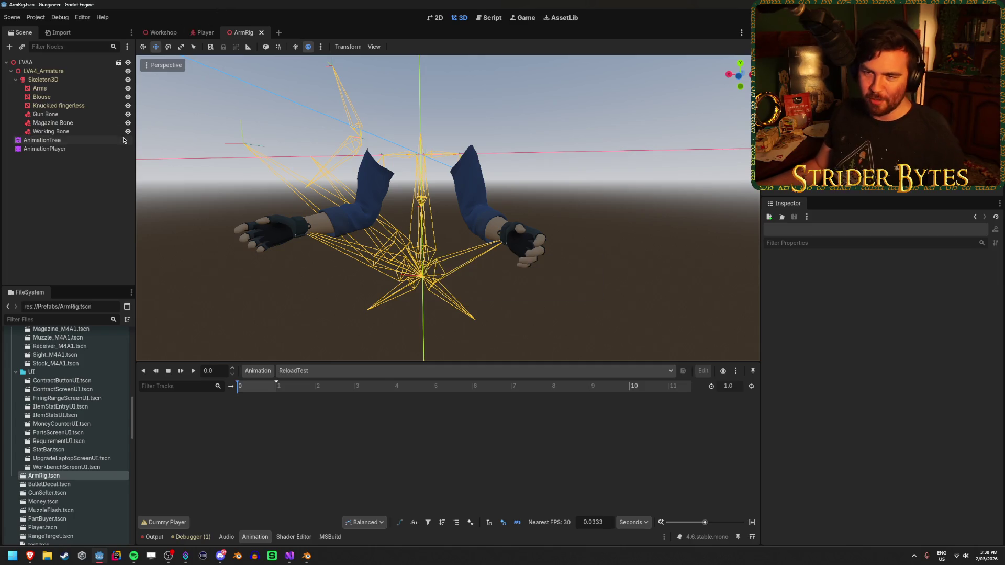
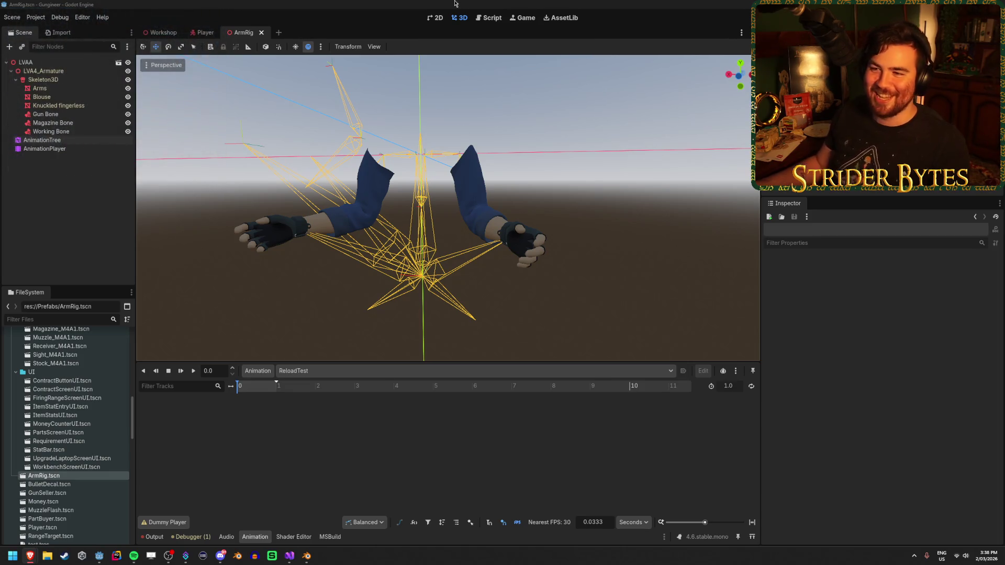
Check the ArmRig AnimationPlayer and AnimationTree nodes, then move to the Player scene.
click(281, 3)
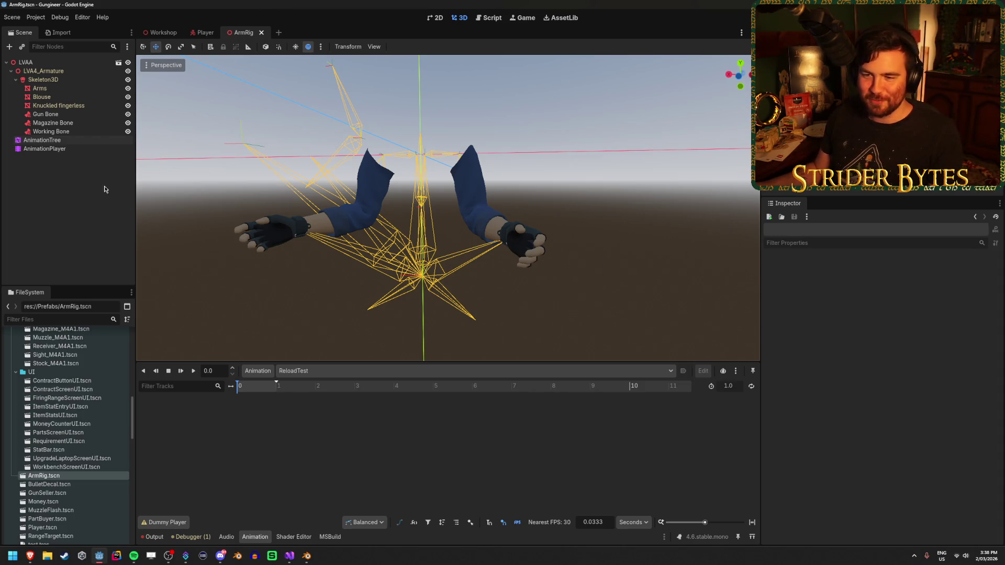
key(alt+Tab)
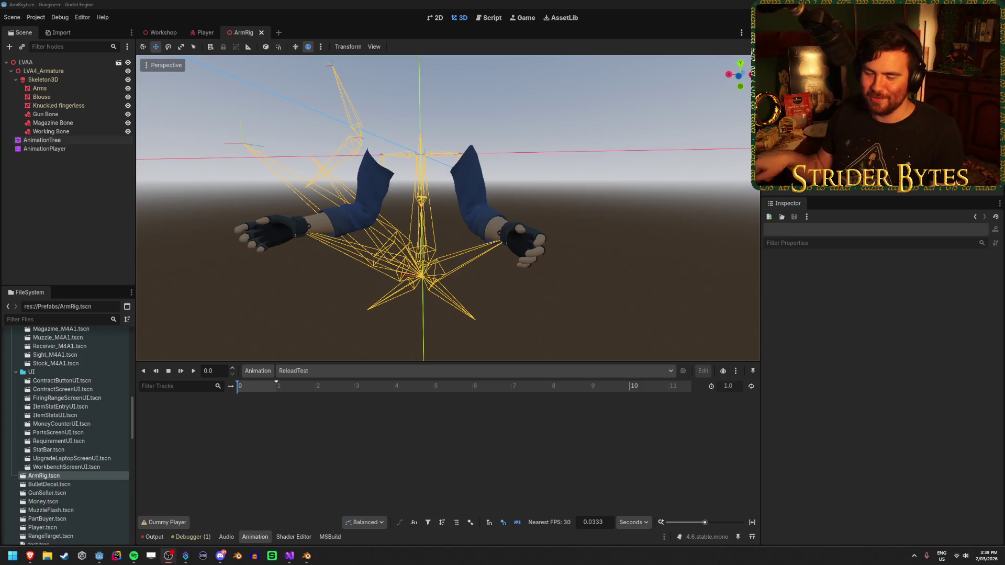
click(87, 149)
click(79, 140)
click(81, 159)
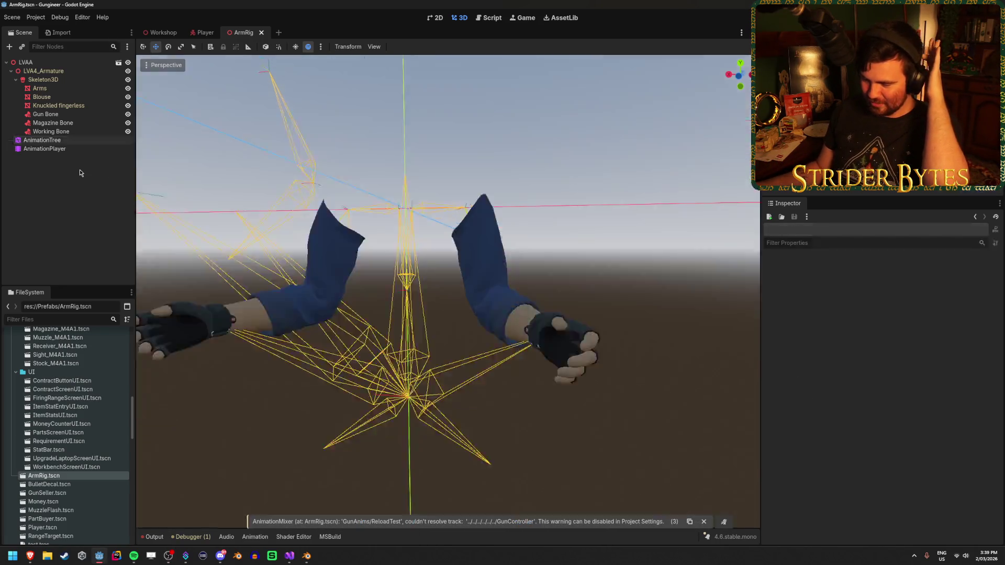
click(204, 32)
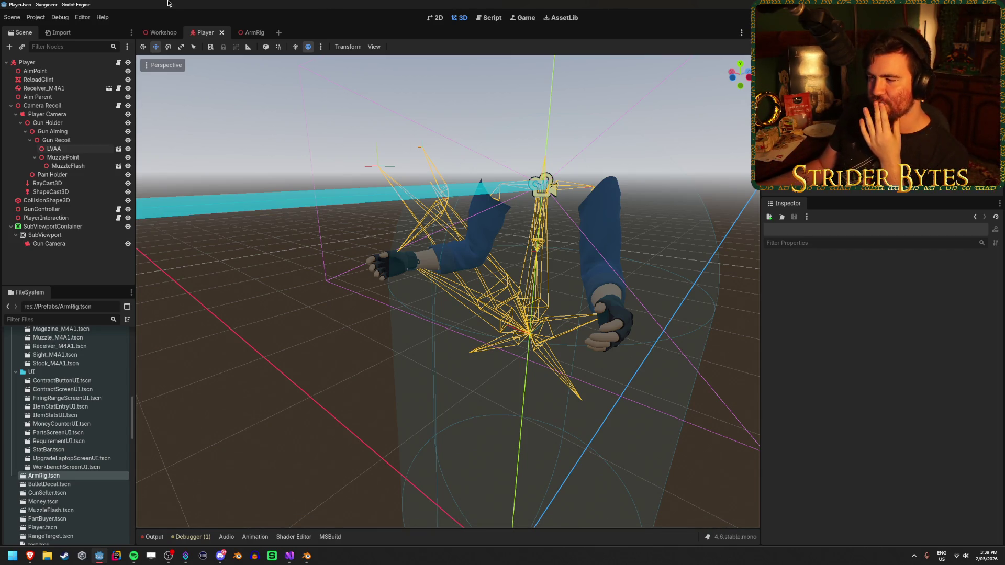
Fly through the Workshop past the workbench and lights to the player capsule, then return to Player.
click(160, 32)
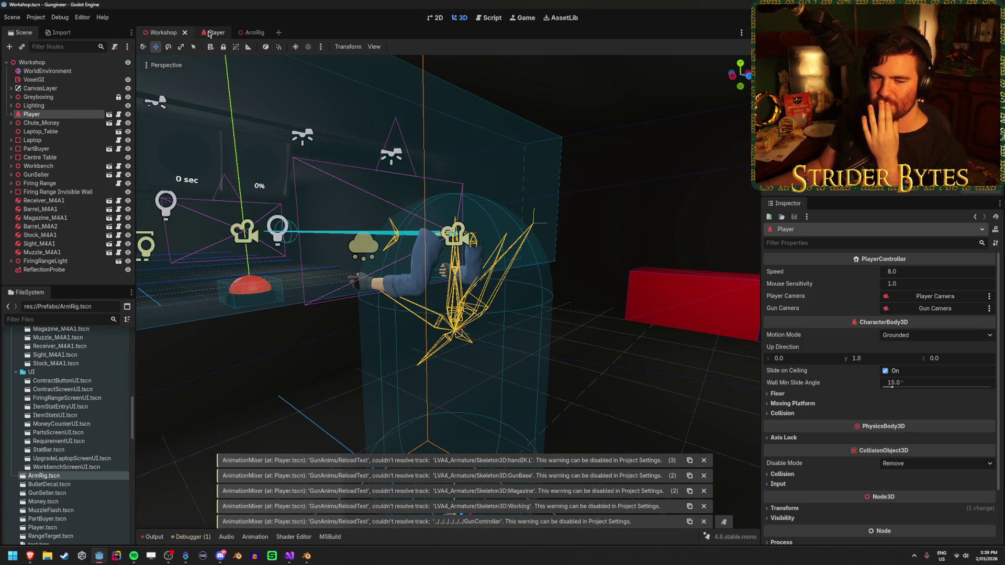
drag(524, 314, 571, 328)
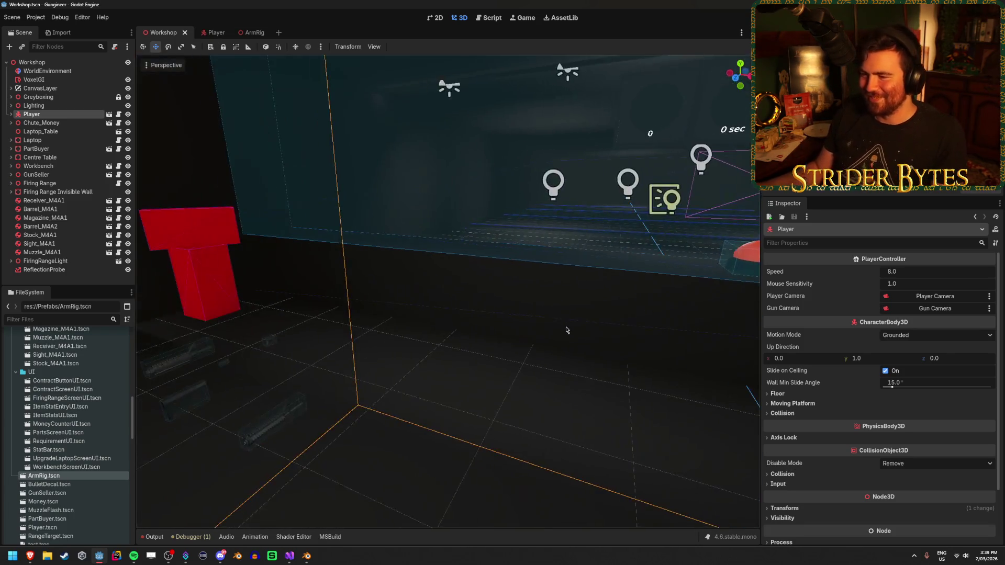
click(572, 328)
key(w)
key(w)
key(w)
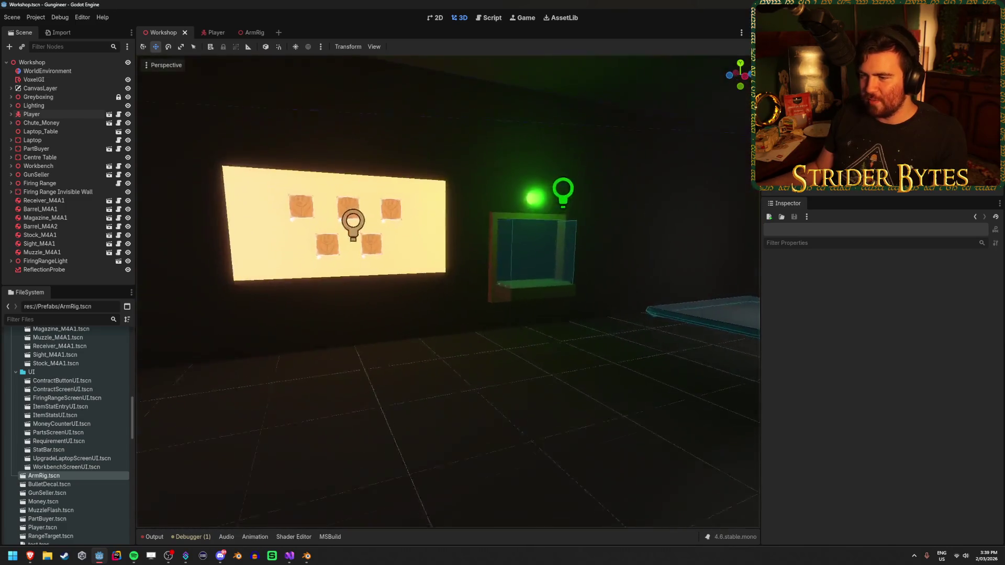
key(w)
key(w)
key(w)
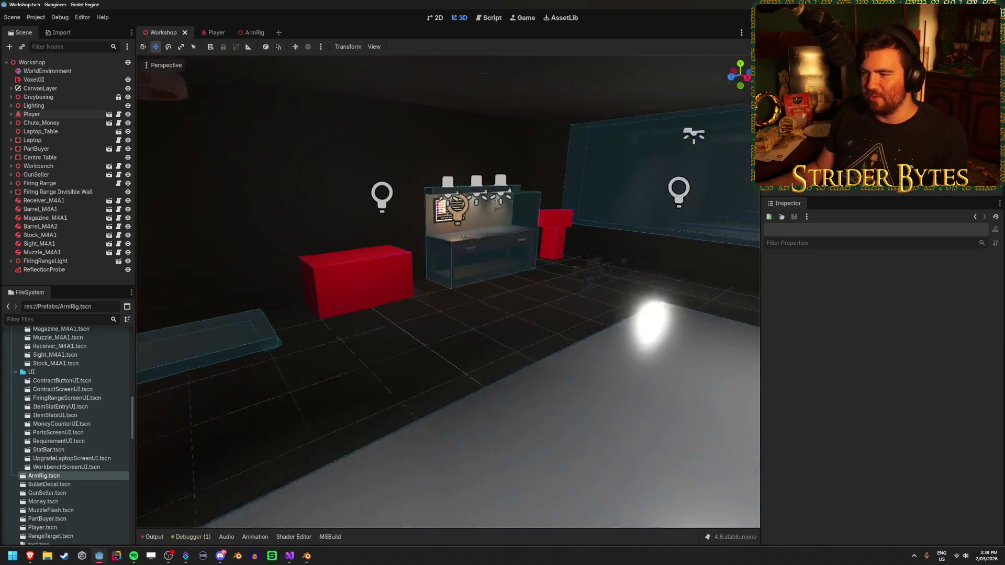
key(w)
key(w)
key(w)
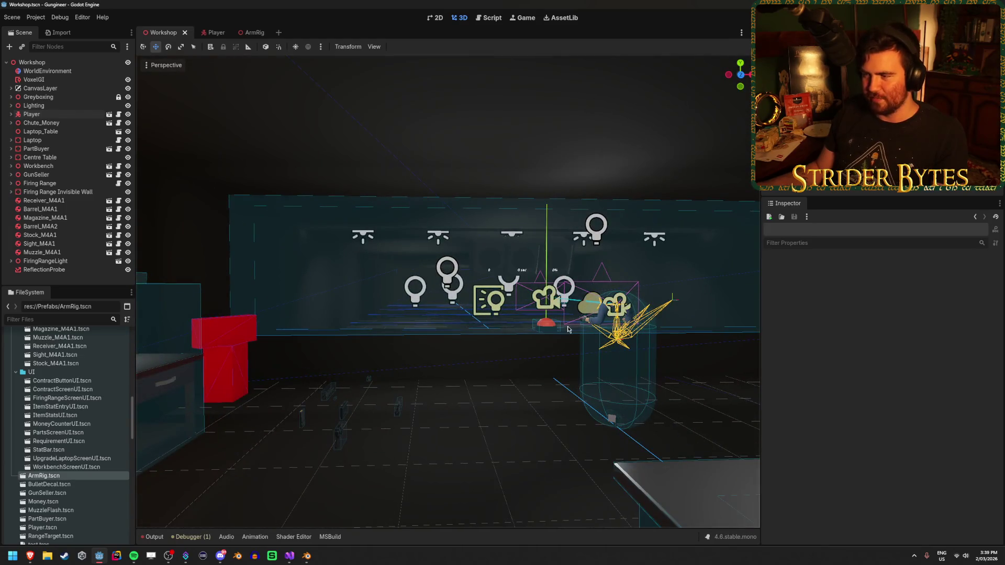
key(w)
key(w)
key(w)
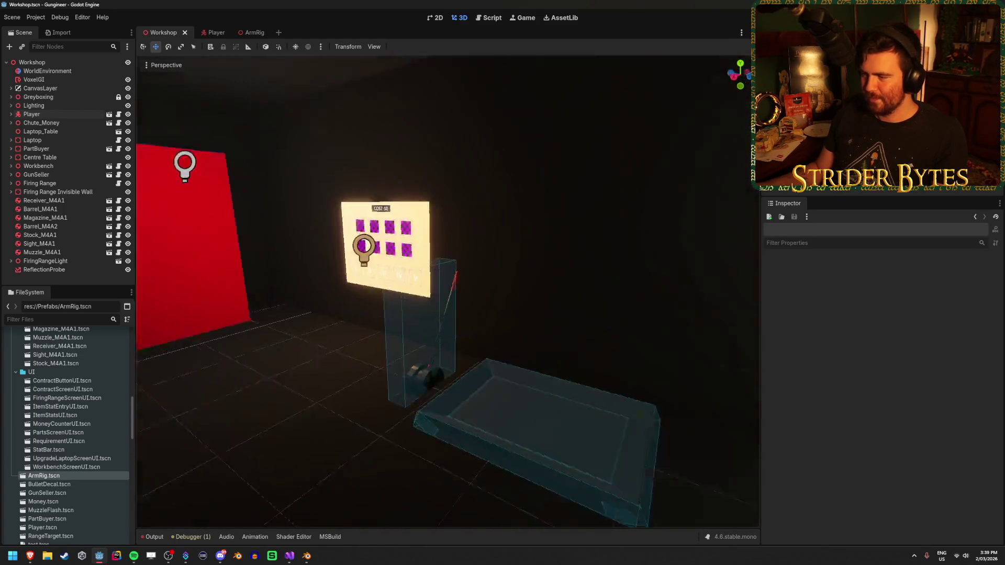
key(w)
key(w)
key(w)
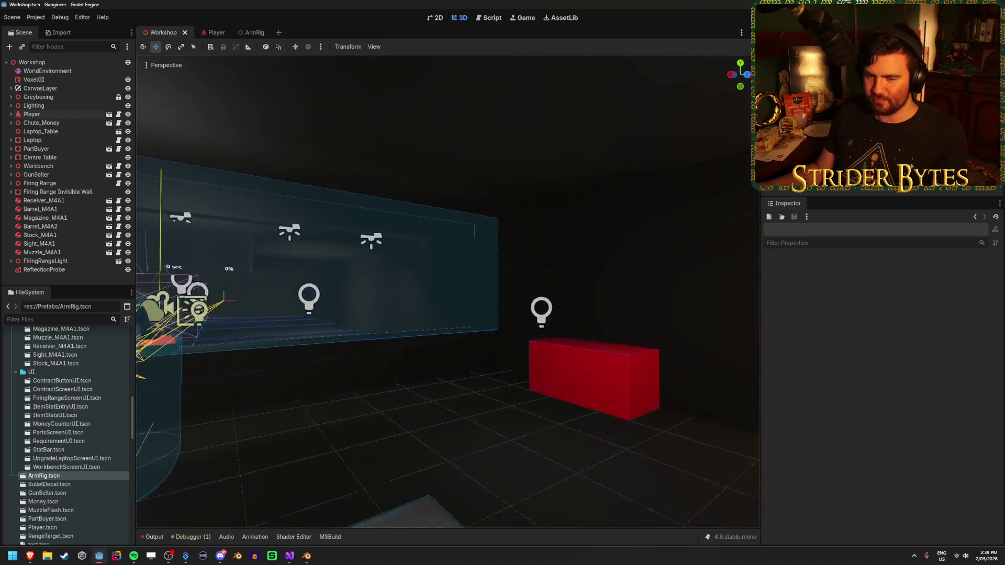
key(w)
key(w)
key(w)
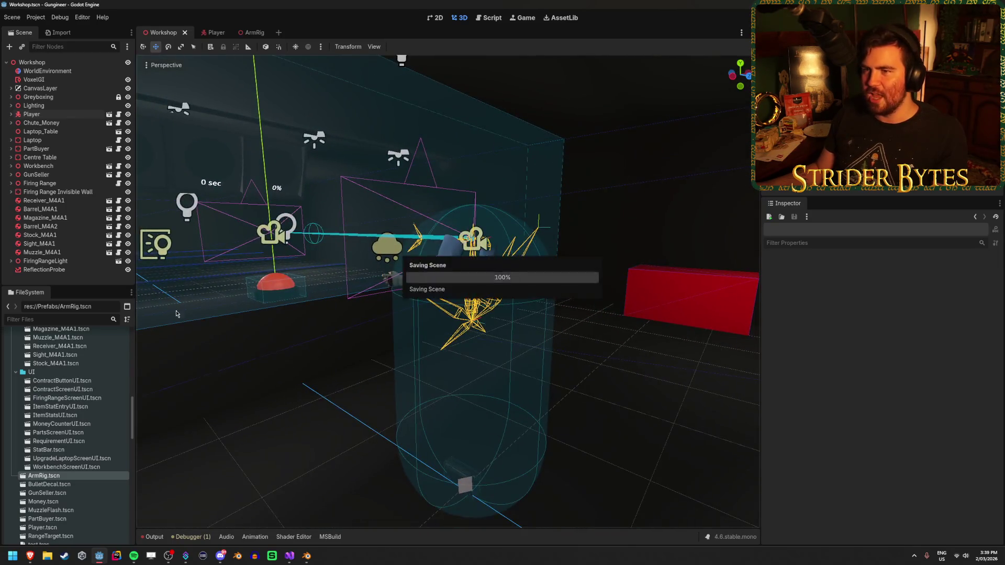
click(216, 33)
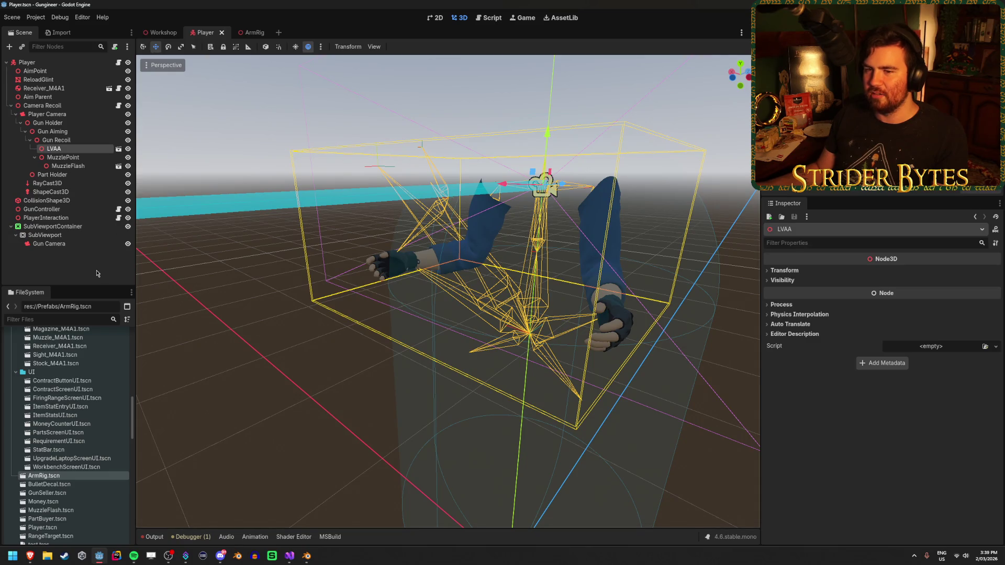
Save all scenes and select the AnimationTree to inspect its root state machine.
key(F5)
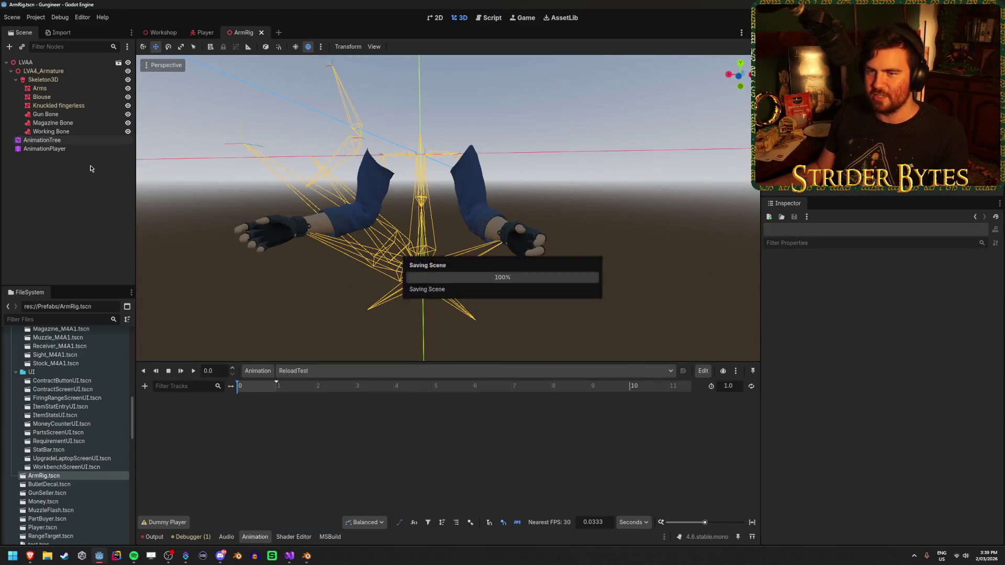
click(82, 141)
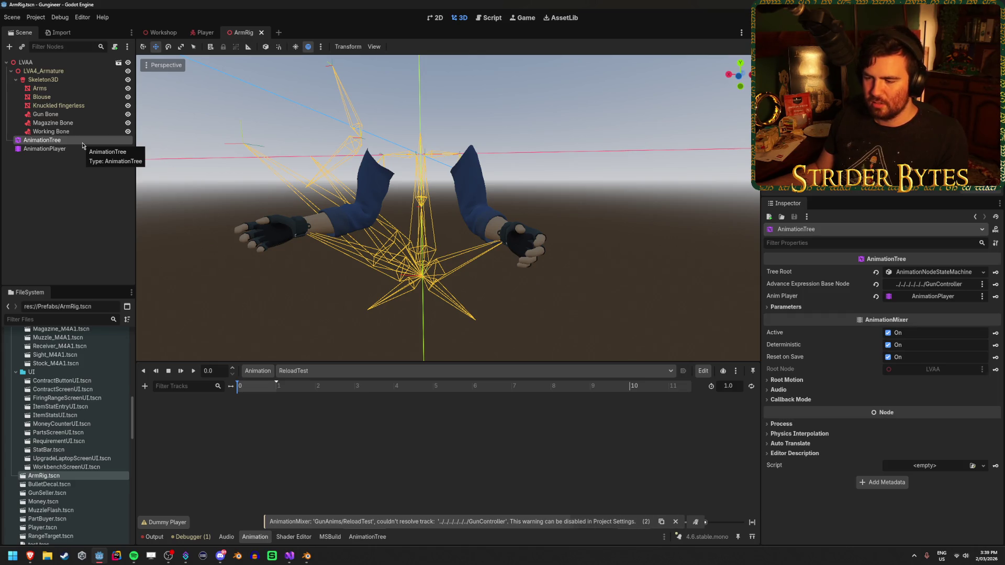
key(Down)
click(86, 141)
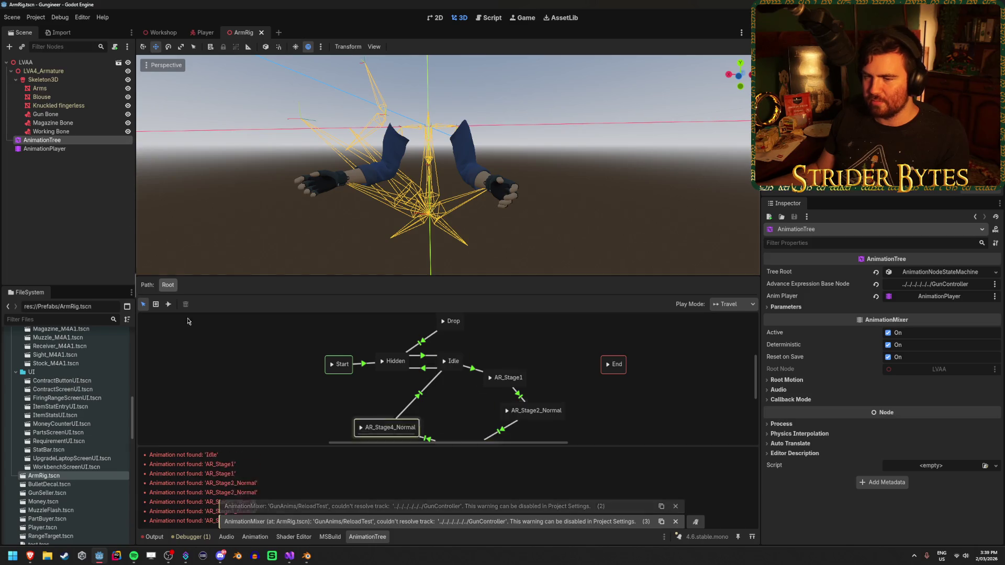
click(269, 402)
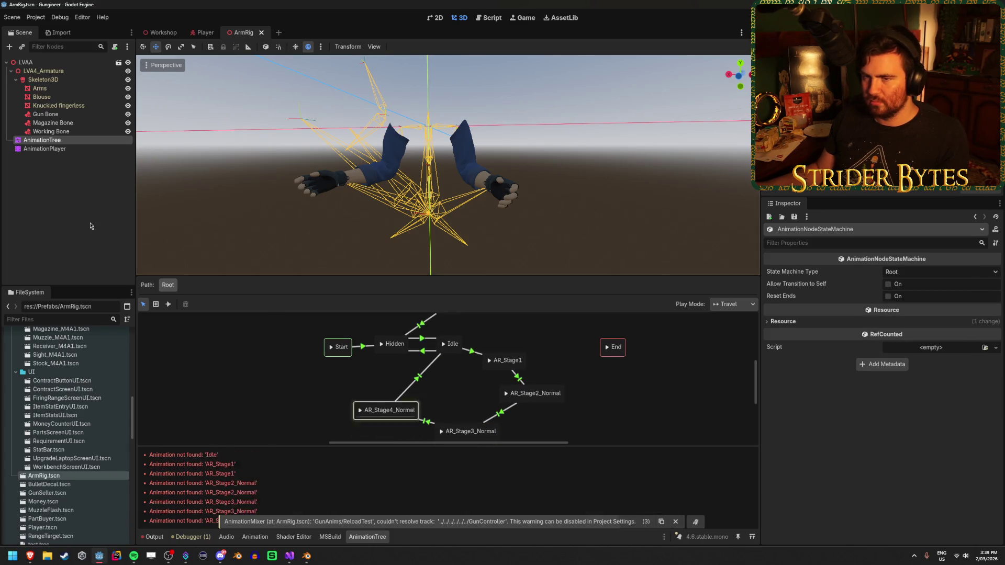
click(62, 149)
click(70, 140)
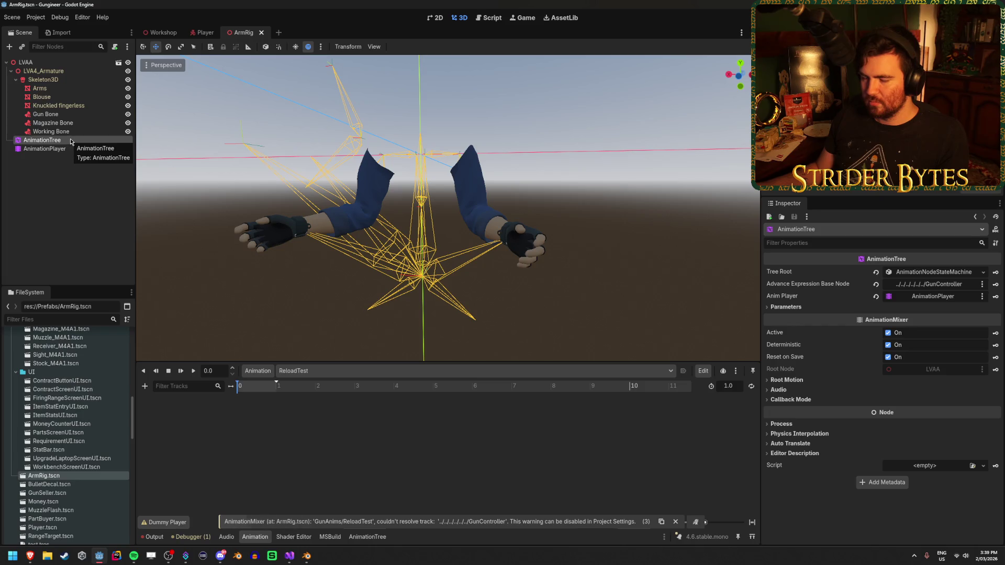
Revert Advance Expression Base Node to its default, save ArmRig, and go to Player.
click(57, 140)
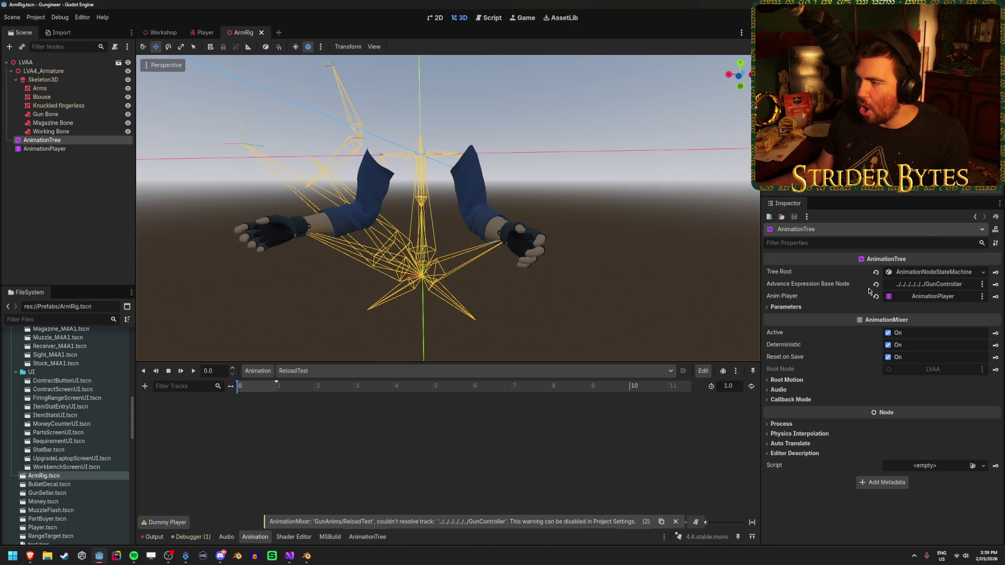
key(ctrl+s)
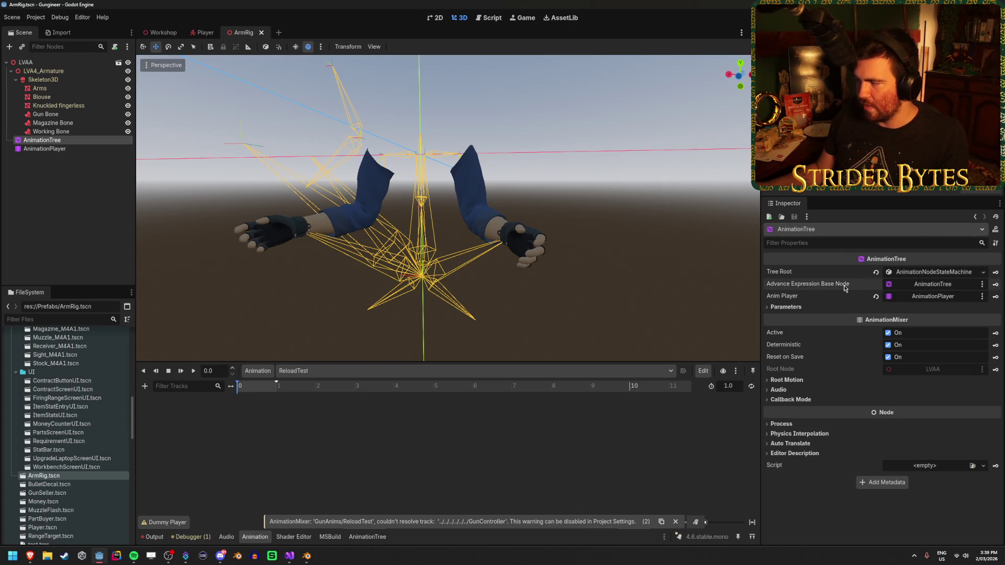
click(67, 141)
click(47, 148)
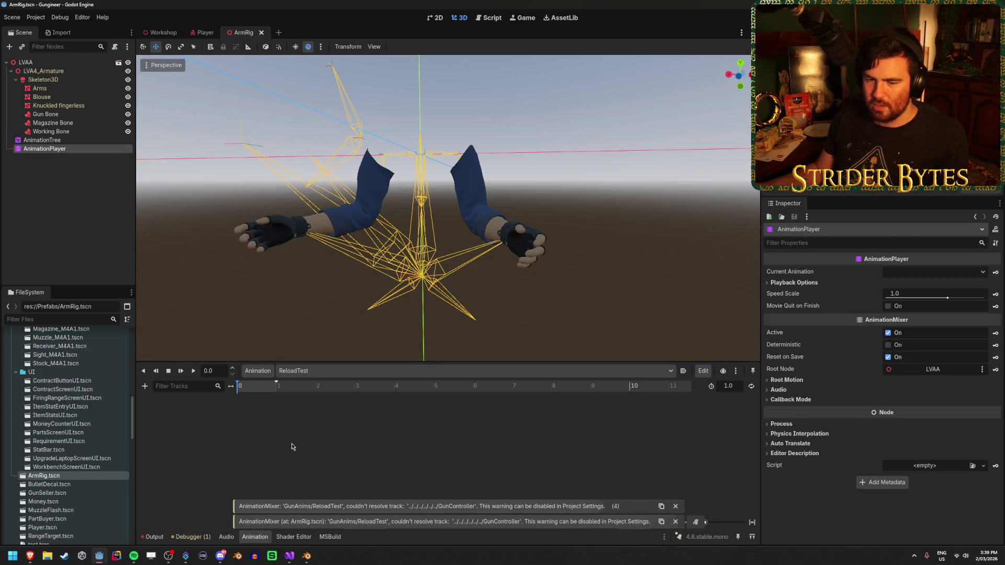
click(73, 219)
click(191, 34)
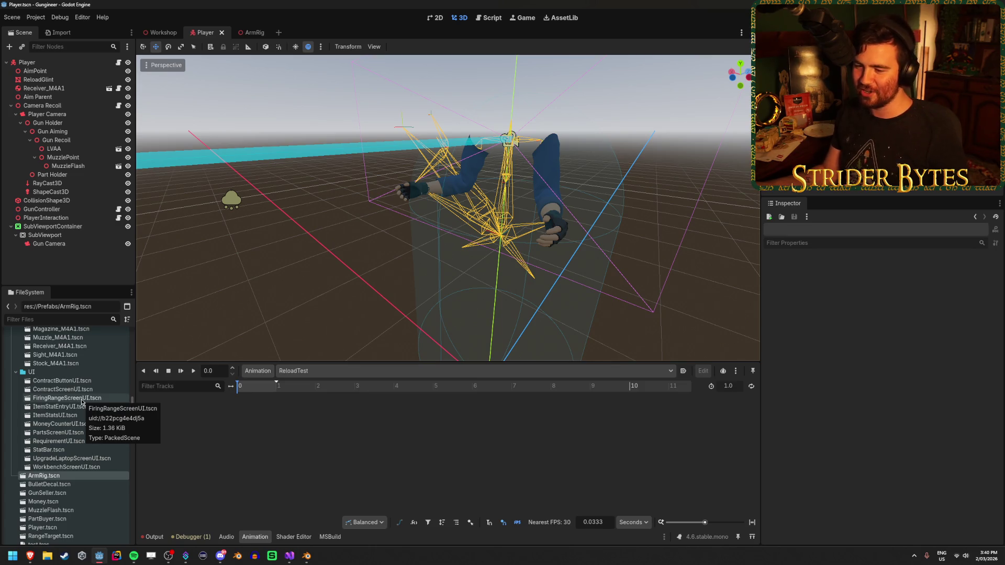
Open the ArmRig scene from the LVAA instance and view the AnimationTree's root state machine.
click(67, 148)
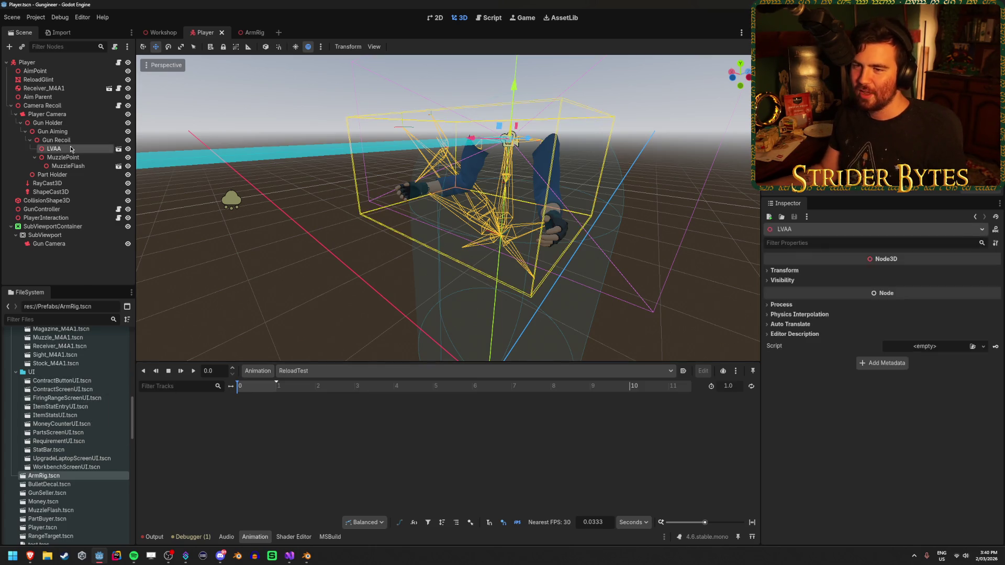
click(119, 148)
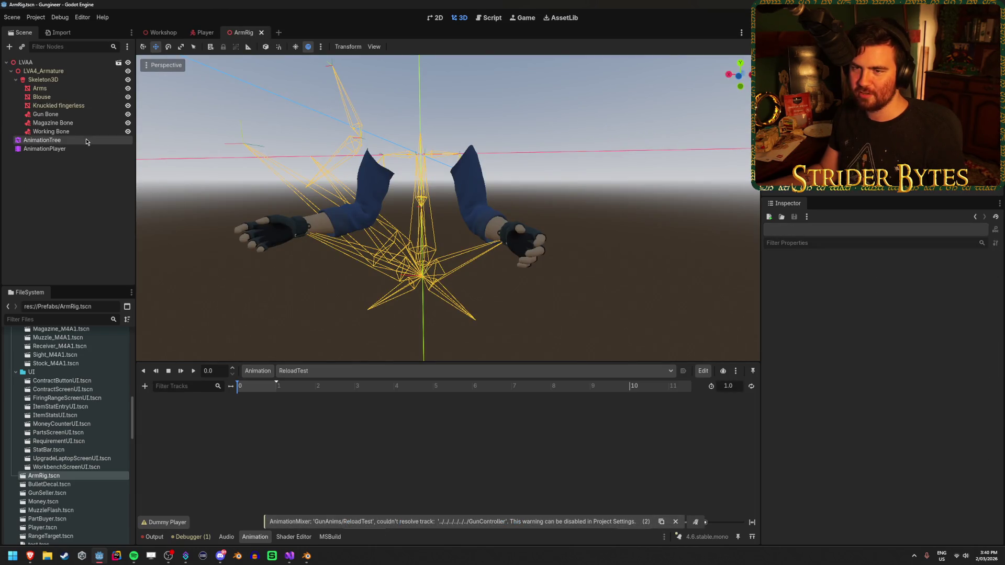
click(99, 148)
click(102, 142)
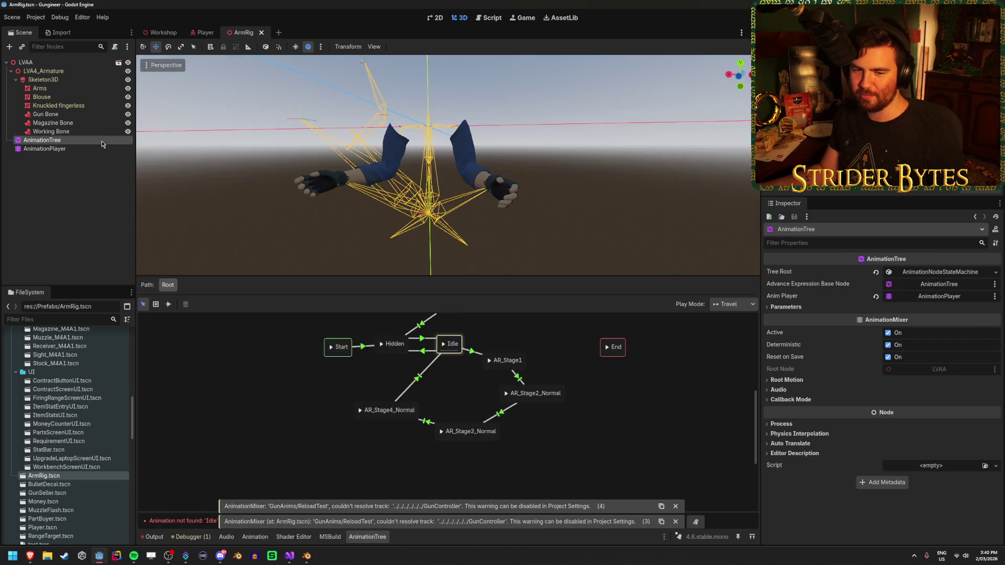
click(94, 149)
click(99, 140)
click(99, 149)
click(102, 141)
click(281, 454)
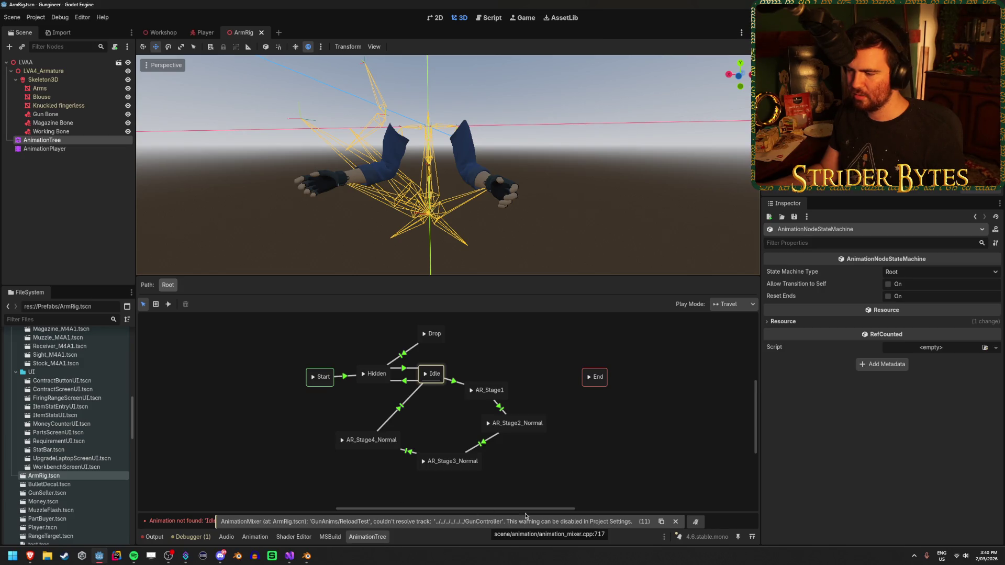
Check which animation AR_Stage1 plays, then run the game from the Workshop scene.
click(75, 148)
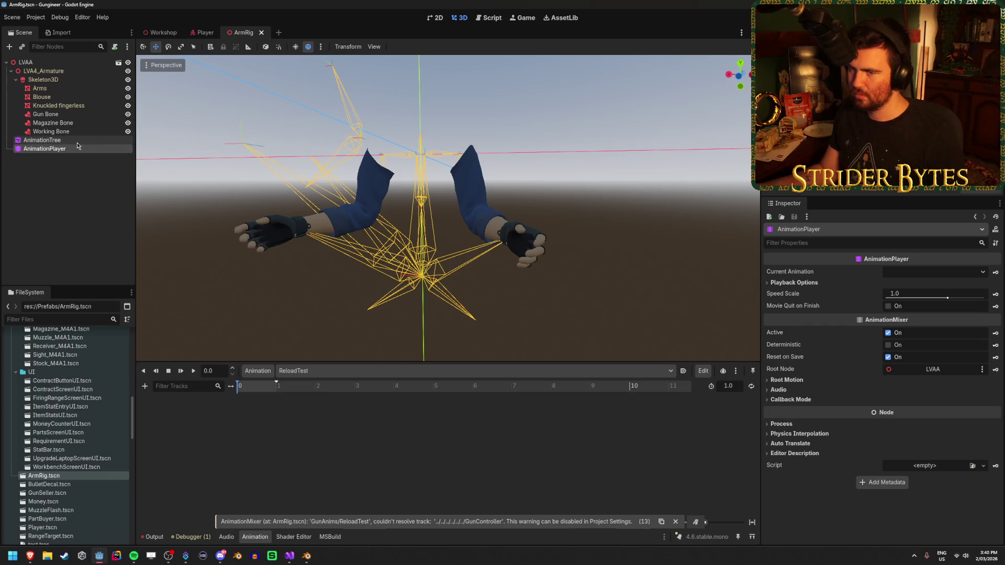
click(76, 140)
click(499, 390)
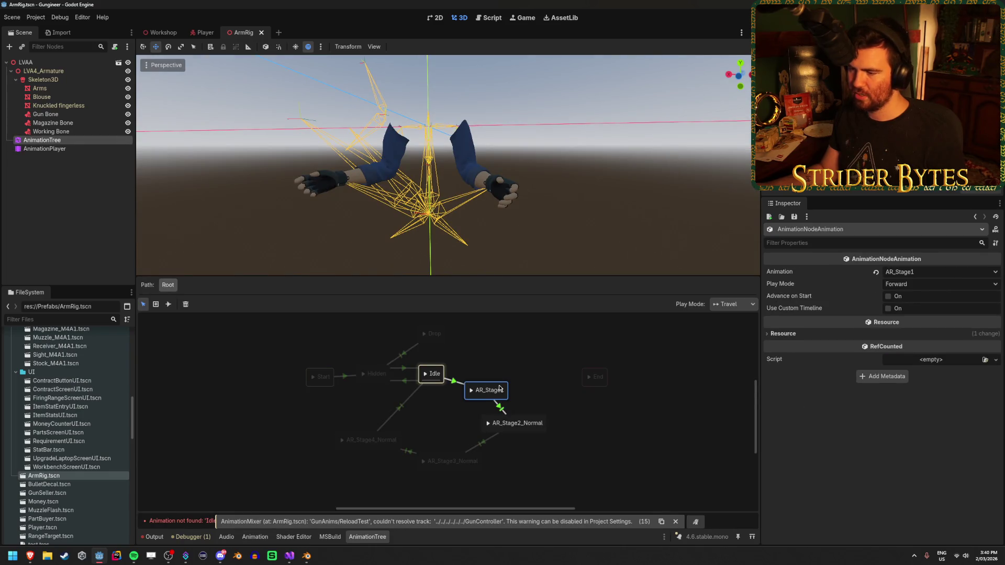
click(470, 379)
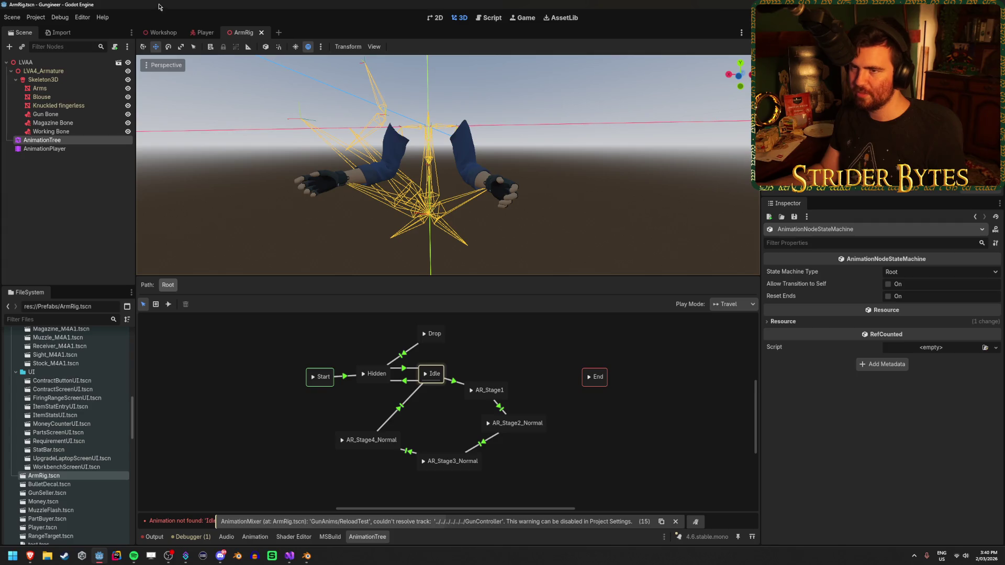
click(160, 32)
key(F5)
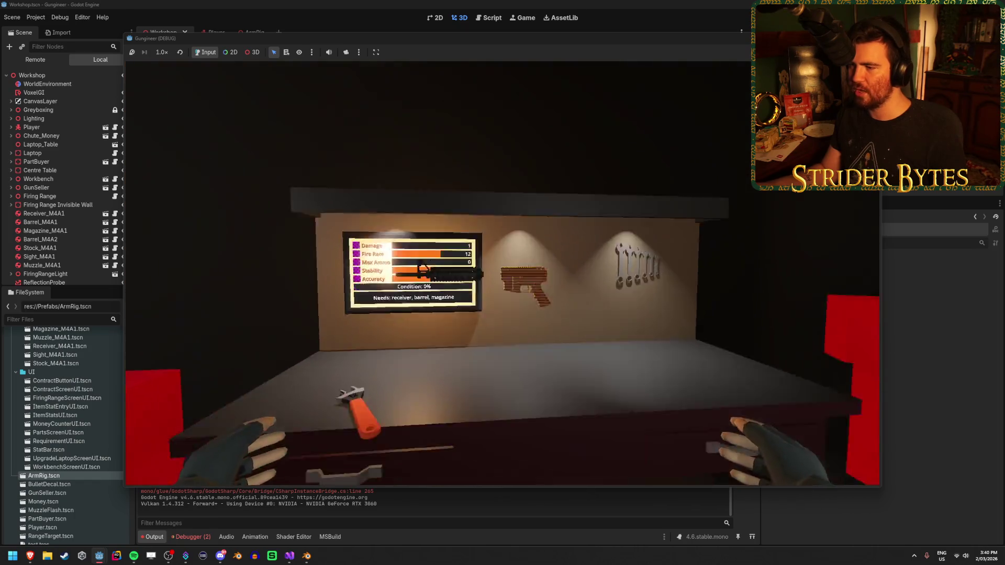
Pick up and replace the wrench, then switch upgrade tiers II, III and back to II.
key(e)
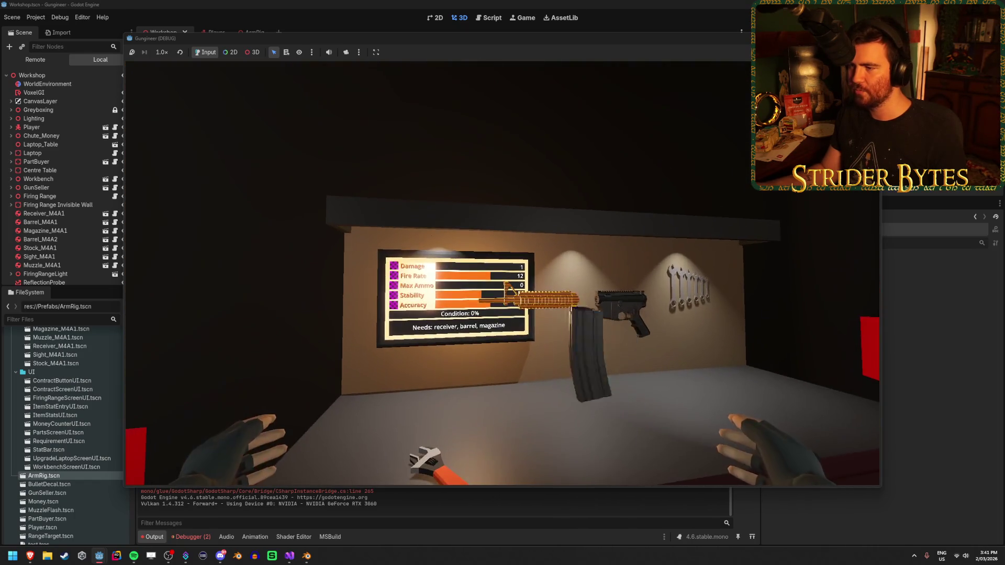
key(e)
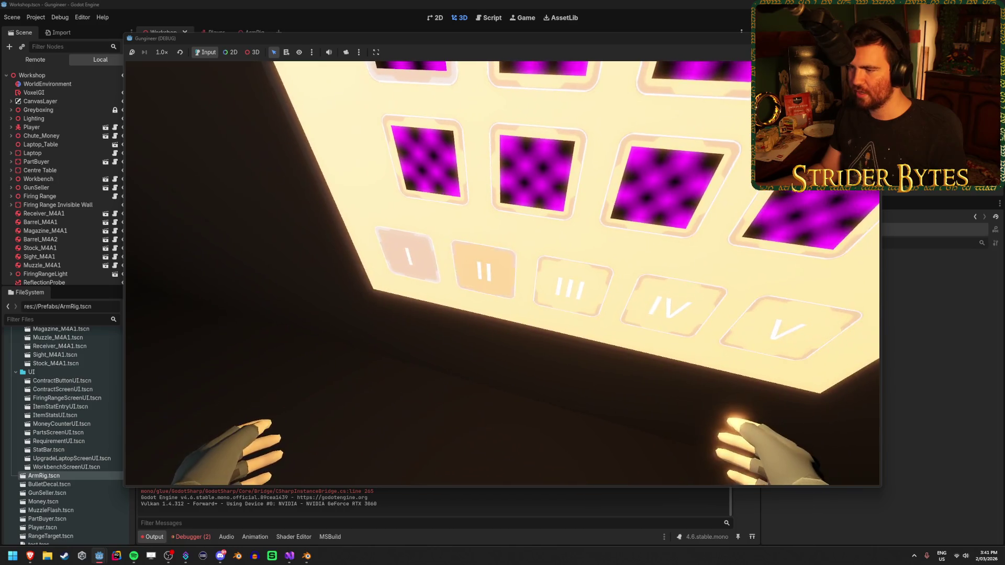
click(503, 273)
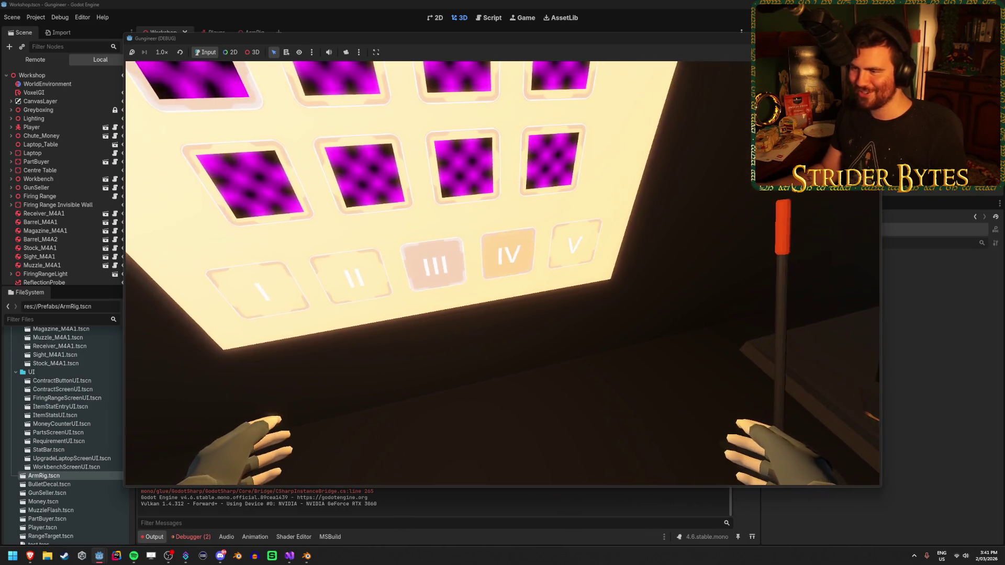
click(502, 274)
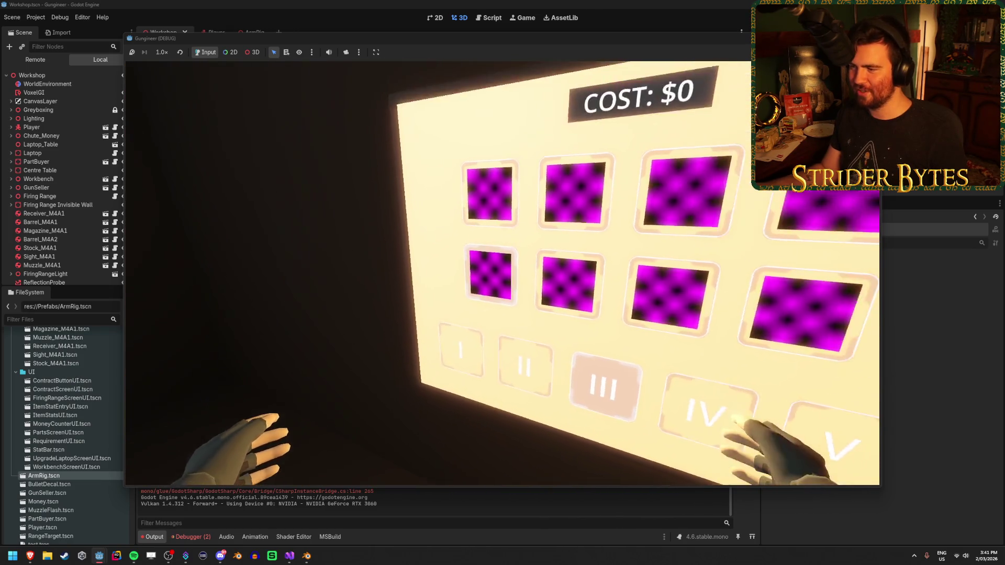
click(502, 273)
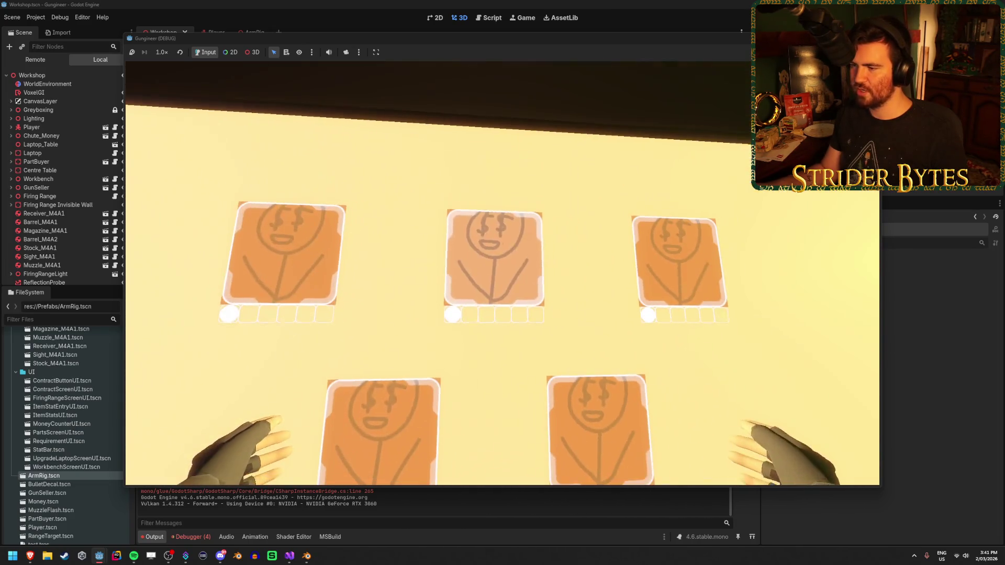
Open and close the shotgun contract details, then stop the game with F8.
click(502, 272)
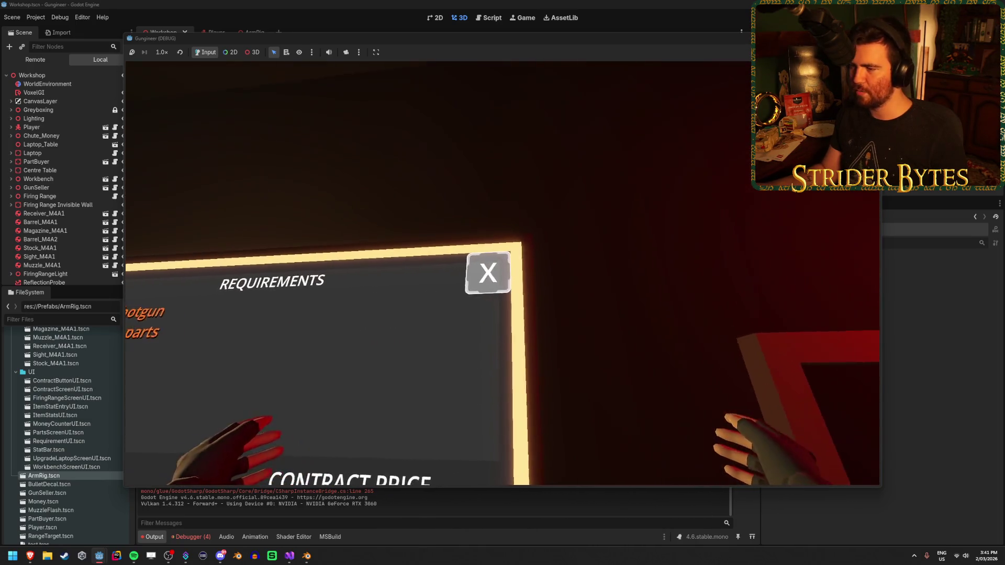
click(502, 272)
key(F8)
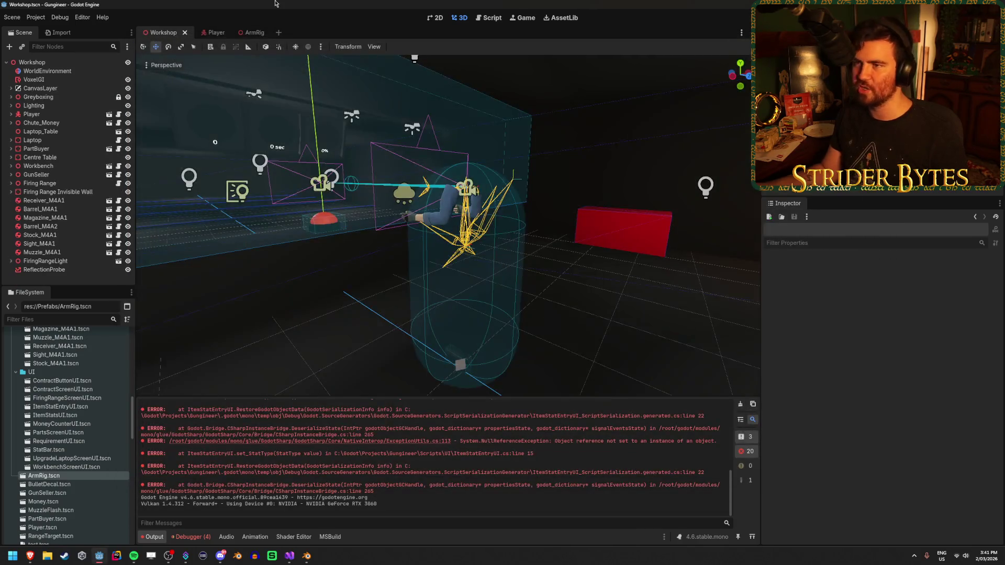
Return to the ArmRig scene and select the AnimationTree node.
click(251, 35)
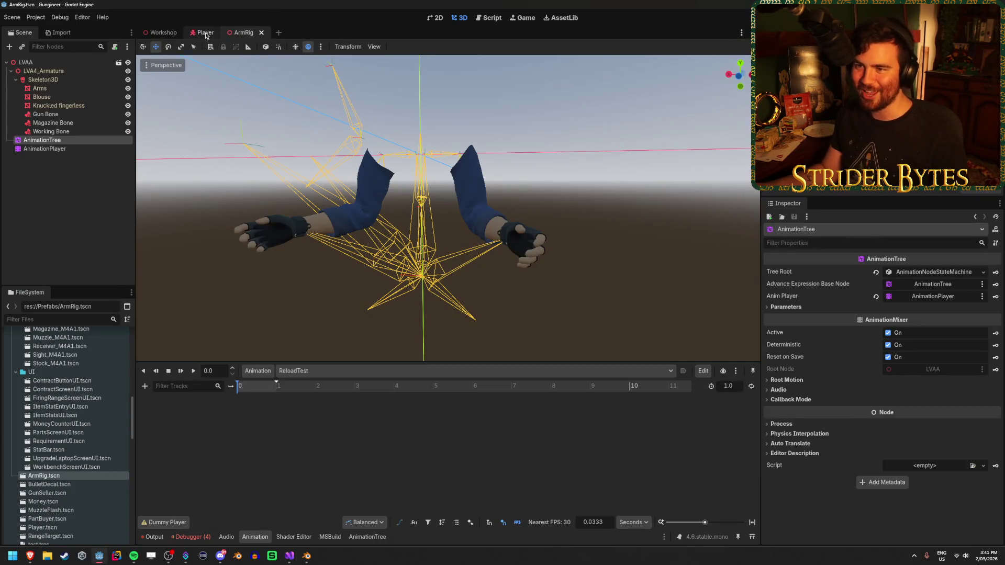
click(206, 35)
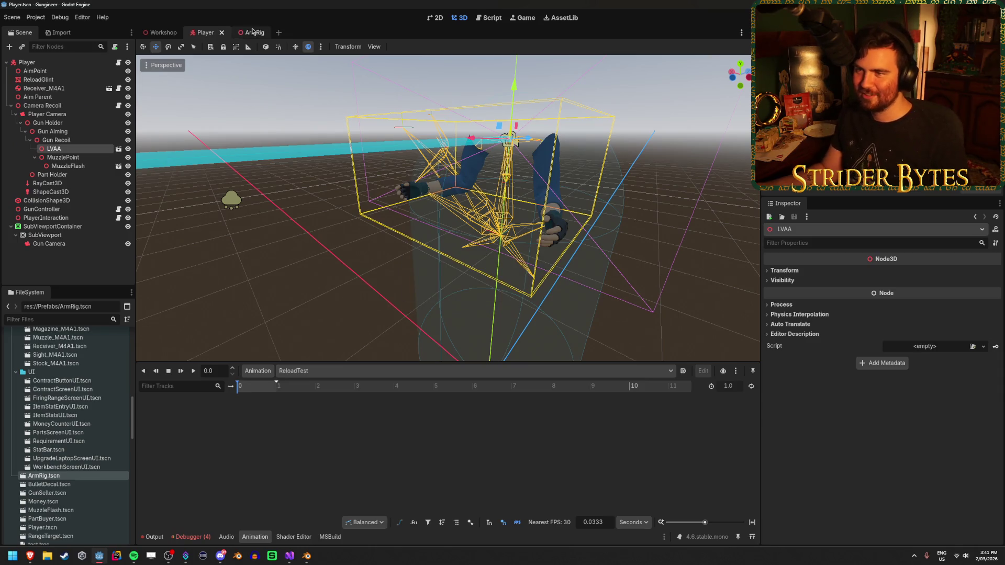
click(252, 32)
click(76, 195)
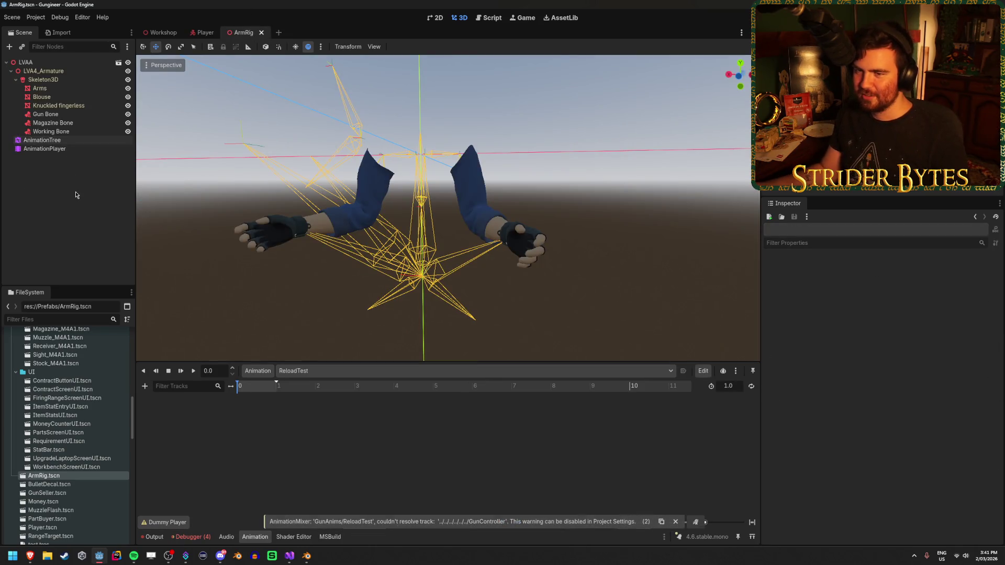
click(84, 144)
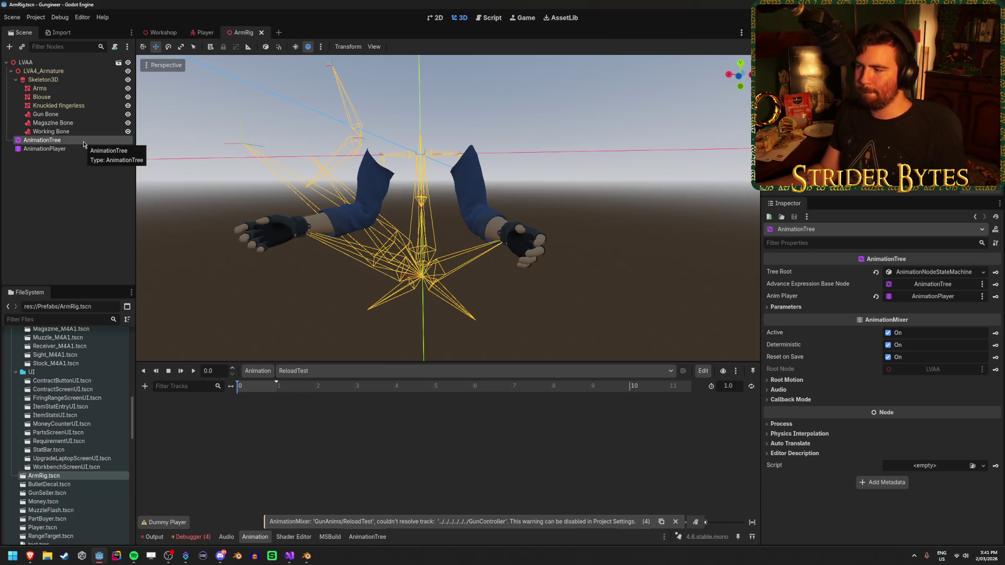
Inspect the root state machine, then open the AnimationPlayer's Animation menu.
click(87, 148)
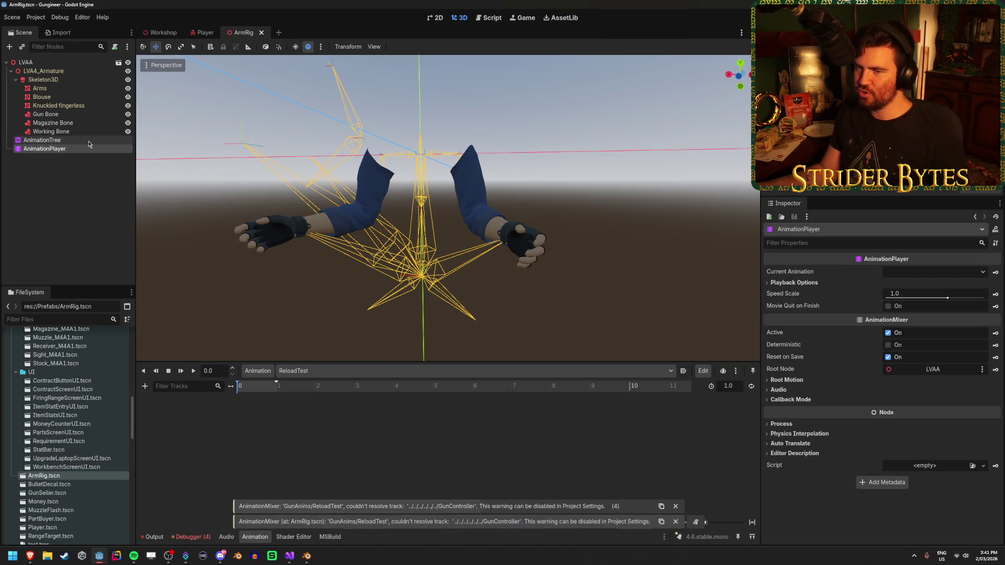
click(89, 145)
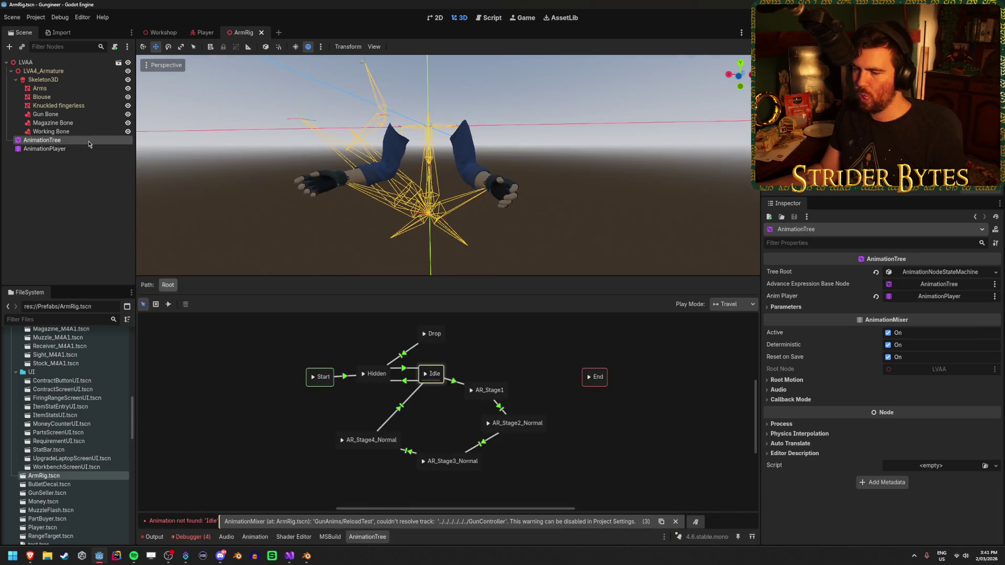
click(237, 435)
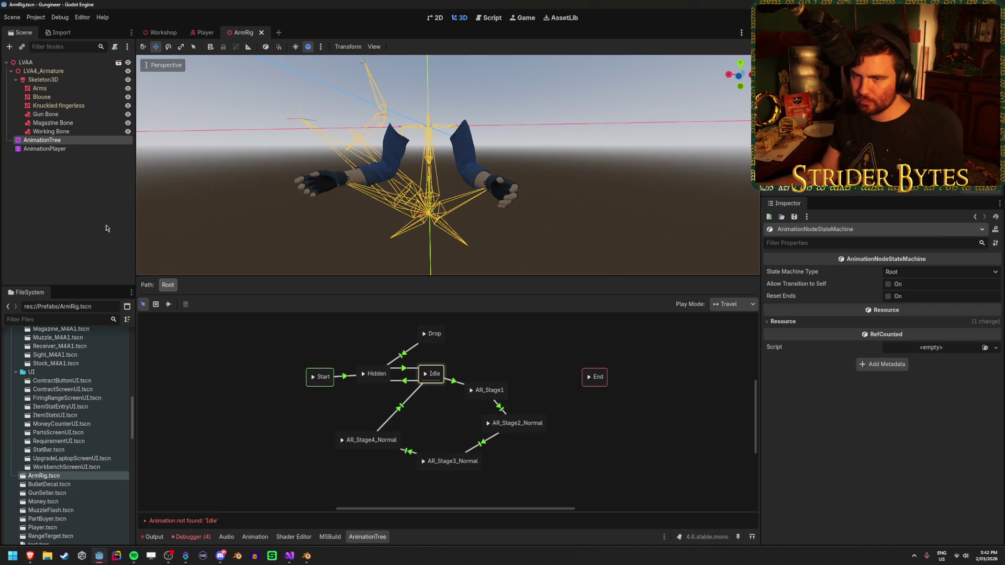
click(65, 149)
click(255, 370)
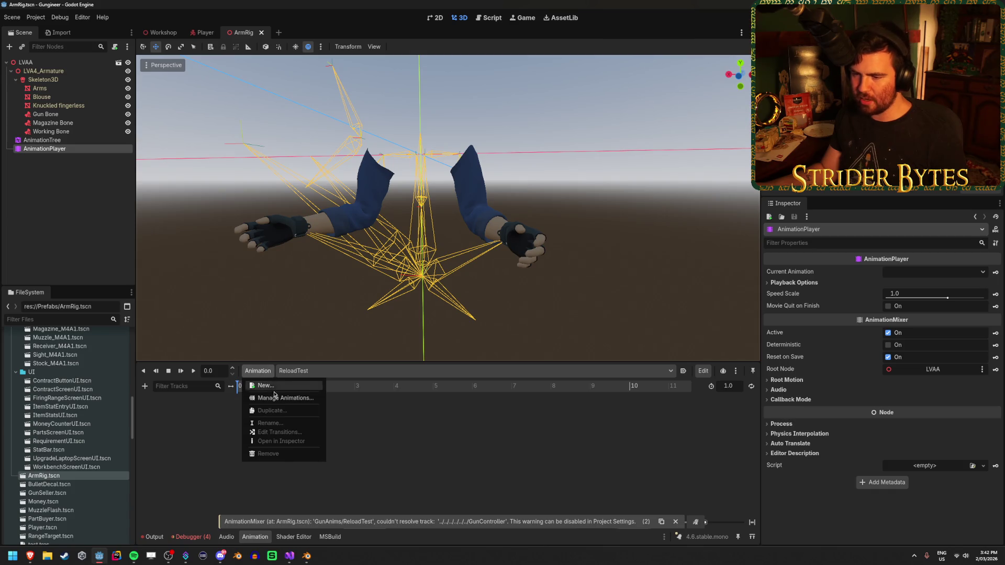
In Manage Animations, delete the GunAnims library and load res://Animation/Anim_AR.glb instead.
click(277, 401)
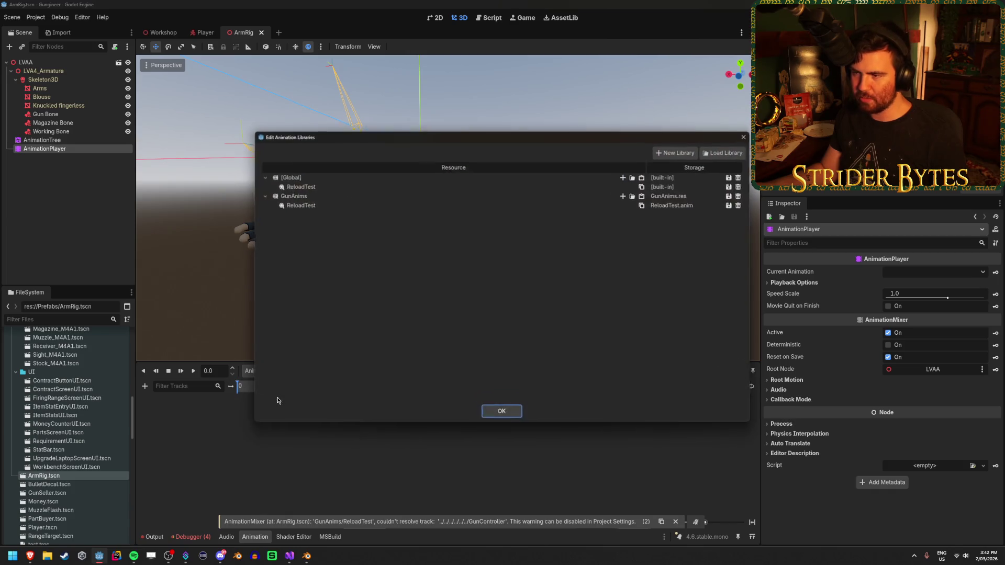
double_click(321, 196)
click(336, 197)
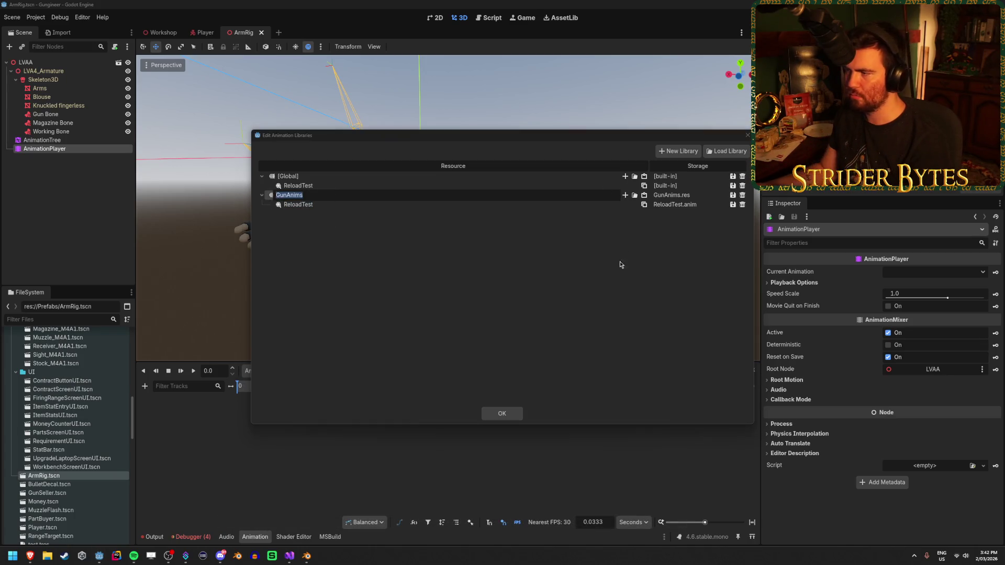
click(743, 195)
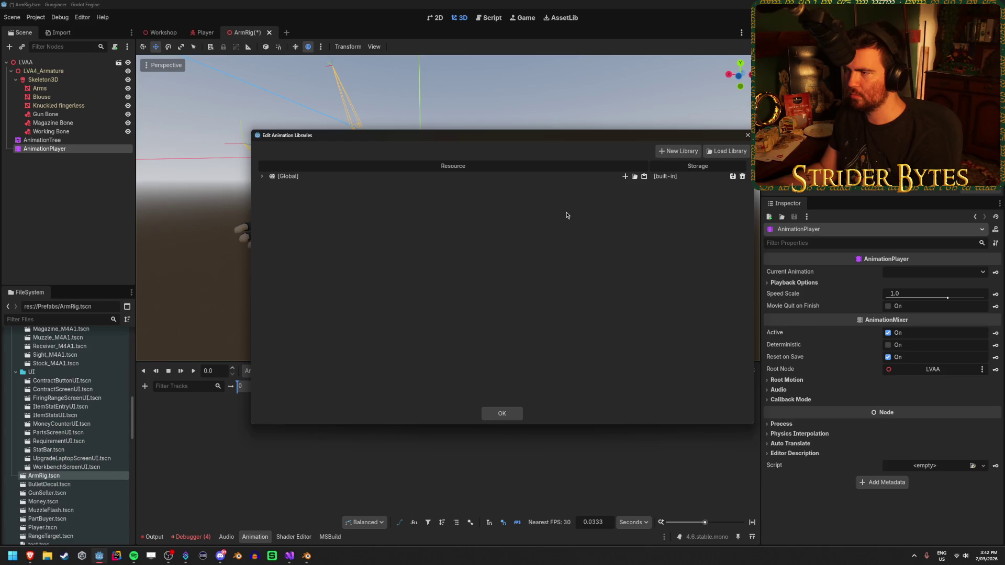
click(726, 151)
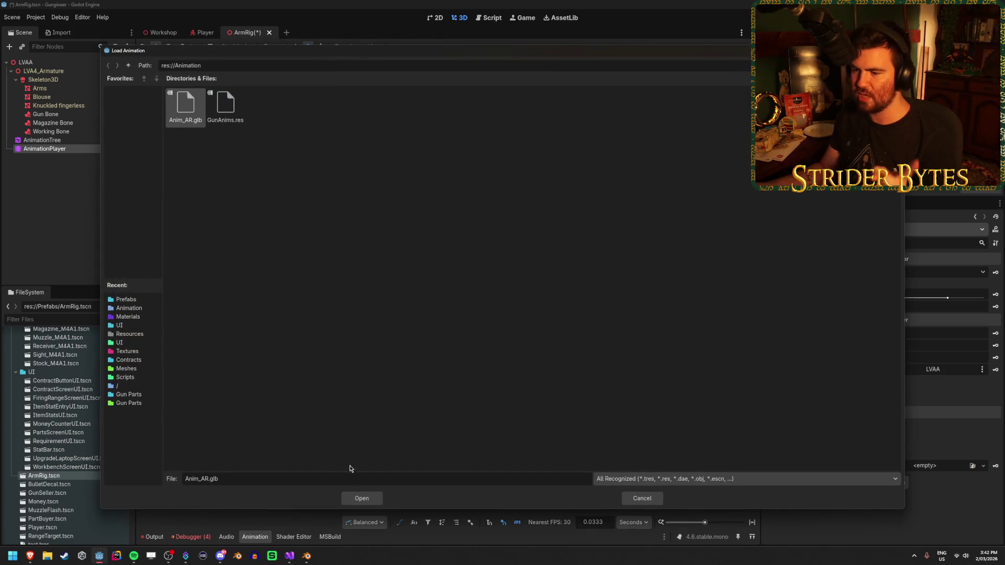
click(362, 497)
click(520, 418)
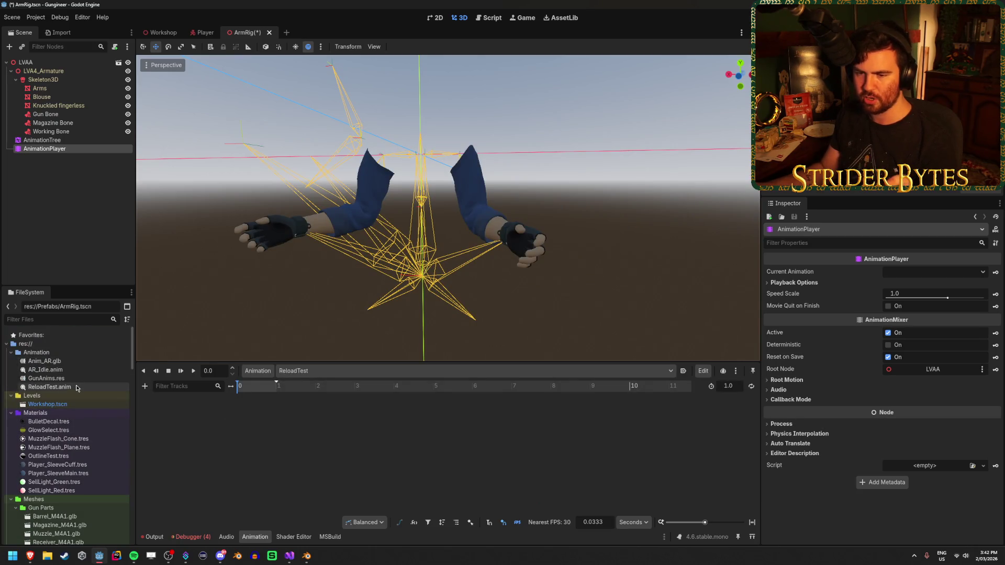
Delete ReloadTest.anim, GunAnims.res and AR_Idle.anim, leaving Anim_AR.glb as the only animation file.
key(Delete)
key(Return)
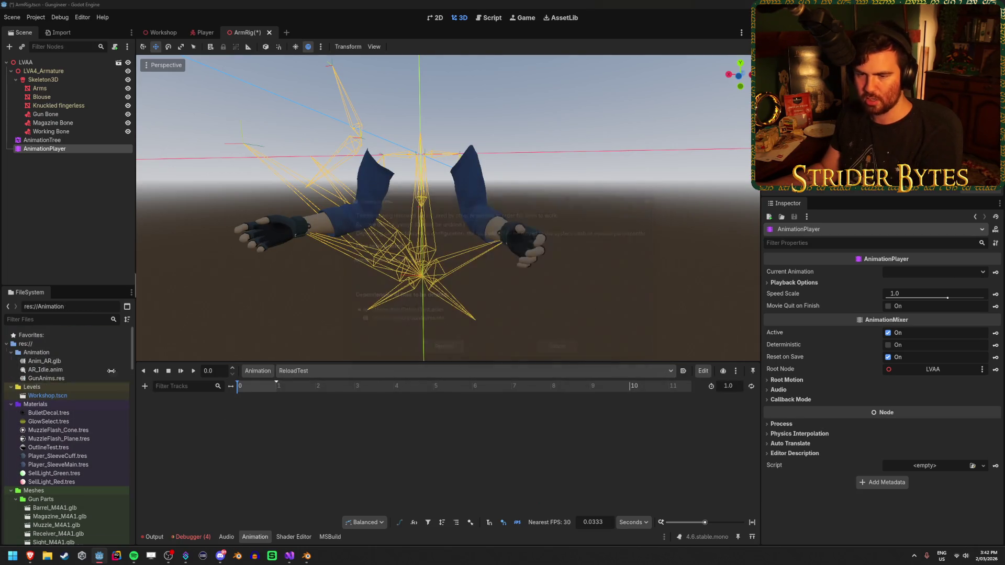
key(Delete)
click(454, 351)
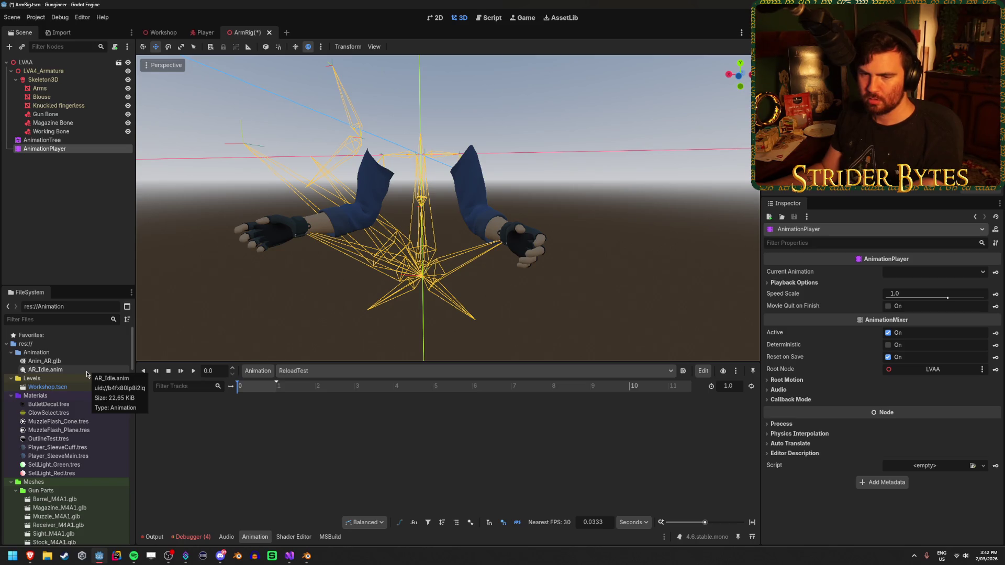
click(87, 372)
key(Delete)
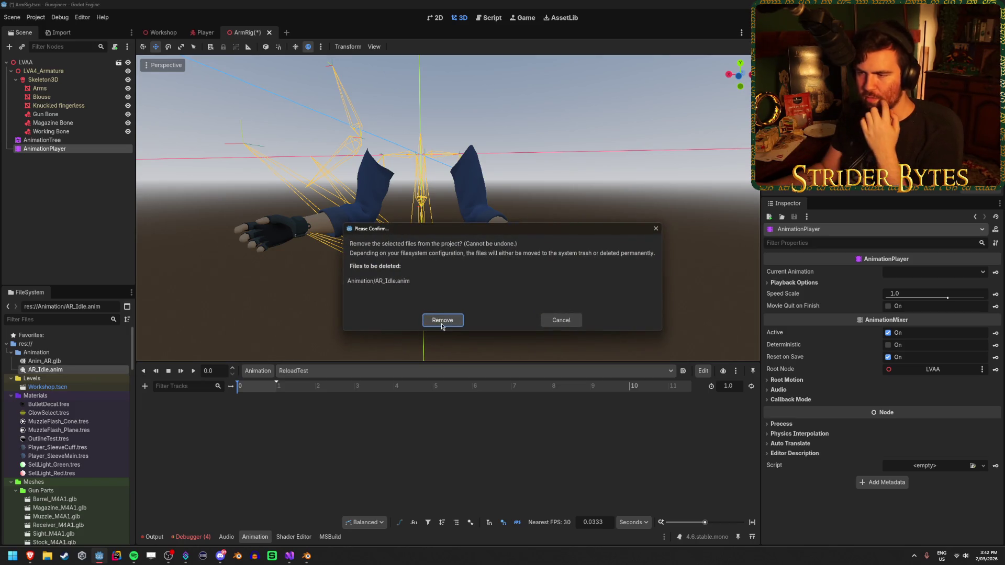
click(441, 320)
Select the AnimationTree node to bring up its state machine.
scroll(111, 400, down, 5)
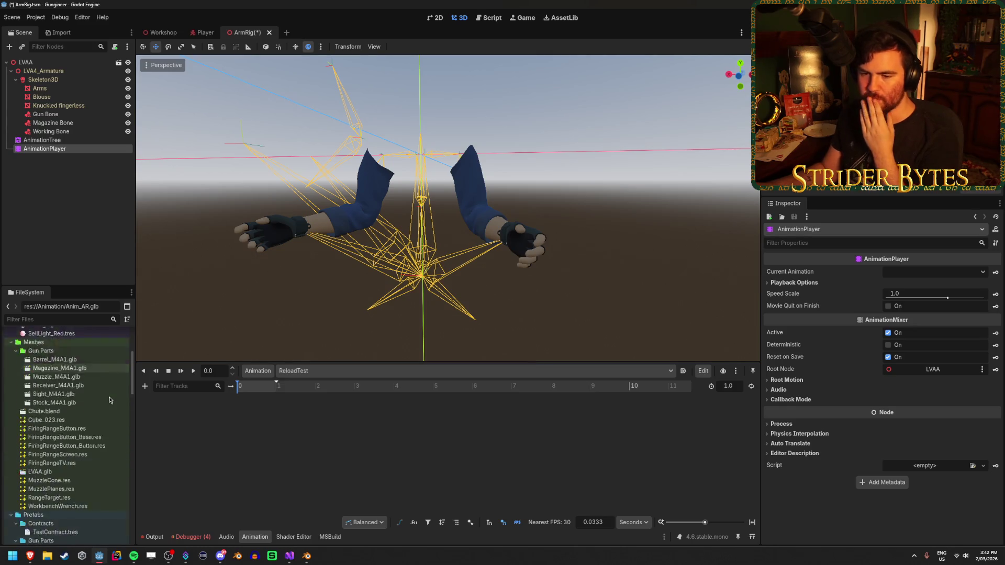
click(83, 156)
click(81, 140)
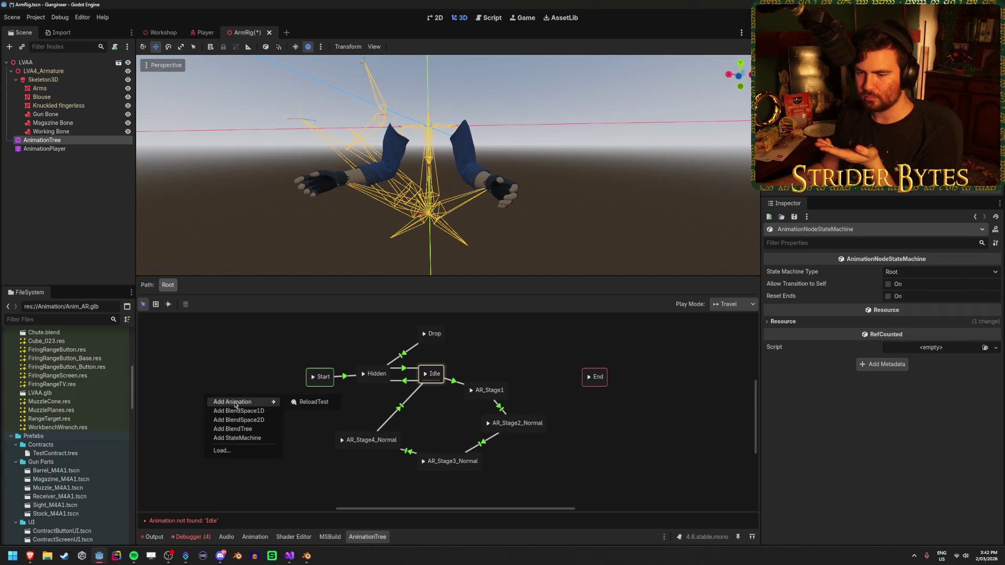
Review the Anim_AR library in Manage Animations, leaving its name unchanged.
click(41, 149)
click(251, 371)
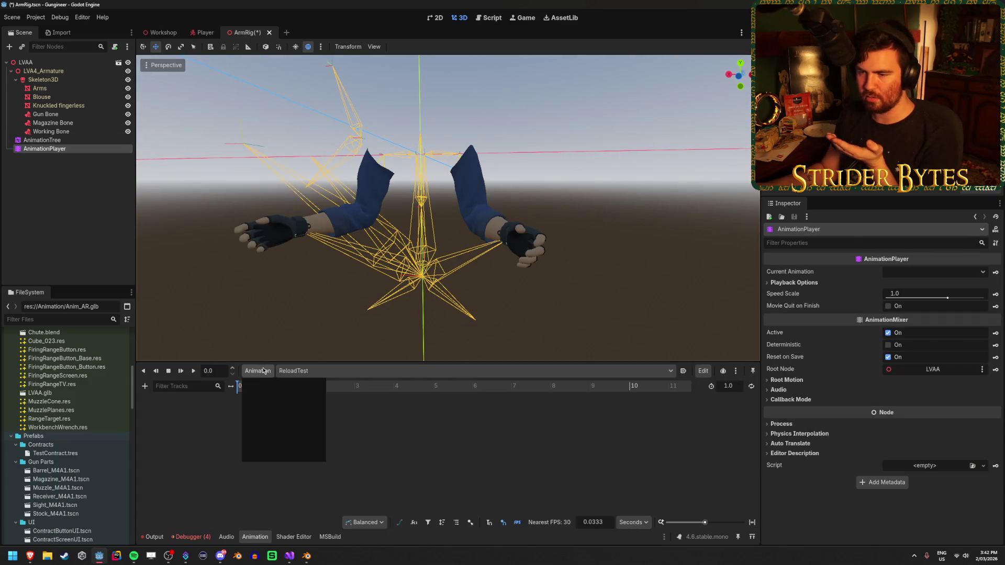
click(286, 400)
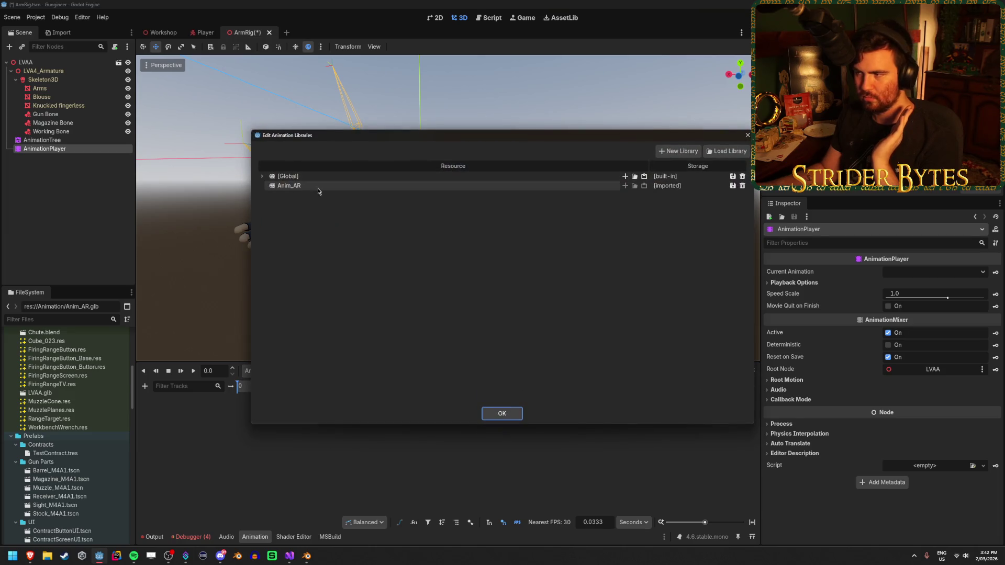
double_click(413, 185)
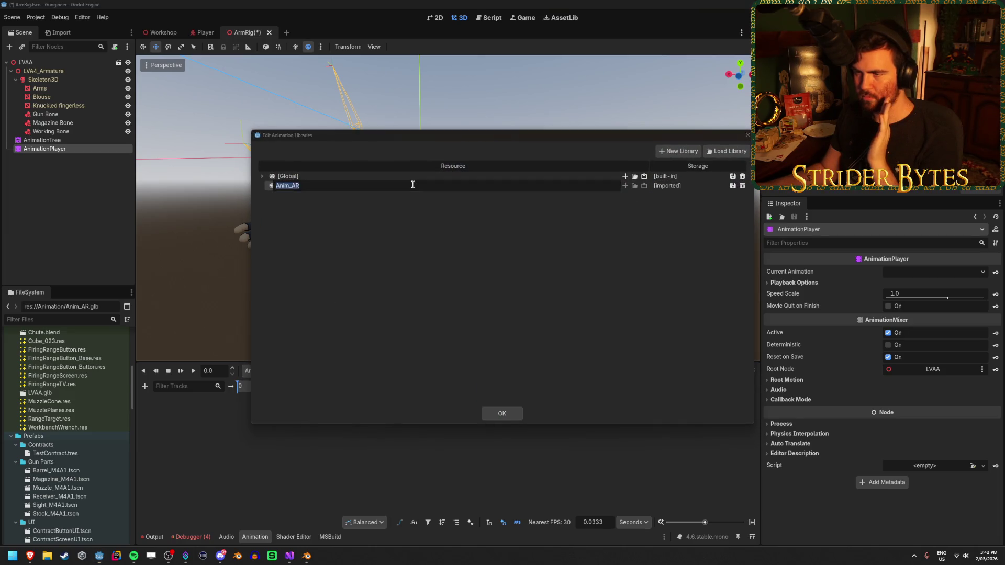
click(412, 239)
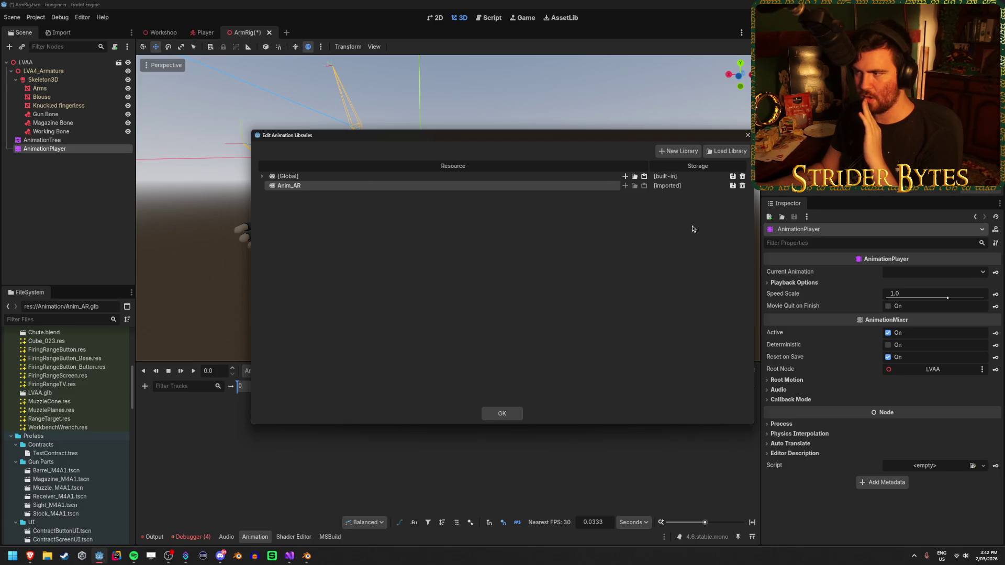
click(502, 413)
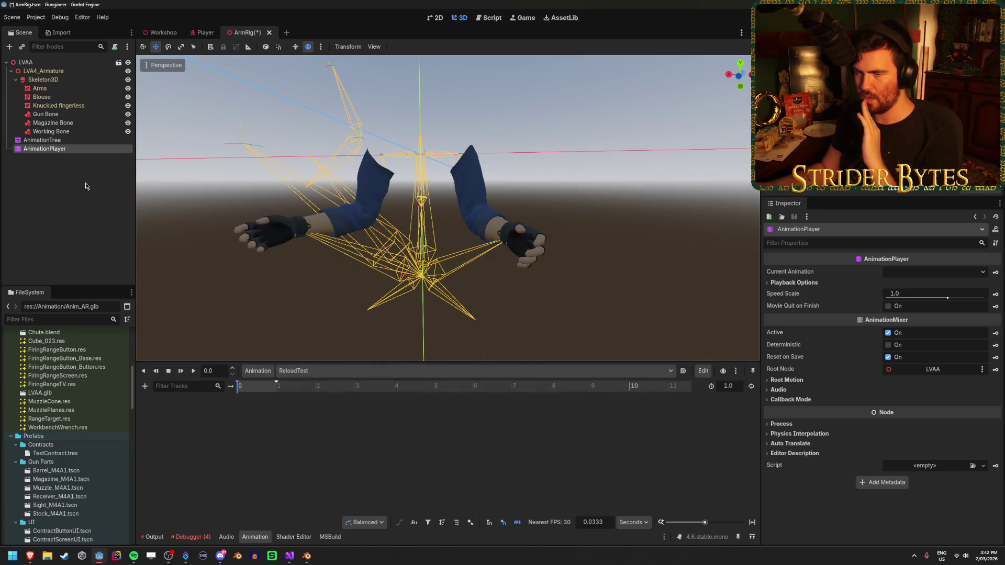
Check which animations the state machine's Add Animation menu offers.
click(42, 140)
right_click(233, 369)
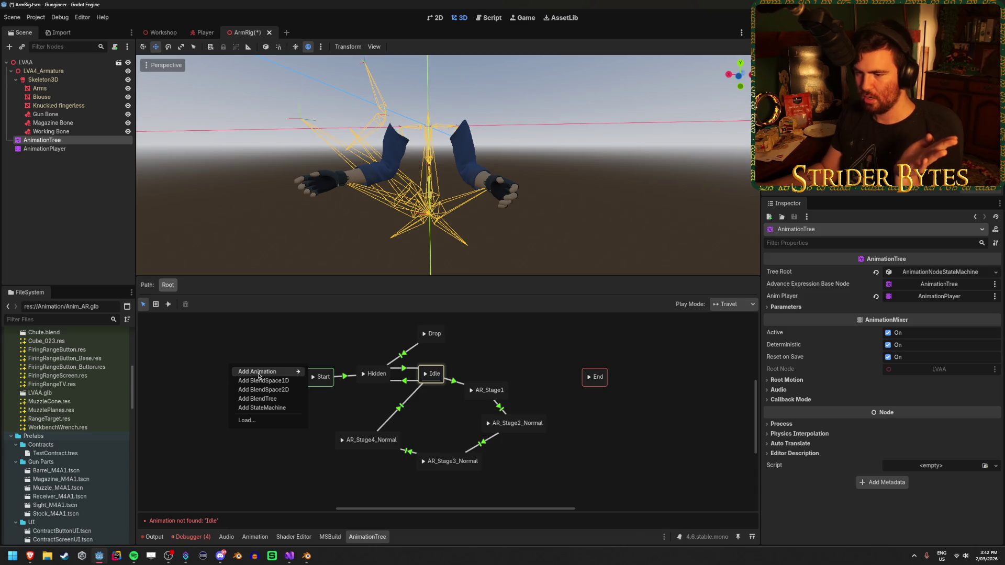
click(343, 373)
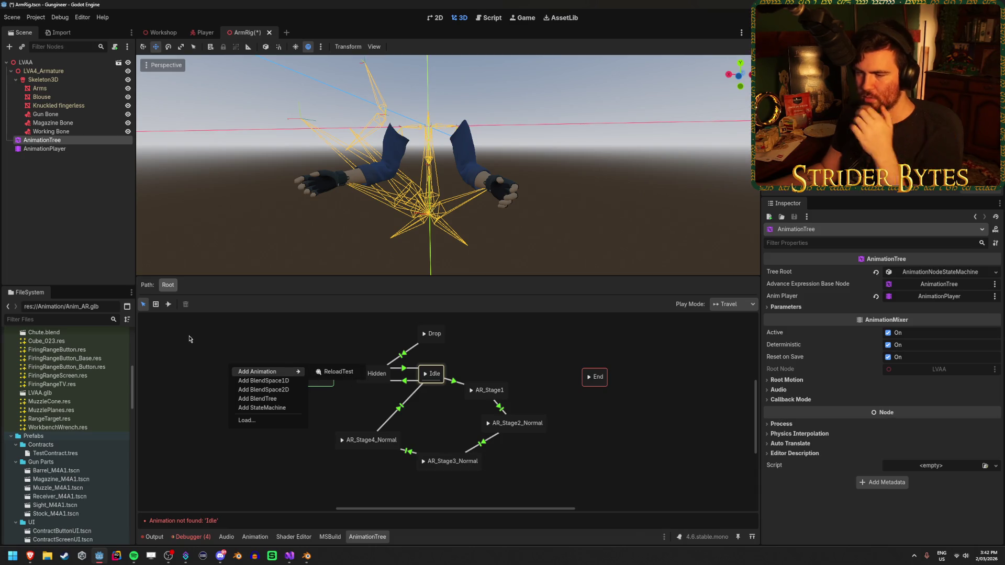
Remove the [Global] library containing ReloadTest and reselect the AnimationTree.
click(52, 149)
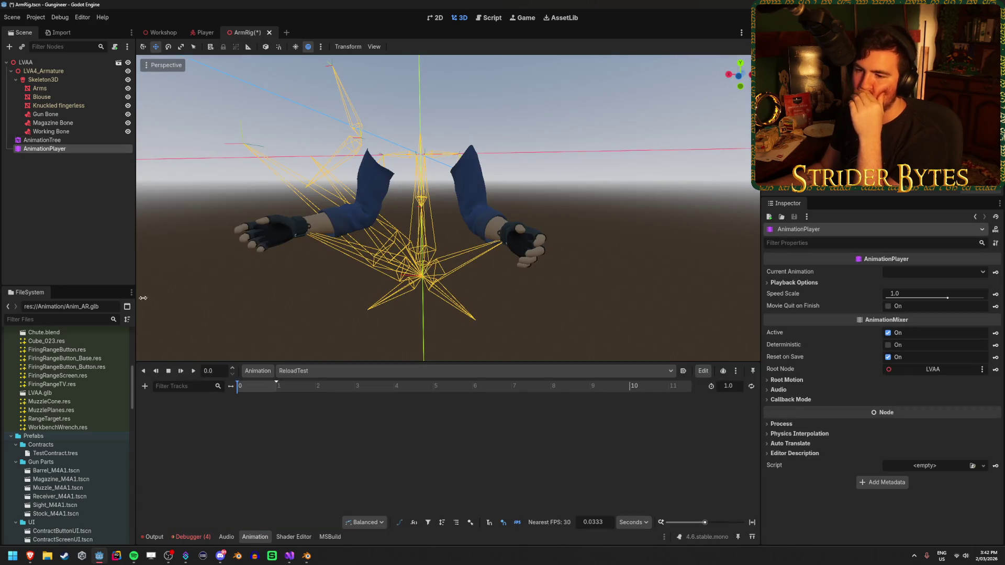
click(263, 371)
click(267, 400)
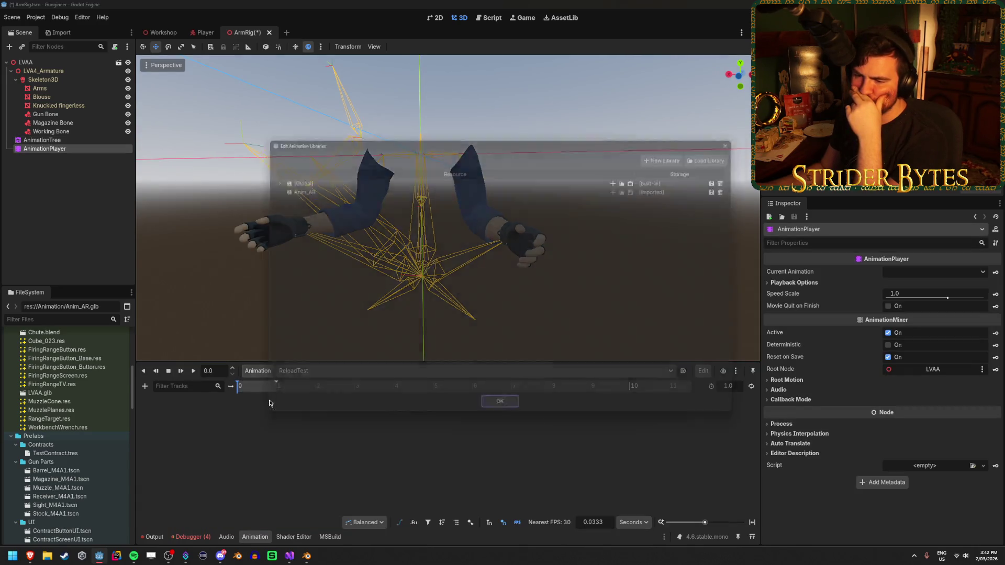
click(262, 177)
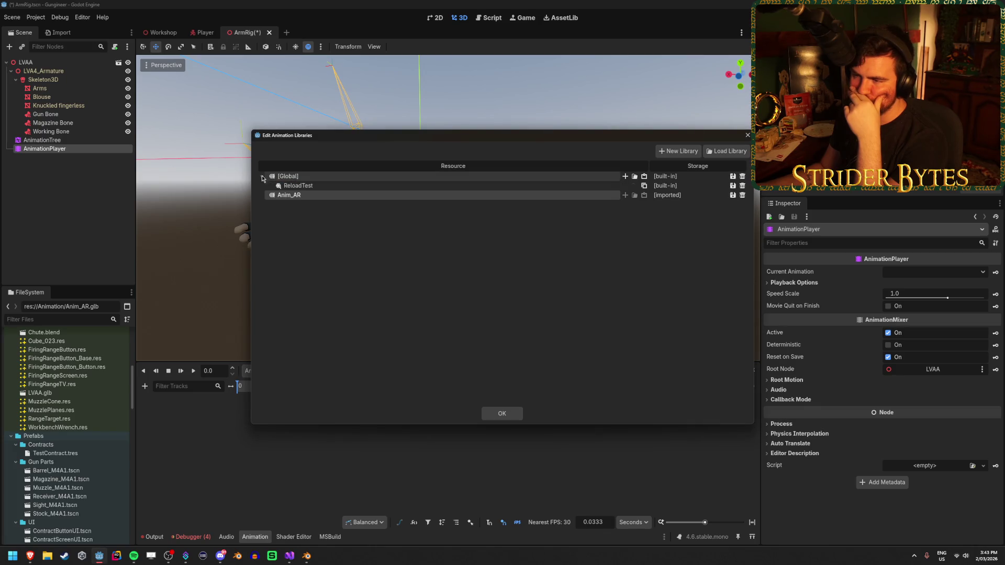
click(262, 177)
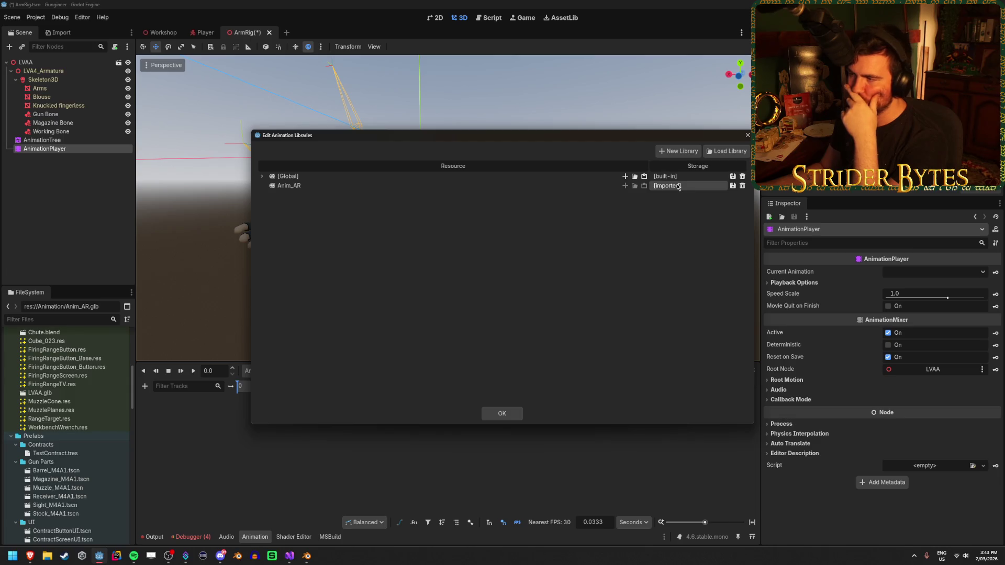
click(742, 180)
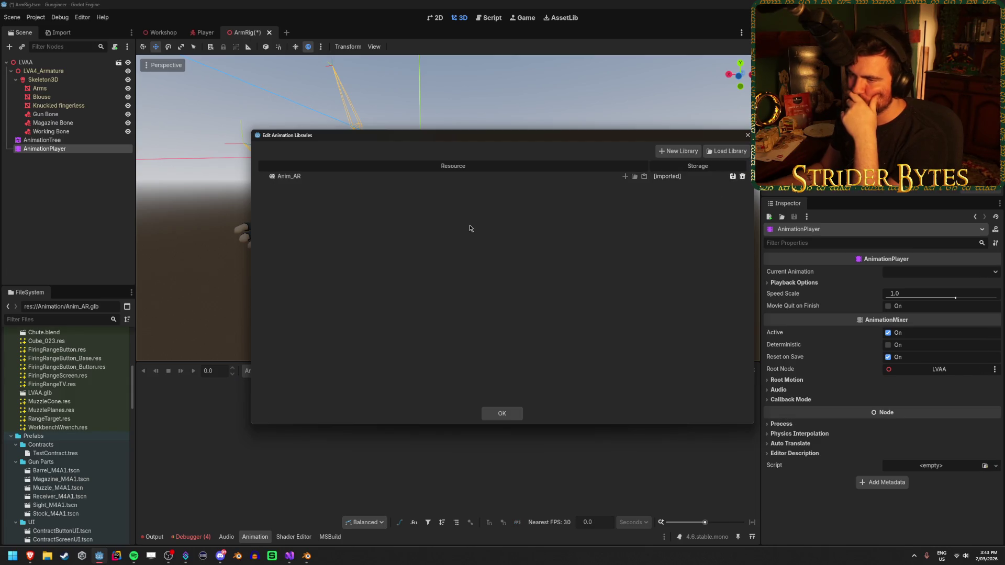
click(501, 415)
click(46, 140)
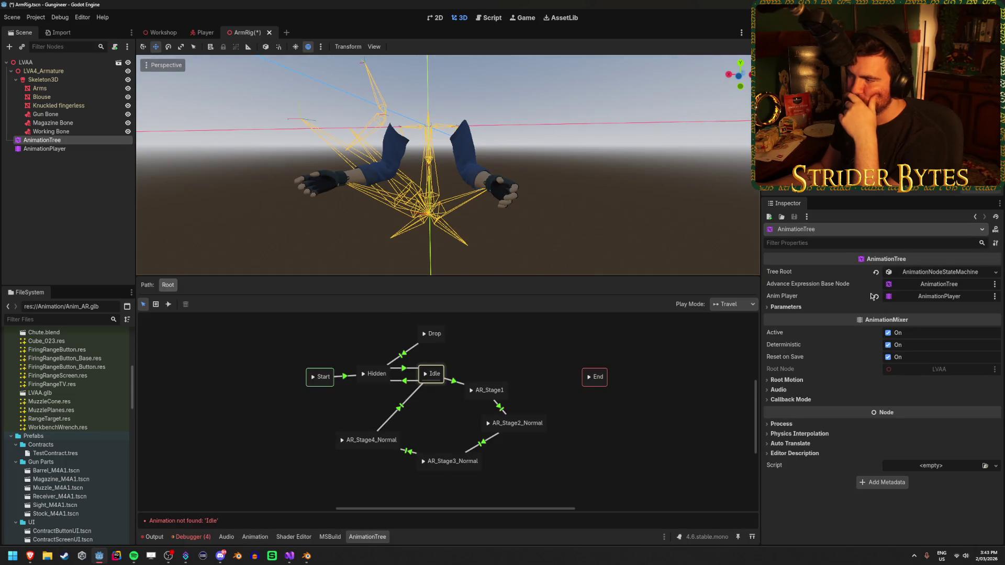
Relink AnimationPlayer into the AnimationTree's Anim Player field and clear the debugger errors.
click(875, 296)
drag(75, 152, 903, 298)
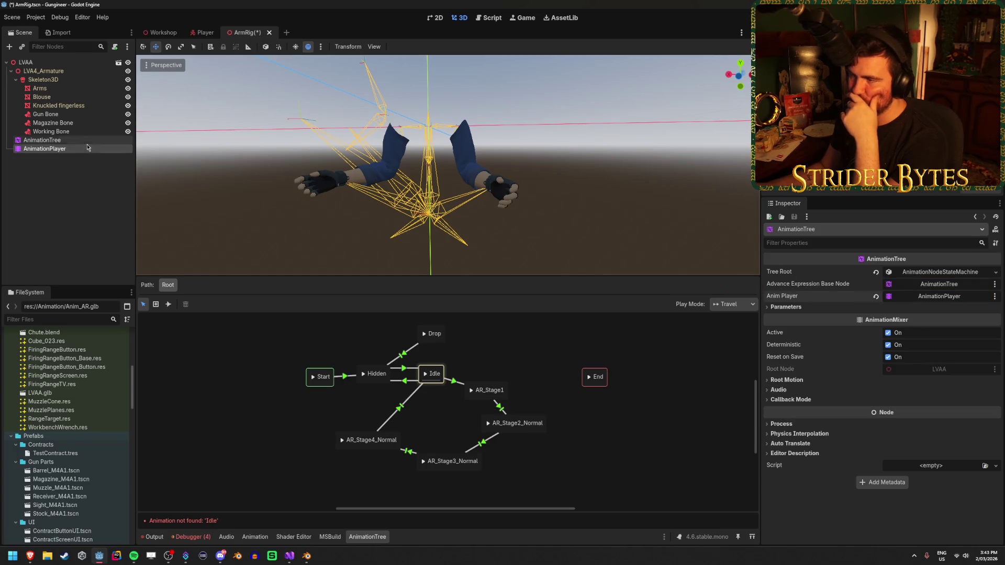
right_click(220, 376)
click(186, 417)
click(206, 537)
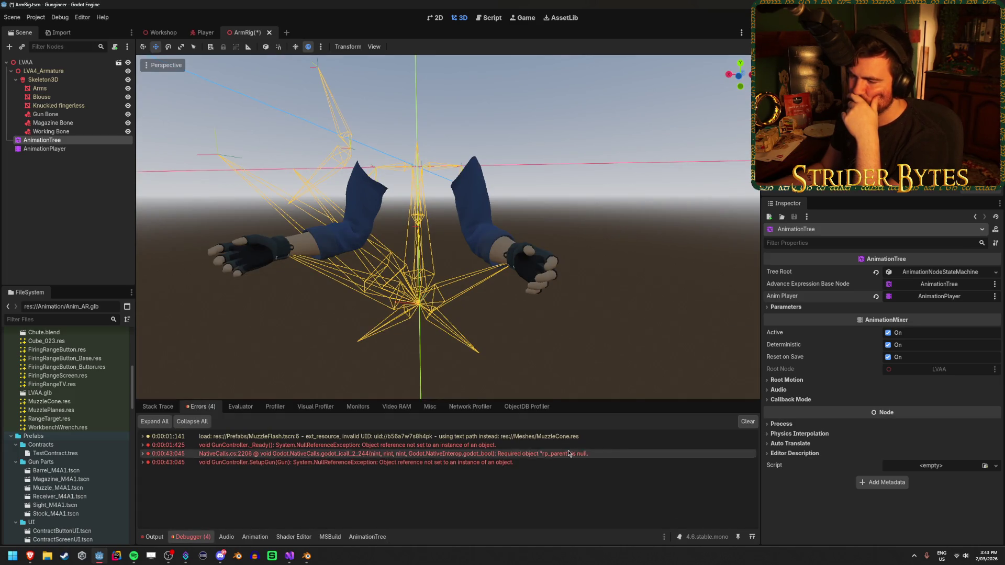
click(748, 421)
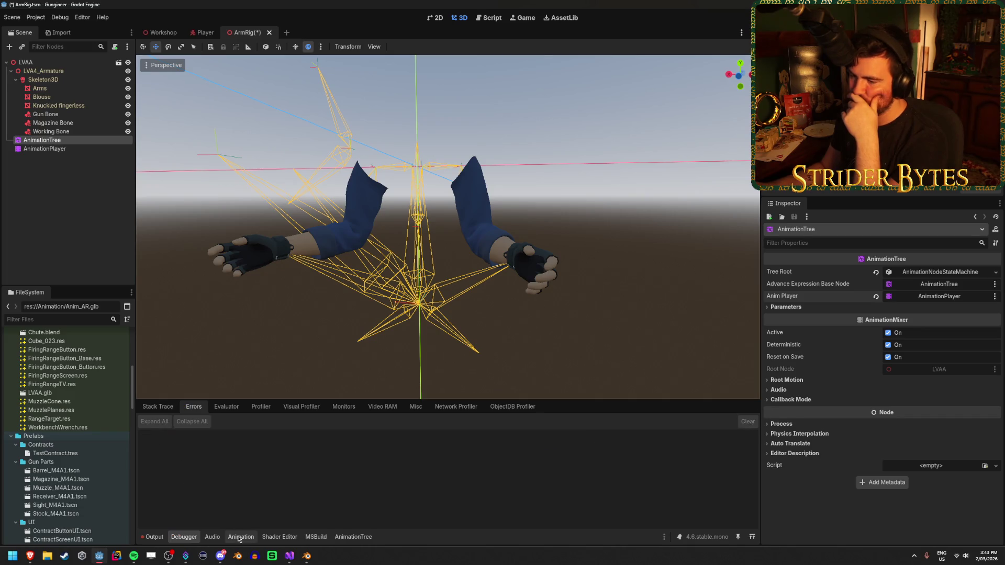
Review the AnimationPlayer's current animation list and playback options.
click(240, 536)
click(44, 149)
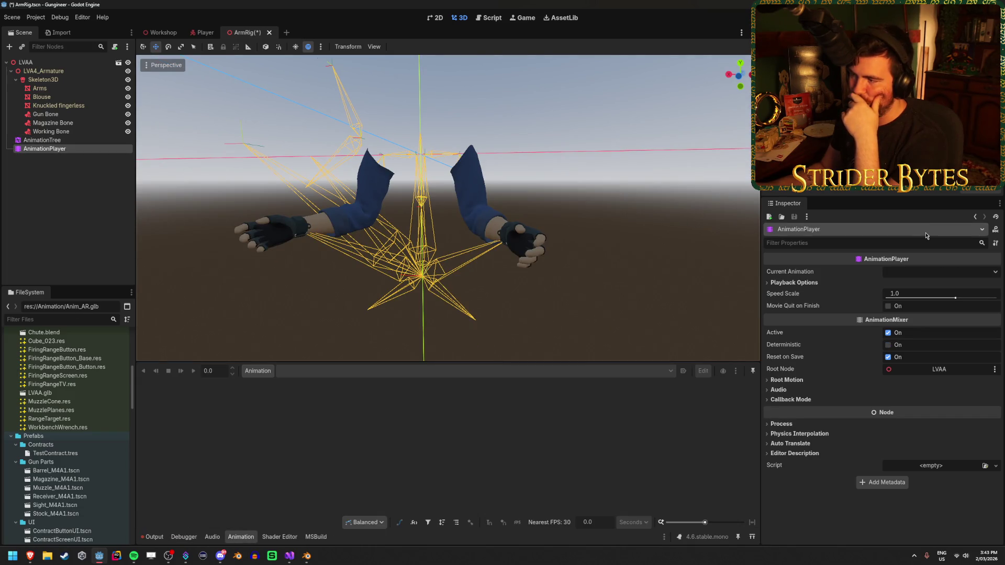
click(932, 273)
click(837, 285)
click(837, 286)
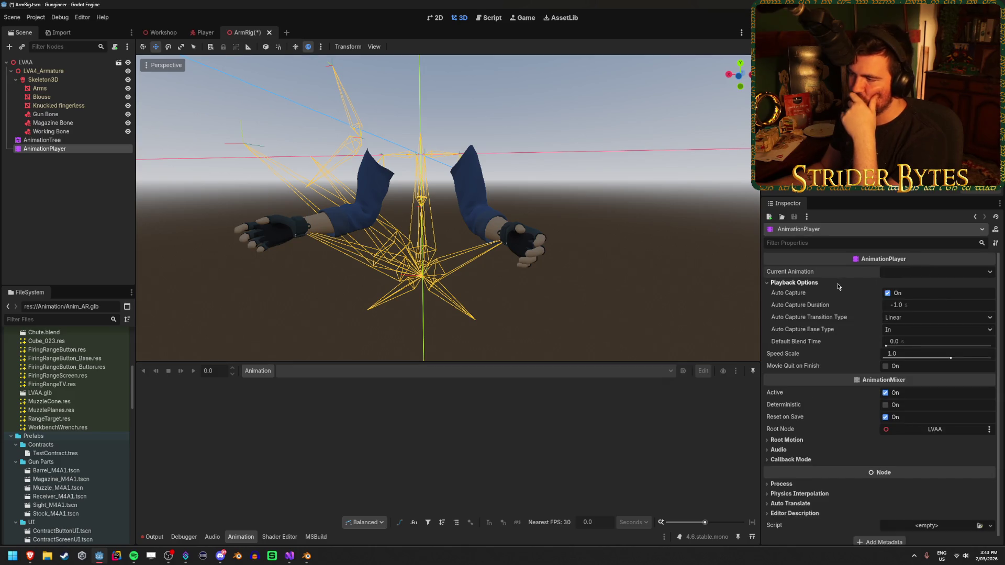
click(838, 286)
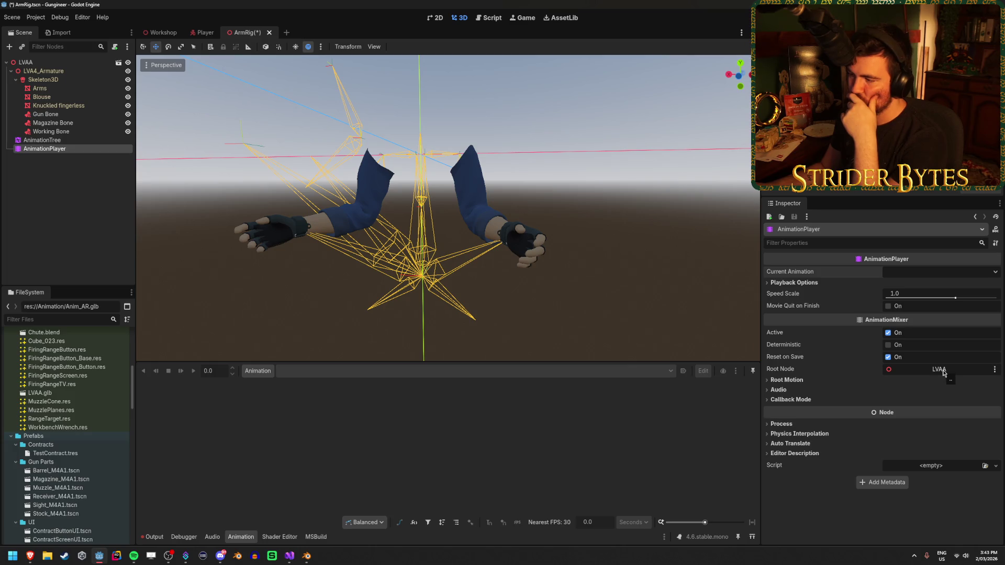
Review root motion settings, keep LVAA as the root node, and reselect the AnimationTree.
click(785, 380)
click(784, 380)
click(964, 372)
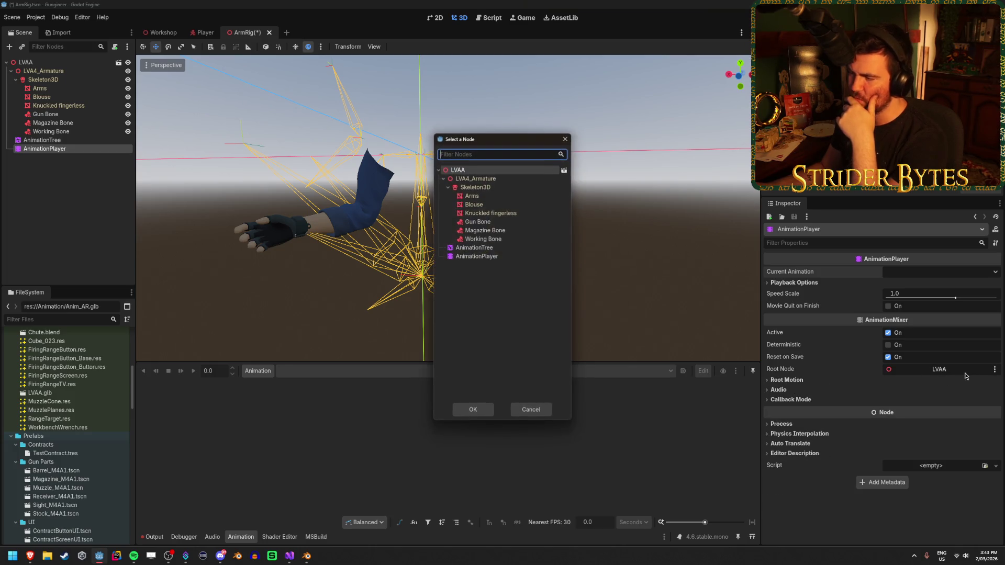
click(530, 410)
mouse_move(779, 371)
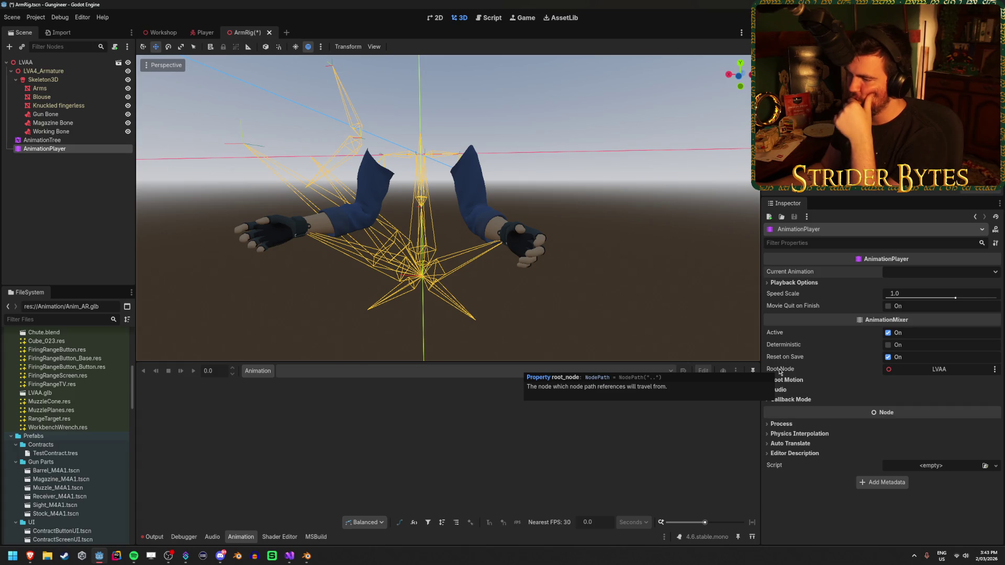
click(790, 380)
click(804, 381)
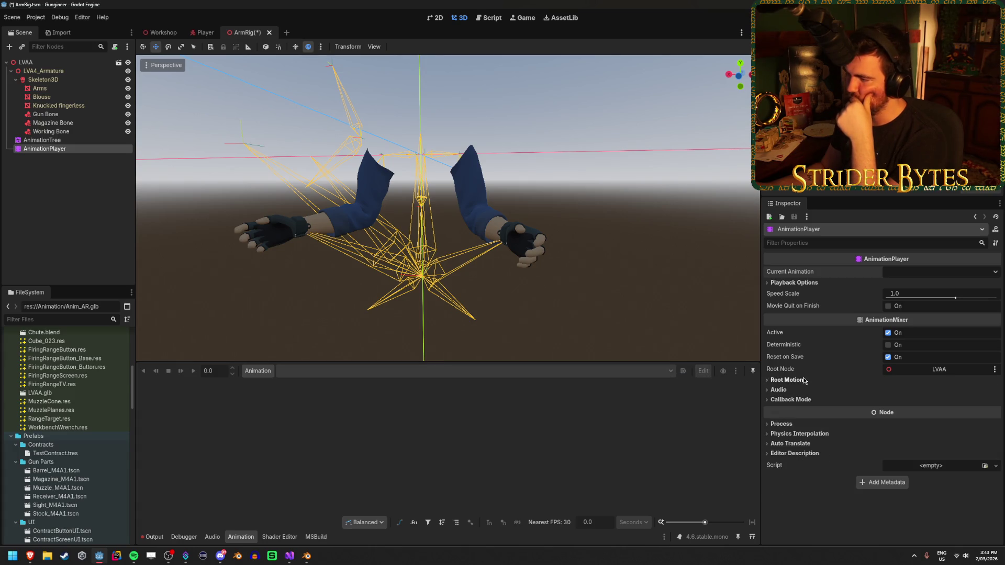
click(42, 140)
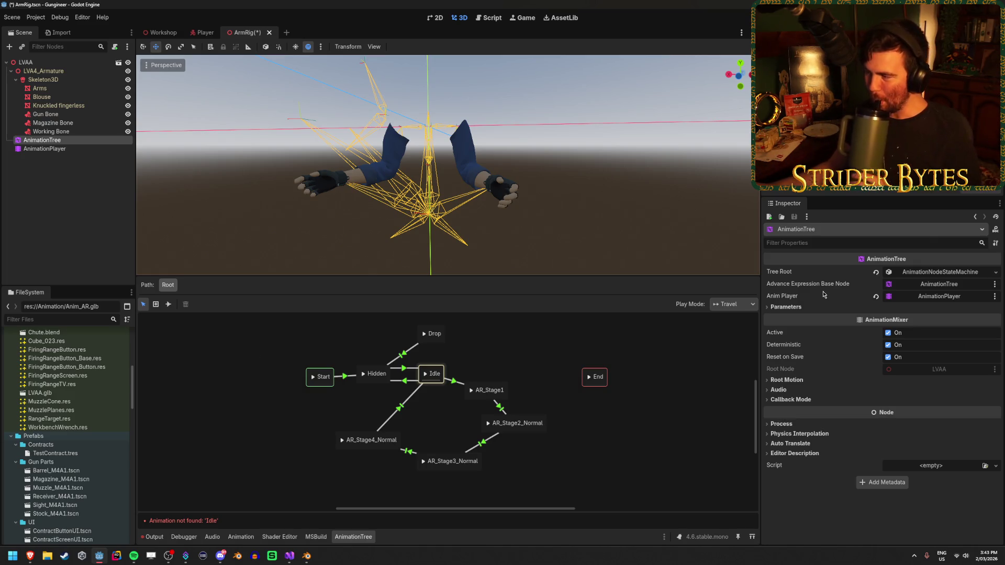
Undo the cleared tree root so the AnimationTree uses its state machine again.
click(785, 307)
click(799, 310)
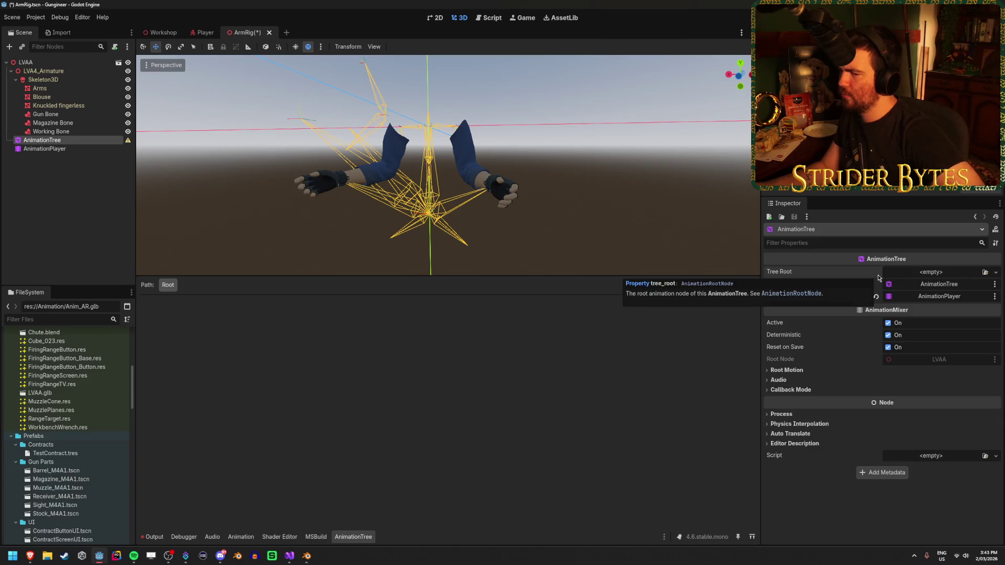
click(995, 272)
click(999, 275)
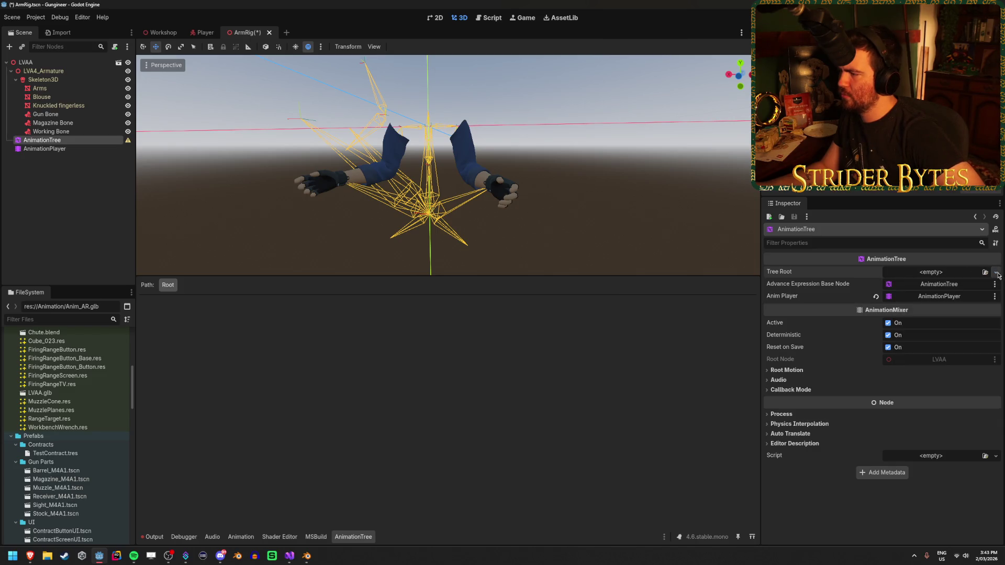
key(ctrl+z)
click(594, 348)
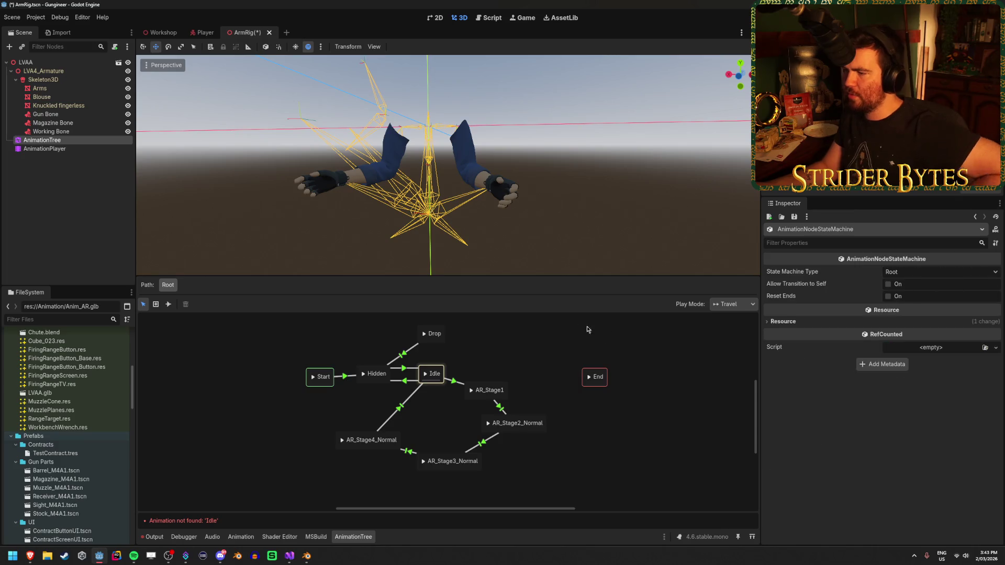
Dismiss the add-state menu without changes and select the ArmRig AnimationPlayer, which has no animation loaded.
right_click(244, 389)
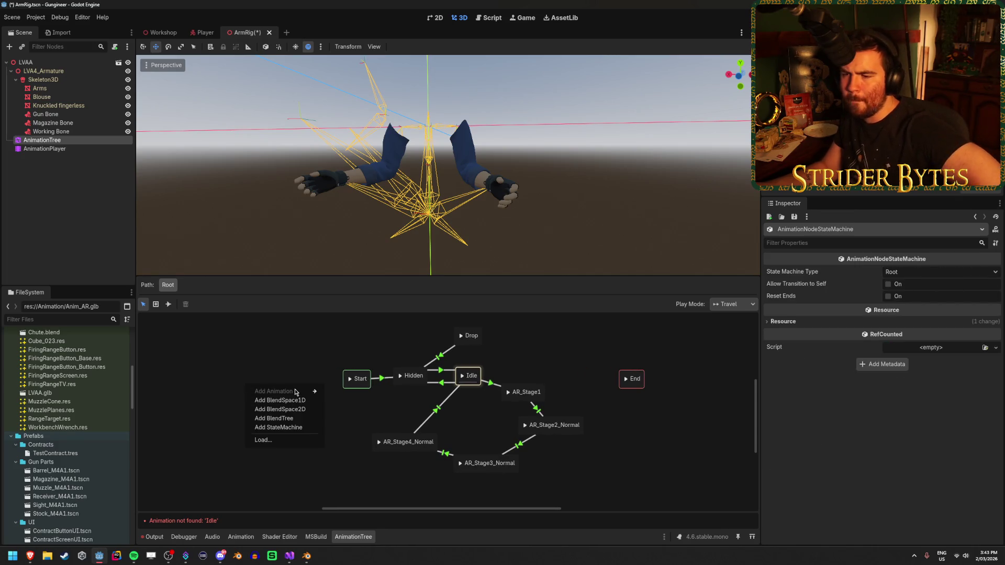
click(262, 352)
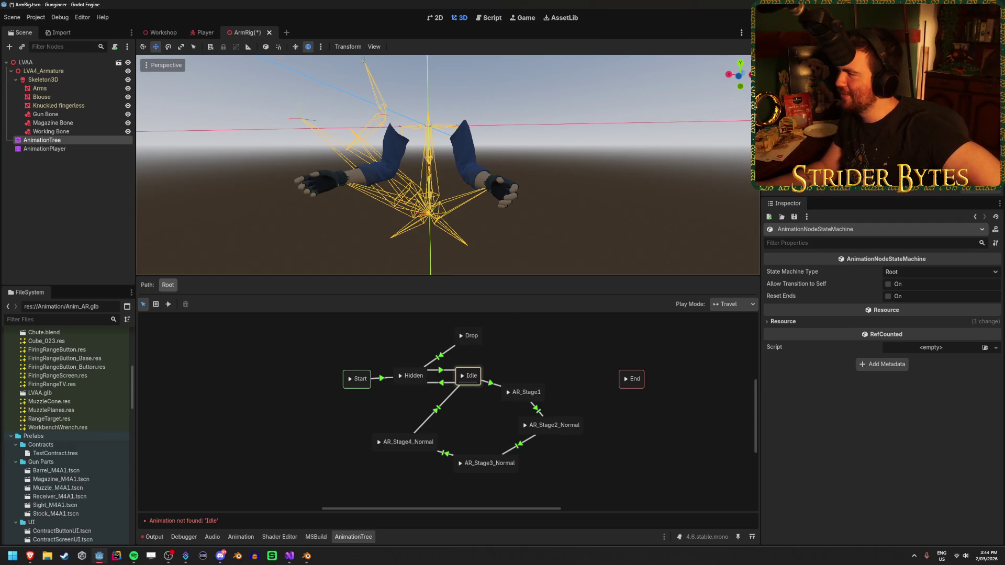
key(alt+Tab)
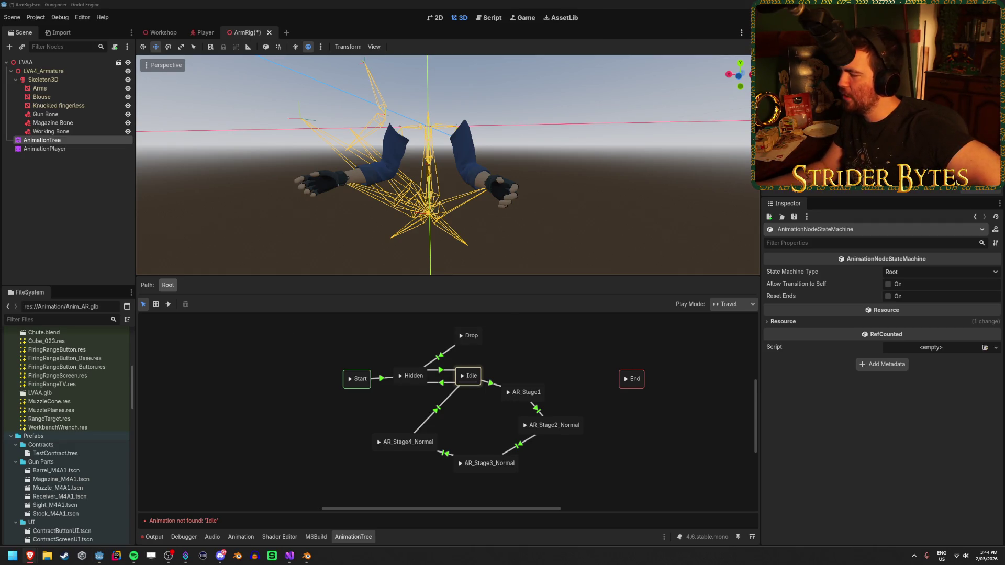
right_click(246, 364)
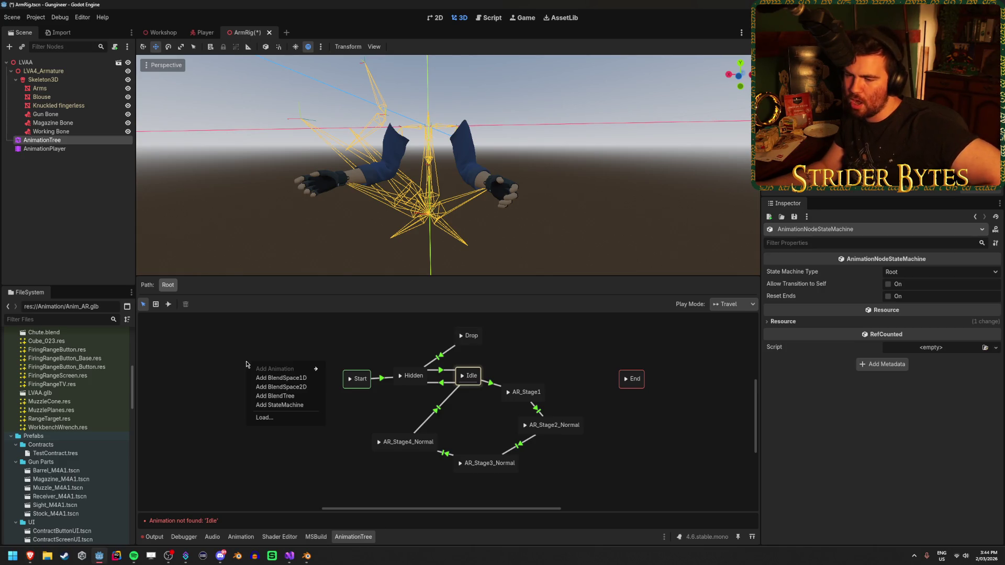
click(239, 366)
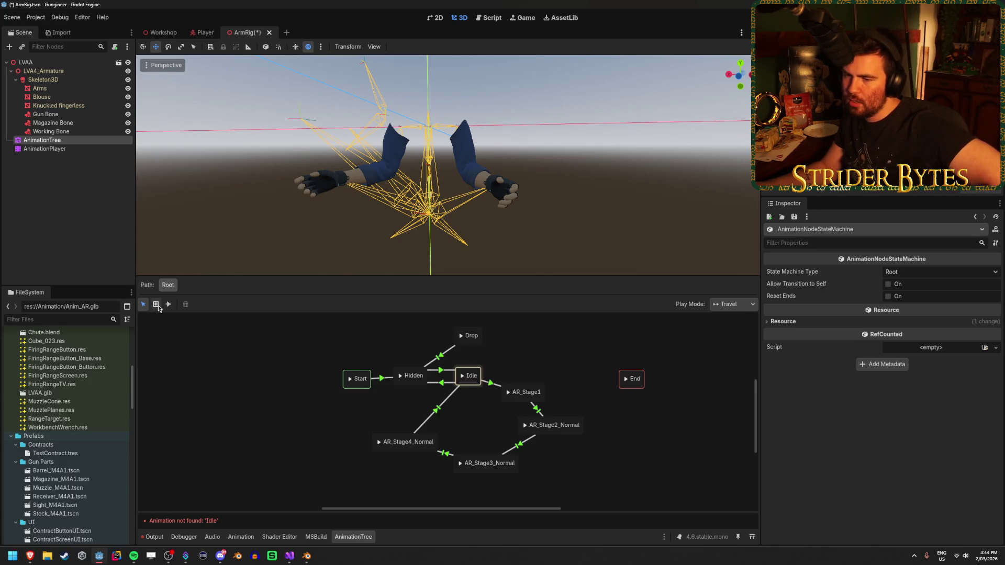
click(79, 151)
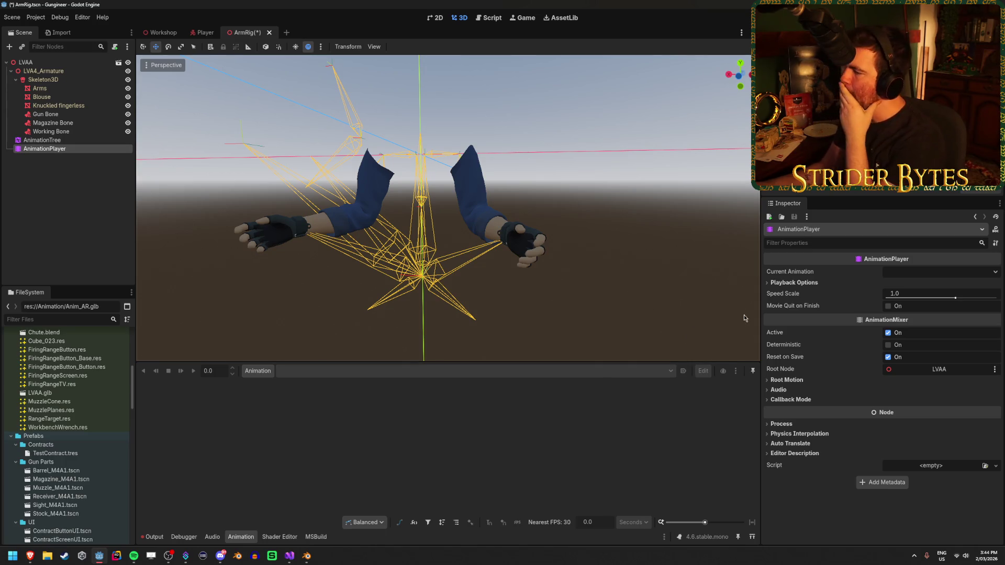
Skip the YouTube import tutorial to 15:28, then 15:51, pause it, and switch to Blender.
mouse_move(27, 561)
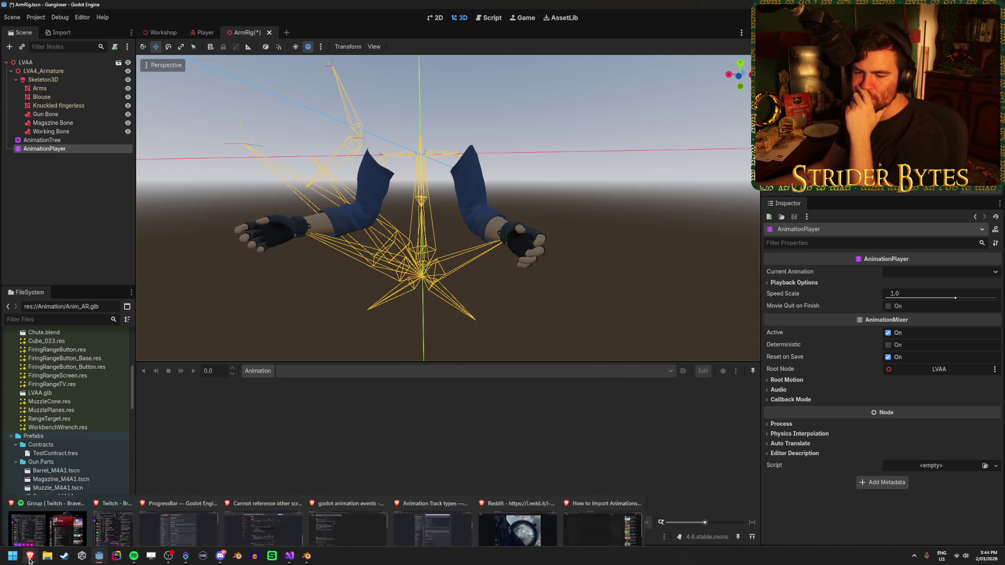
click(518, 511)
click(717, 446)
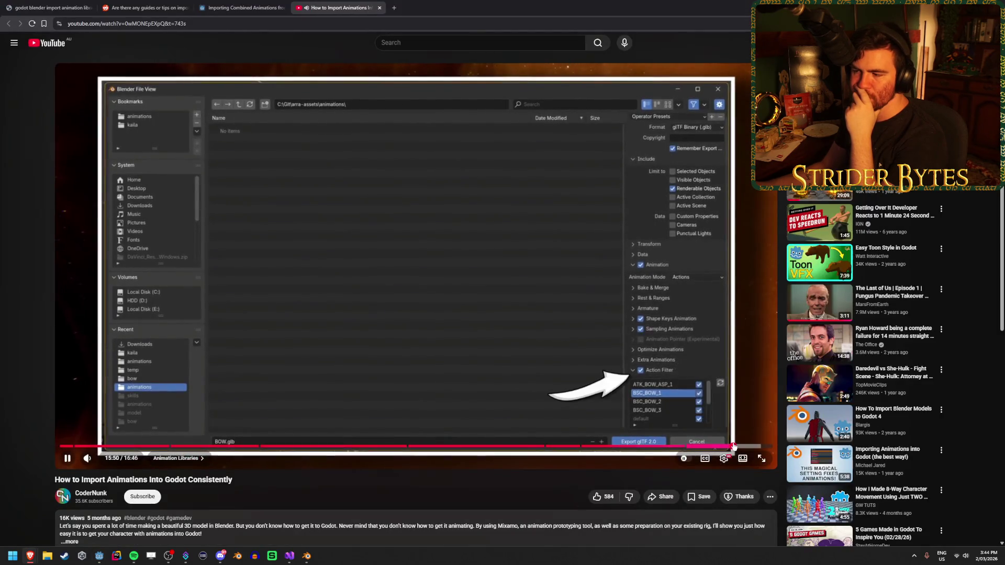
click(733, 447)
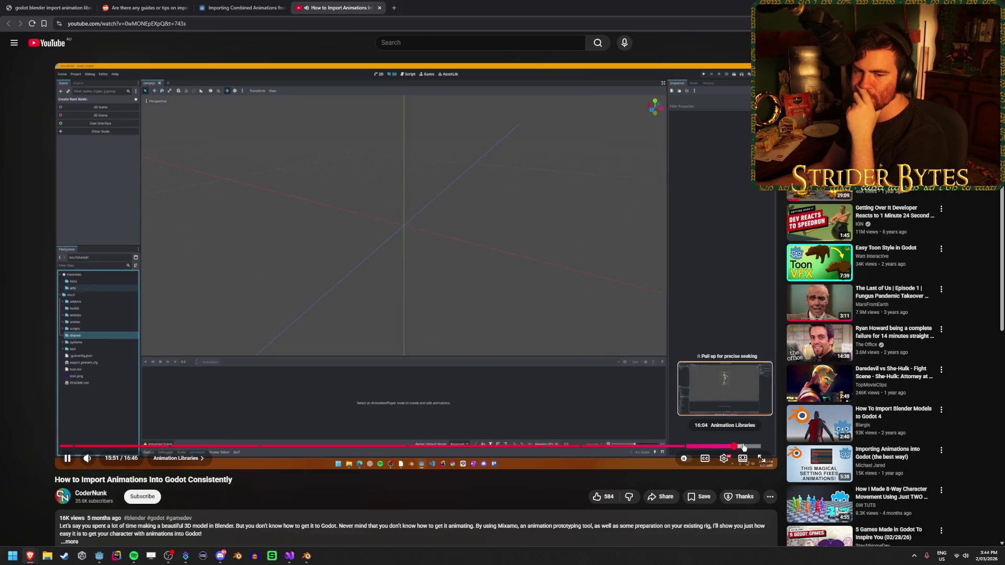
click(350, 264)
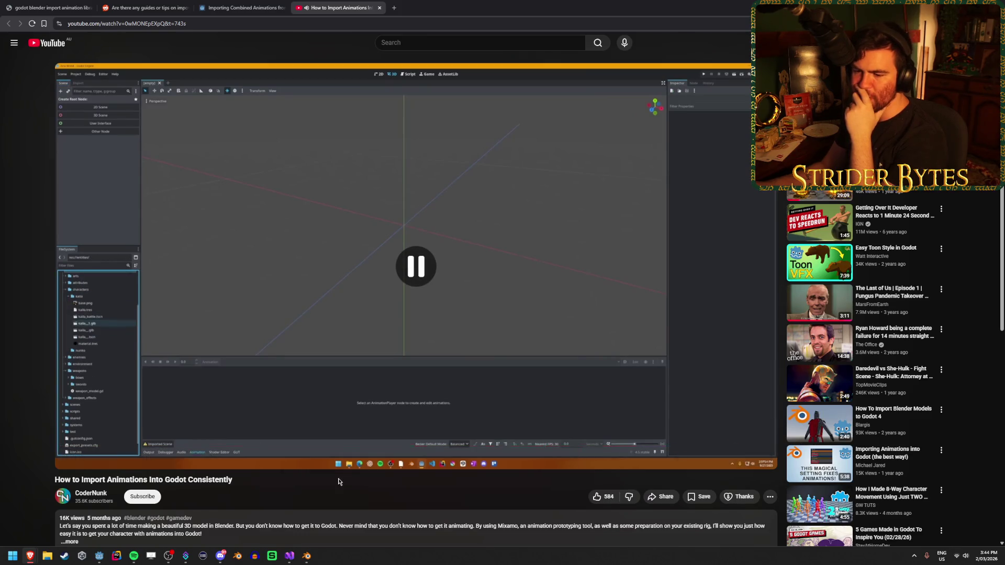
click(307, 557)
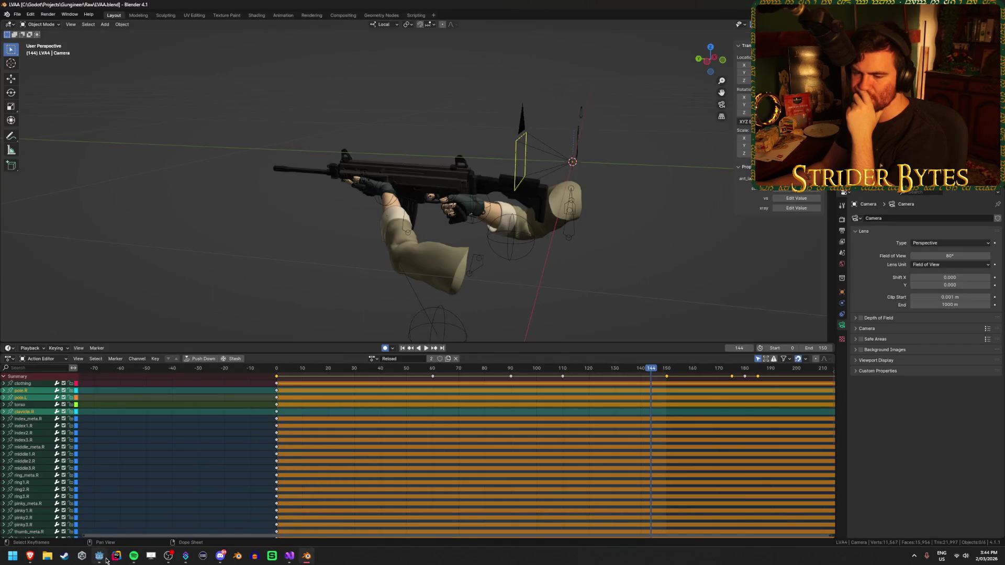
Open Anim_AR.glb's Advanced Import Settings, see an empty scene without animations, and return to Blender.
click(102, 558)
double_click(58, 361)
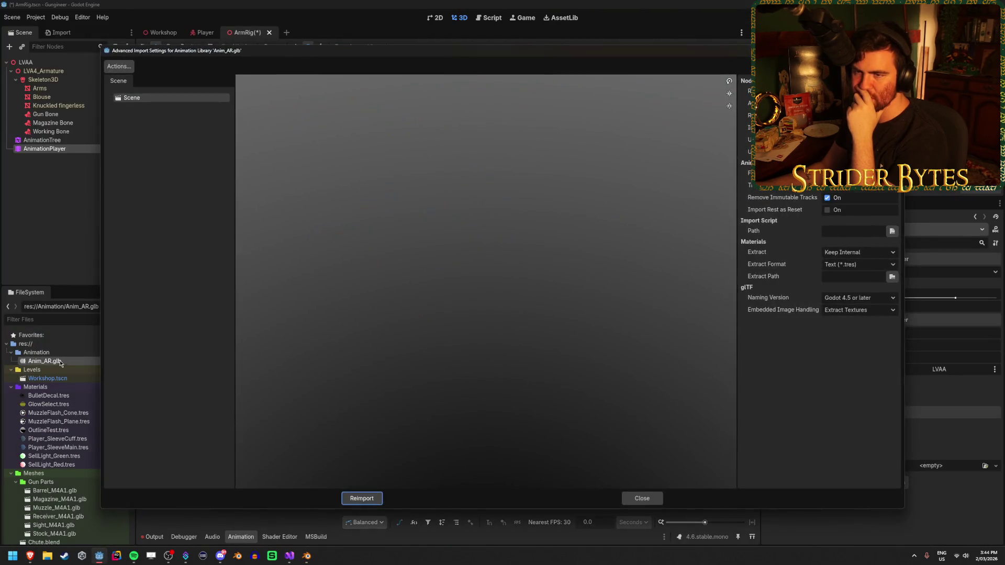
key(Escape)
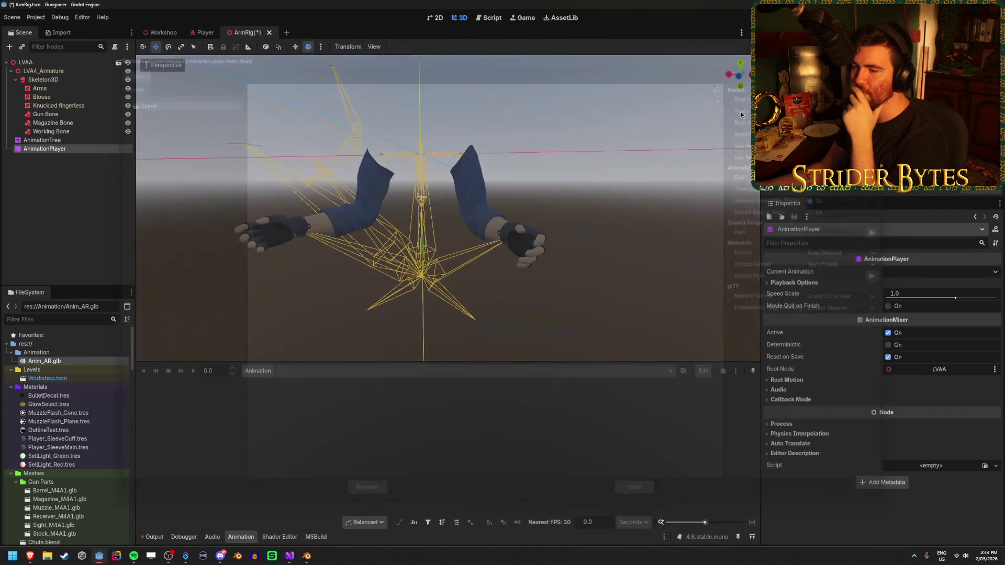
click(306, 555)
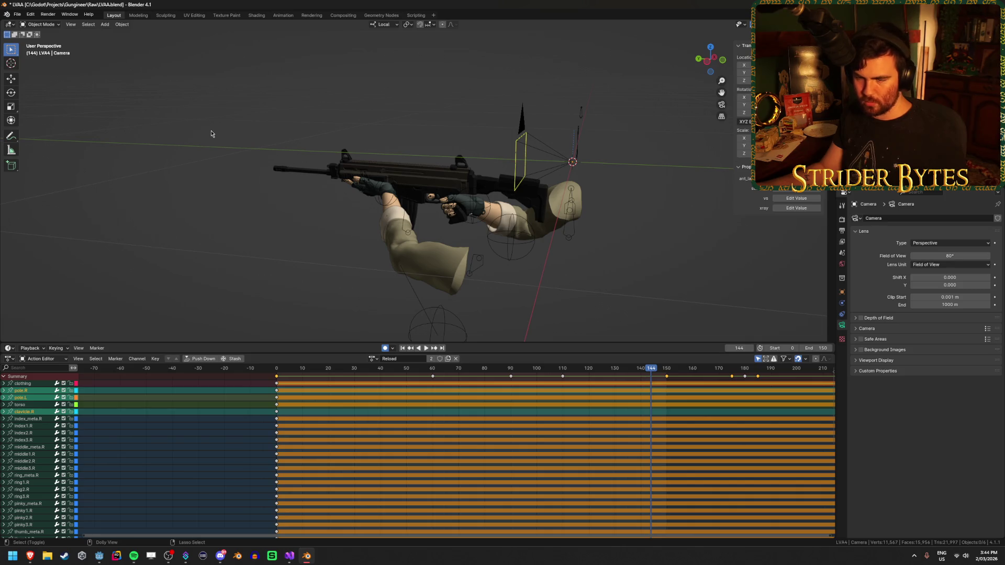
Export the rig with its actions as glTF binary, overwriting Gungineer/Animation/Anim_AR.glb.
key(ctrl+e)
click(407, 147)
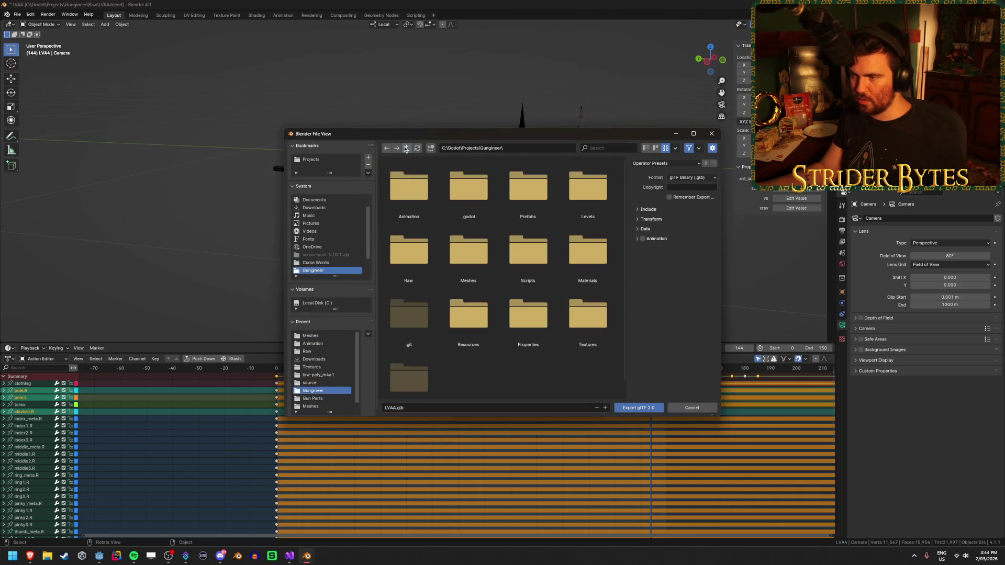
double_click(418, 189)
click(424, 190)
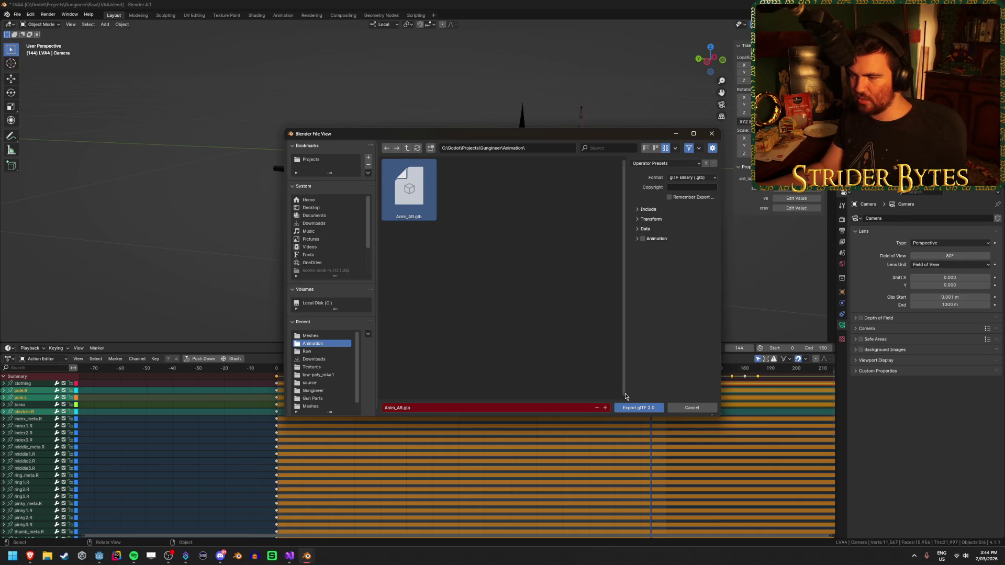
click(638, 219)
click(641, 209)
click(640, 209)
click(644, 219)
click(647, 229)
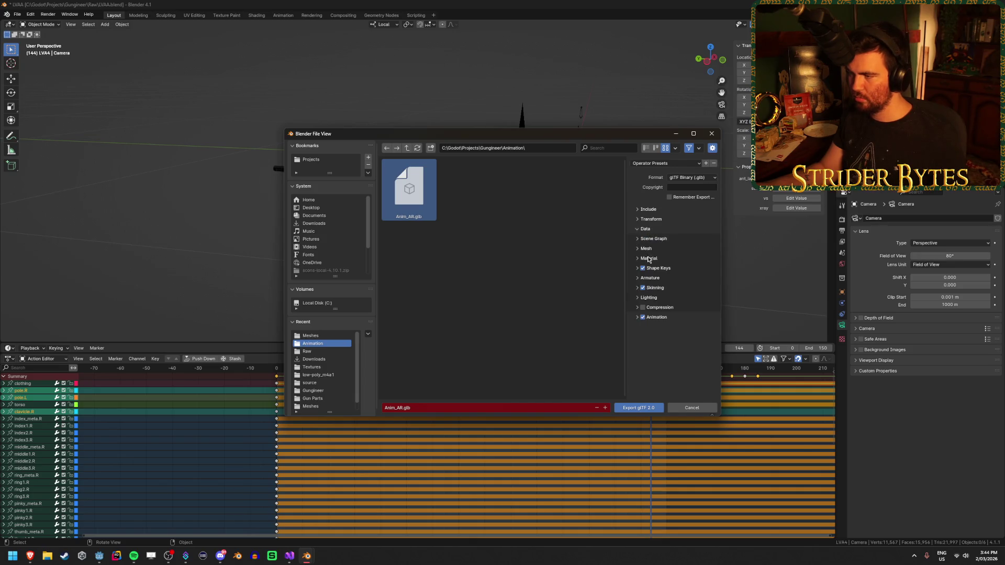
click(658, 320)
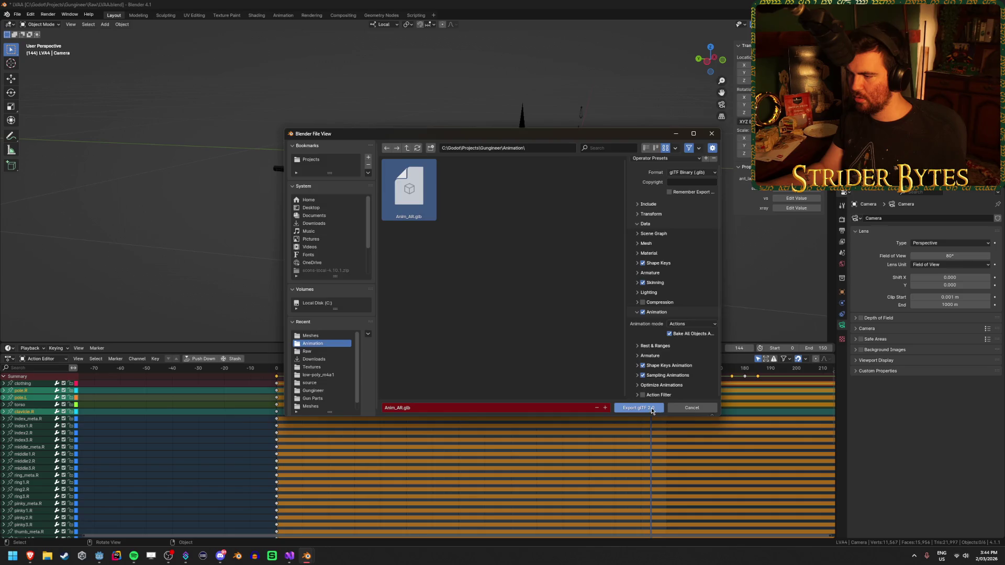
click(638, 407)
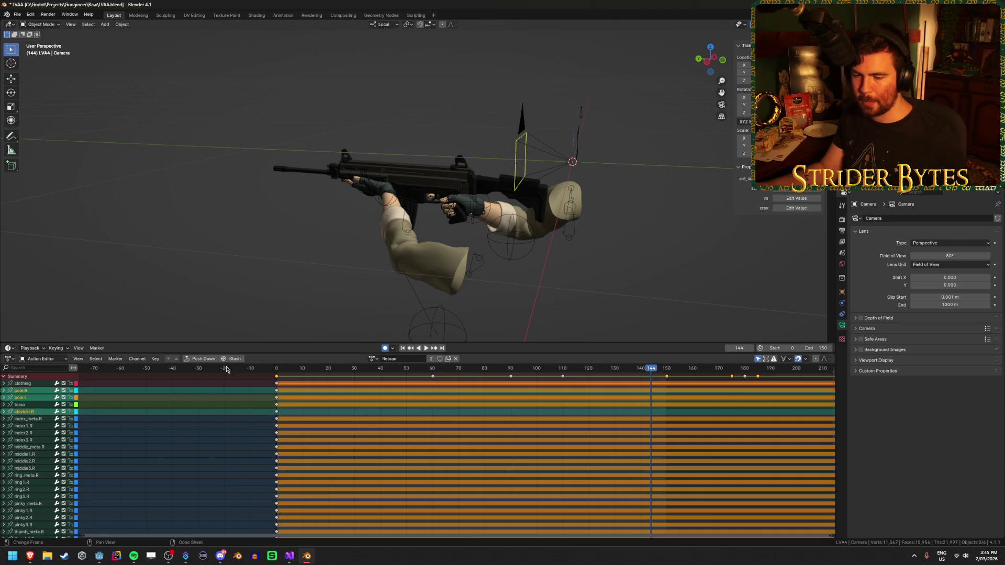
click(99, 555)
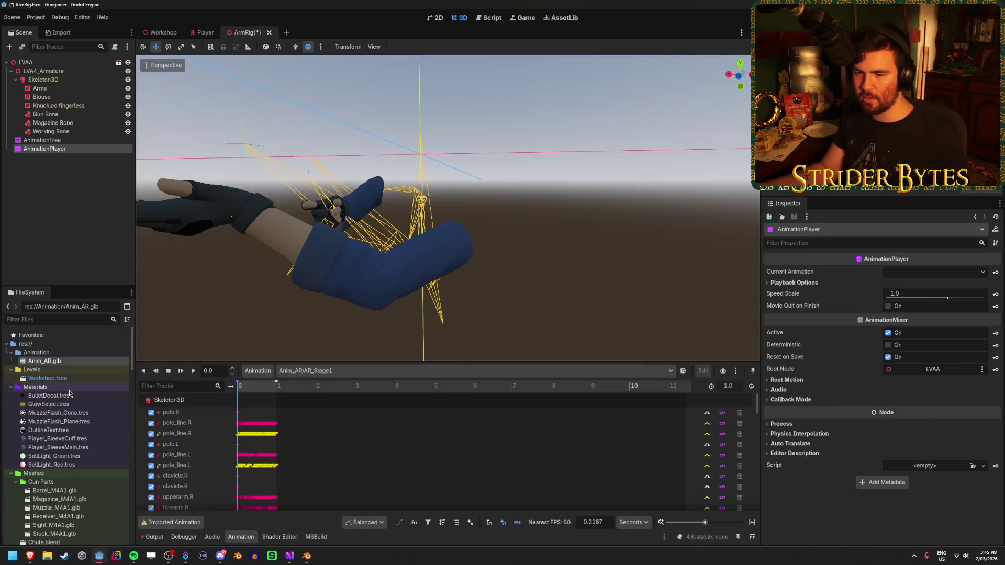
Confirm the reimported Anim_AR.glb lists AR_Stage, Drop, Hidden, Idle and Reload animations.
drag(366, 219, 413, 162)
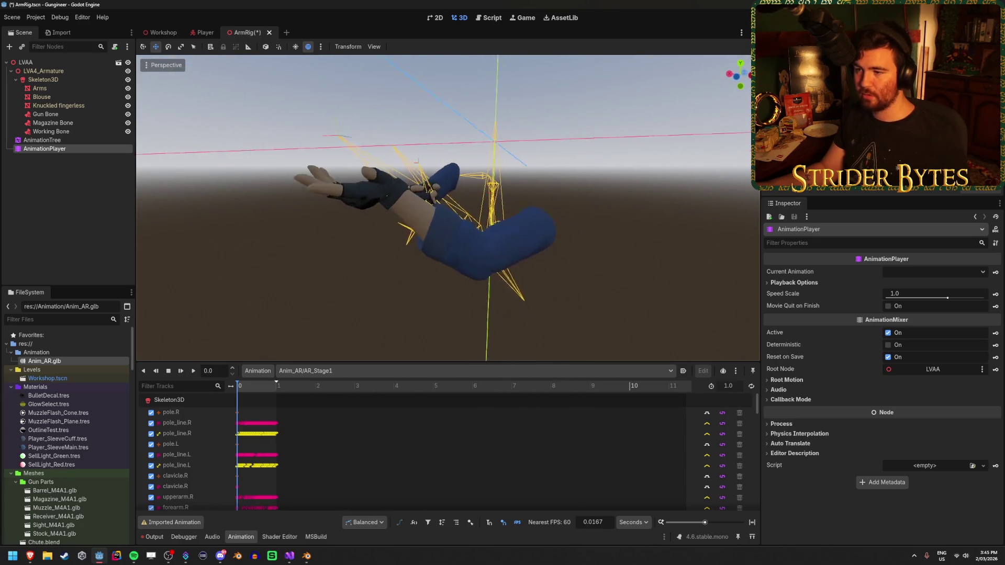
double_click(95, 361)
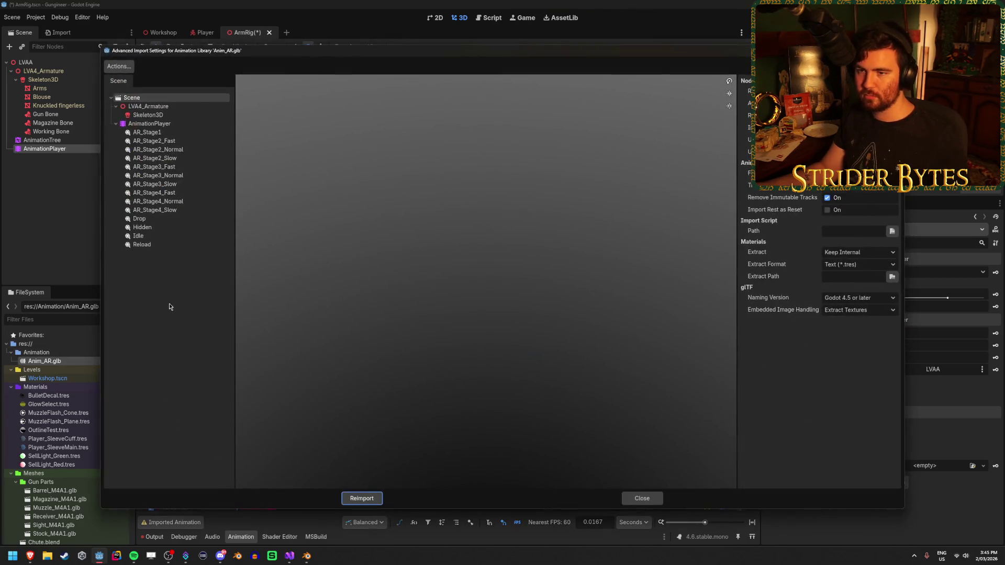
click(654, 503)
Reselect the ArmRig AnimationTree node to show its state machine graph again.
scroll(113, 409, down, 1)
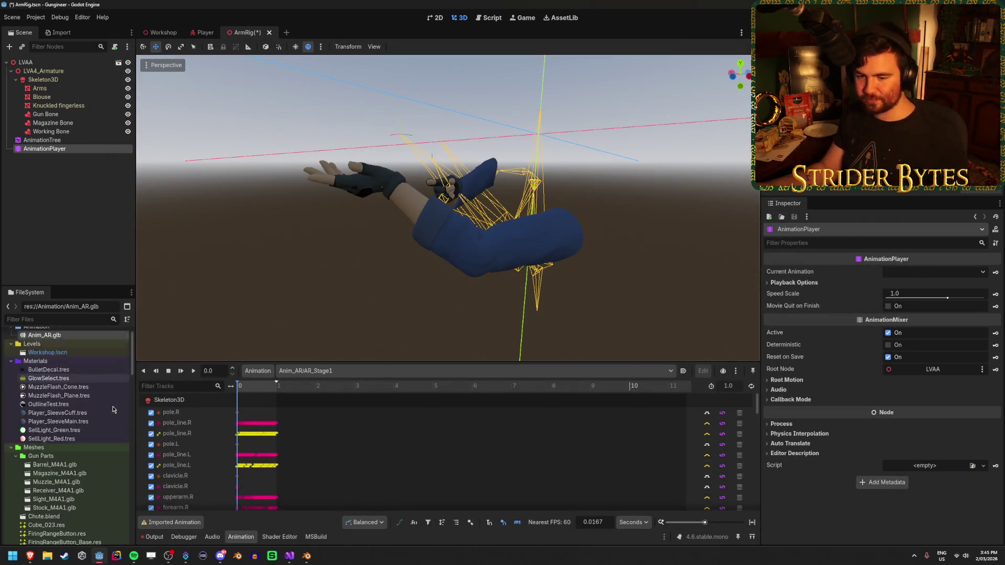
scroll(112, 407, down, 8)
click(78, 220)
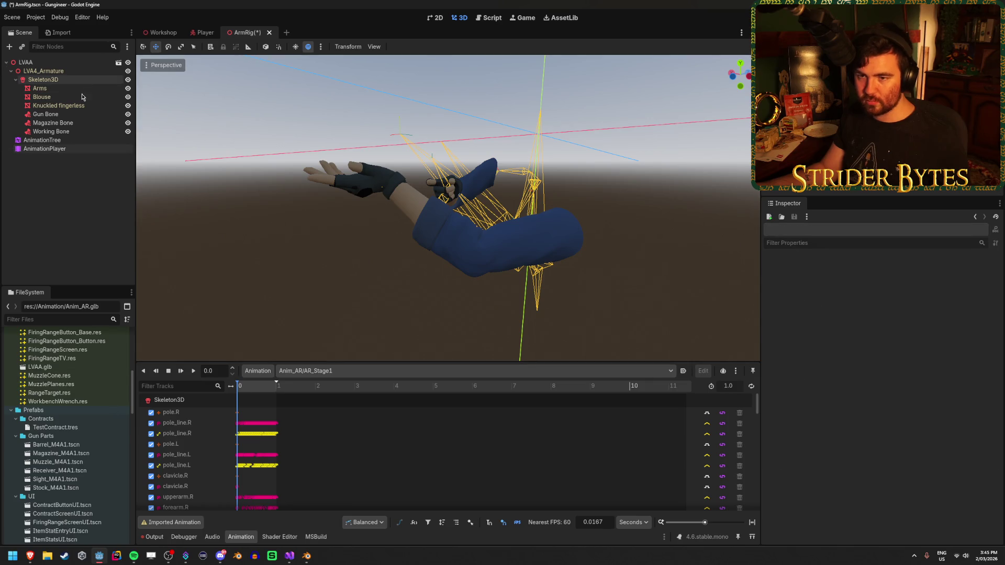
click(65, 140)
click(53, 149)
click(56, 141)
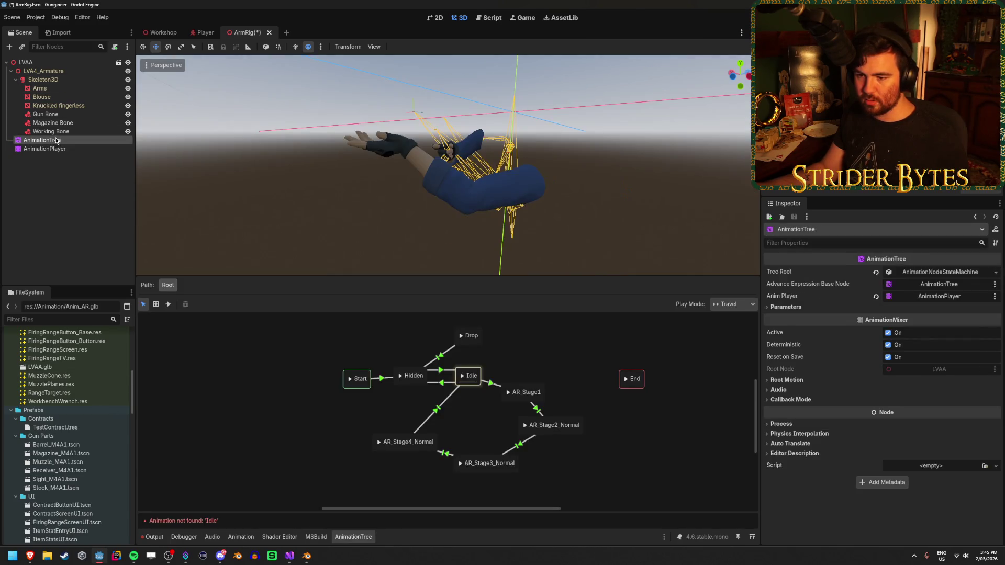
Assign Anim_AR/Idle as the Idle state's animation.
click(207, 377)
right_click(224, 361)
mouse_move(261, 364)
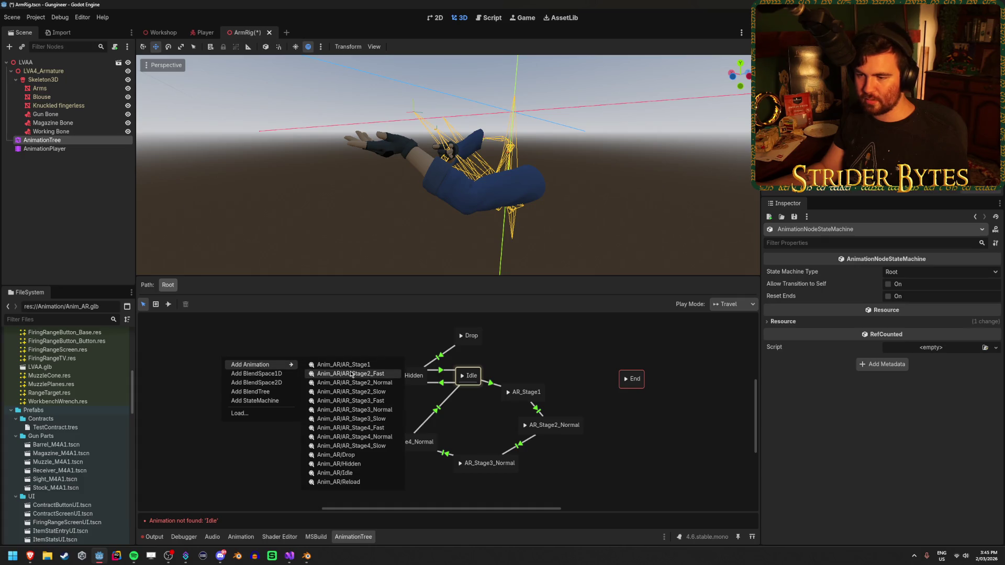
click(238, 464)
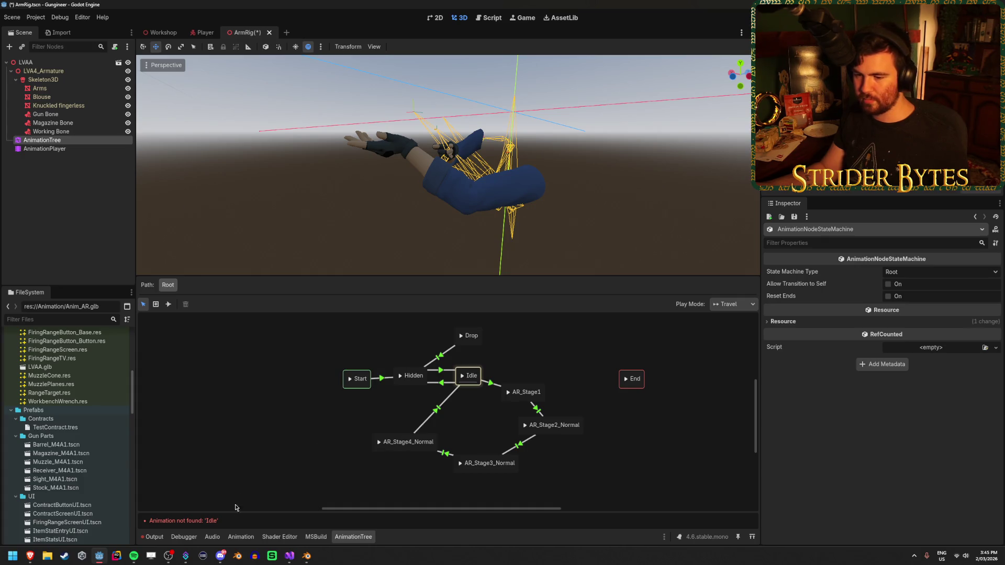
click(473, 373)
click(929, 273)
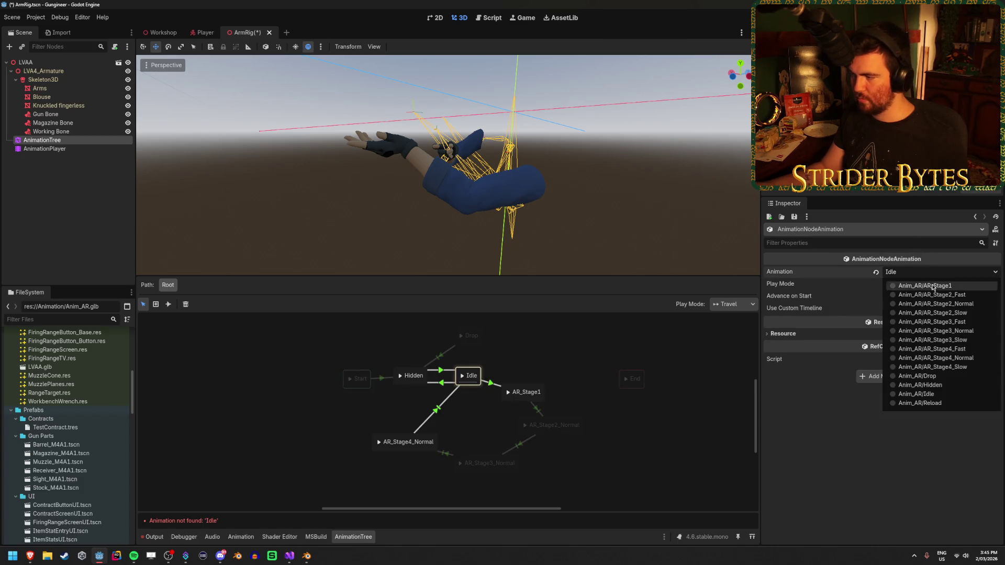
click(918, 393)
Assign Anim_AR/Hidden to the Hidden state and delete the Drop state.
click(411, 374)
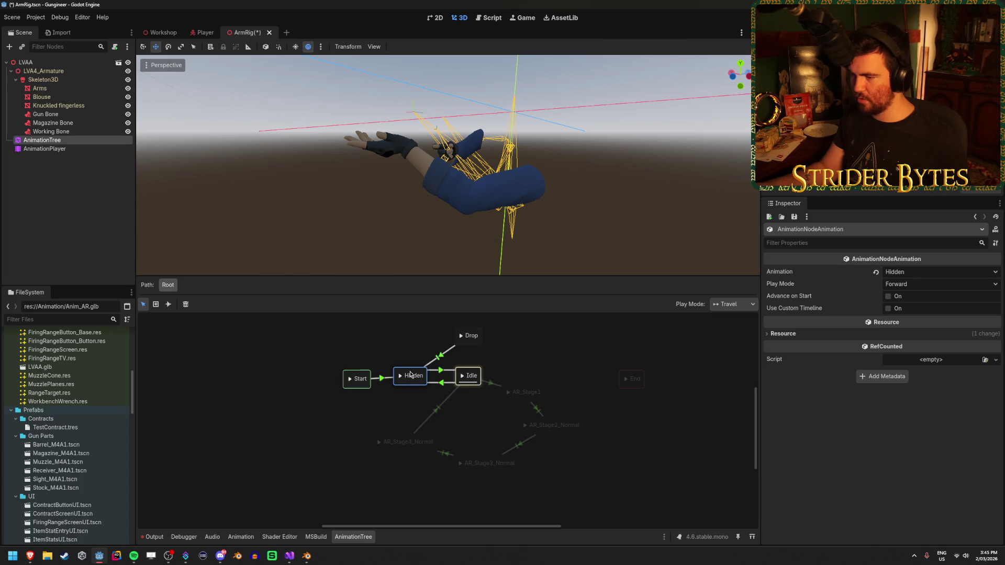
click(904, 273)
click(921, 389)
click(476, 348)
click(470, 336)
key(Delete)
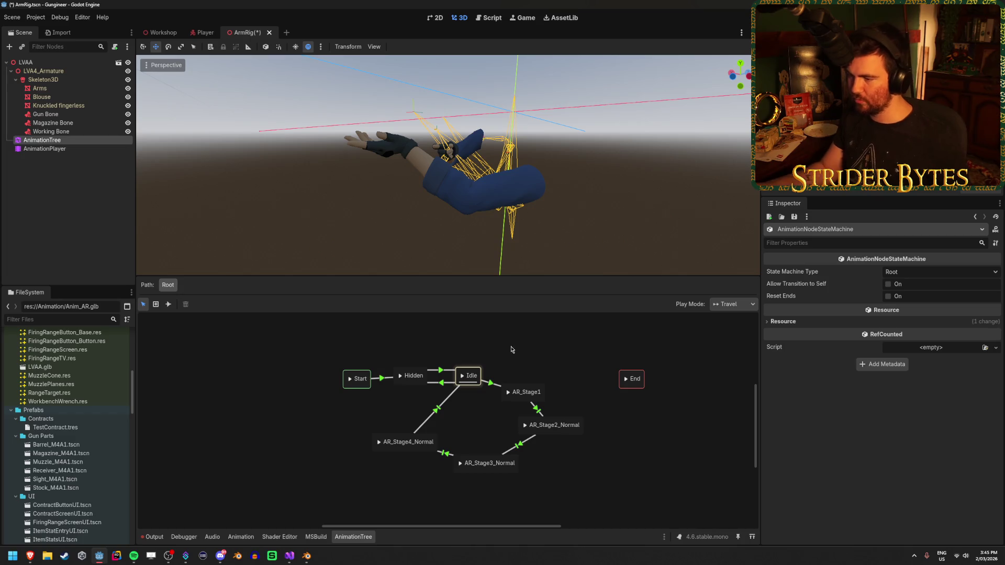
Stack AR_Stage1 through AR_Stage4_Normal in a vertical column and move Start, Hidden and Idle left.
drag(528, 389, 544, 336)
drag(558, 421, 541, 382)
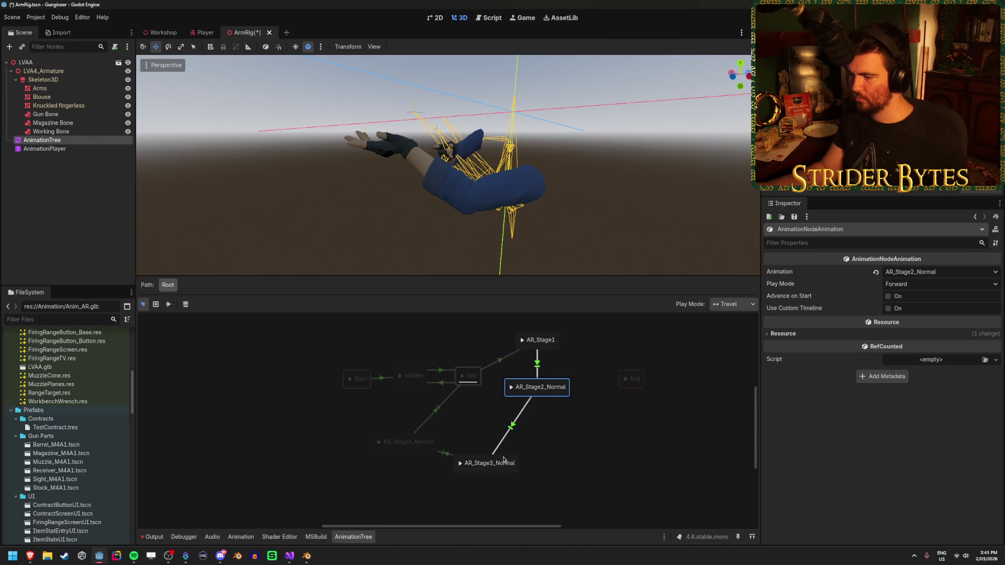
mouse_move(489, 460)
mouse_down()
mouse_move(546, 423)
mouse_move(544, 431)
mouse_up()
drag(411, 440, 542, 474)
mouse_move(324, 423)
mouse_down()
mouse_move(477, 347)
mouse_move(400, 398)
mouse_move(366, 400)
mouse_up()
click(483, 404)
Check the Animation field of each stage state, AR_Stage1 through AR_Stage4_Normal, leaving them unchanged.
click(546, 342)
click(928, 272)
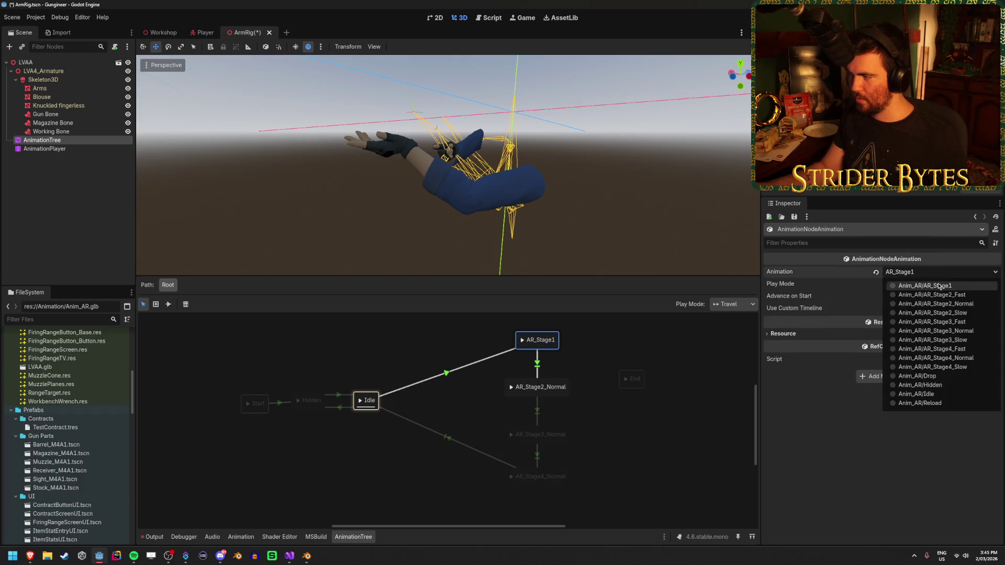
click(937, 285)
click(560, 386)
click(920, 270)
click(812, 288)
click(551, 431)
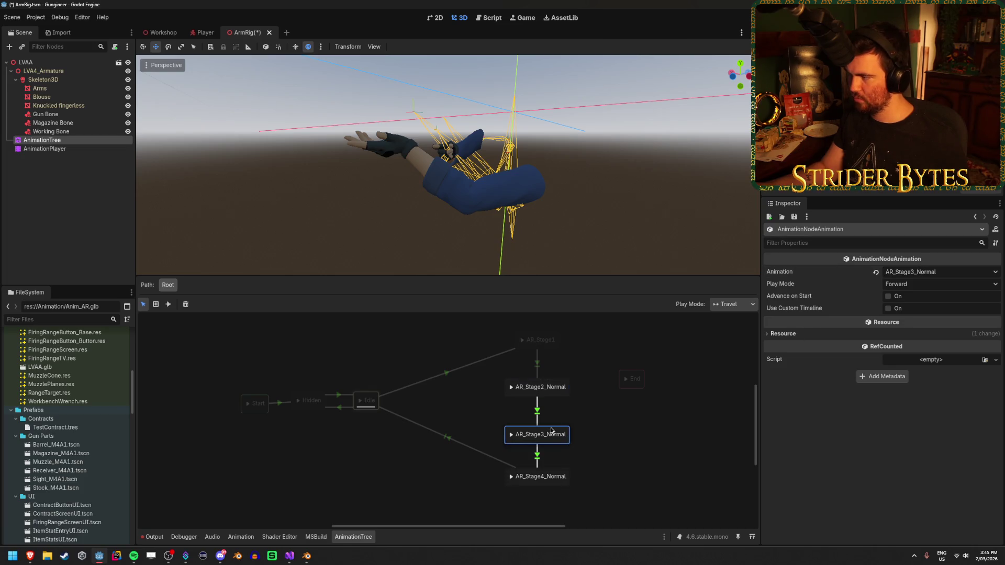
click(555, 473)
click(655, 410)
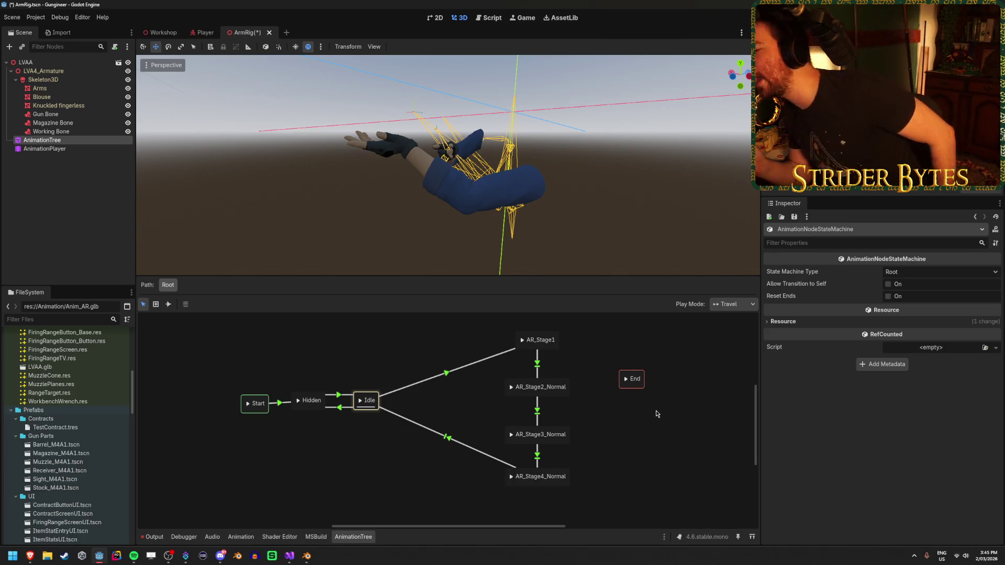
click(518, 392)
key(ctrl+d)
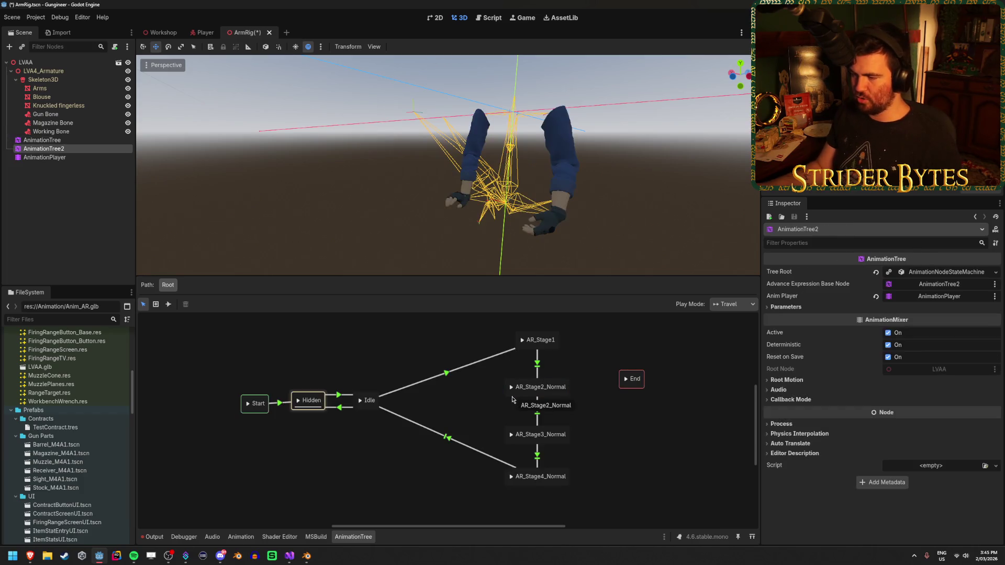
key(ctrl+z)
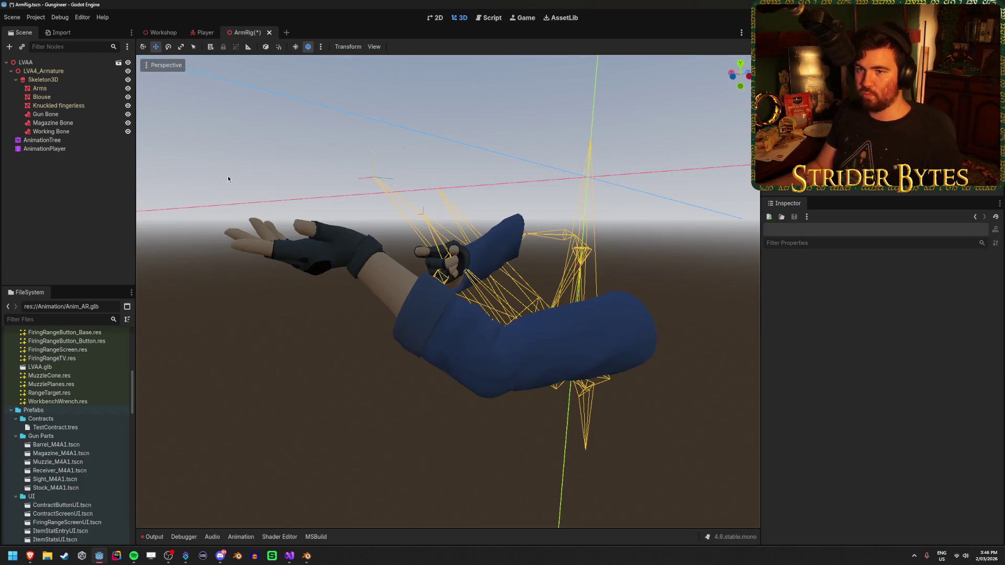
click(241, 537)
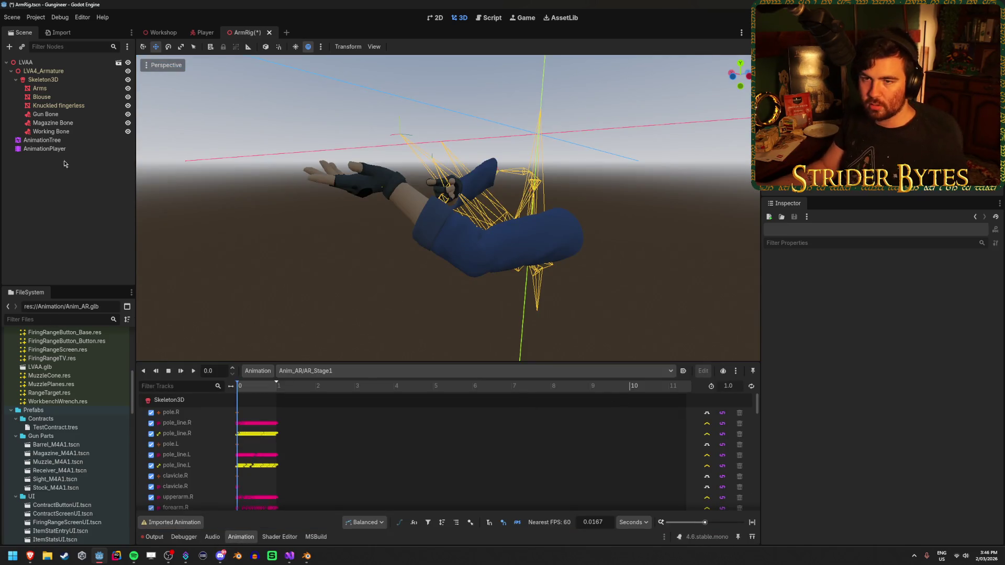
click(72, 140)
click(48, 140)
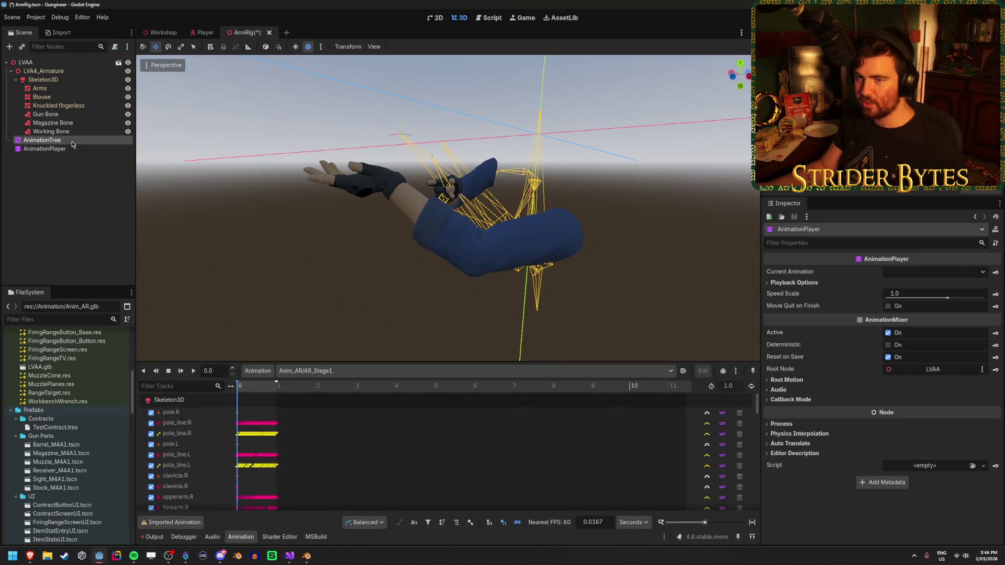
click(510, 389)
right_click(519, 397)
key(Escape)
drag(520, 396, 508, 397)
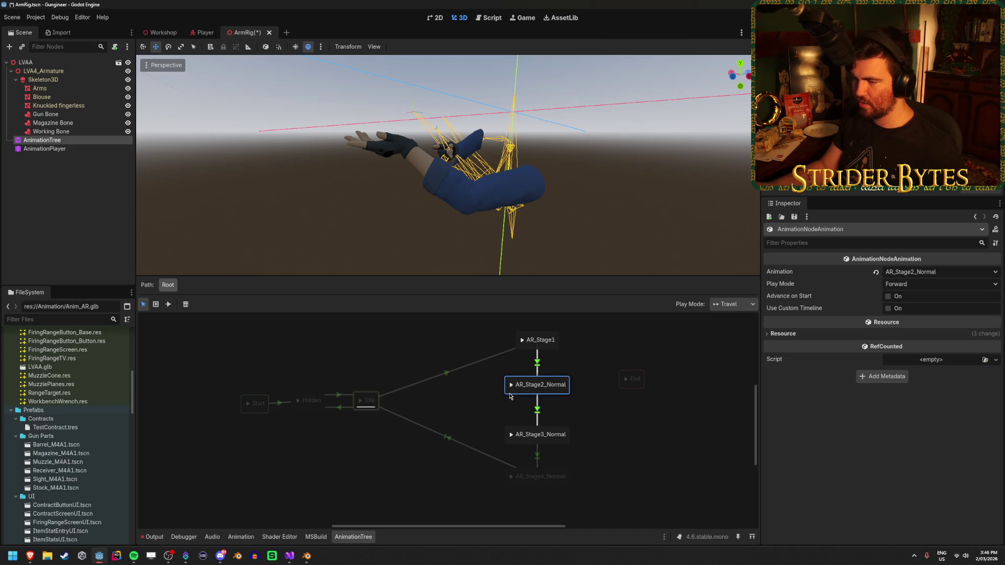
Add an Anim_AR/AR_Stage2_Slow state beside the stage column and shift Start, Hidden and Idle further left.
click(484, 389)
right_click(483, 396)
mouse_move(494, 400)
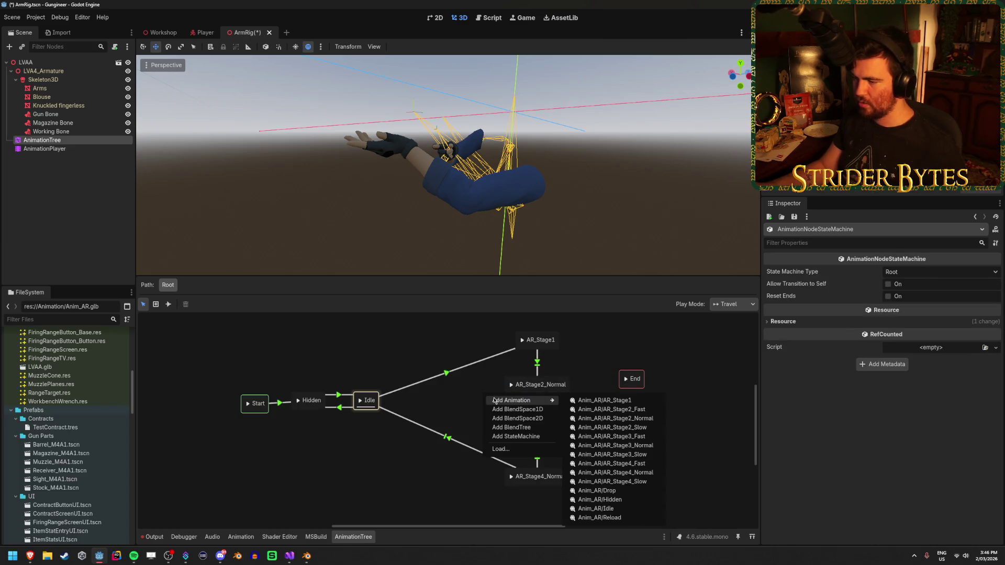
click(612, 427)
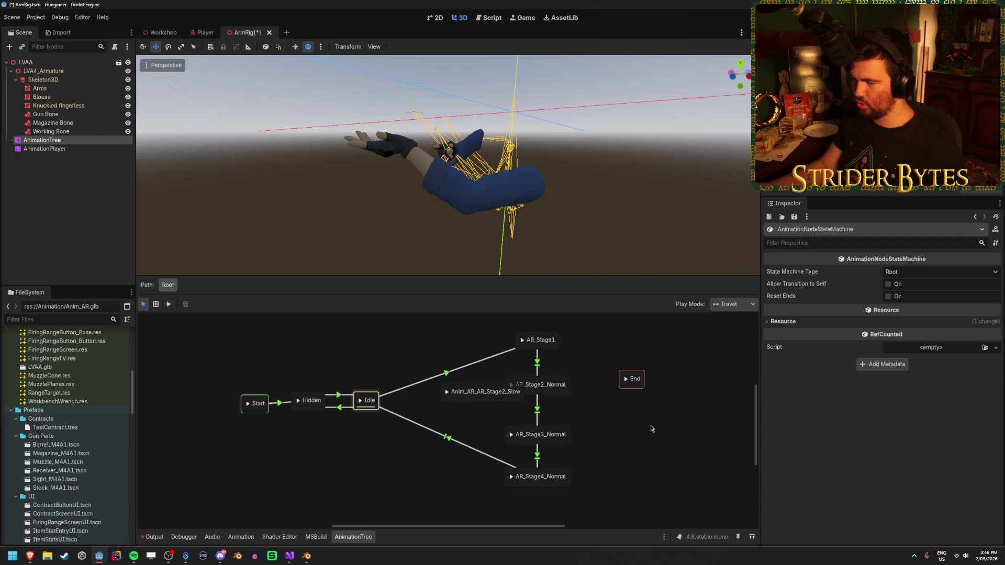
click(448, 400)
drag(449, 400, 435, 394)
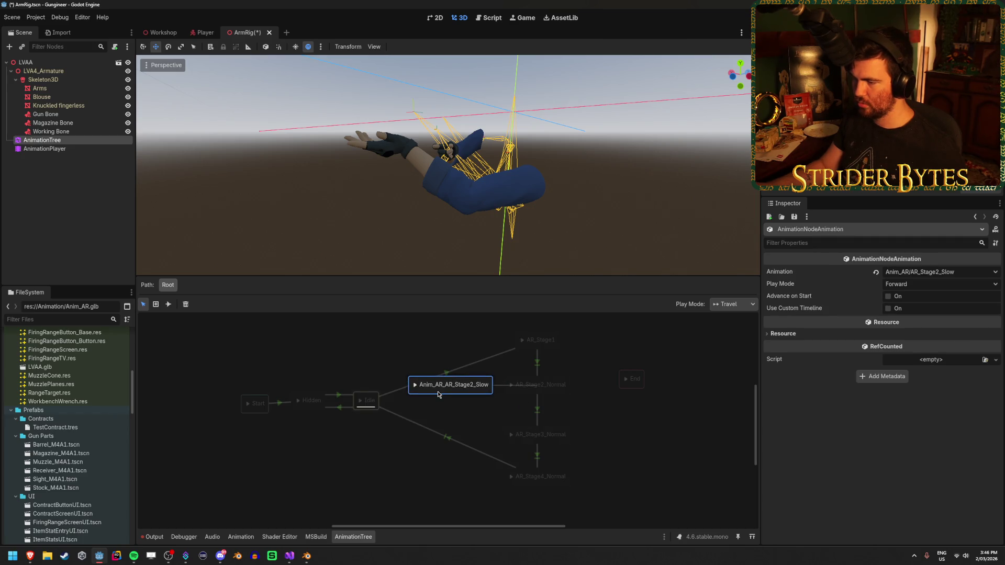
click(457, 393)
mouse_move(226, 365)
mouse_down()
mouse_move(409, 448)
mouse_move(372, 396)
mouse_move(312, 393)
mouse_up()
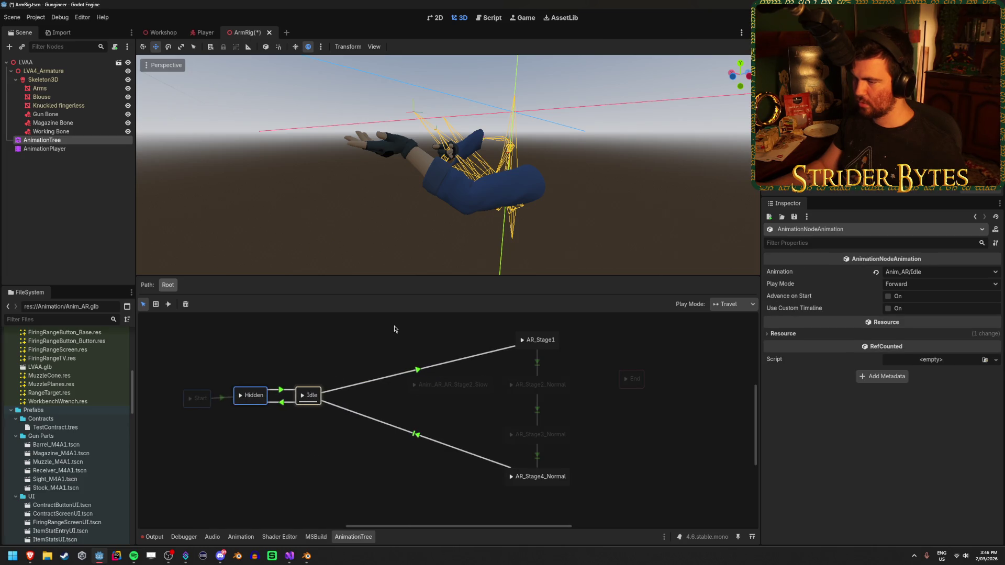
click(538, 358)
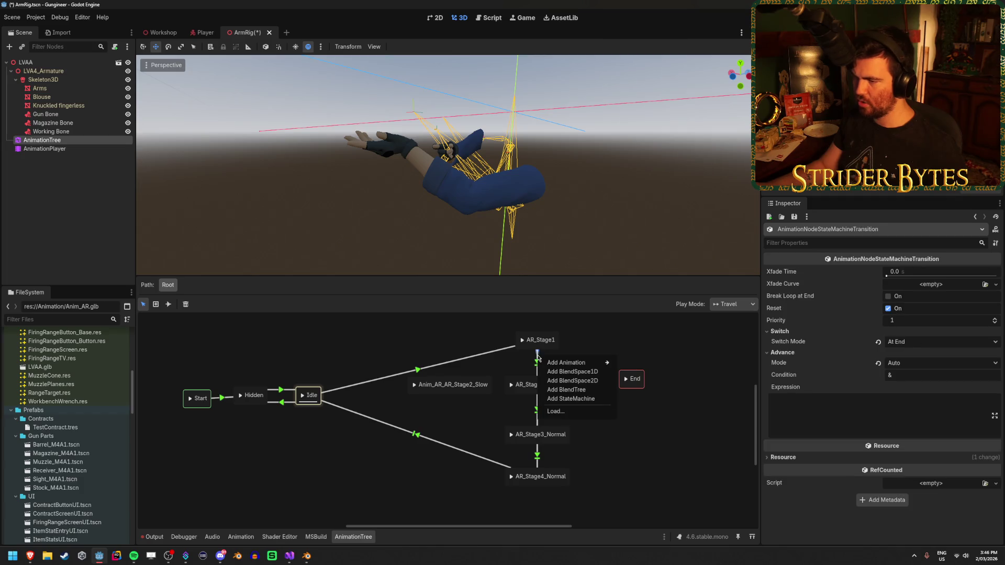
Set the AR_Stage1 to AR_Stage2_Slow transition's Switch Mode to At End and save the scene.
right_click(537, 365)
key(Escape)
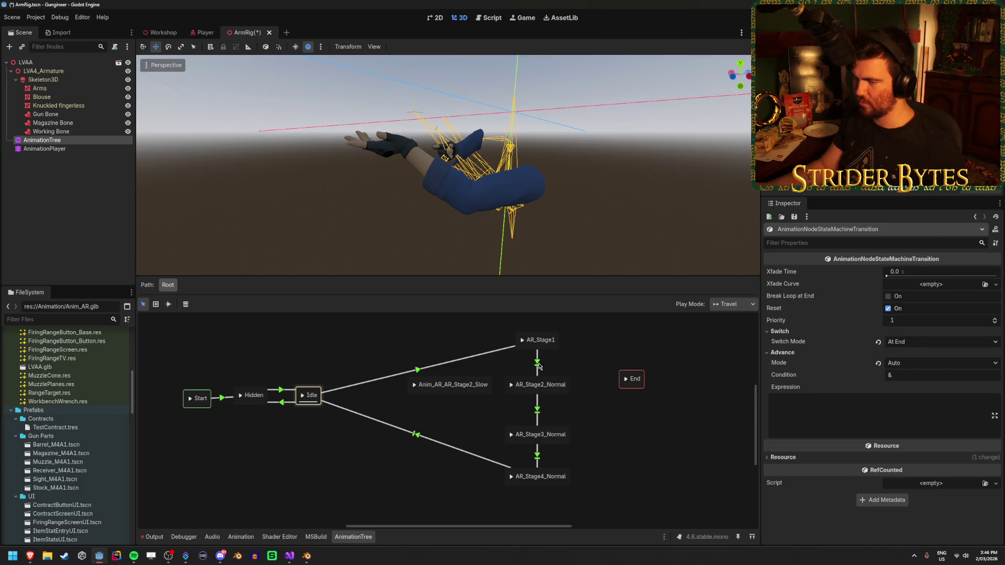
mouse_move(542, 345)
mouse_down()
mouse_move(513, 358)
mouse_move(527, 338)
mouse_move(541, 341)
mouse_up()
click(567, 354)
click(469, 377)
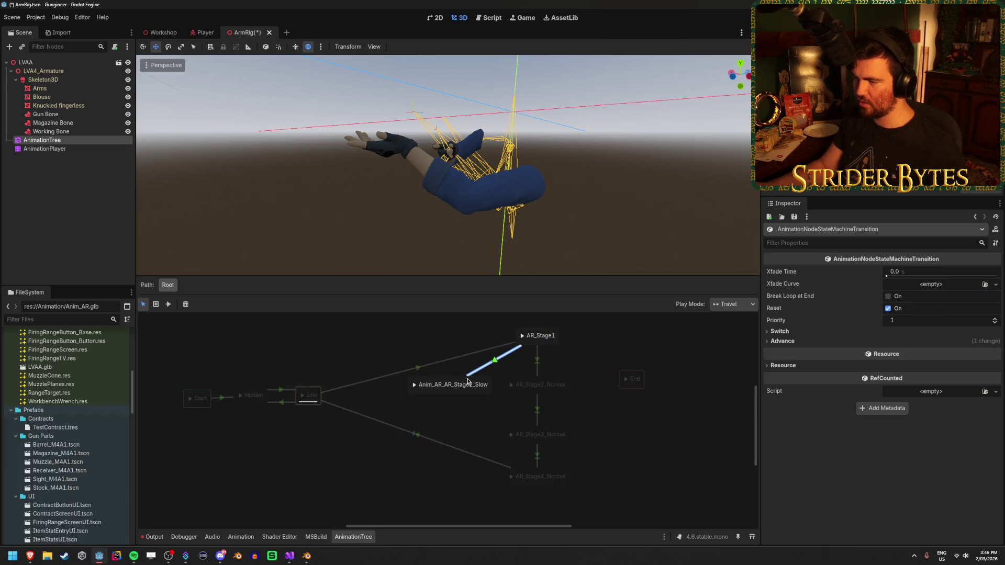
click(779, 331)
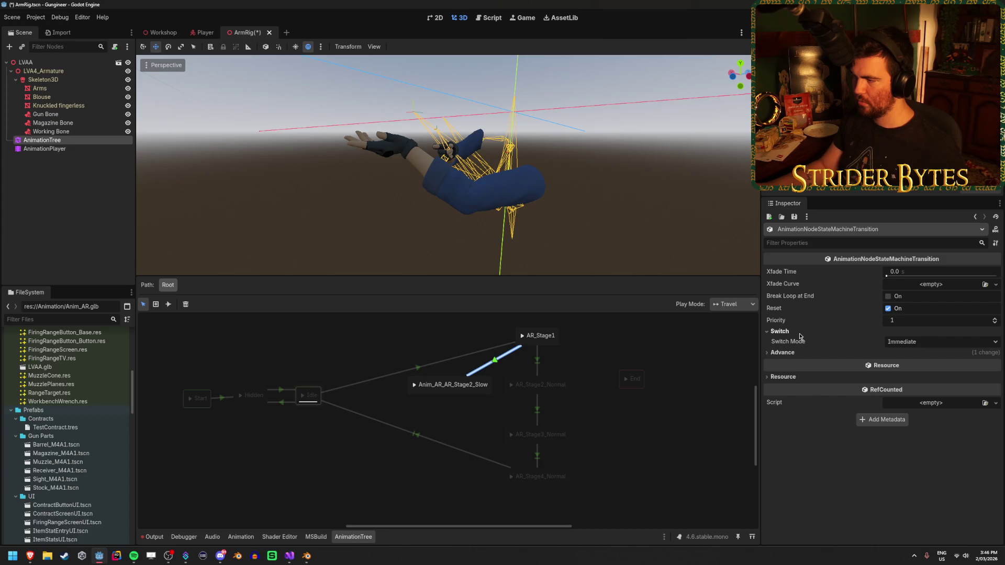
click(912, 342)
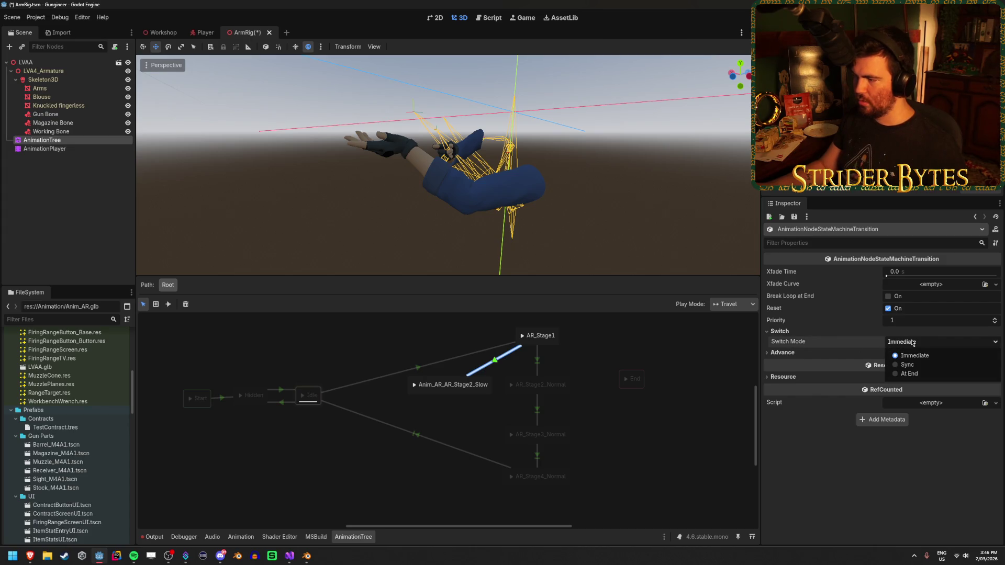
click(909, 374)
key(ctrl+s)
Review the transition's advance settings, keeping Advance Mode on Auto, then reselect the AnimationTree node.
click(915, 348)
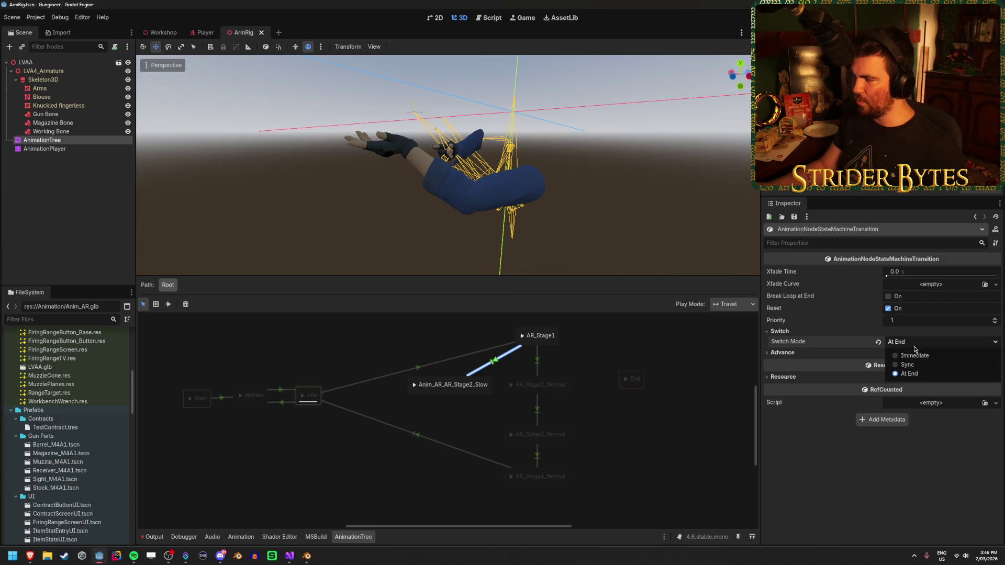
click(909, 343)
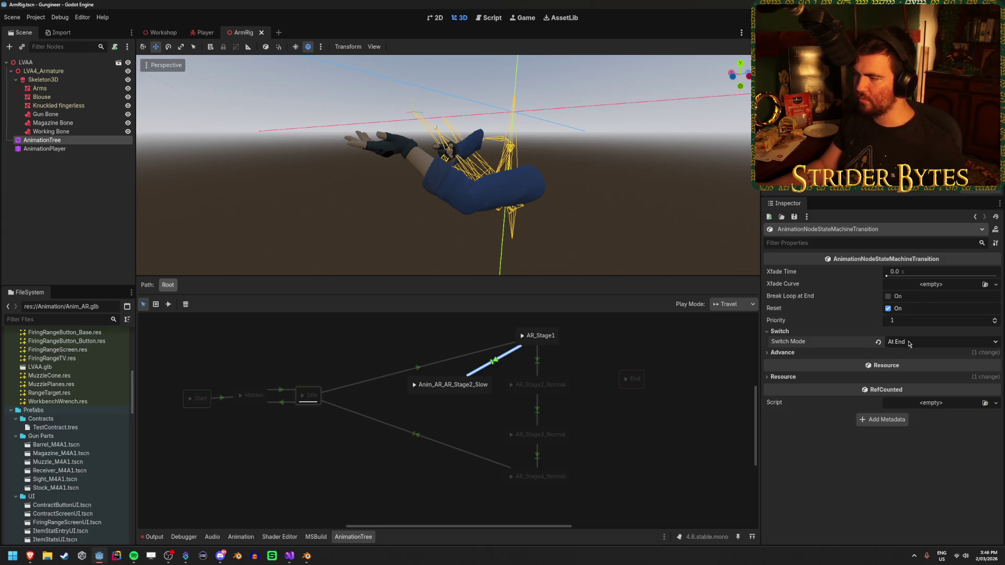
click(790, 354)
click(911, 368)
click(913, 367)
click(897, 423)
click(915, 373)
click(913, 428)
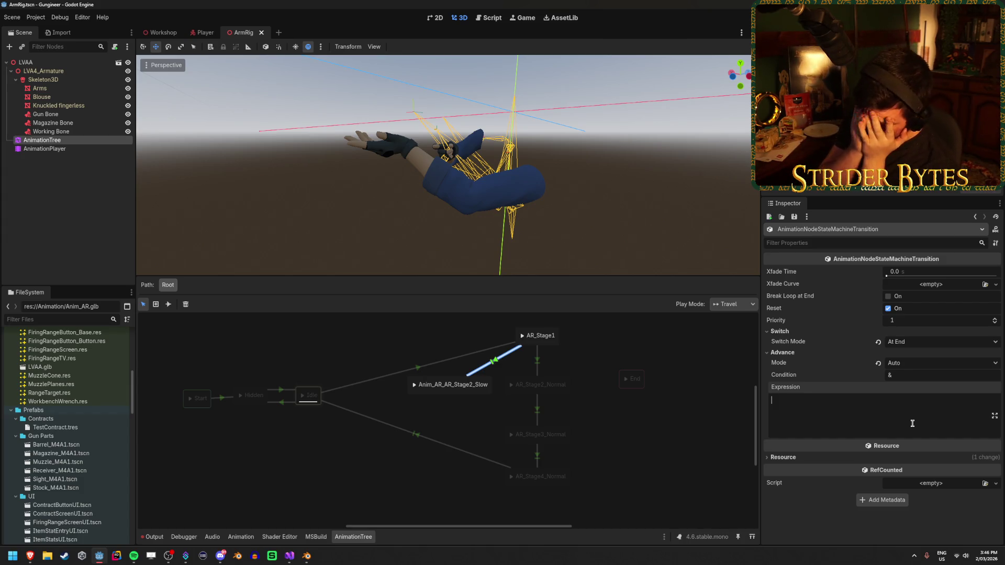
click(574, 116)
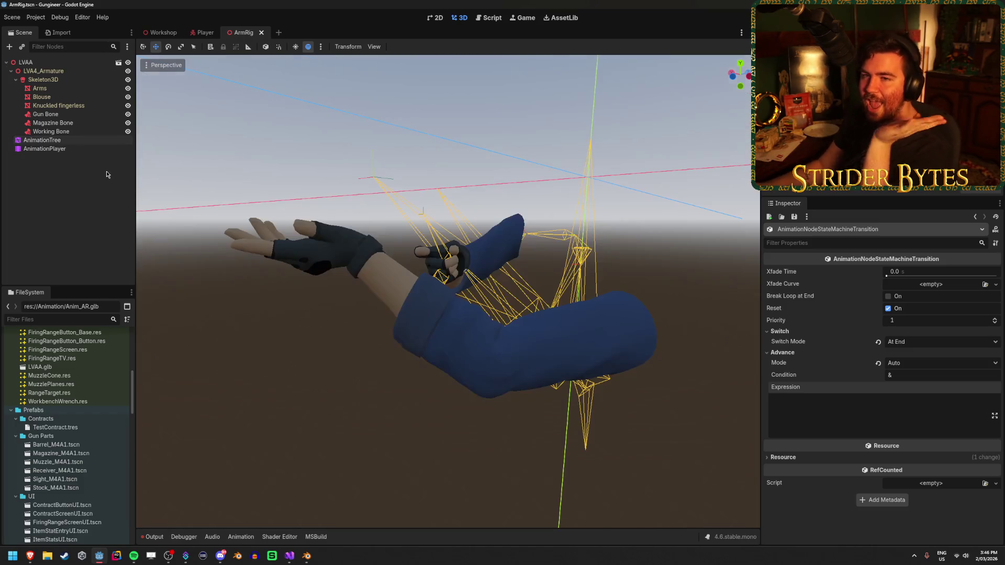
click(25, 62)
click(70, 140)
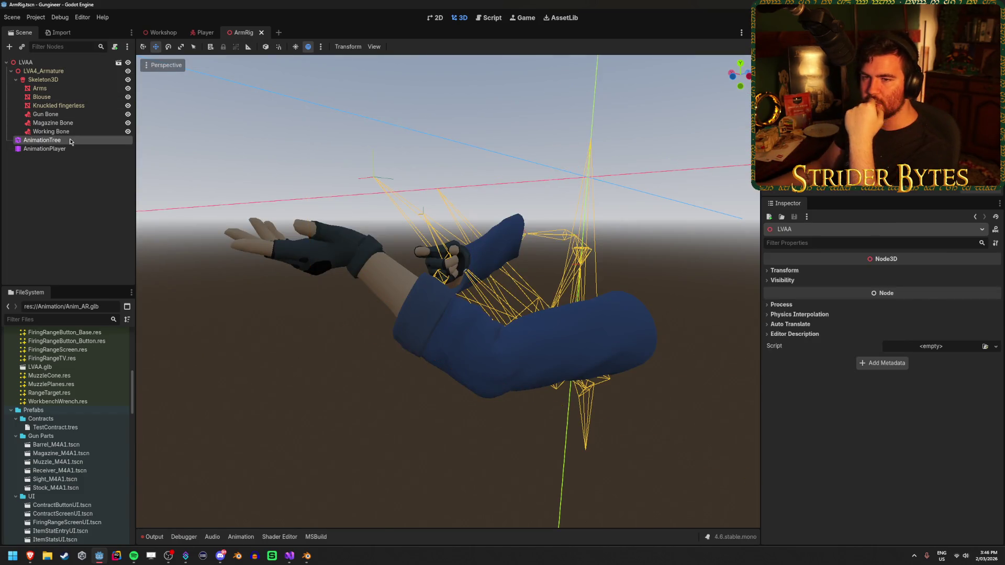